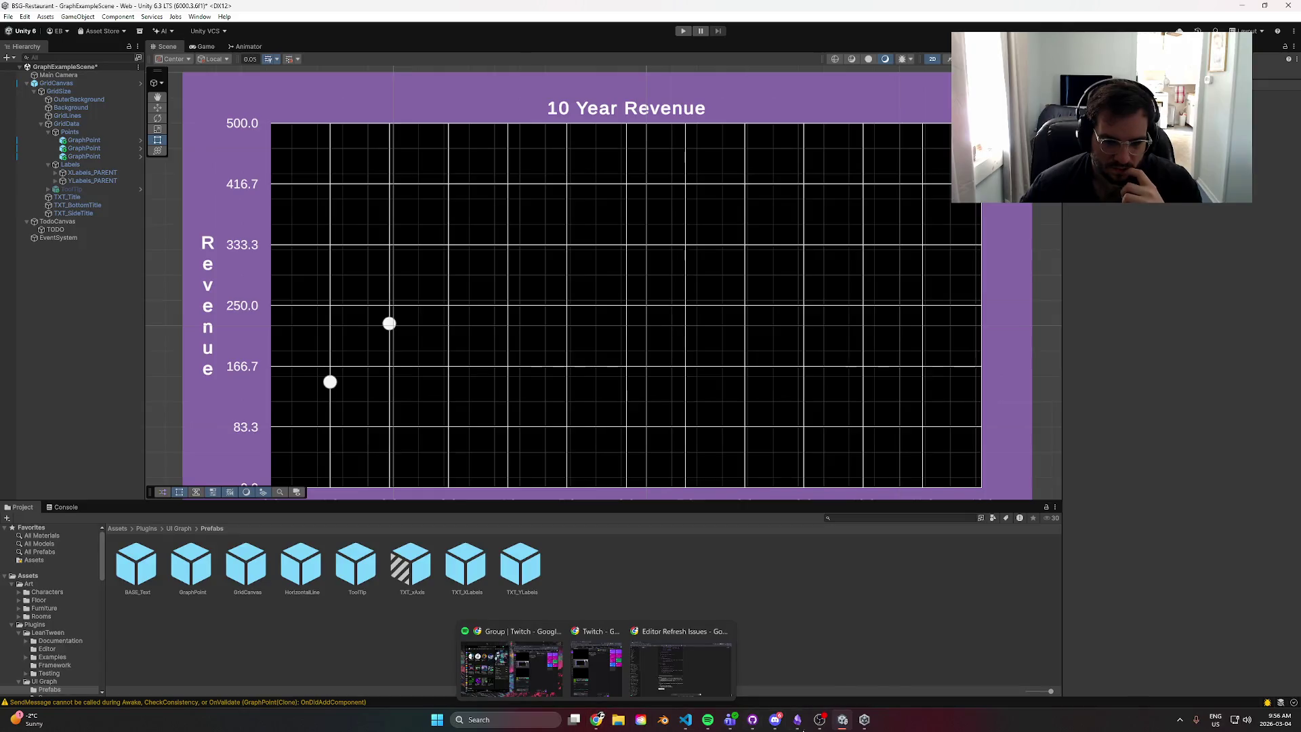
- Review UIGraphLineRenderer.cs in the code editor around the AutoAssignGraphRectIfMissing method
{"action": "left_click", "coordinate": [685, 720]}
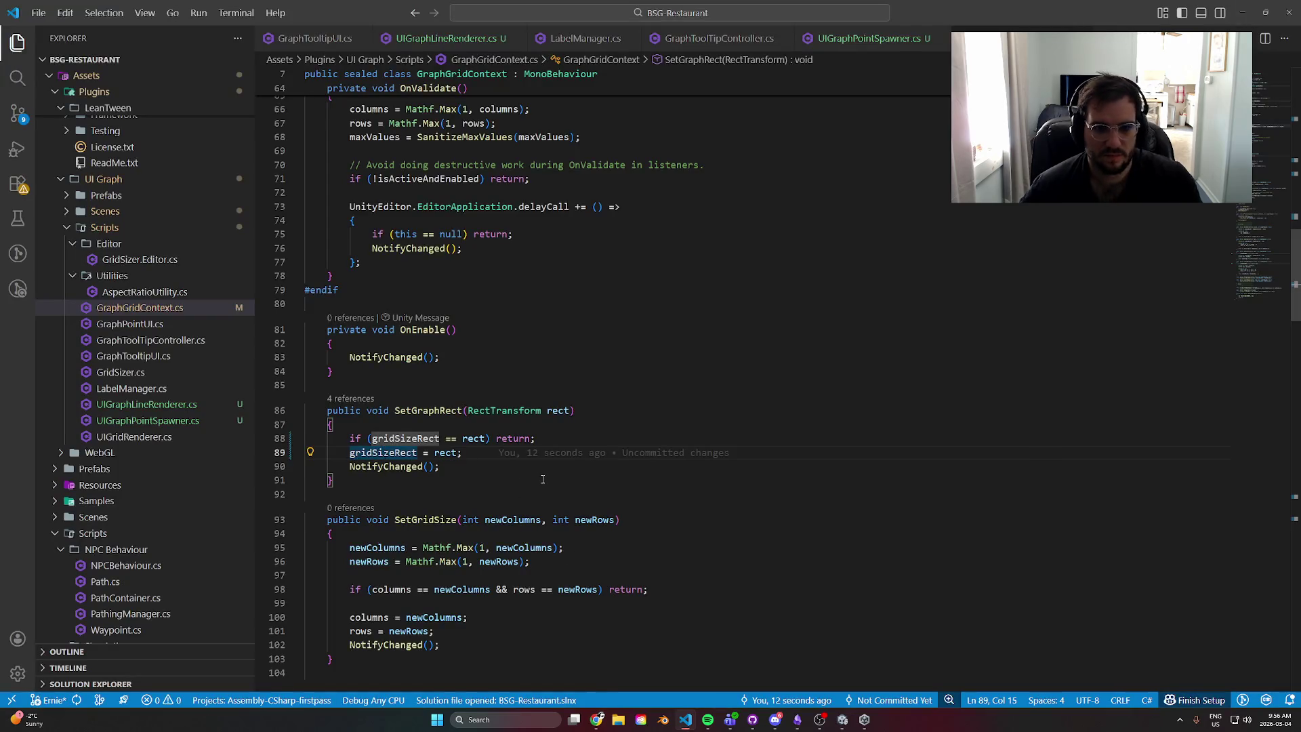
{"action": "scroll", "coordinate": [542, 479], "scroll_direction": "down", "scroll_amount": 1}
{"action": "scroll", "coordinate": [542, 479], "scroll_direction": "up", "scroll_amount": 1}
{"action": "key", "text": "alt+Left"}
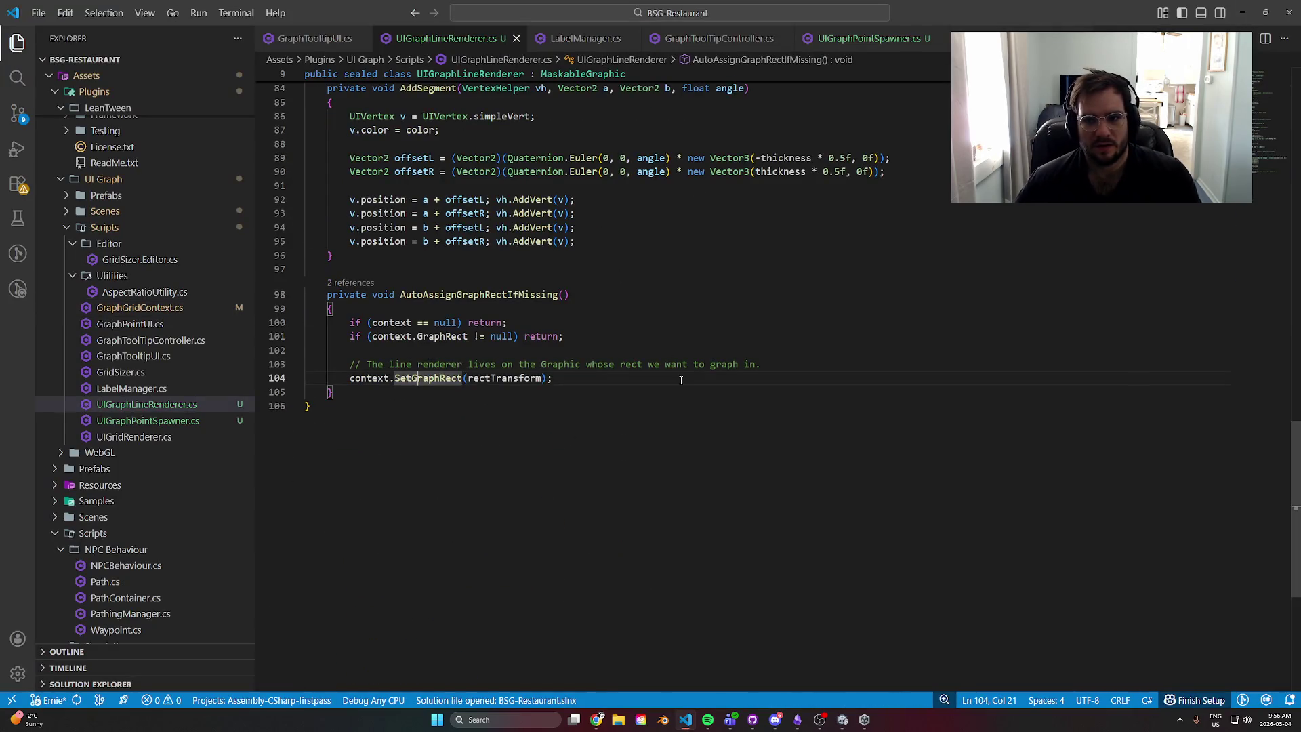
{"action": "scroll", "coordinate": [483, 469], "scroll_direction": "up", "scroll_amount": 3}
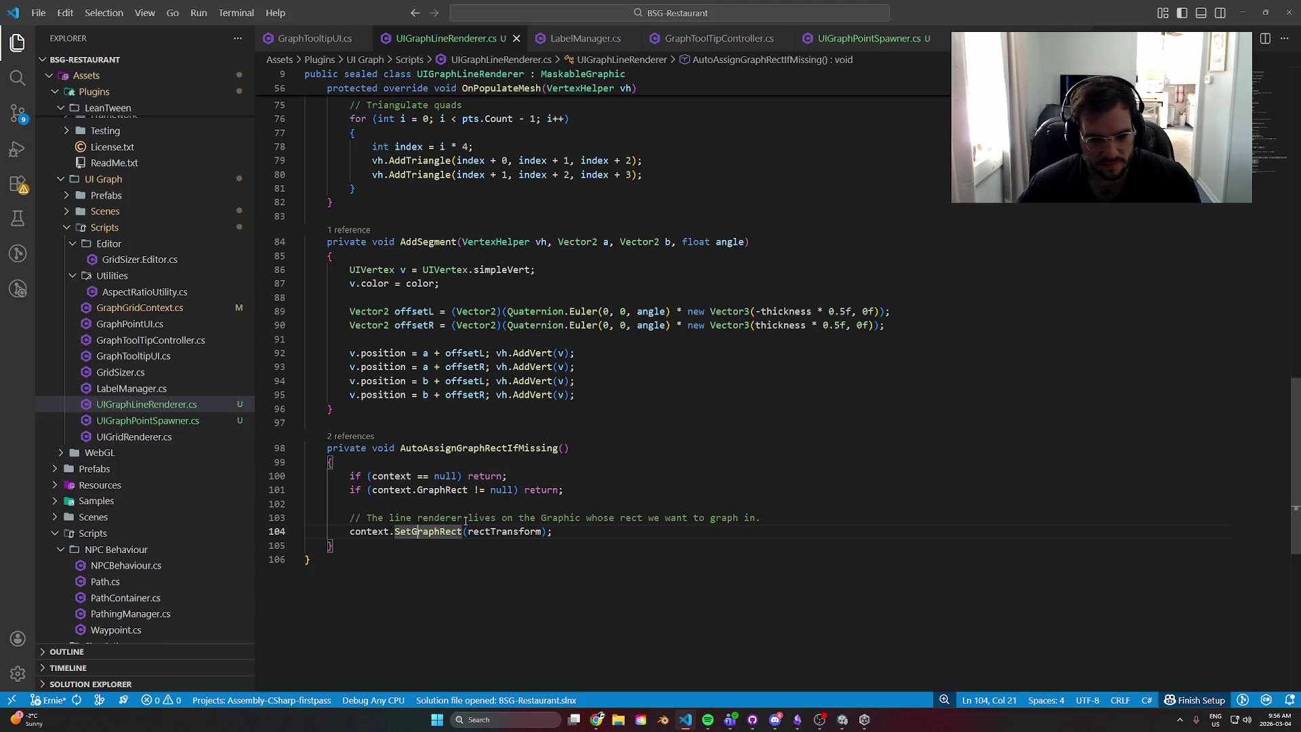
{"action": "scroll", "coordinate": [501, 475], "scroll_direction": "up", "scroll_amount": 5}
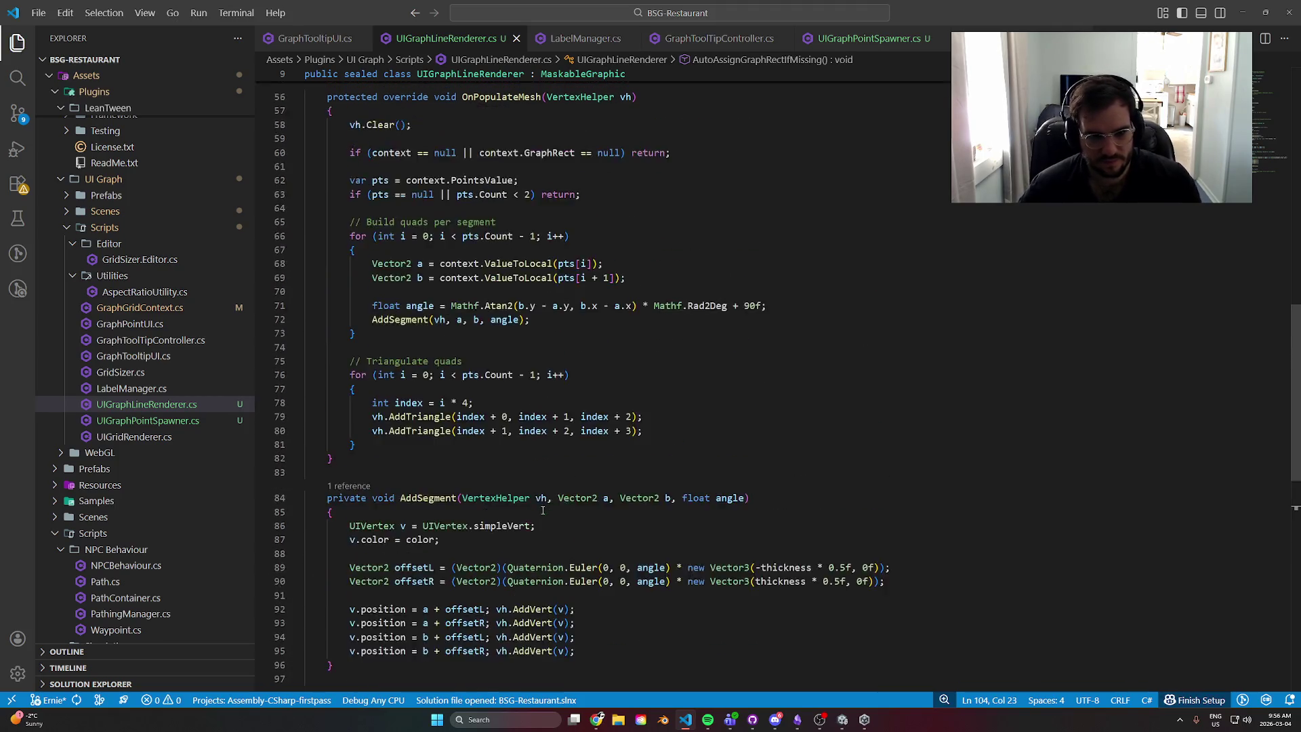
{"action": "scroll", "coordinate": [474, 447], "scroll_direction": "down", "scroll_amount": 6}
{"action": "left_click", "coordinate": [452, 423]}
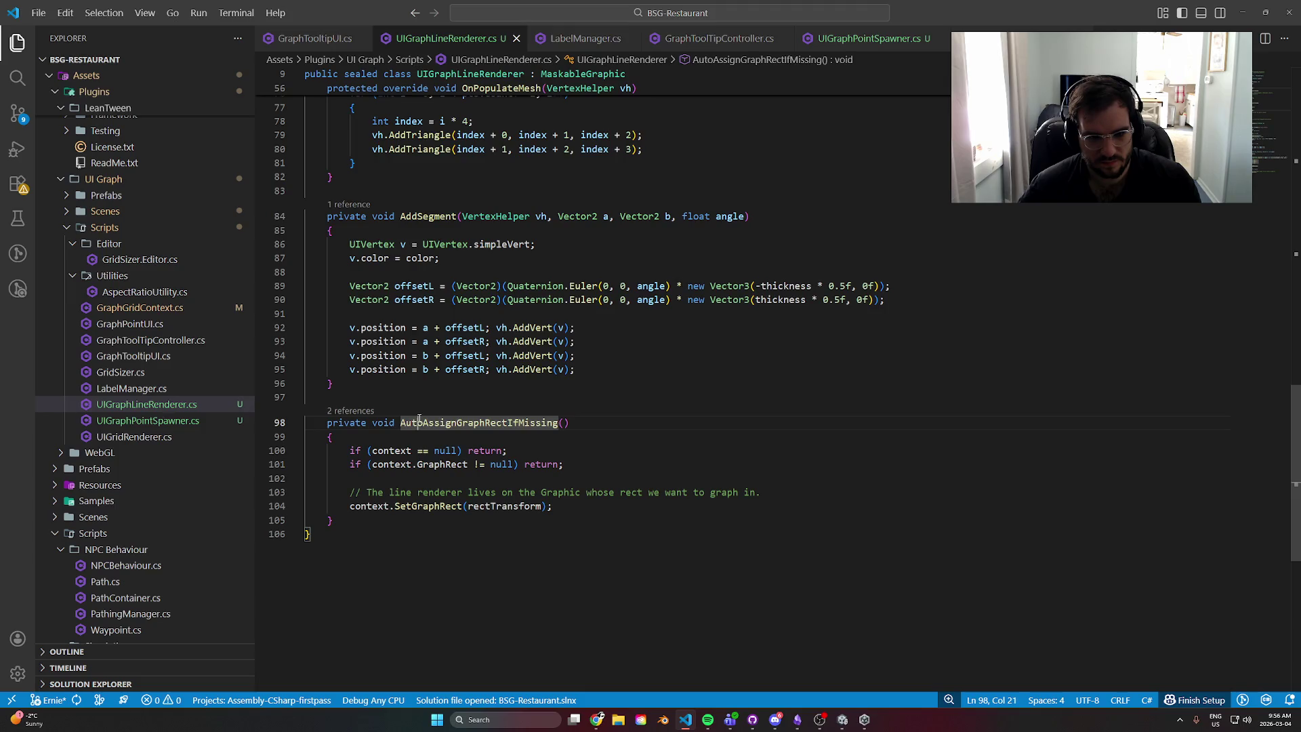
{"action": "scroll", "coordinate": [419, 419], "scroll_direction": "up", "scroll_amount": 13}
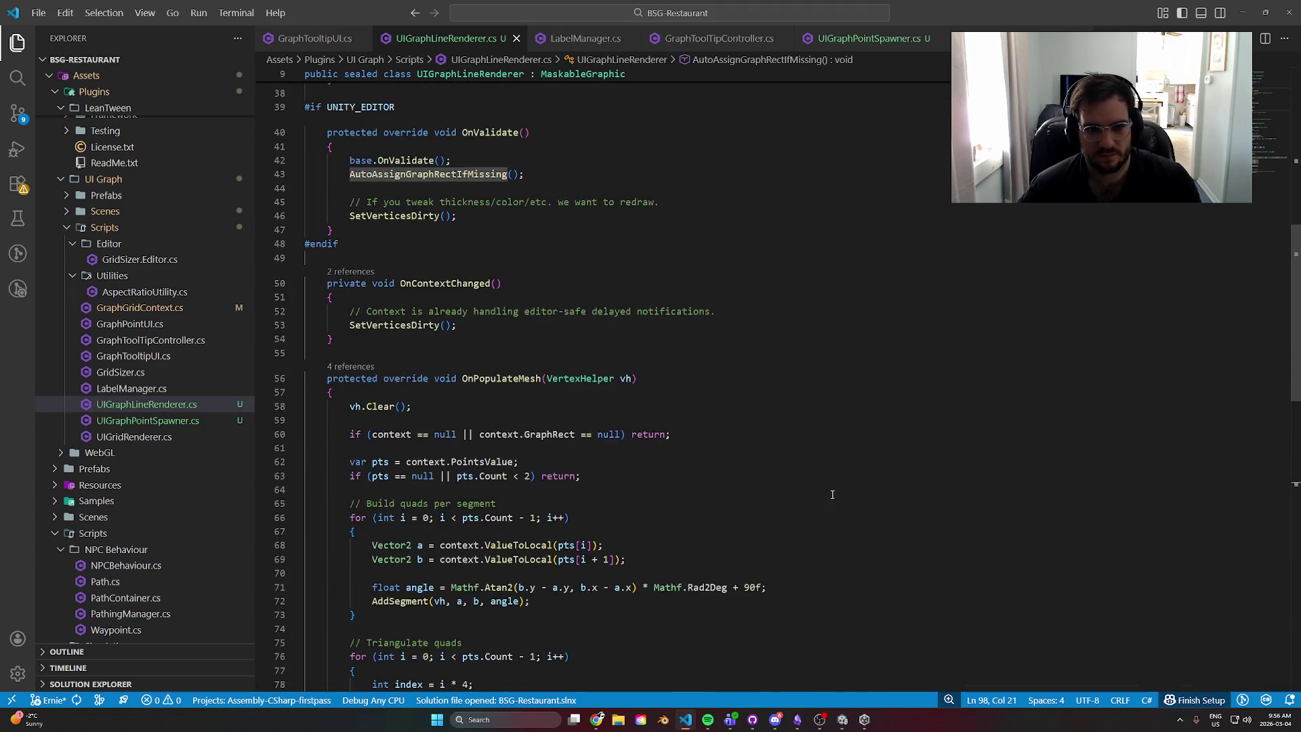
{"action": "scroll", "coordinate": [832, 495], "scroll_direction": "up", "scroll_amount": 4}
- Read through OnValidate, OnContextChanged, SetVerticesDirty, OnPopulateMesh and AddSegment in the script
{"action": "left_click", "coordinate": [418, 382]}
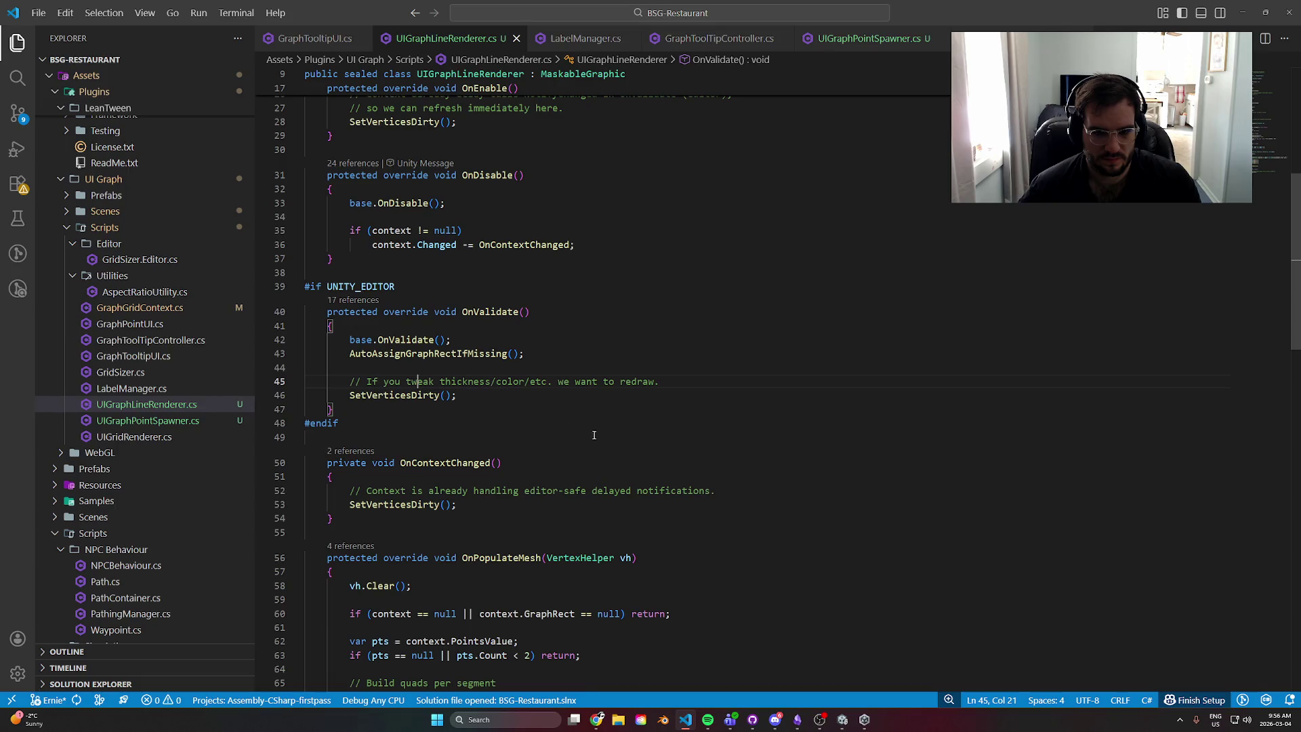
{"action": "left_click", "coordinate": [438, 463]}
{"action": "scroll", "coordinate": [438, 455], "scroll_direction": "down", "scroll_amount": 2}
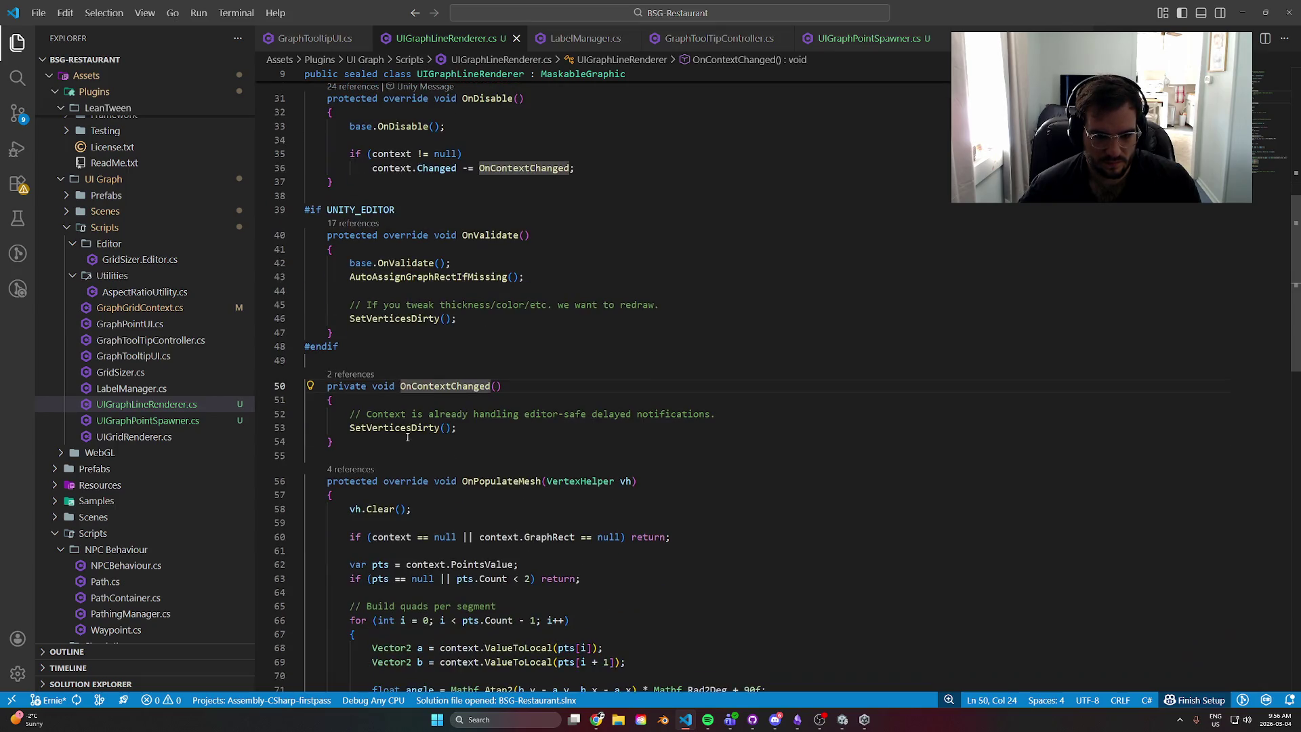
{"action": "left_click", "coordinate": [377, 428]}
{"action": "scroll", "coordinate": [480, 316], "scroll_direction": "down", "scroll_amount": 4}
{"action": "left_click", "coordinate": [490, 327]}
{"action": "scroll", "coordinate": [603, 425], "scroll_direction": "down", "scroll_amount": 8}
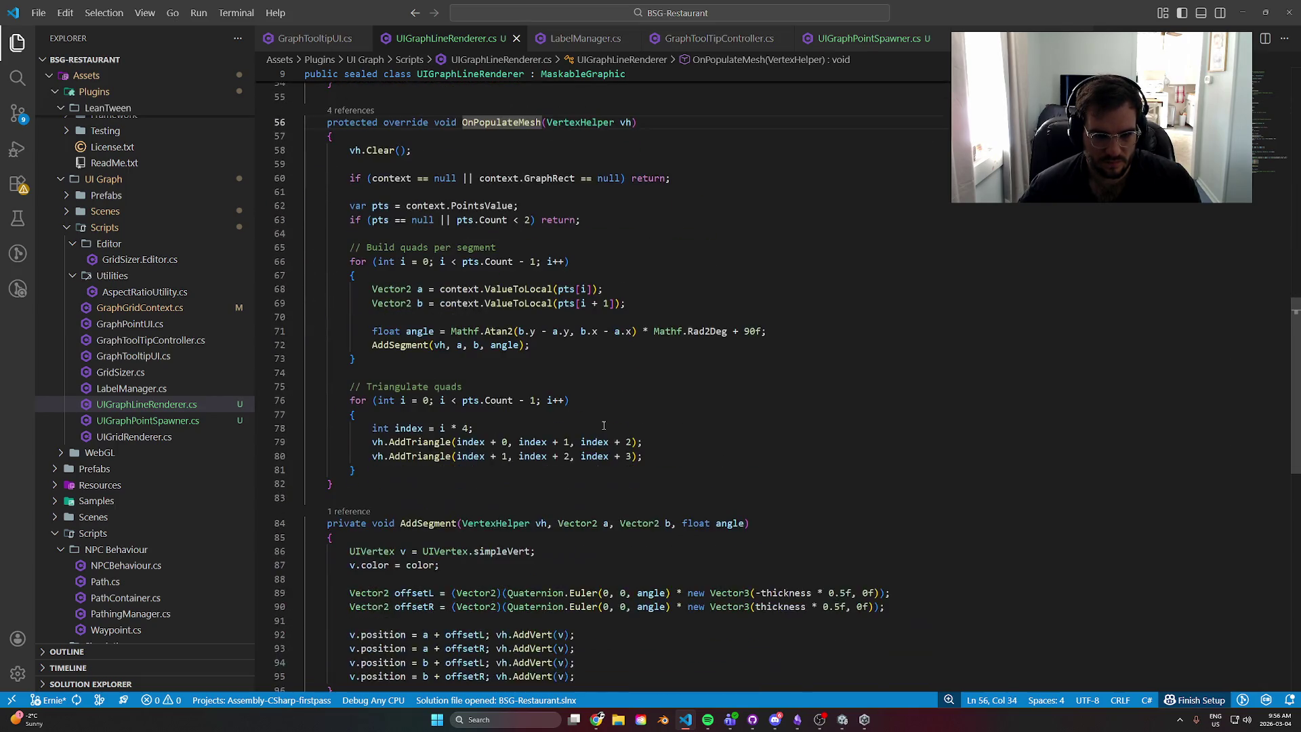
{"action": "scroll", "coordinate": [603, 425], "scroll_direction": "down", "scroll_amount": 4}
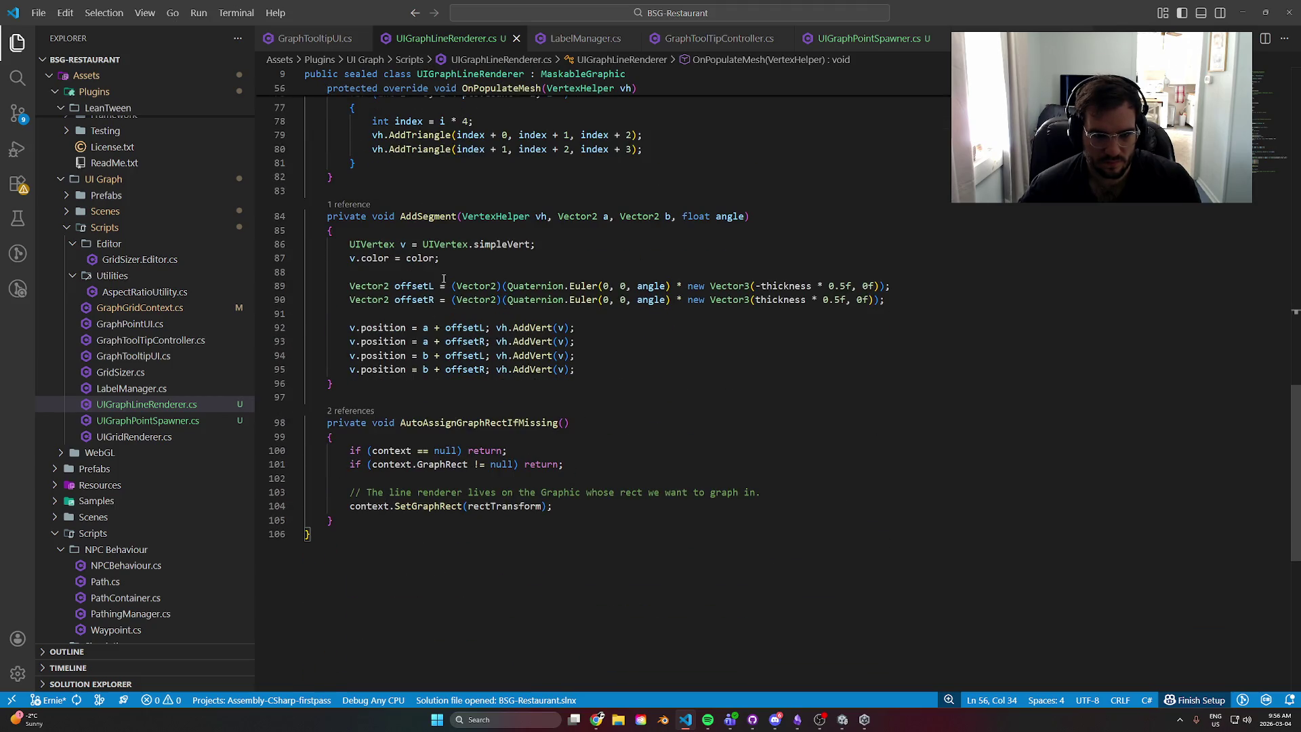
{"action": "left_click", "coordinate": [406, 217]}
{"action": "scroll", "coordinate": [621, 443], "scroll_direction": "up", "scroll_amount": 6}
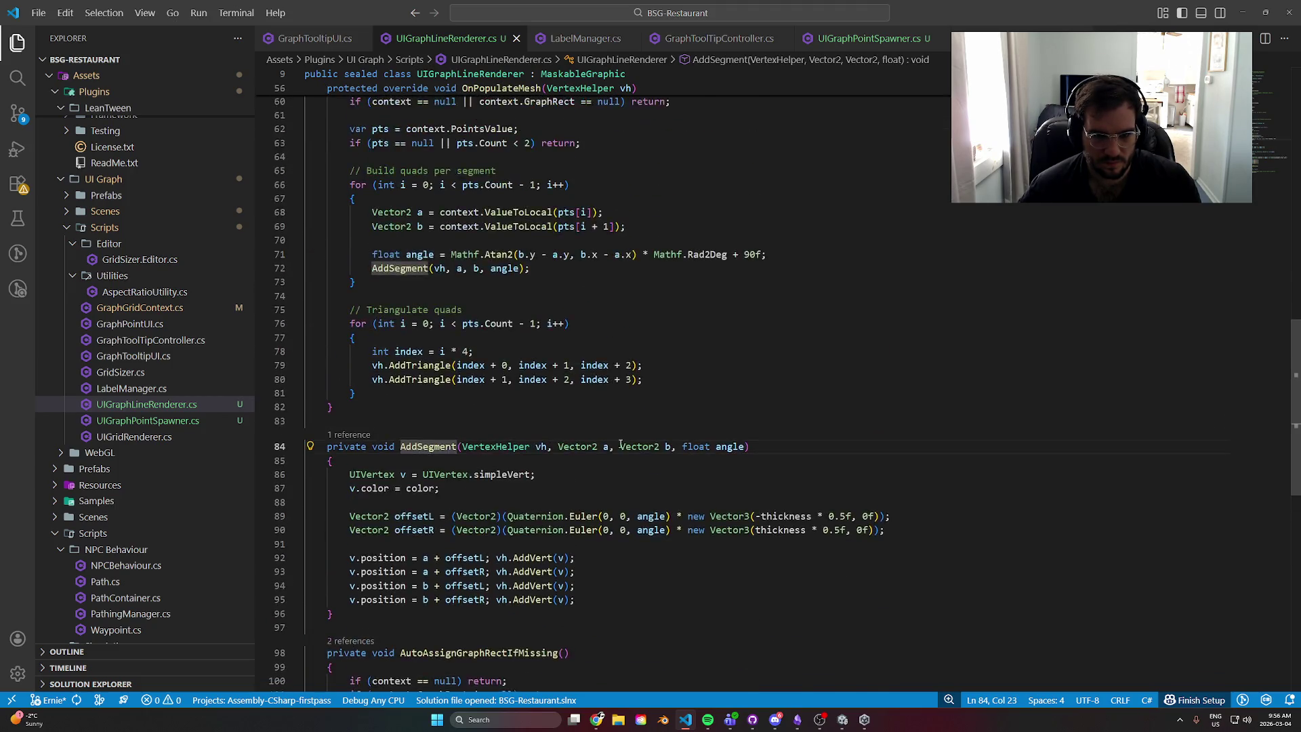
{"action": "scroll", "coordinate": [620, 444], "scroll_direction": "up", "scroll_amount": 6}
- Turn off Raycast Target on the UI Graph Line Renderer, keeping its material at None
{"action": "key", "text": "alt+Tab"}
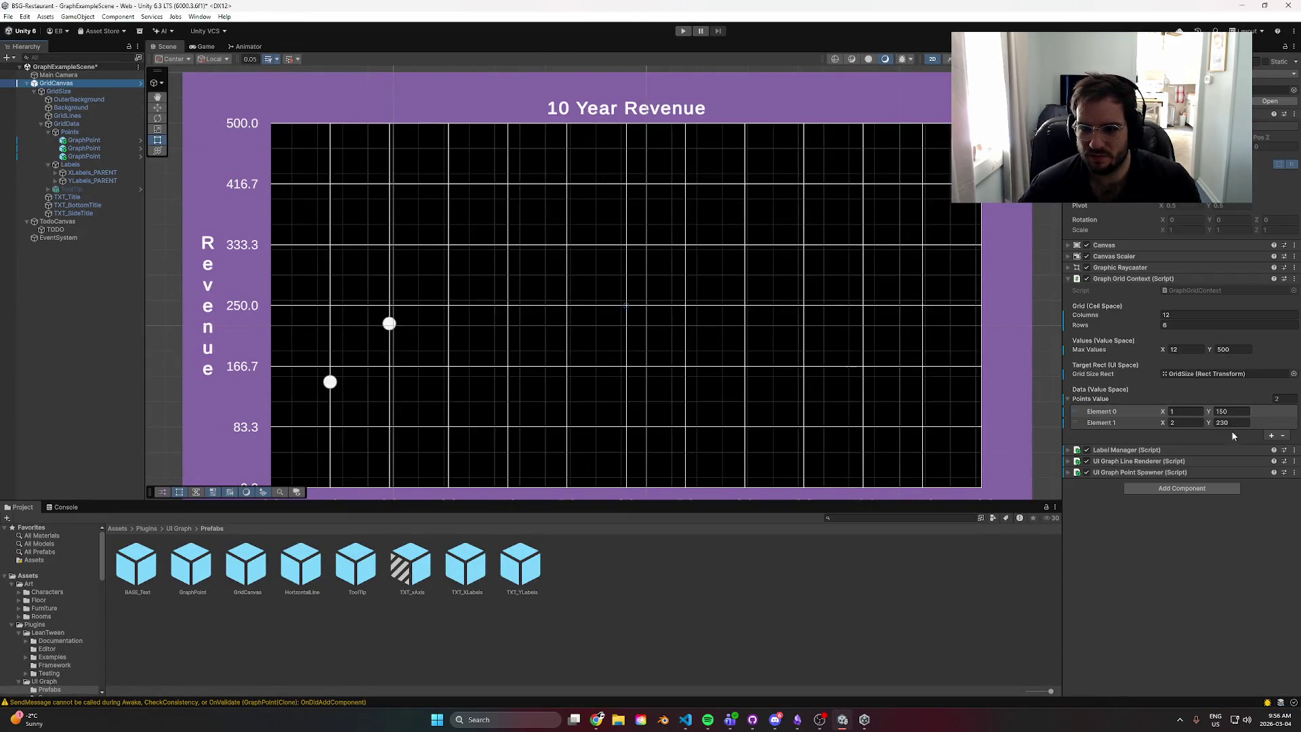
{"action": "left_click", "coordinate": [1069, 462]}
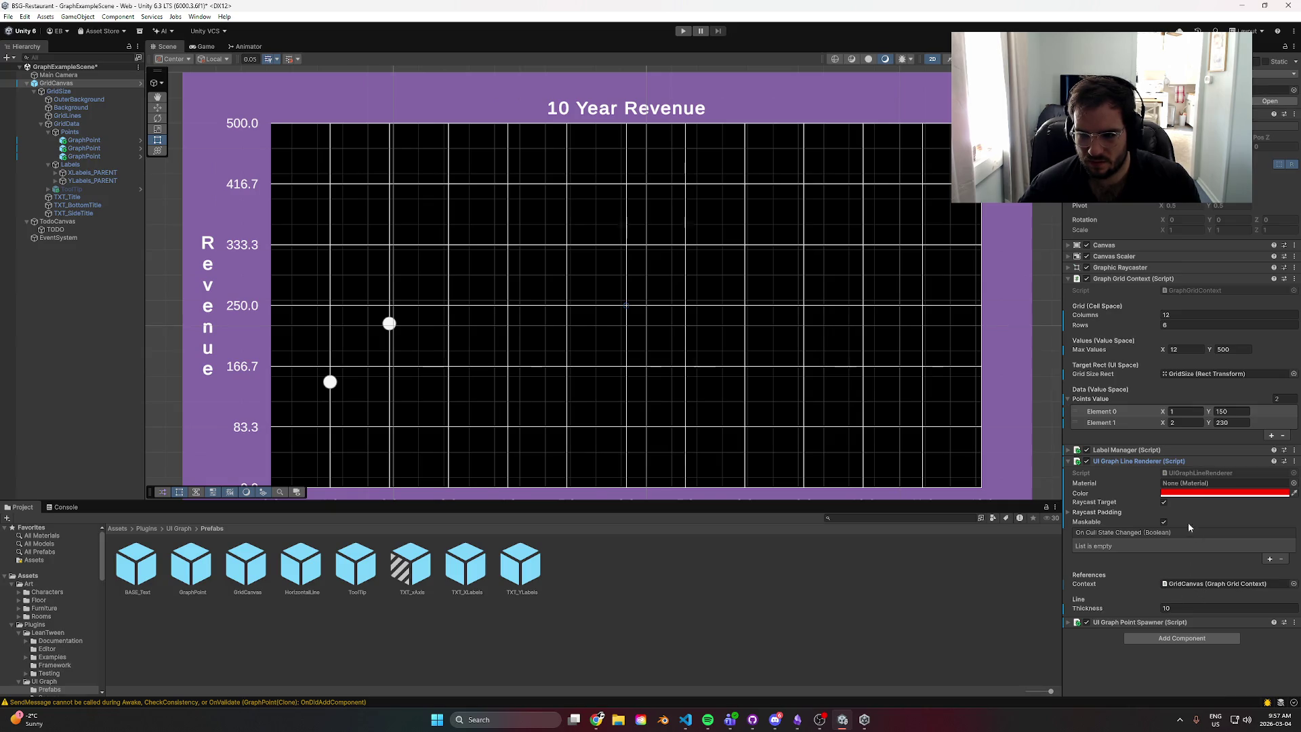
{"action": "left_click", "coordinate": [1293, 483]}
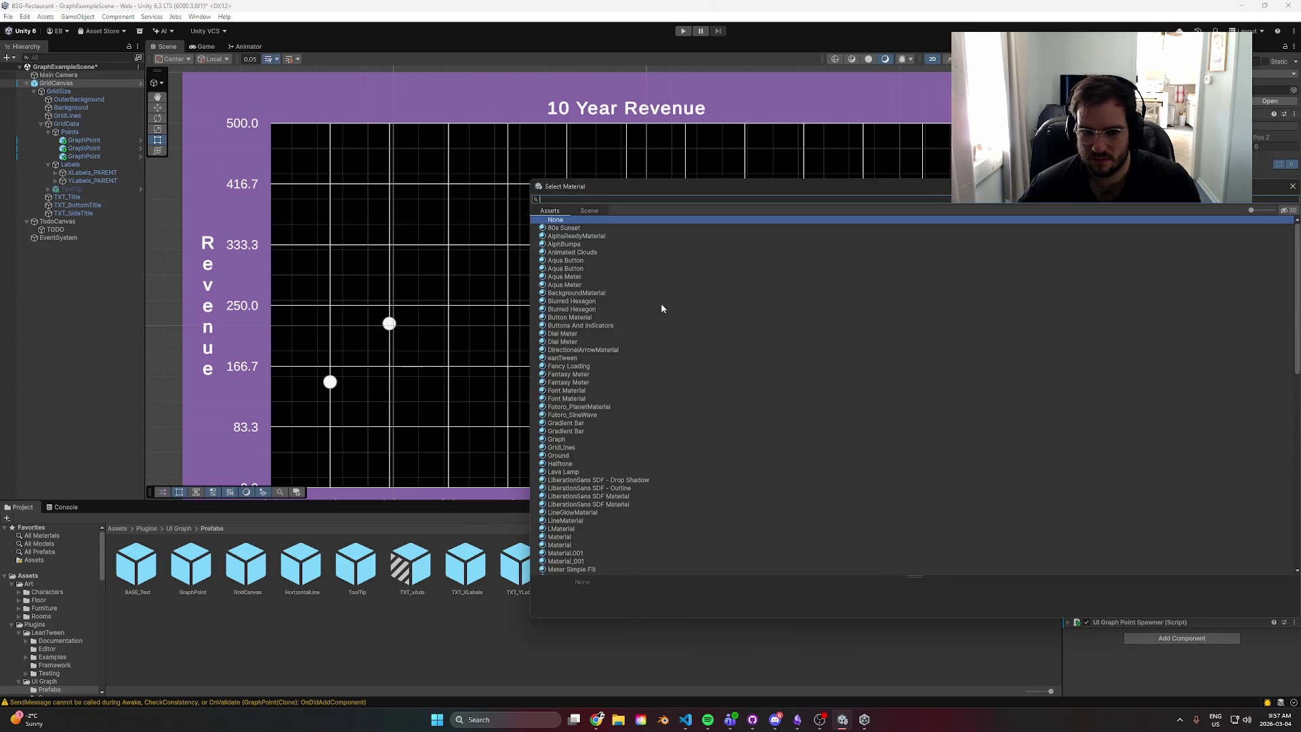
{"action": "double_click", "coordinate": [568, 278]}
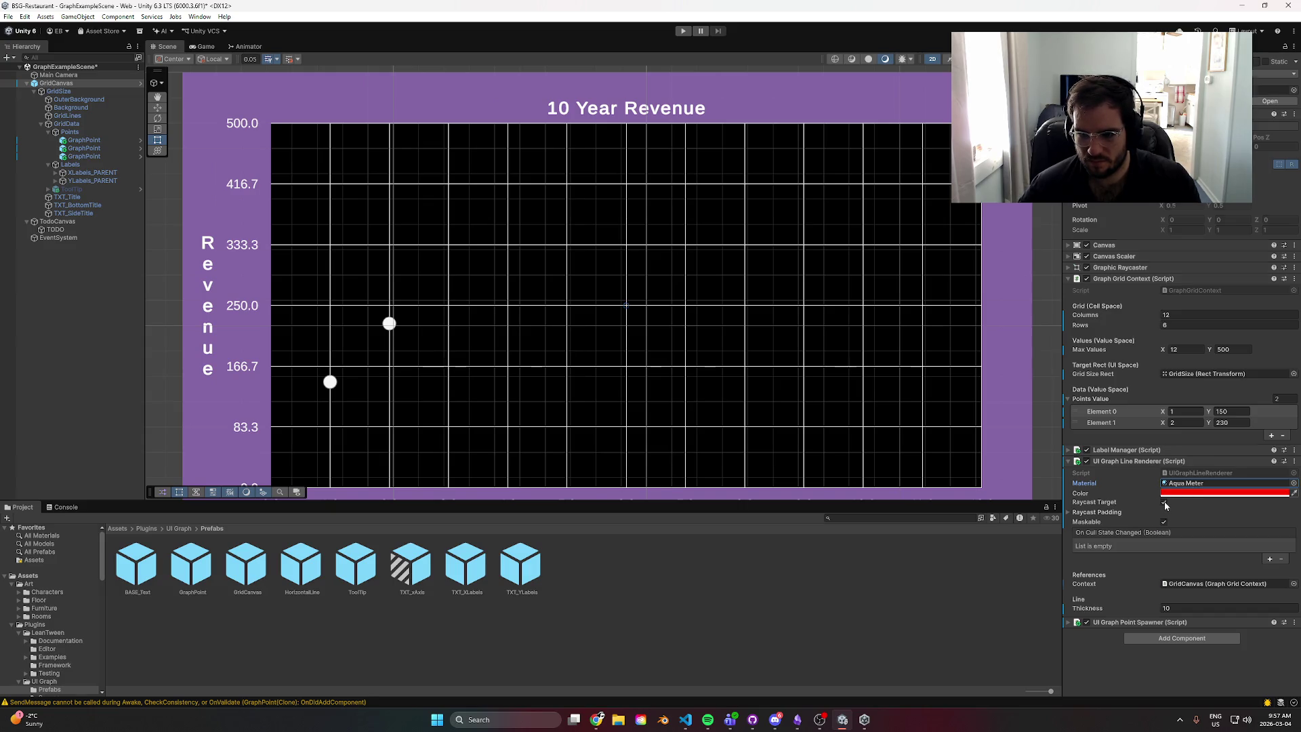
{"action": "key", "text": "ctrl+z"}
{"action": "left_click", "coordinate": [1164, 502]}
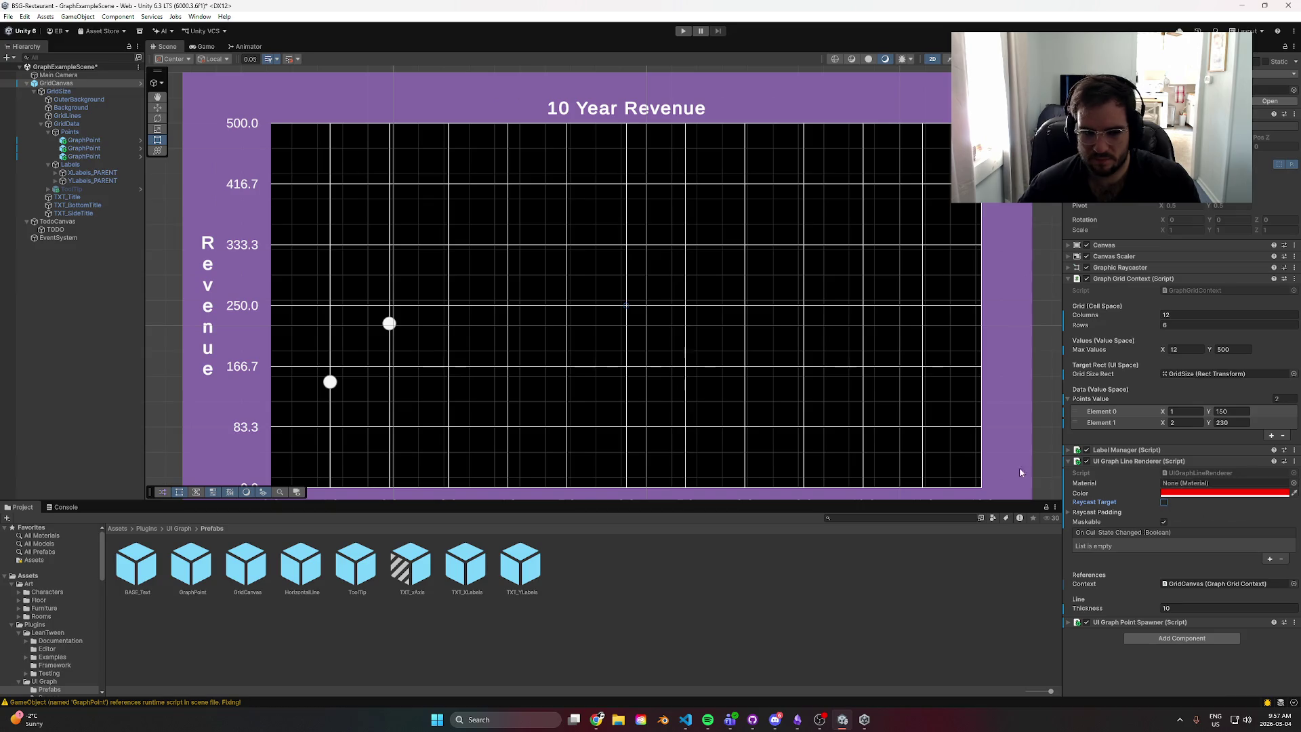
{"action": "left_click", "coordinate": [58, 501]}
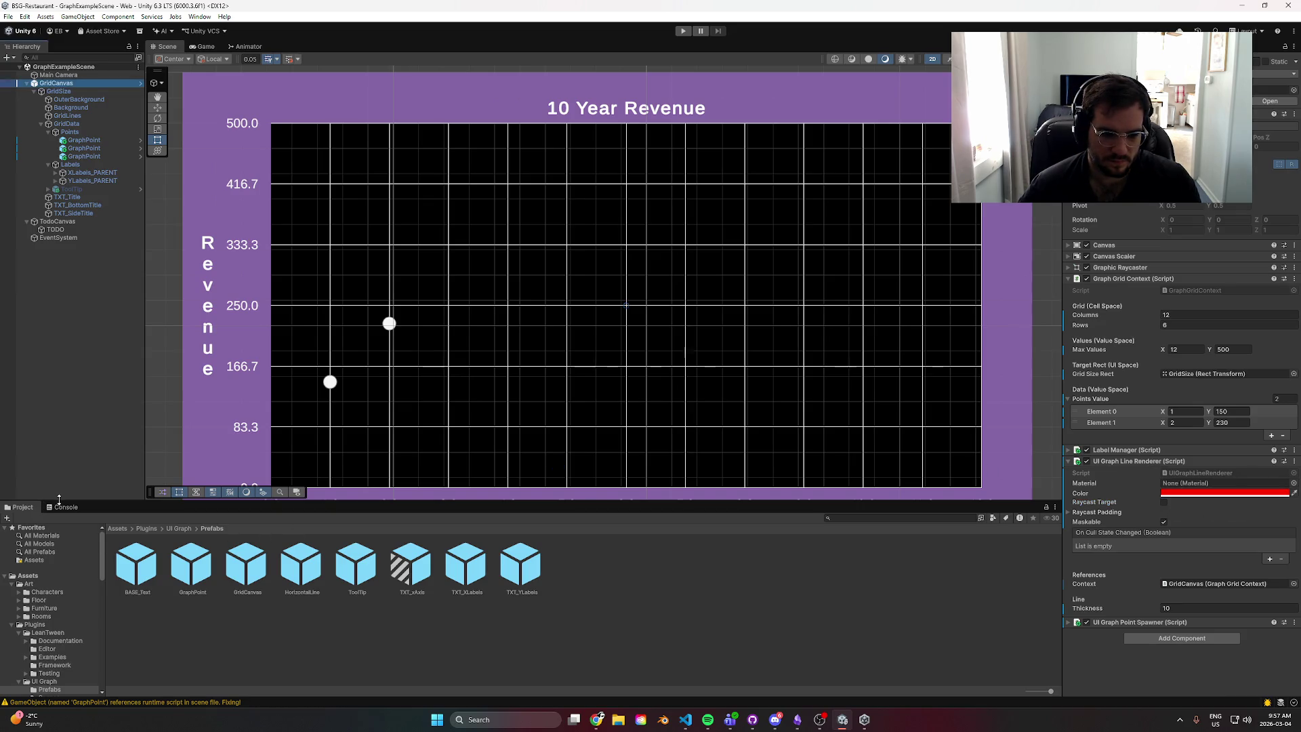
- Read the Console's SendMessage and missing-script warnings and their stack traces
{"action": "left_click", "coordinate": [65, 506]}
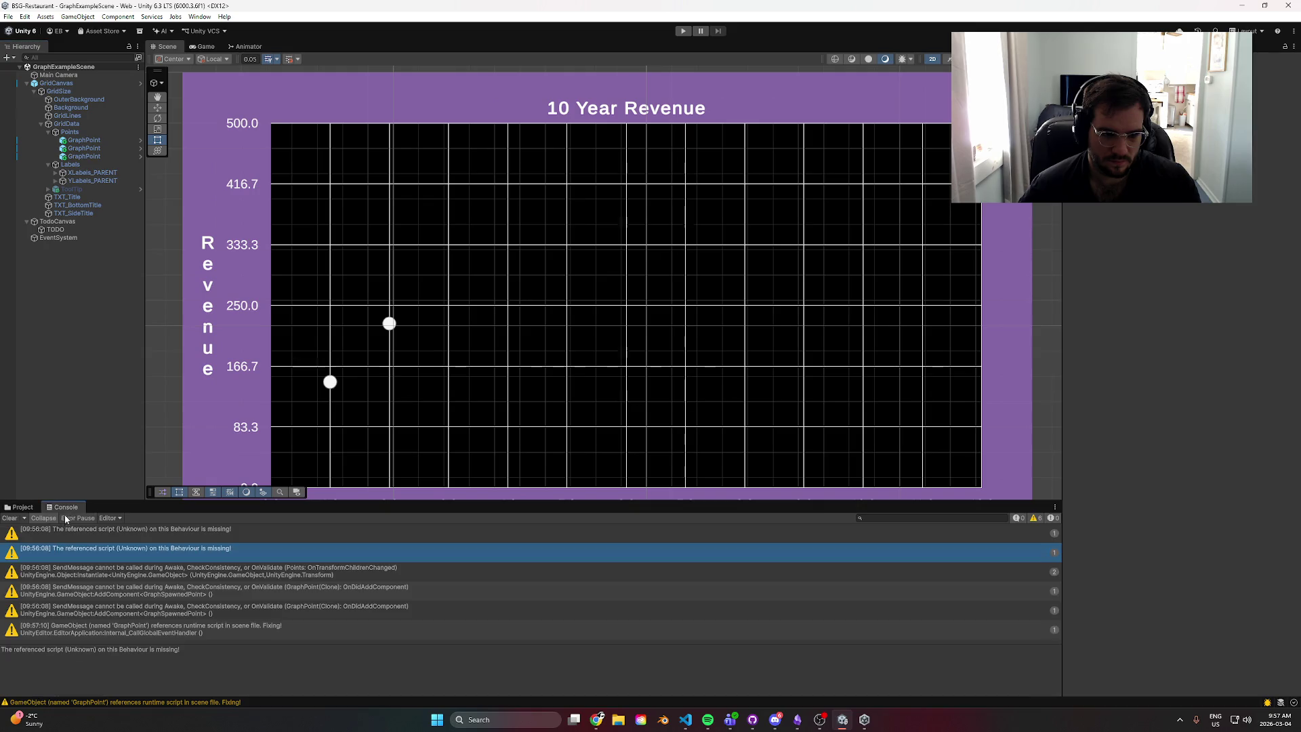
{"action": "left_click", "coordinate": [113, 580]}
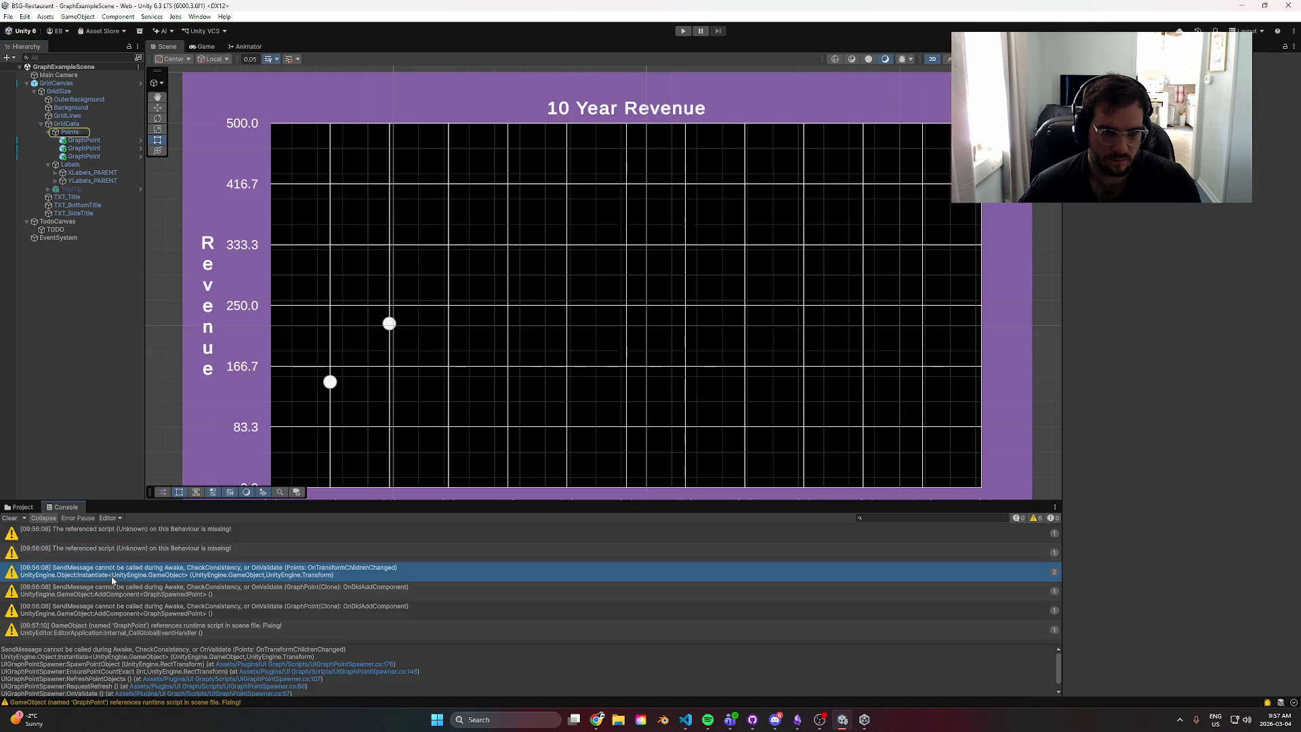
{"action": "left_click", "coordinate": [106, 552]}
{"action": "left_click", "coordinate": [103, 532]}
{"action": "scroll", "coordinate": [164, 295], "scroll_direction": "up", "scroll_amount": 2}
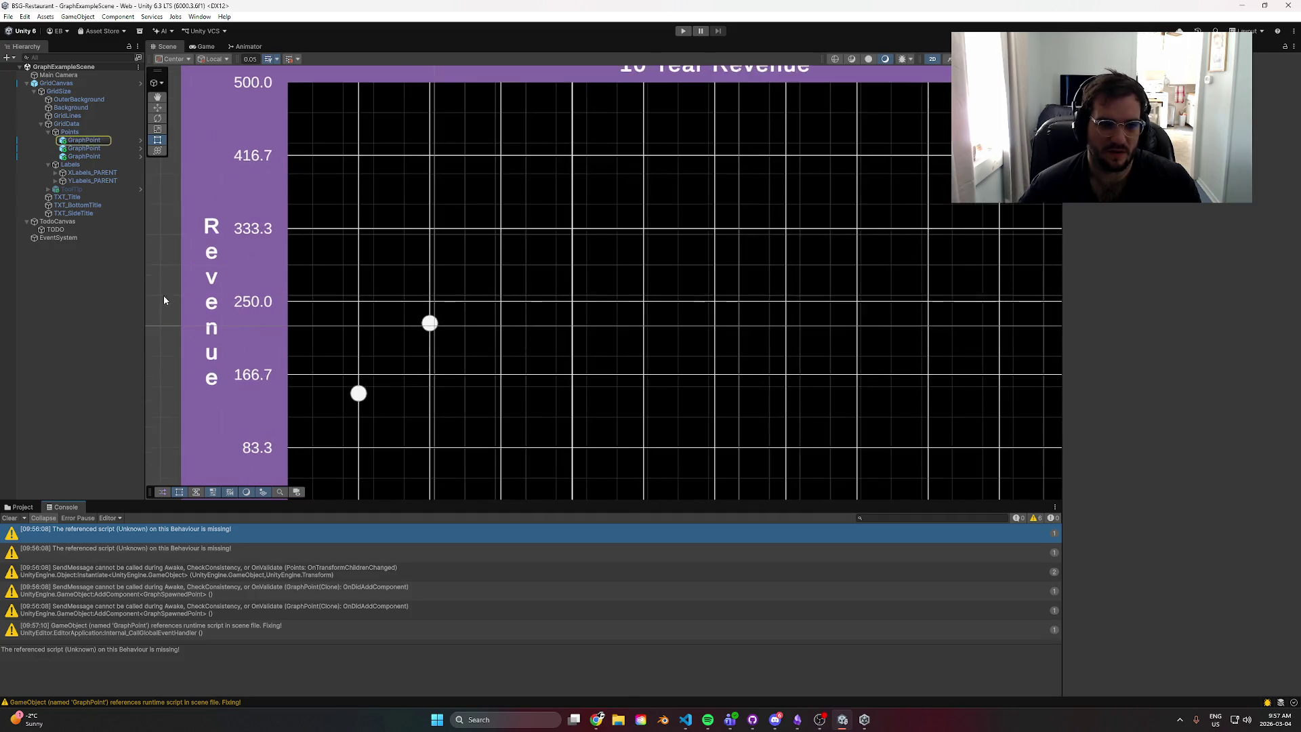
{"action": "scroll", "coordinate": [305, 315], "scroll_direction": "down", "scroll_amount": 3}
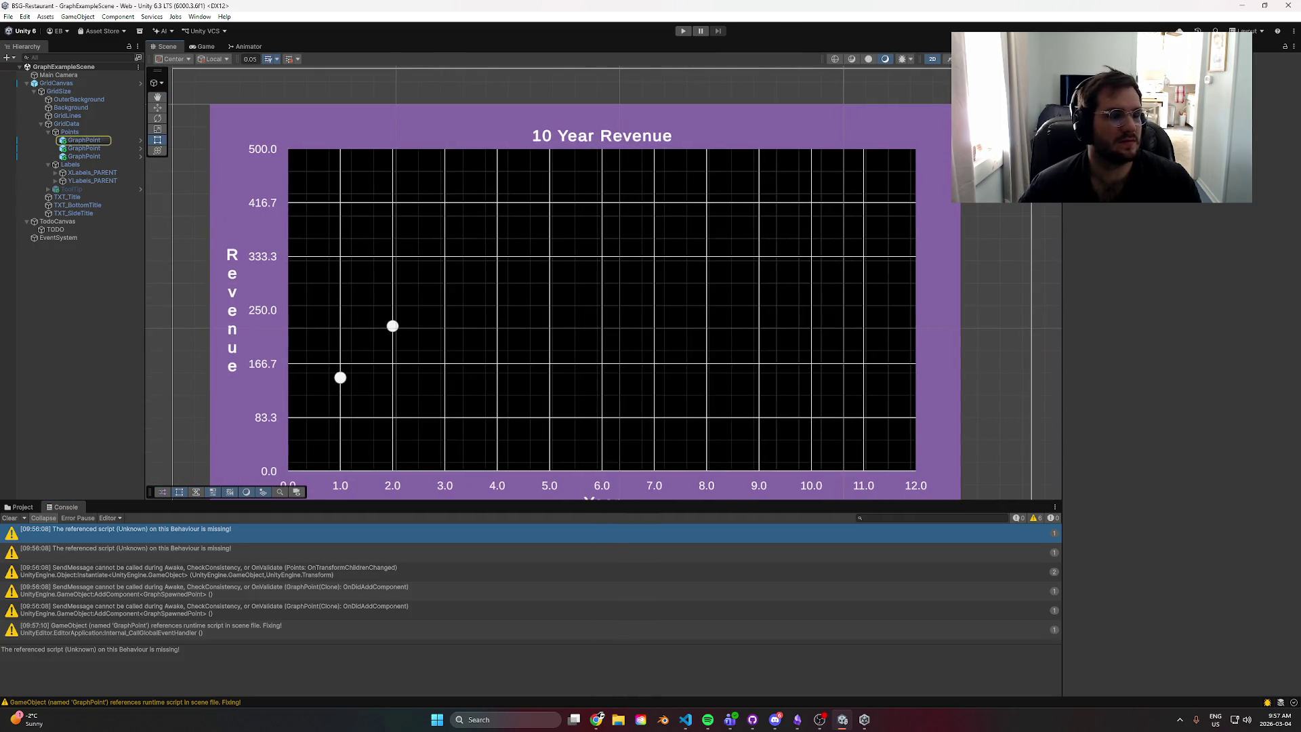
- In Play mode, add a third GridCanvas data point, undo a Max Values tweak, then stop
{"action": "left_click", "coordinate": [683, 30]}
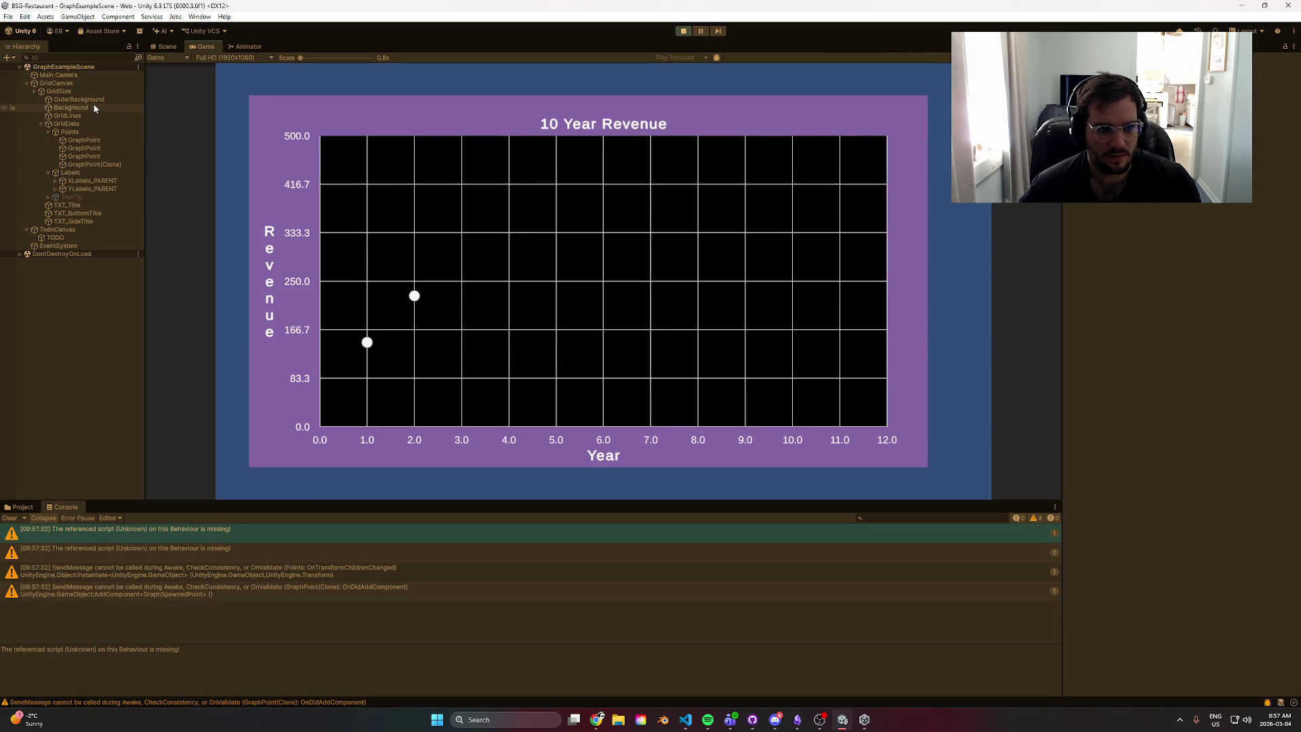
{"action": "left_click", "coordinate": [91, 99]}
{"action": "left_click", "coordinate": [89, 91]}
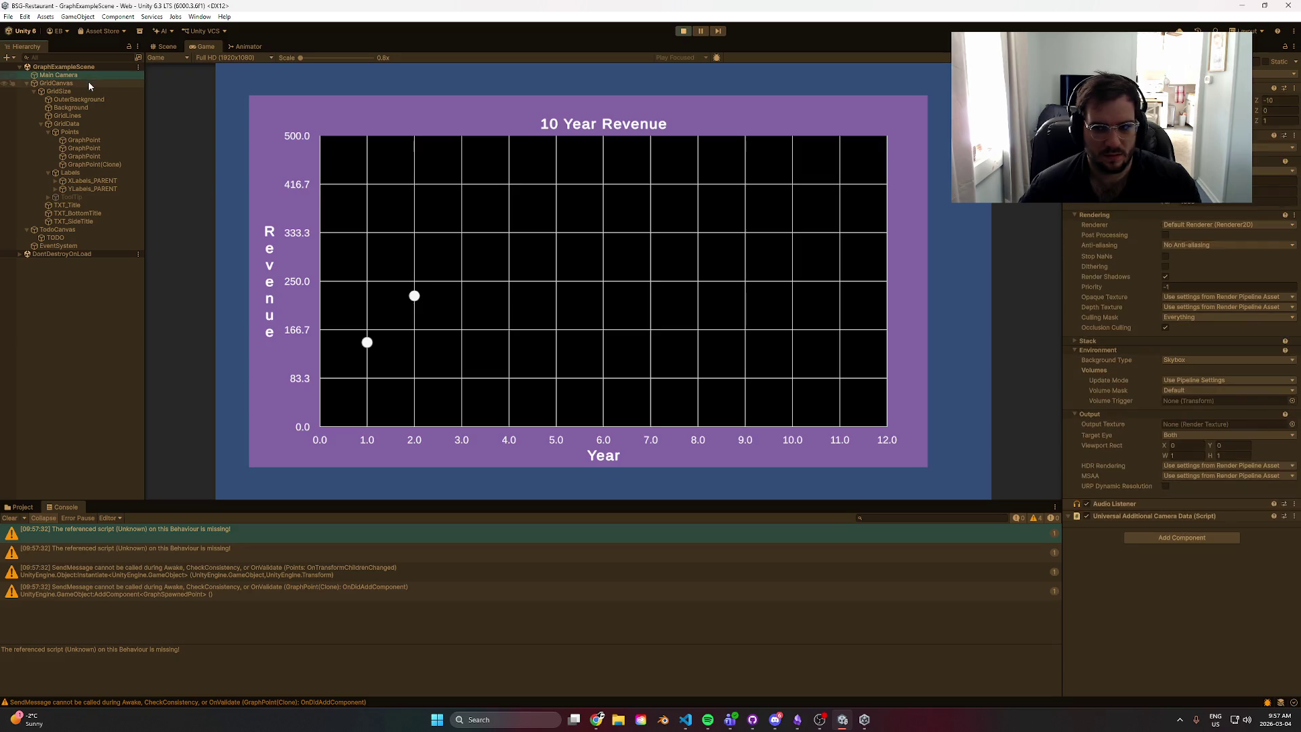
{"action": "left_click", "coordinate": [88, 82]}
{"action": "left_click", "coordinate": [1271, 410]}
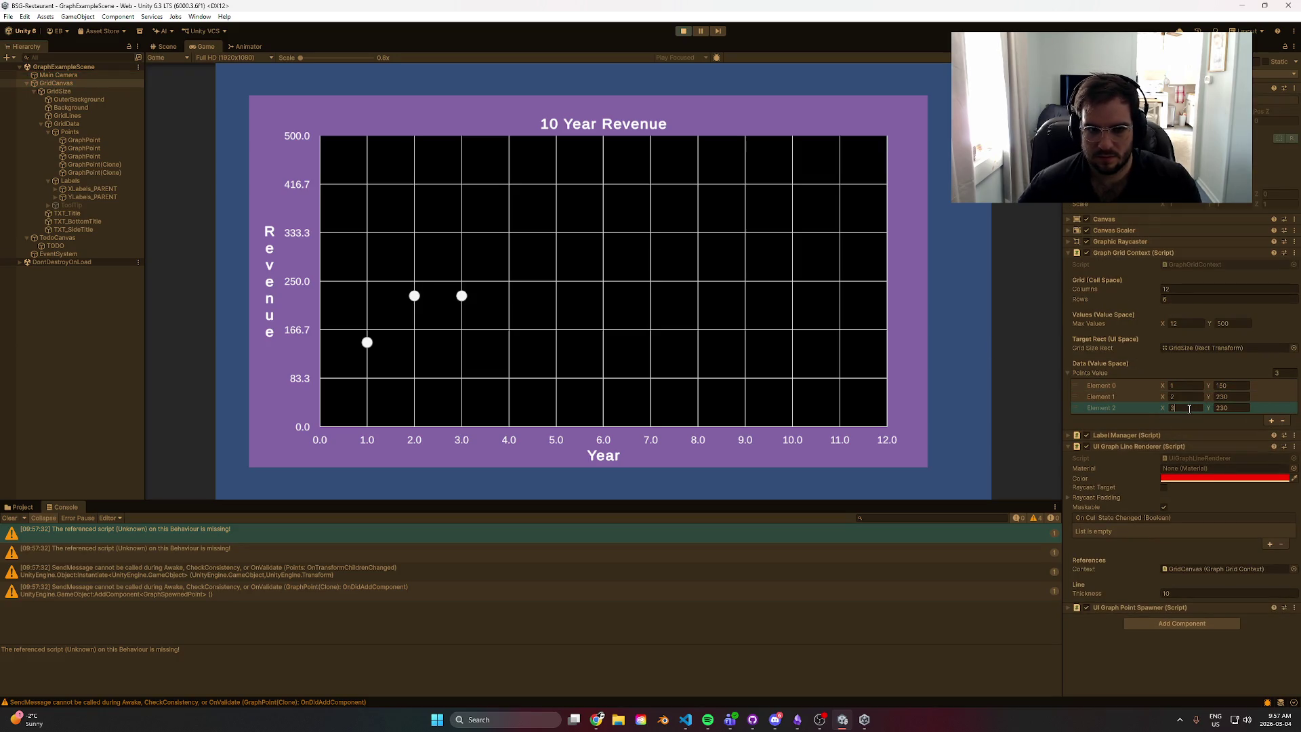
{"action": "left_click_drag", "start_coordinate": [1163, 326], "coordinate": [1169, 328]}
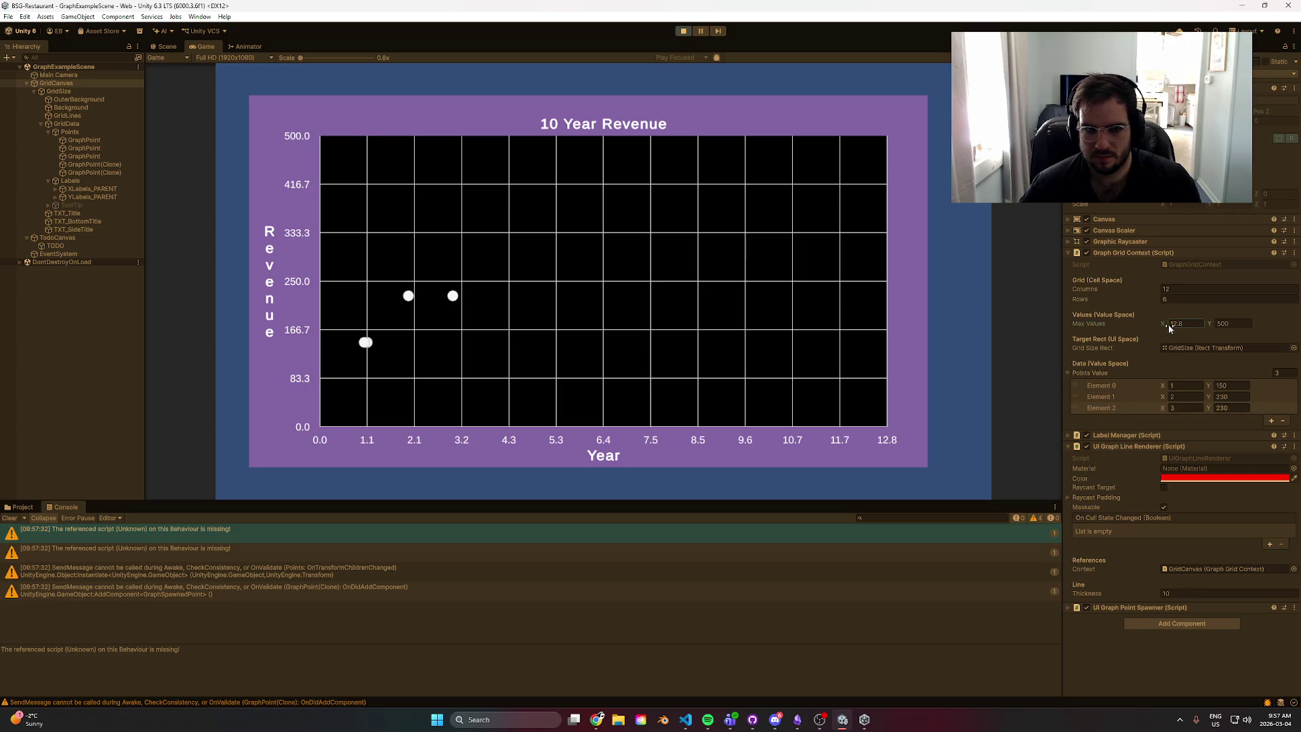
{"action": "key", "text": "ctrl+z"}
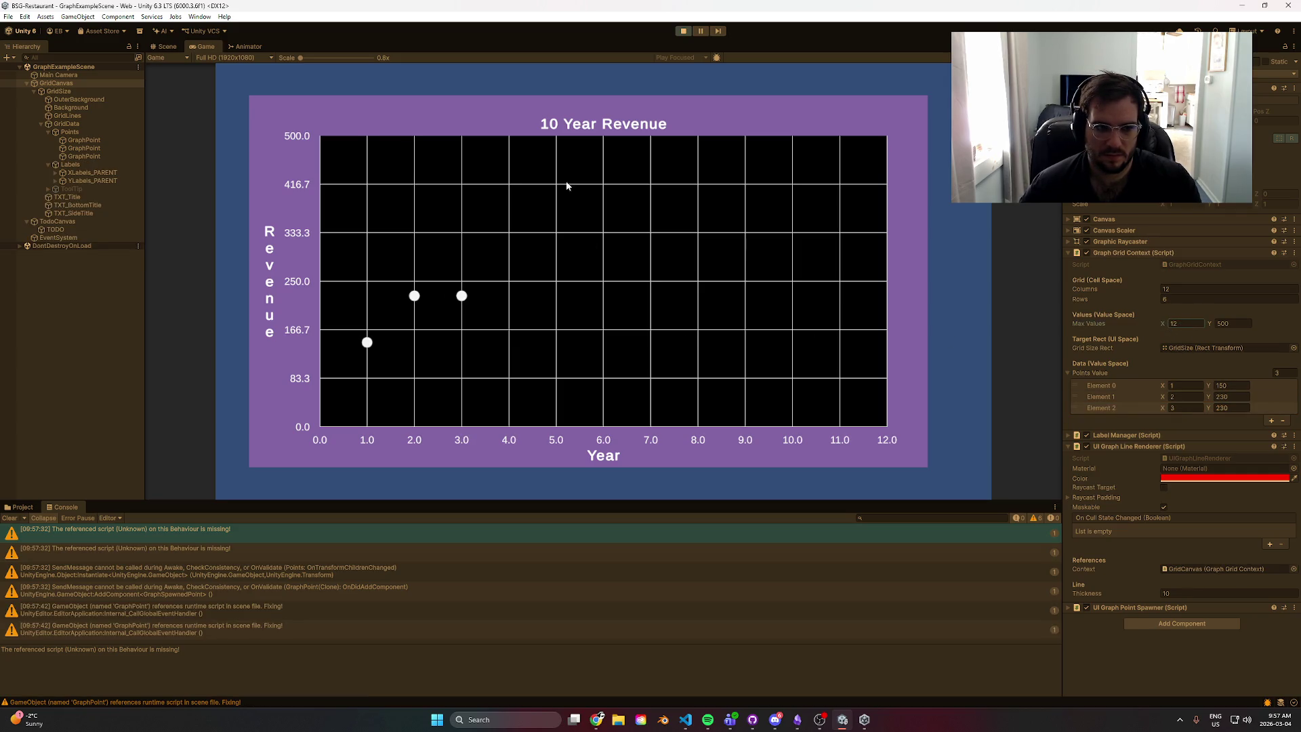
{"action": "left_click", "coordinate": [682, 31]}
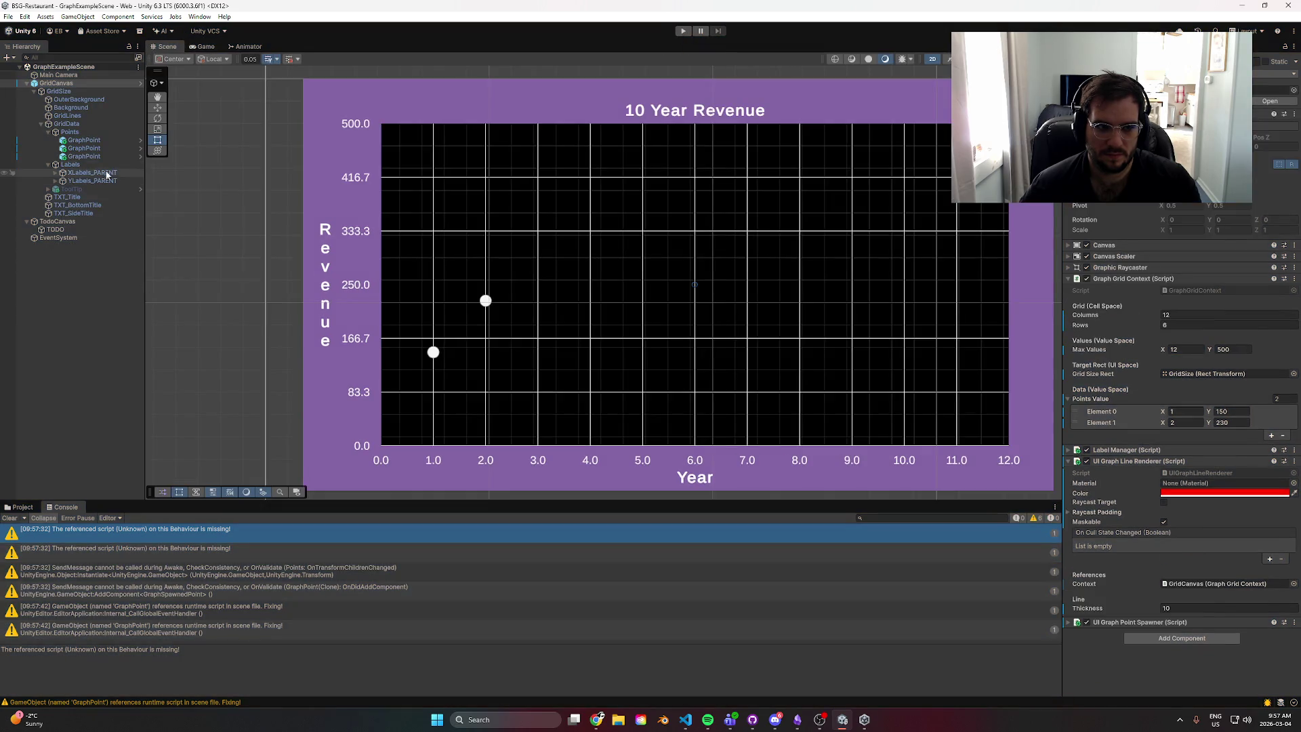
{"action": "left_click", "coordinate": [111, 179]}
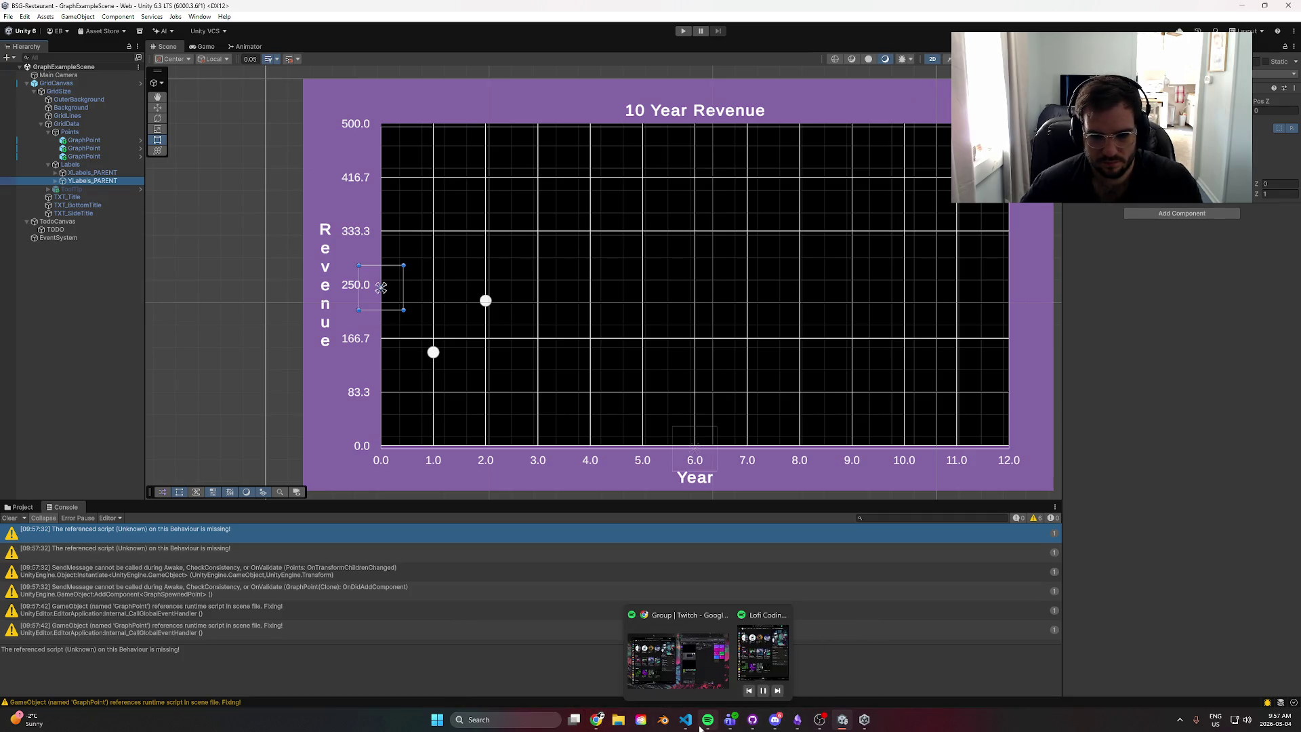
{"action": "mouse_move", "coordinate": [686, 720]}
{"action": "left_click", "coordinate": [710, 661]}
- Send ChatGPT 'The line is not showing' with the full UIGraphLineRenderer.cs code pasted below
{"action": "key", "text": "ctrl+a"}
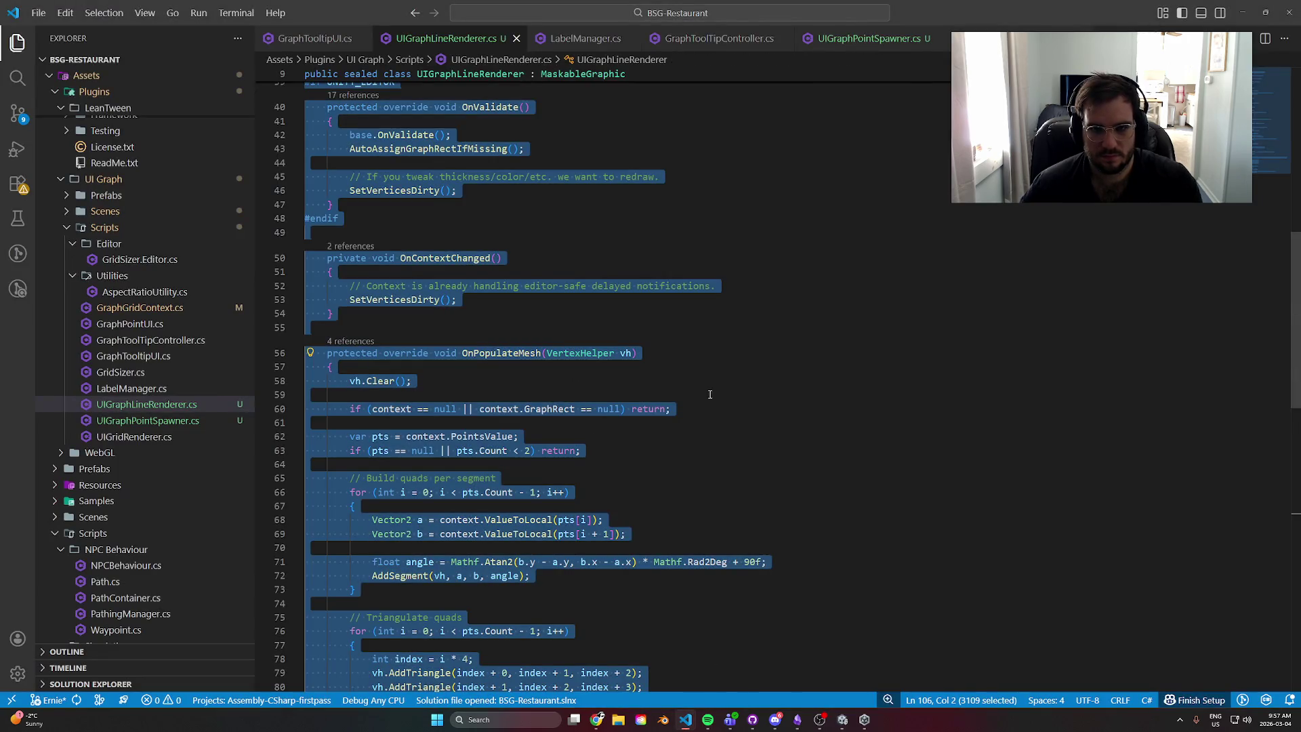
{"action": "mouse_move", "coordinate": [597, 719]}
{"action": "left_click", "coordinate": [684, 656]}
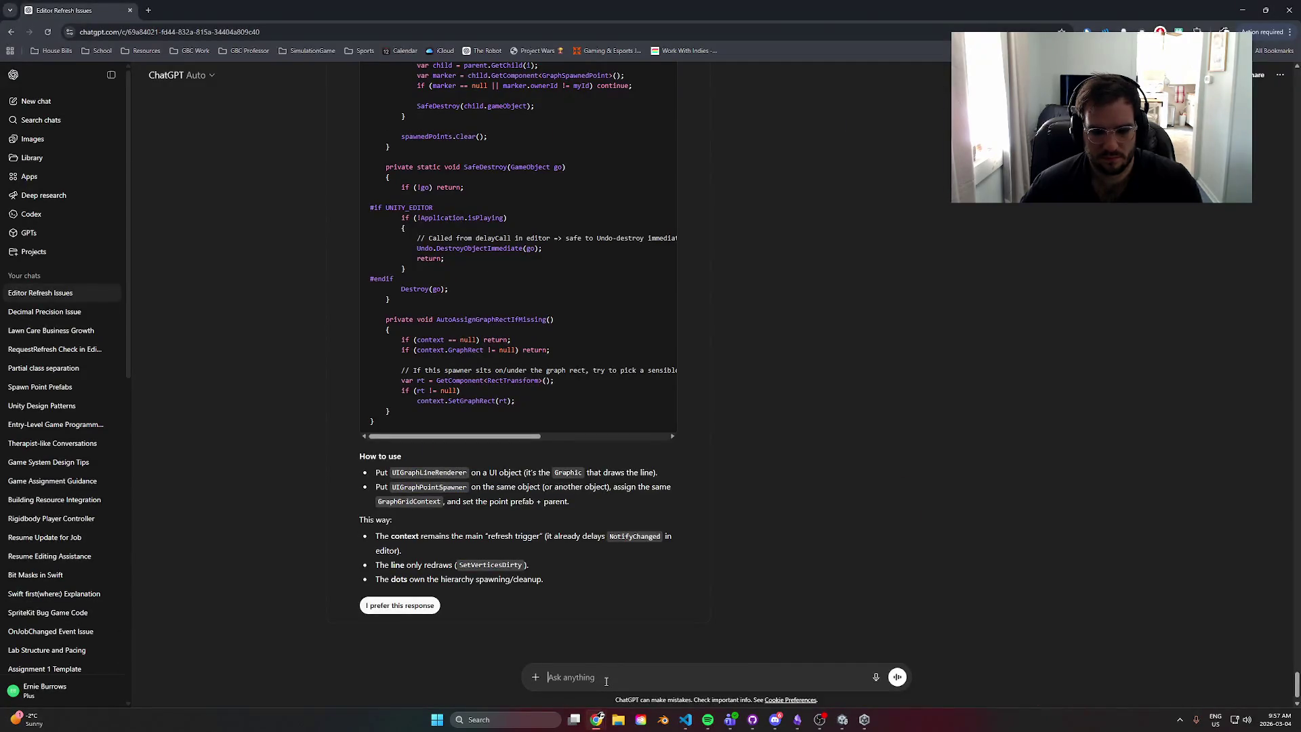
{"action": "type", "text": "The line is not showing"}
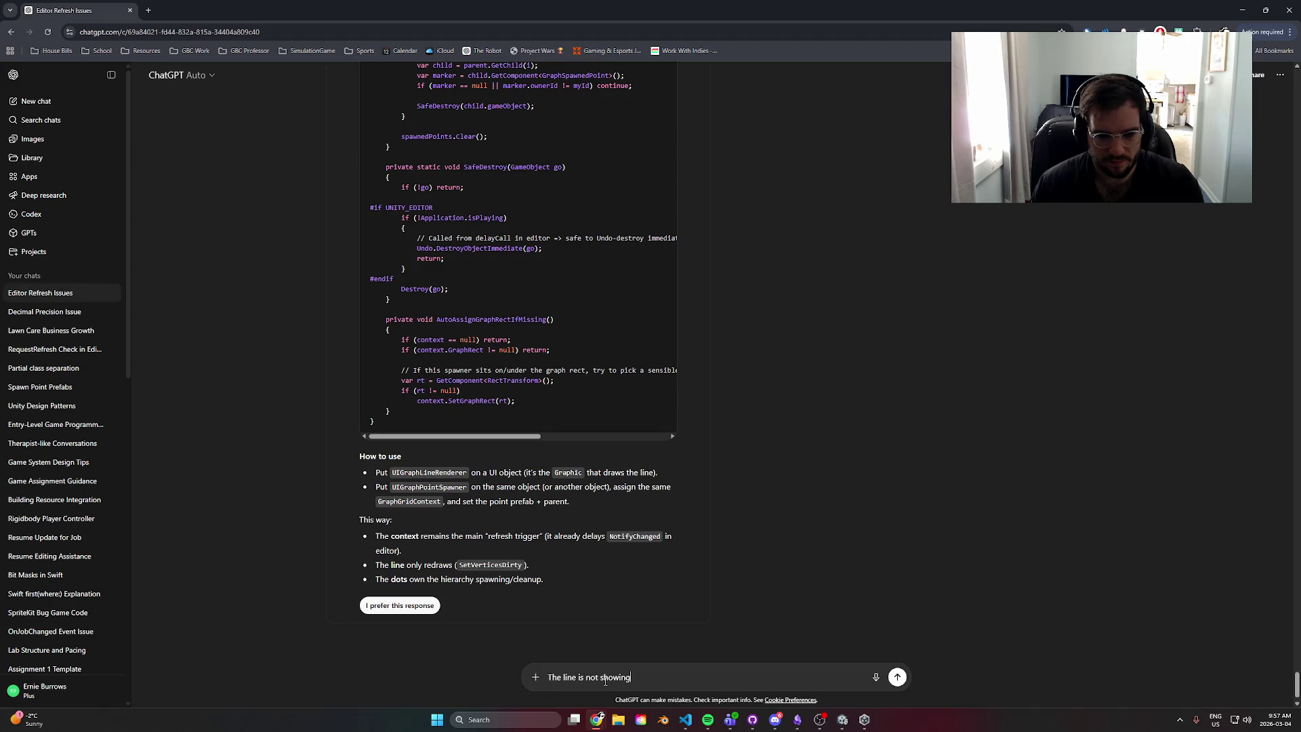
{"action": "key", "text": "shift+Return"}
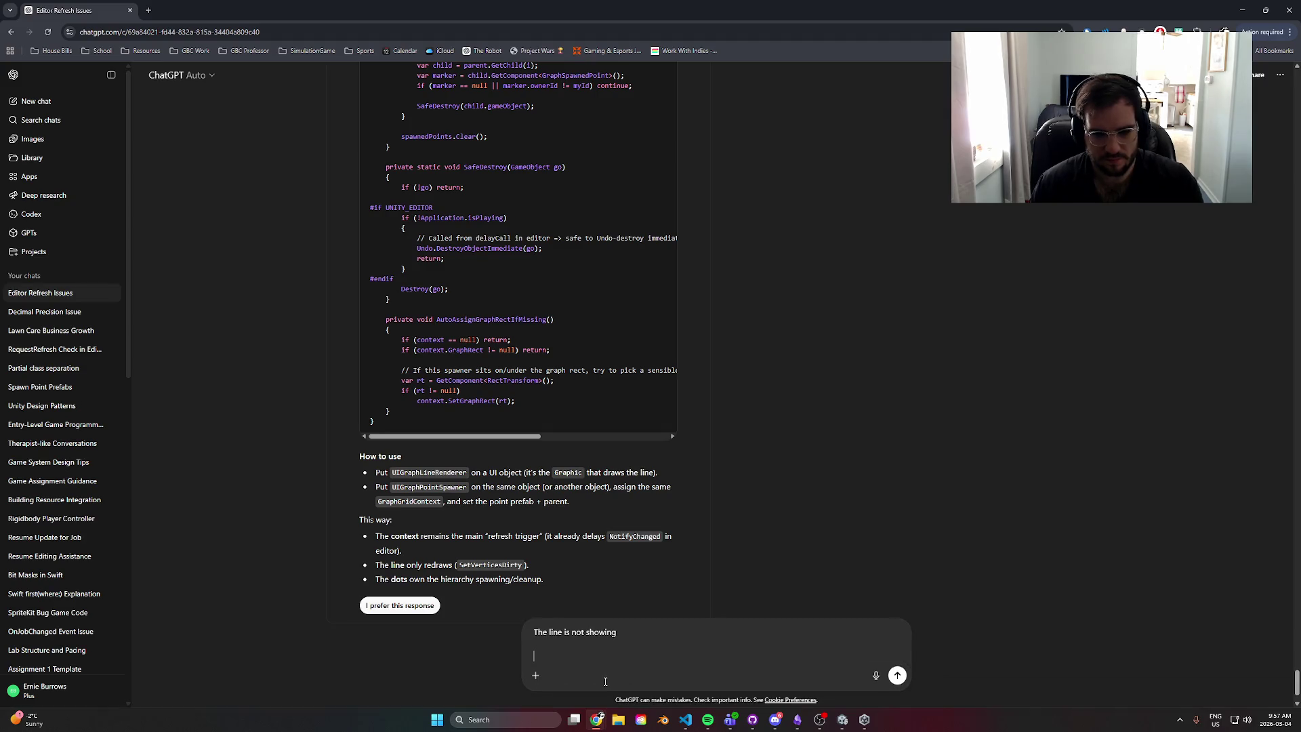
{"action": "key", "text": "ctrl+v"}
{"action": "key", "text": "Return"}
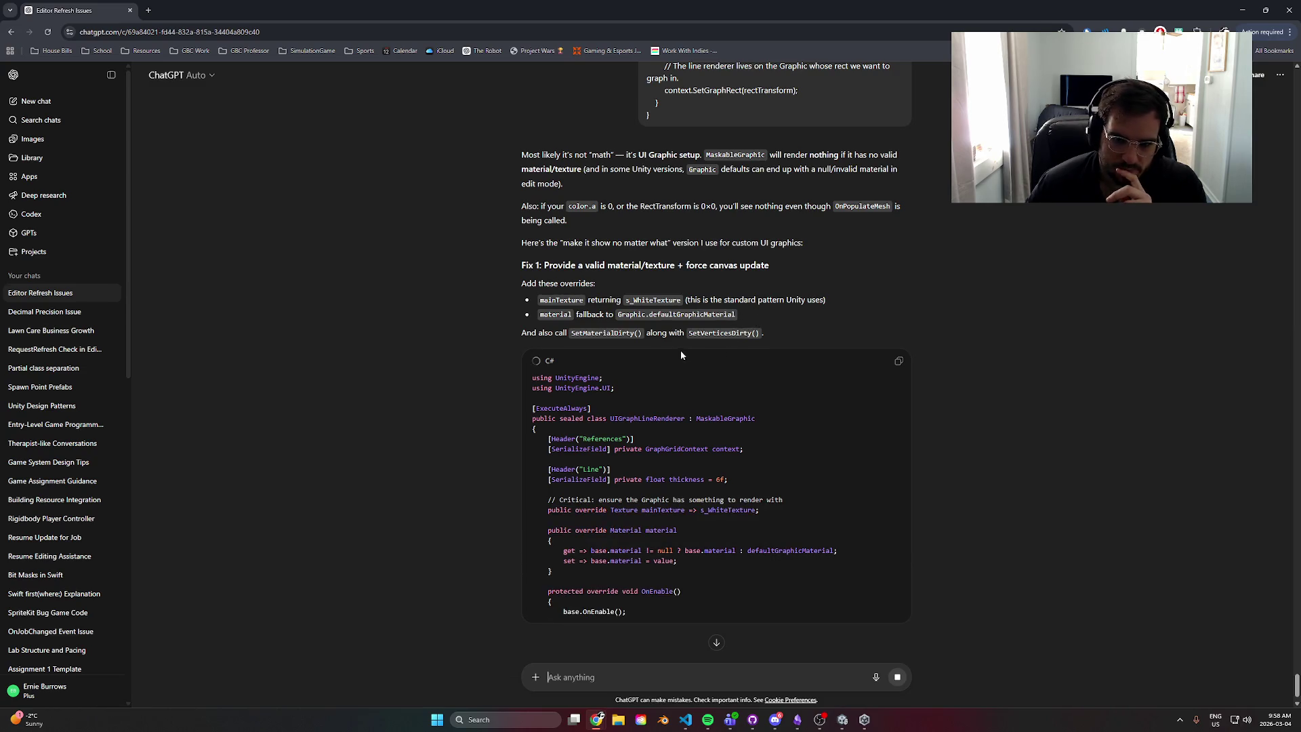
- Read ChatGPT's reply and copy its fixed code with mainTexture and material overrides
{"action": "scroll", "coordinate": [921, 694], "scroll_direction": "down", "scroll_amount": 3}
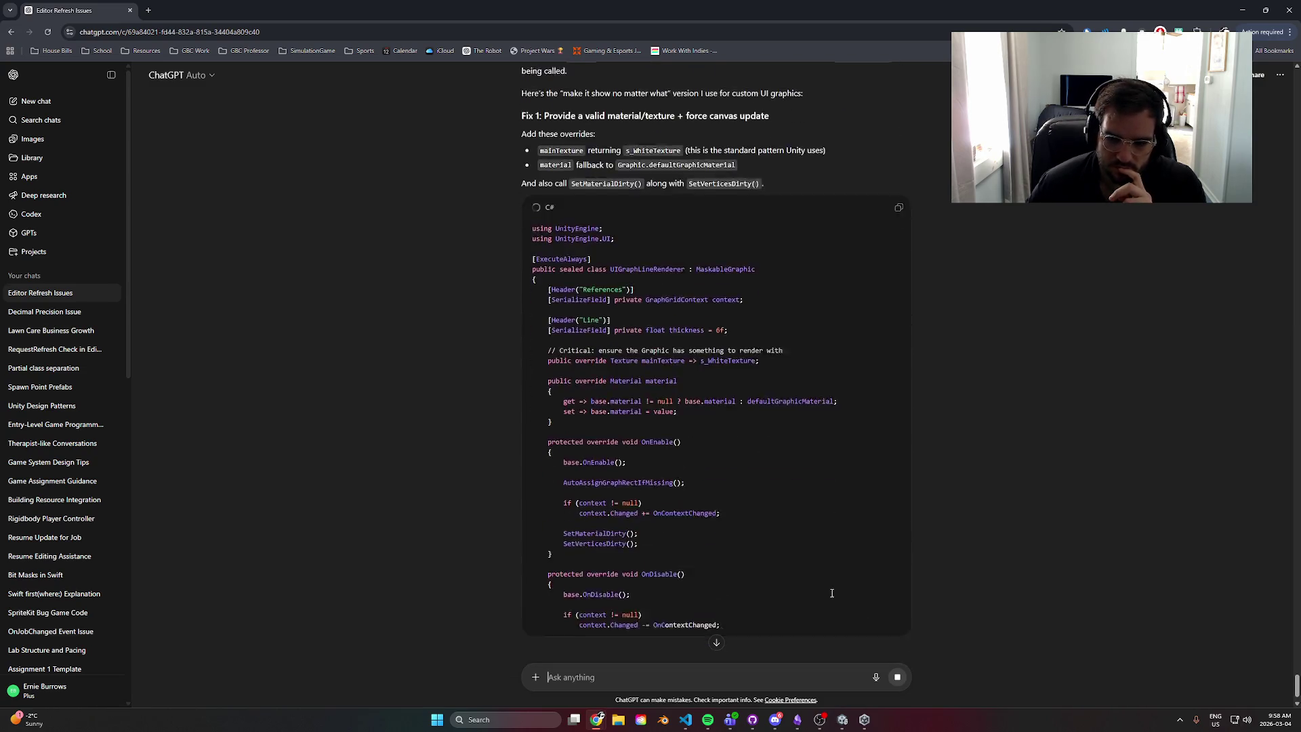
{"action": "scroll", "coordinate": [749, 578], "scroll_direction": "down", "scroll_amount": 6}
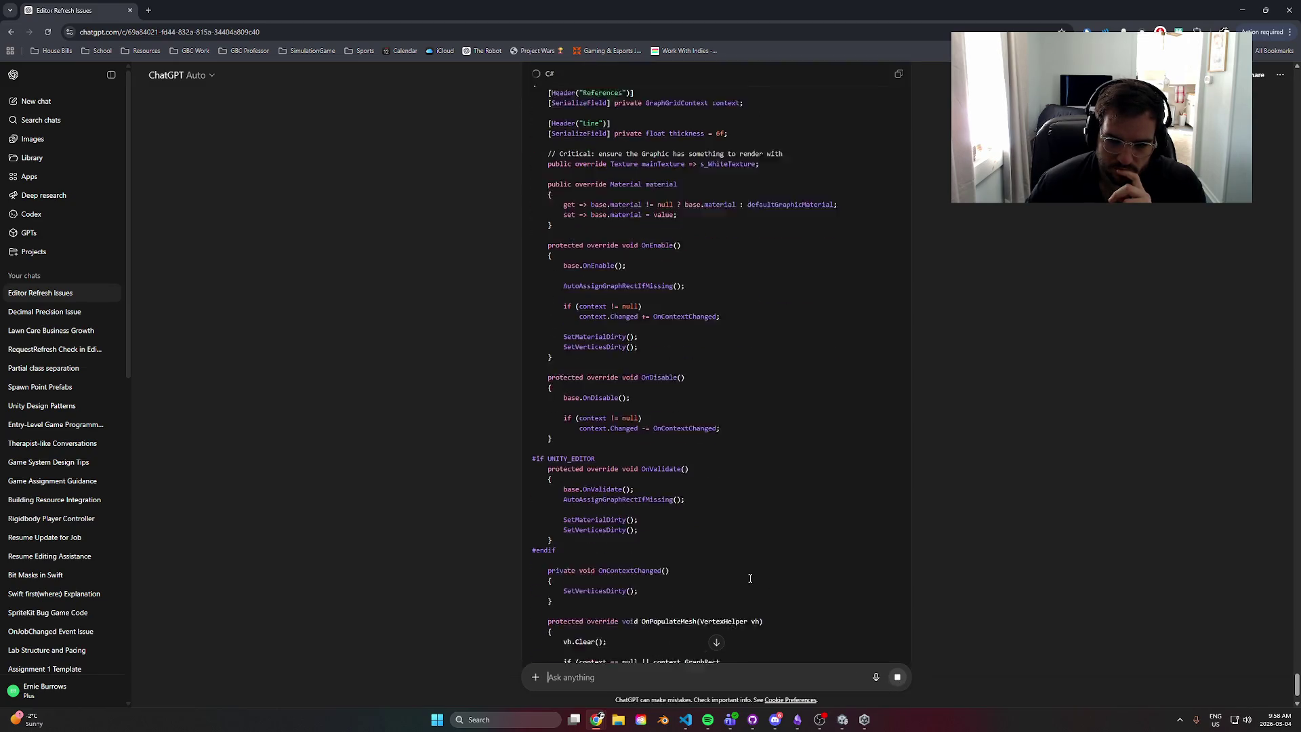
{"action": "scroll", "coordinate": [749, 578], "scroll_direction": "up", "scroll_amount": 7}
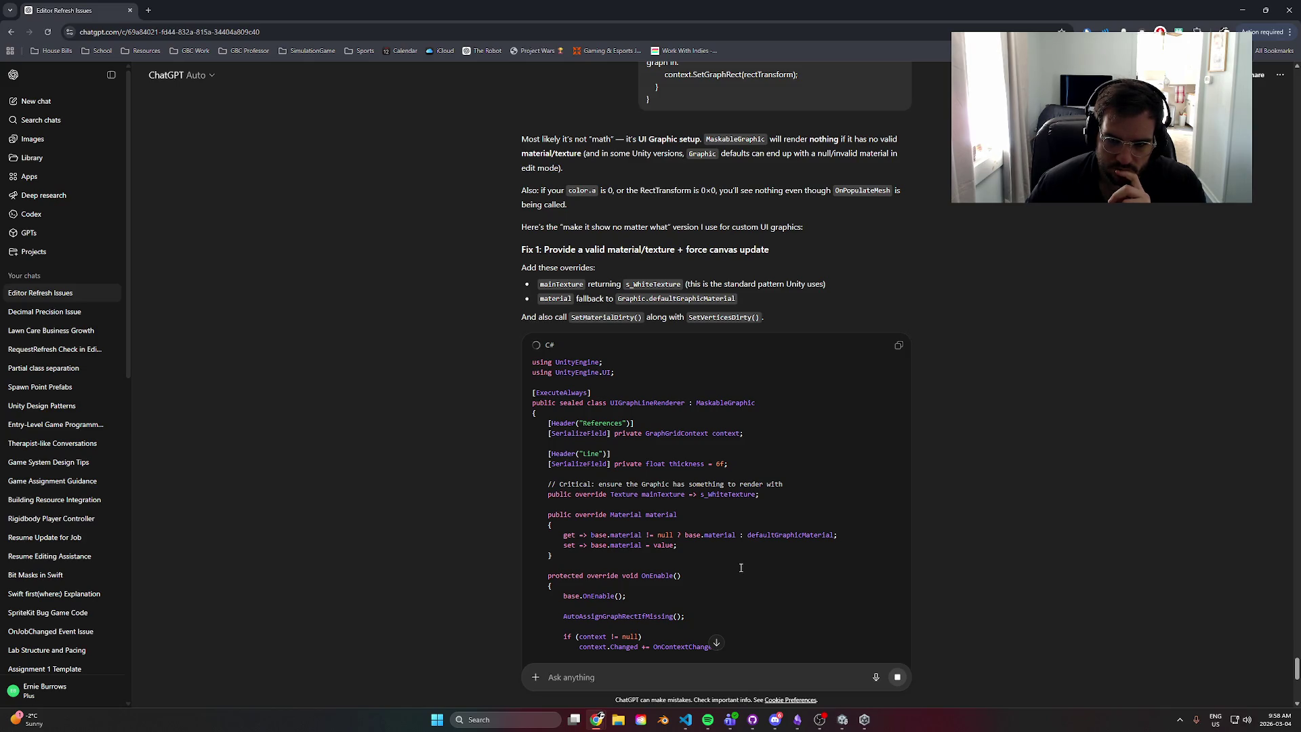
{"action": "scroll", "coordinate": [741, 567], "scroll_direction": "down", "scroll_amount": 8}
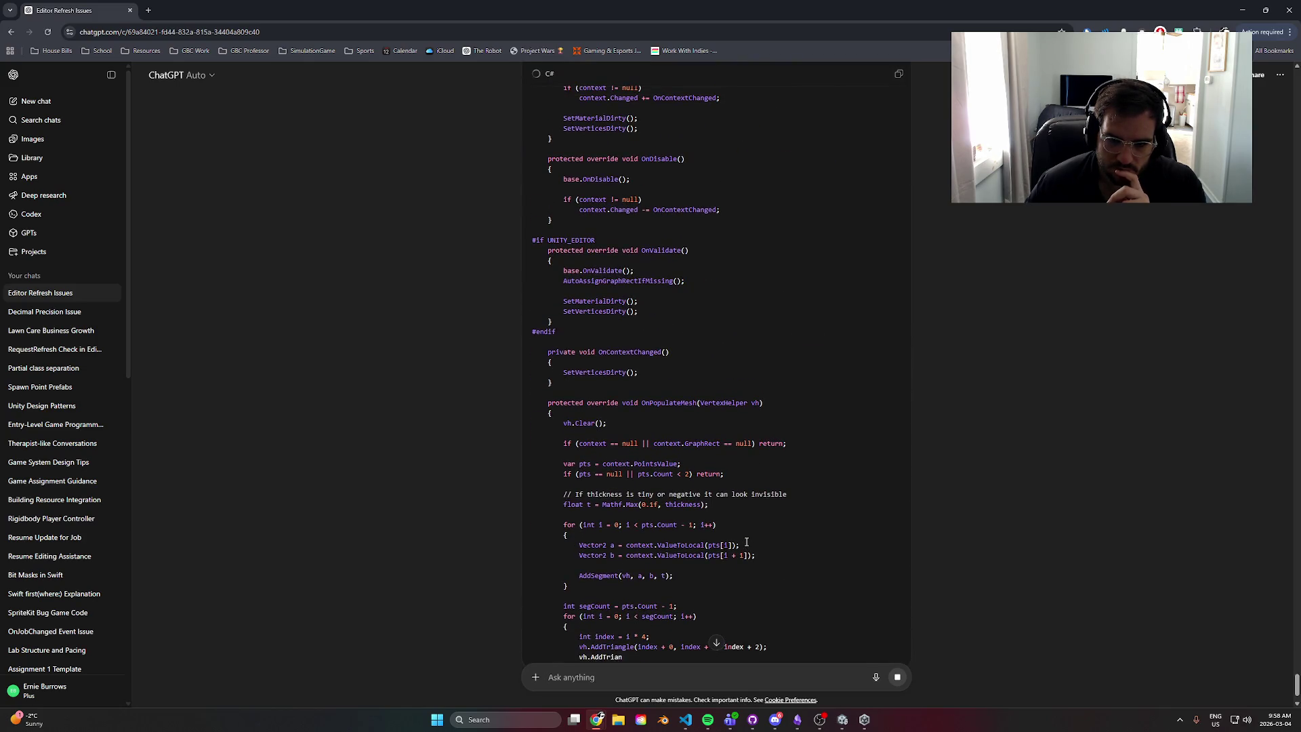
{"action": "scroll", "coordinate": [746, 542], "scroll_direction": "up", "scroll_amount": 8}
{"action": "scroll", "coordinate": [746, 542], "scroll_direction": "down", "scroll_amount": 5}
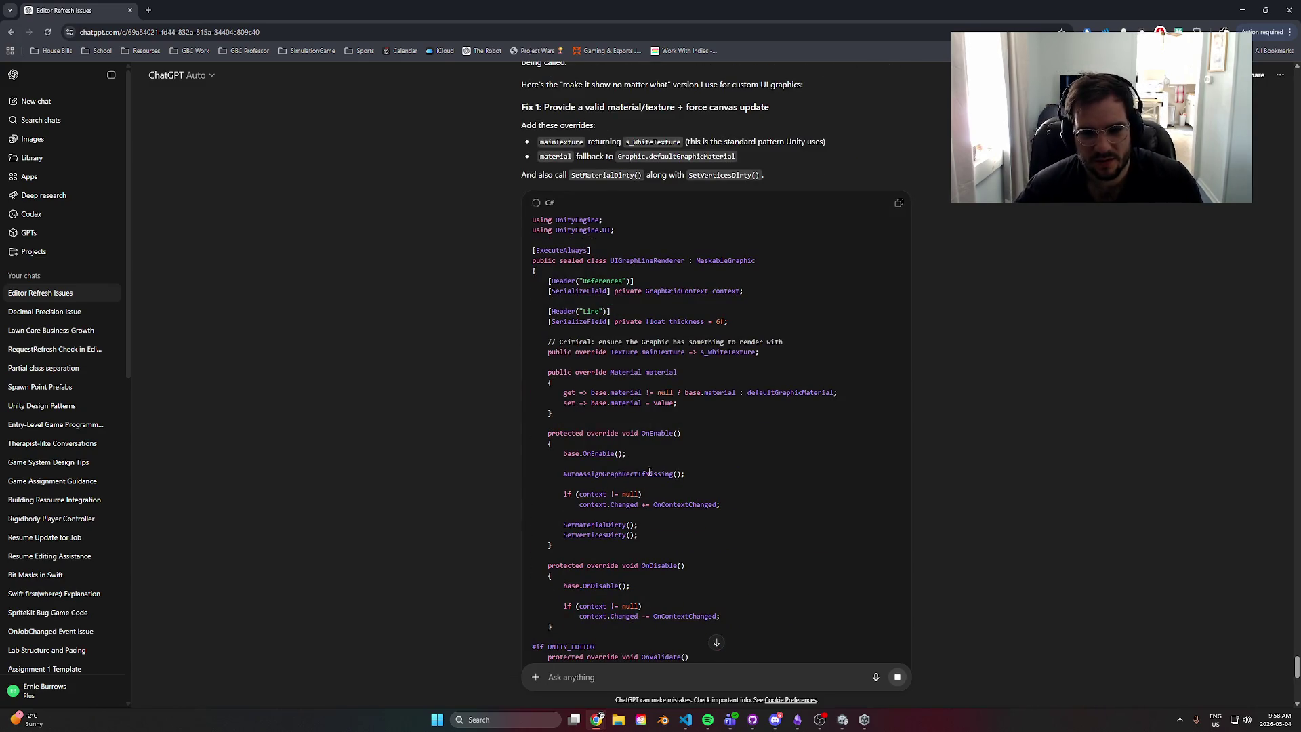
{"action": "scroll", "coordinate": [649, 472], "scroll_direction": "down", "scroll_amount": 10}
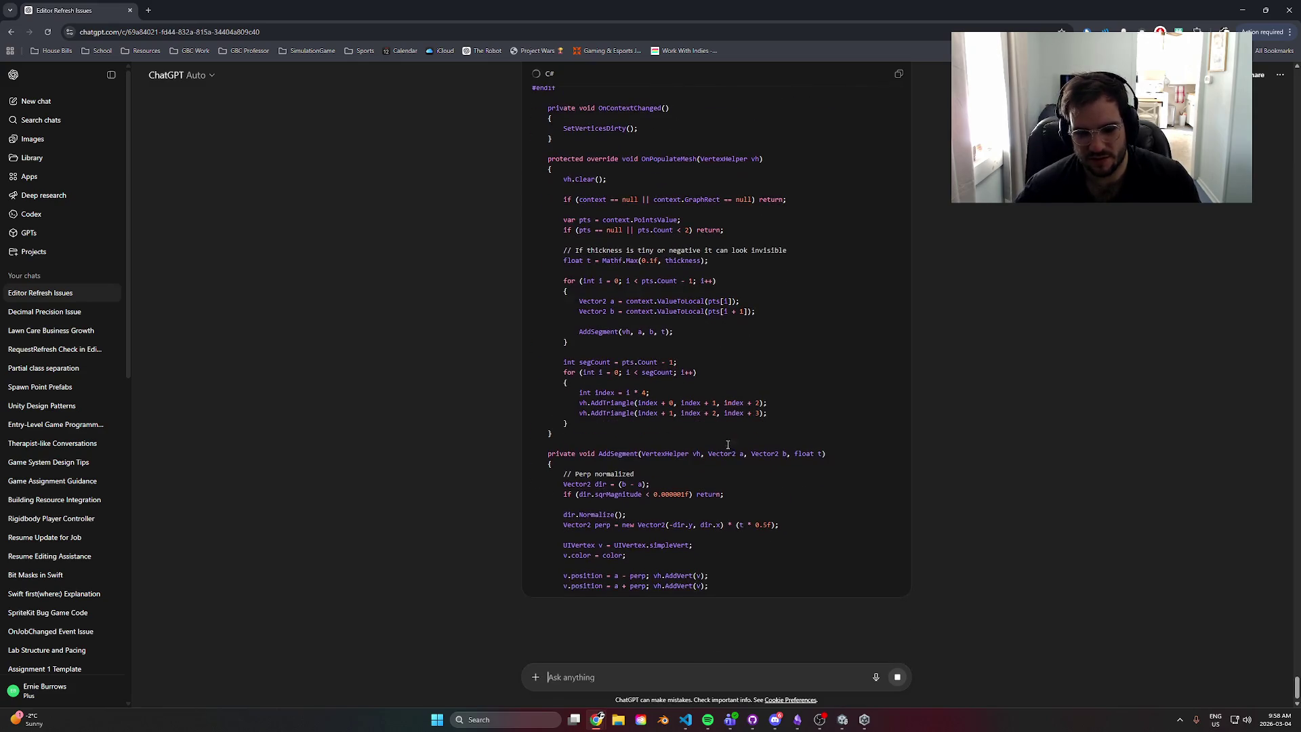
{"action": "scroll", "coordinate": [732, 487], "scroll_direction": "up", "scroll_amount": 10}
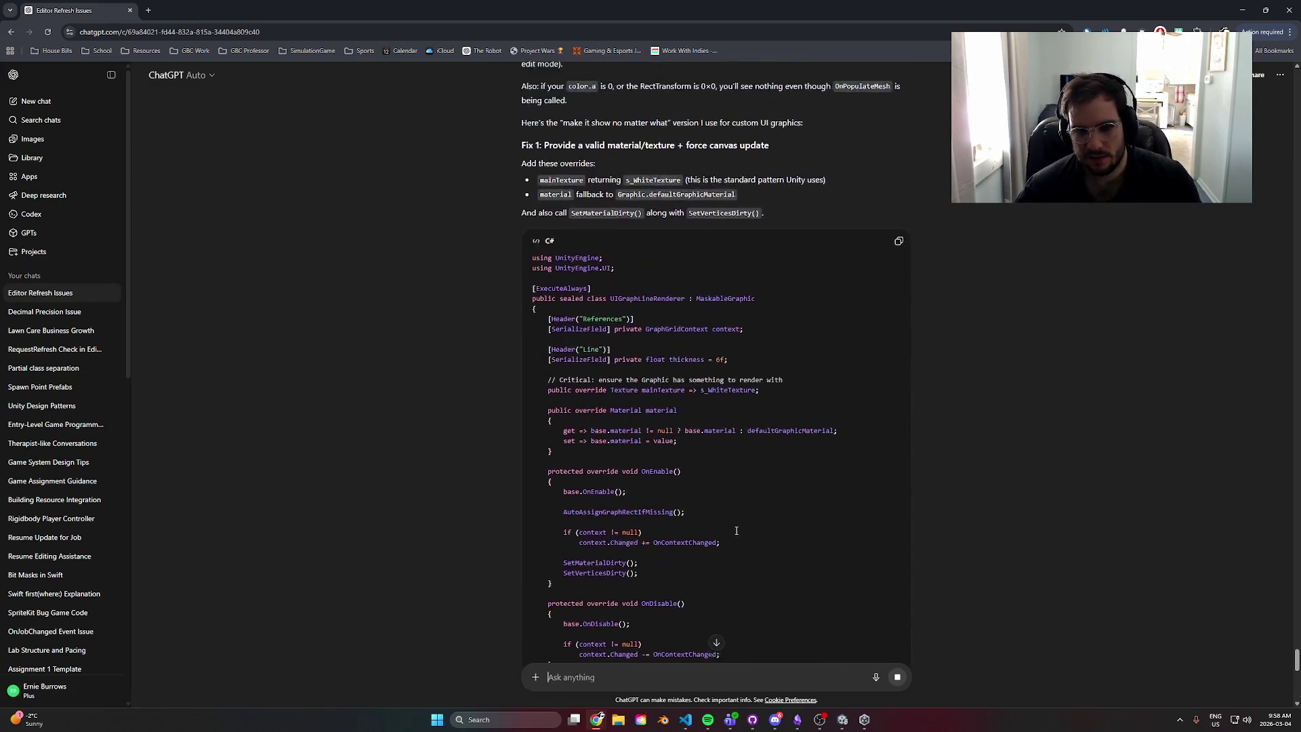
{"action": "scroll", "coordinate": [736, 531], "scroll_direction": "down", "scroll_amount": 10}
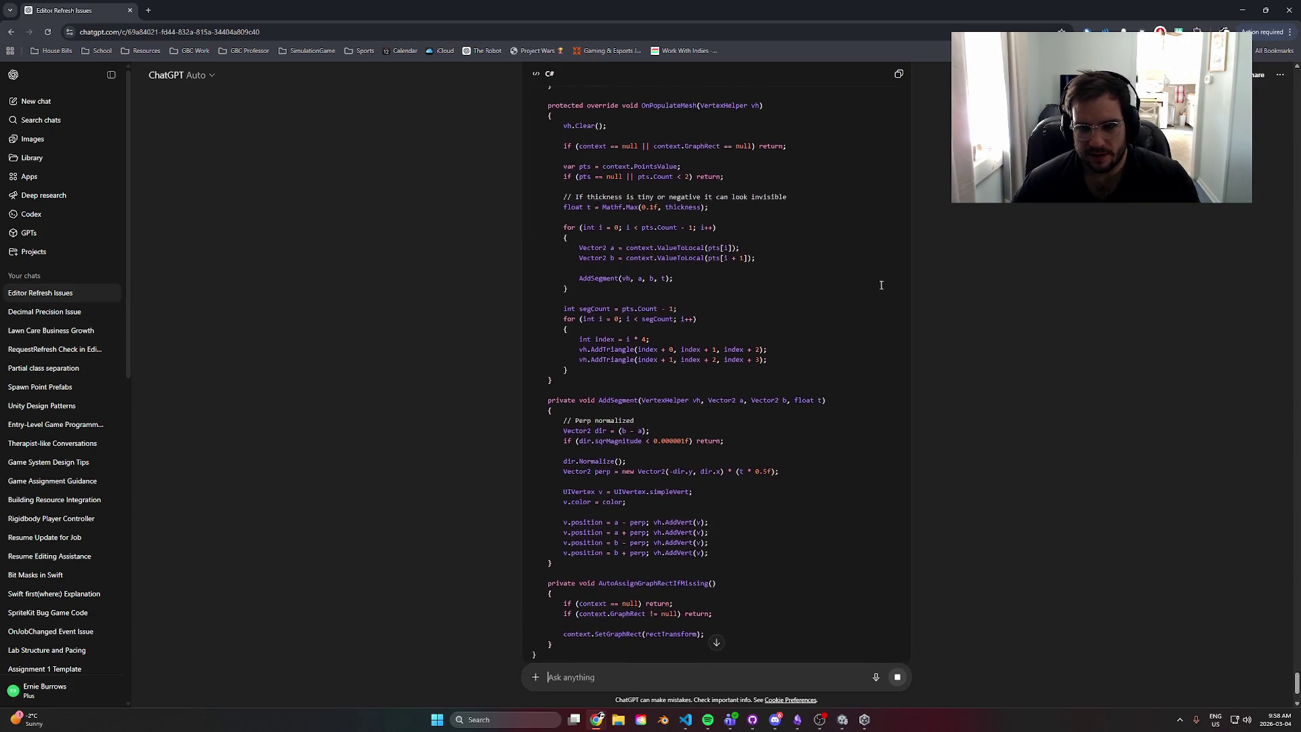
{"action": "left_click", "coordinate": [898, 74]}
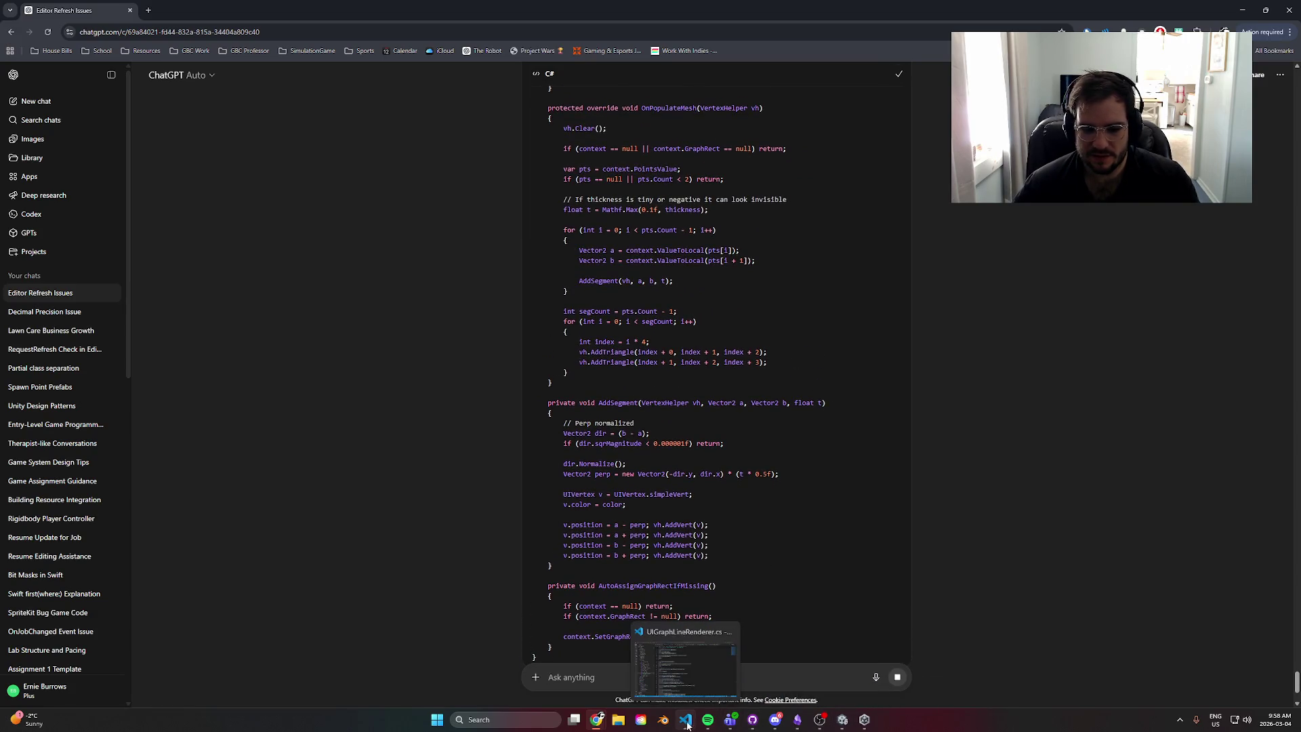
{"action": "left_click", "coordinate": [687, 724]}
{"action": "left_click", "coordinate": [612, 416]}
- Replace UIGraphLineRenderer.cs with the copied code, then nudge GridCanvas's Element 0 X slightly left
{"action": "key", "text": "ctrl+a"}
{"action": "key", "text": "ctrl+v"}
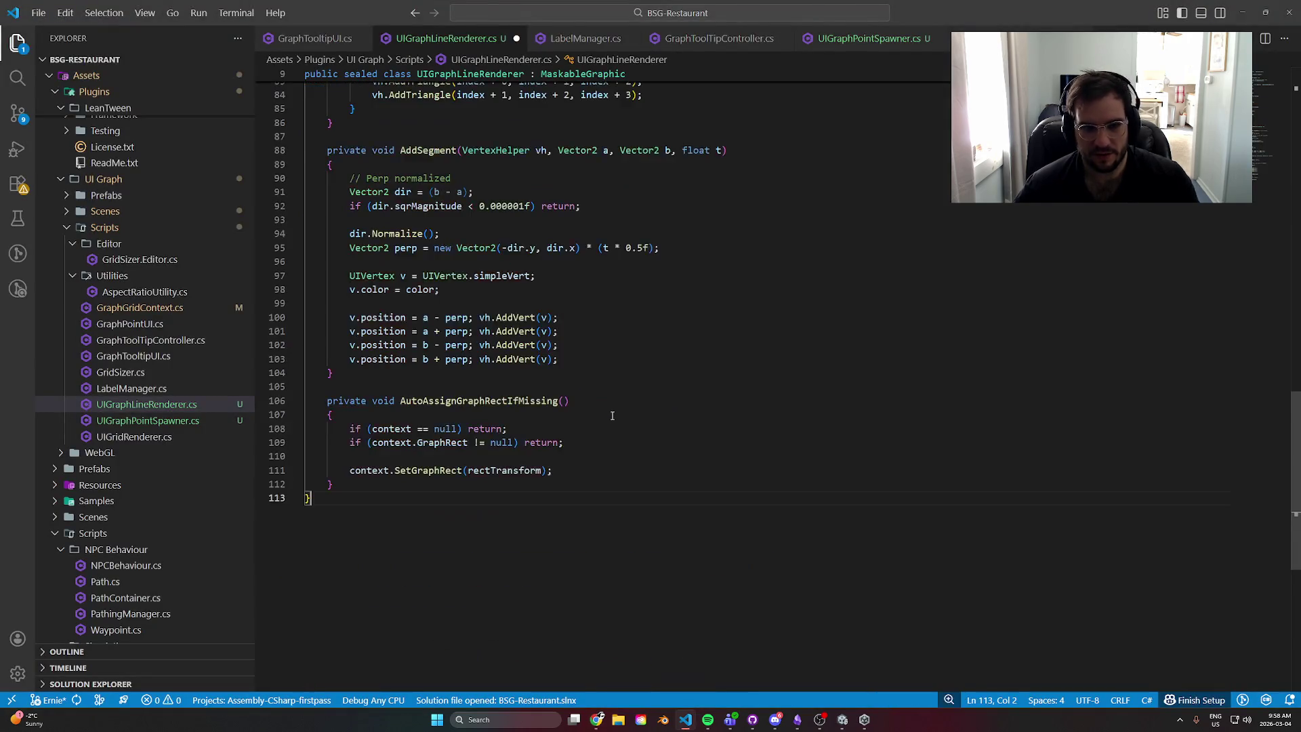
{"action": "left_click", "coordinate": [1249, 7]}
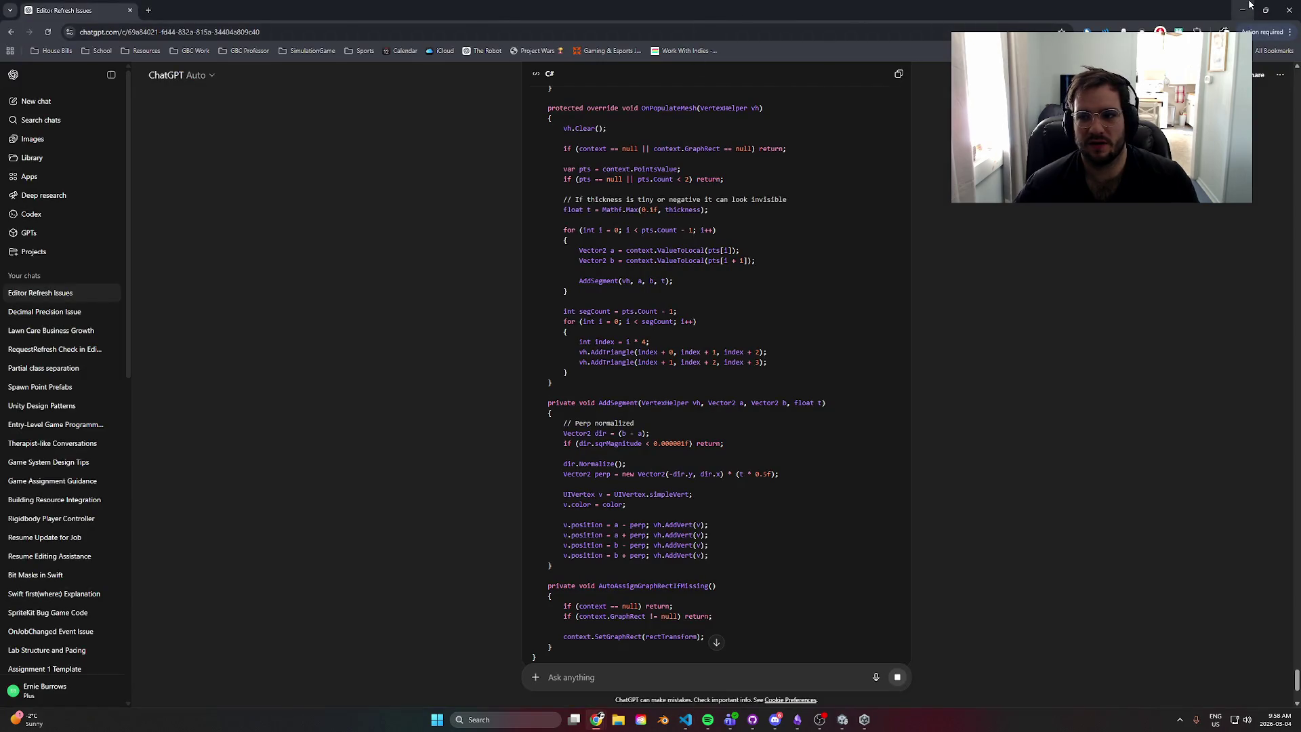
{"action": "left_click", "coordinate": [1249, 5]}
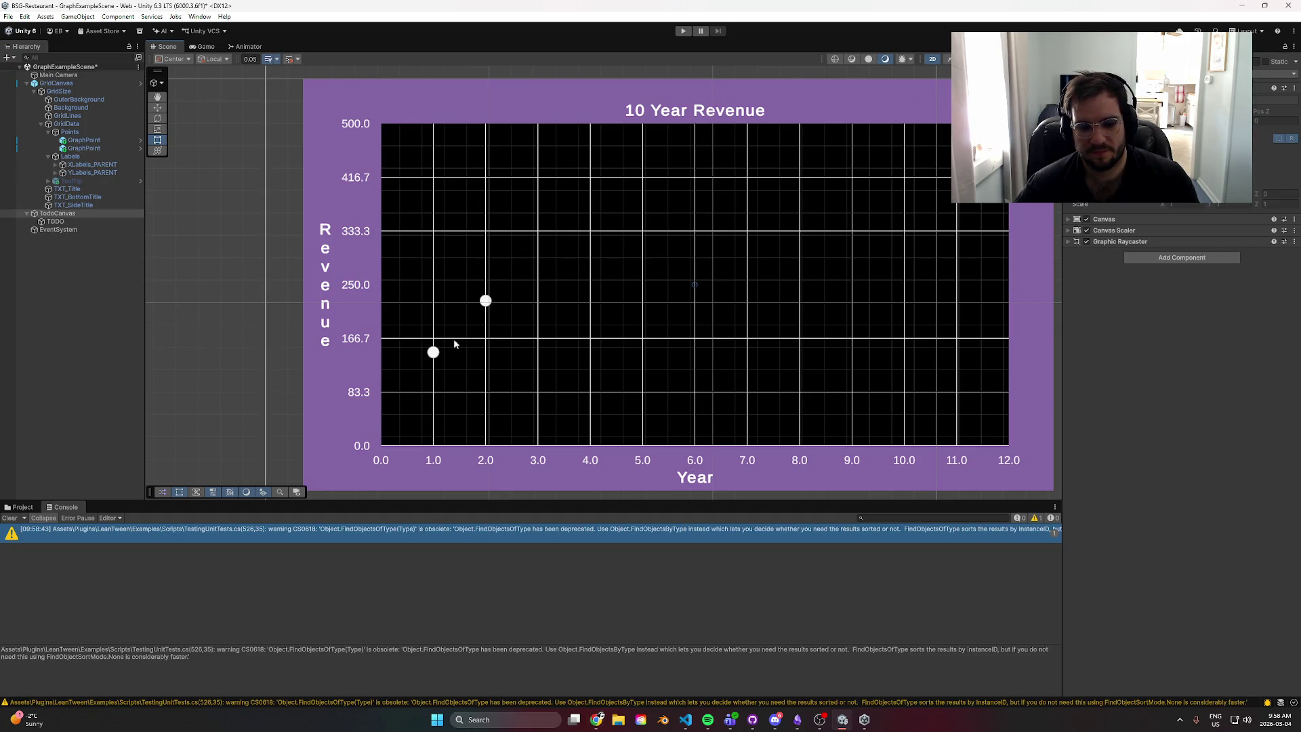
{"action": "left_click", "coordinate": [56, 82]}
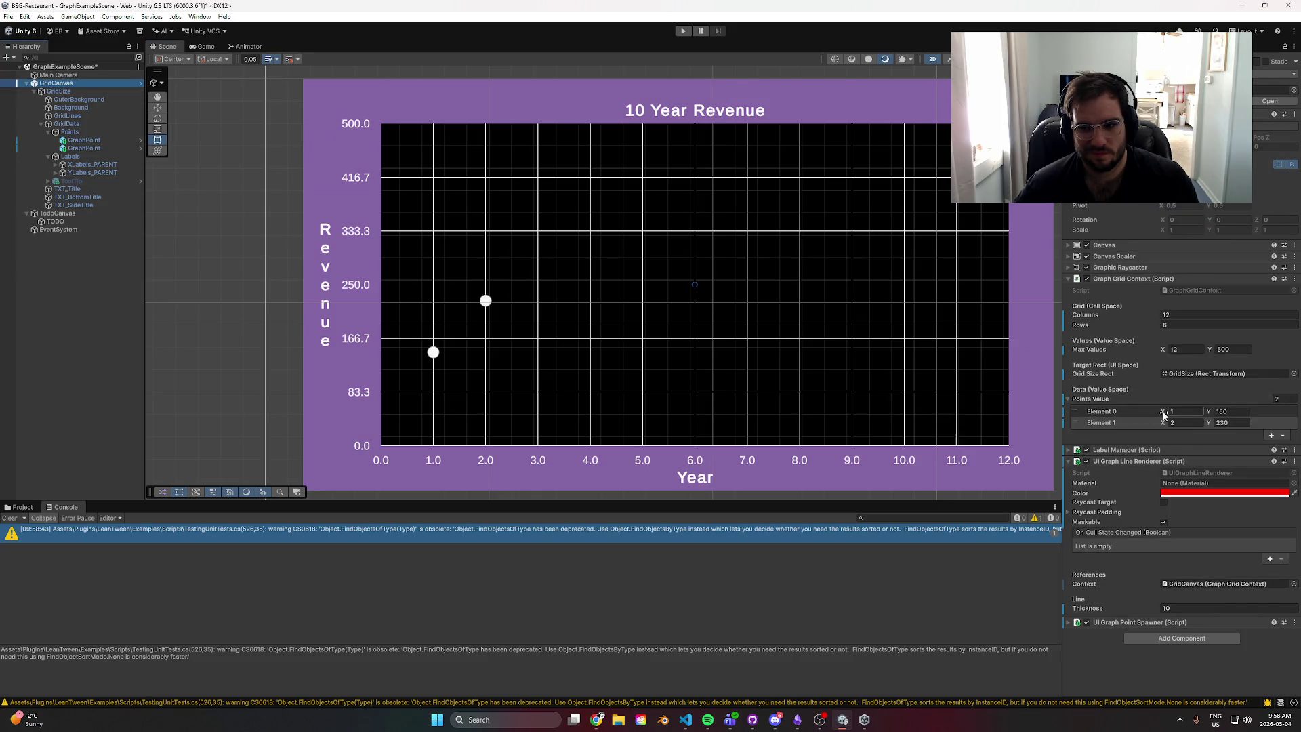
{"action": "left_click_drag", "start_coordinate": [1164, 414], "coordinate": [1159, 419]}
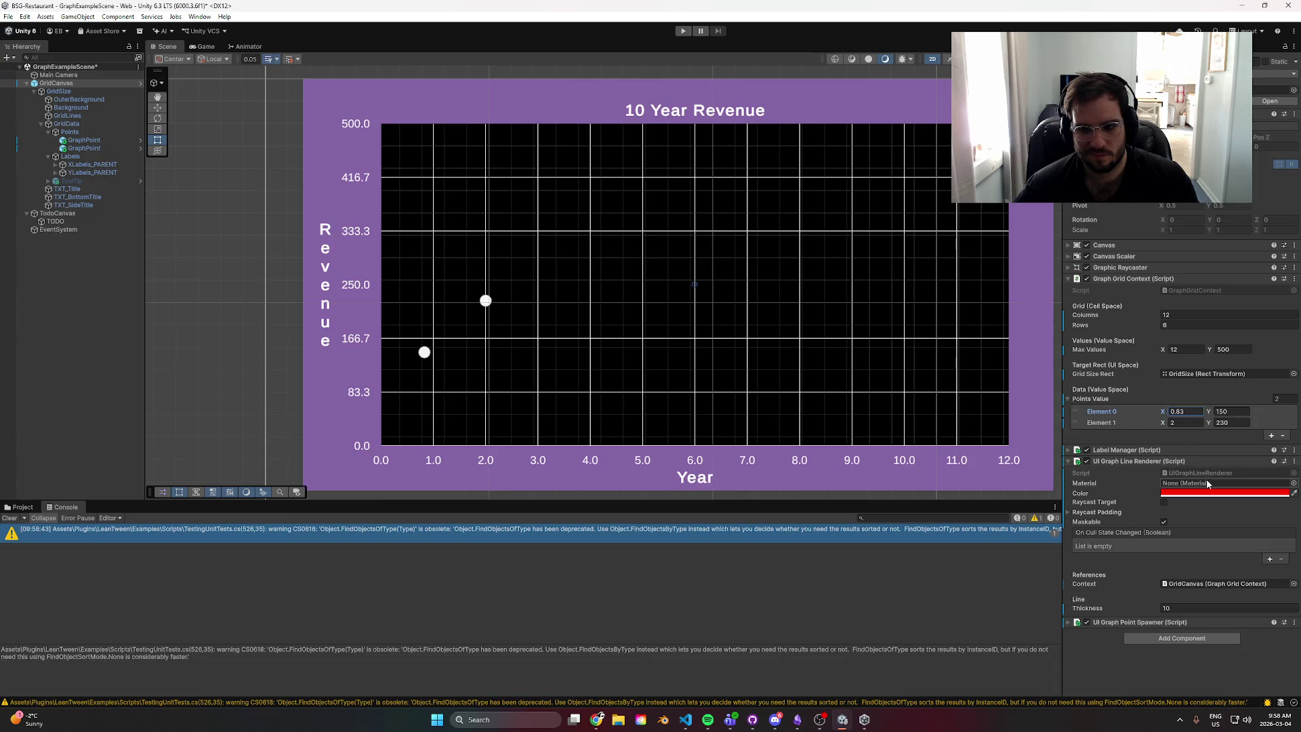
- Change the graph line's colour from red to white in the colour picker
{"action": "left_click", "coordinate": [1201, 497]}
{"action": "left_click", "coordinate": [1203, 492]}
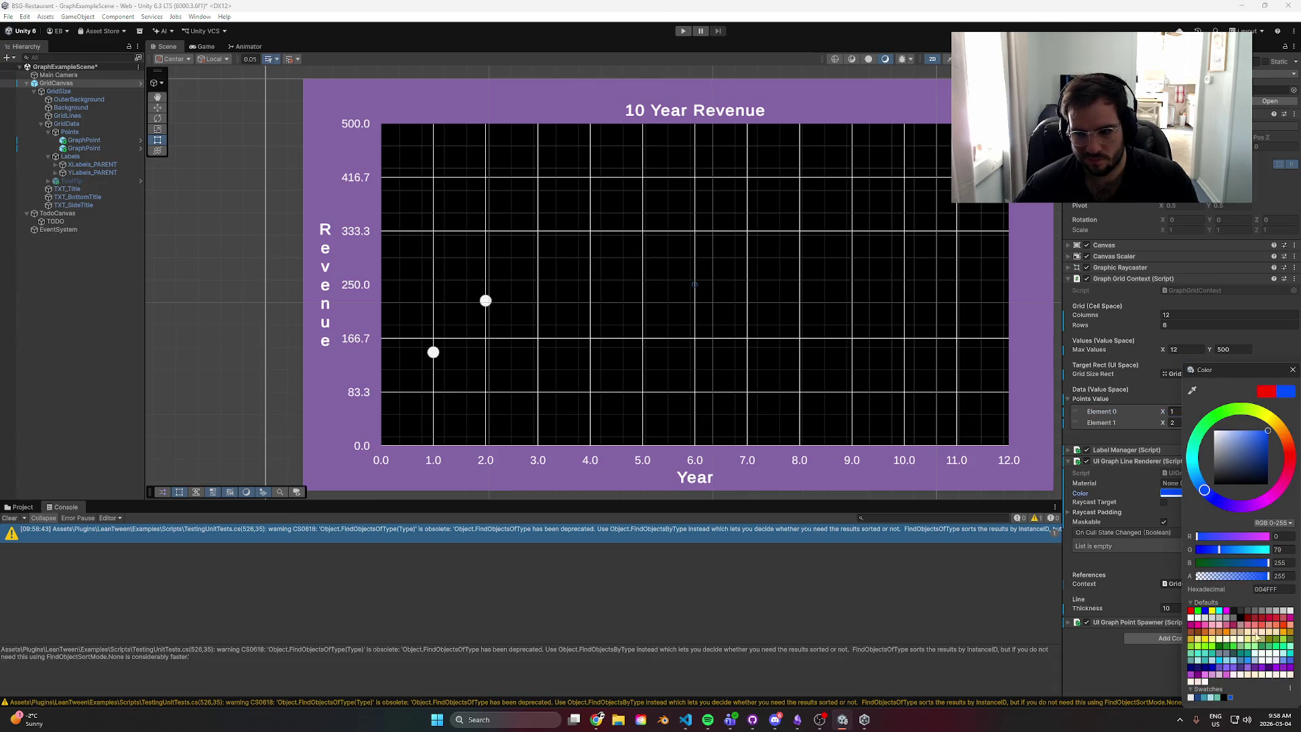
{"action": "mouse_move", "coordinate": [1245, 497]}
{"action": "left_mouse_down"}
{"action": "mouse_move", "coordinate": [1211, 500]}
{"action": "mouse_move", "coordinate": [1214, 431]}
{"action": "left_mouse_up"}
{"action": "left_click", "coordinate": [1148, 513]}
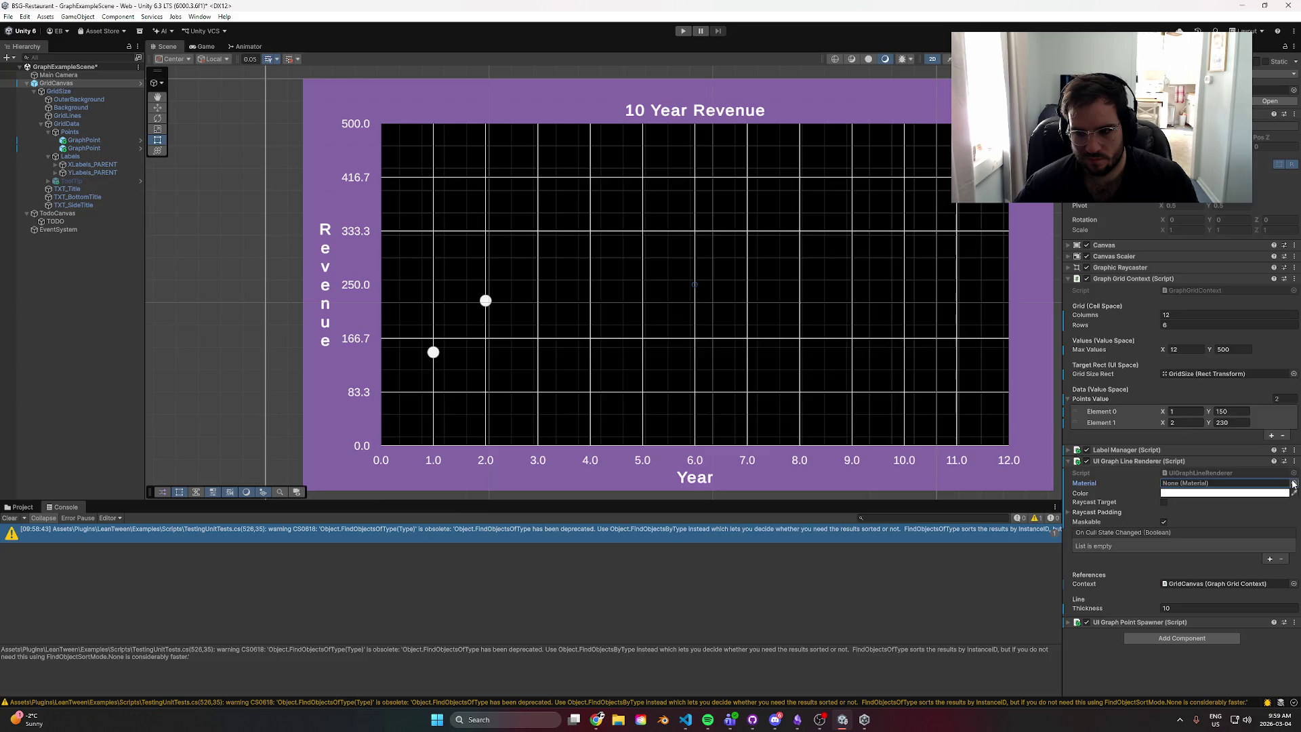
- Try the Sprites-Mask material on the line, then set its material back to None
{"action": "left_click", "coordinate": [1293, 483]}
{"action": "type", "text": "g"}
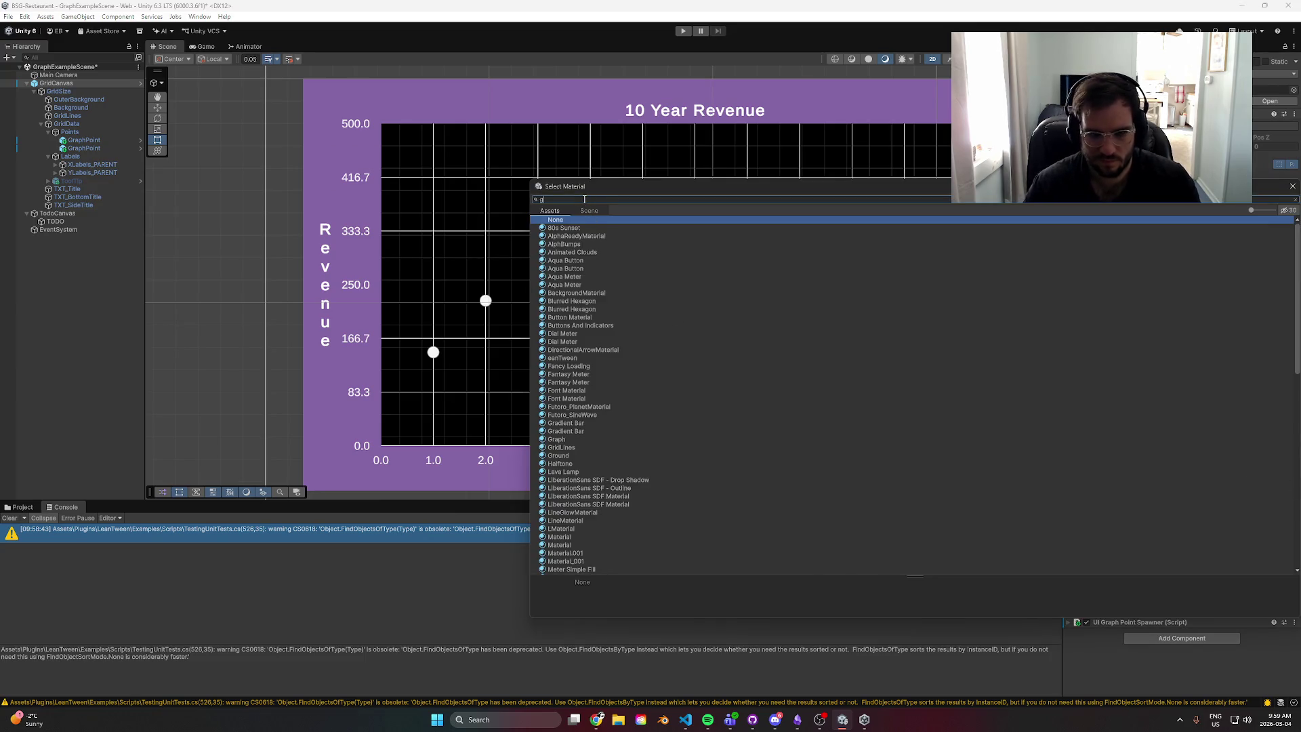
{"action": "key", "text": "BackSpace"}
{"action": "key", "text": "BackSpace"}
{"action": "key", "text": "BackSpace"}
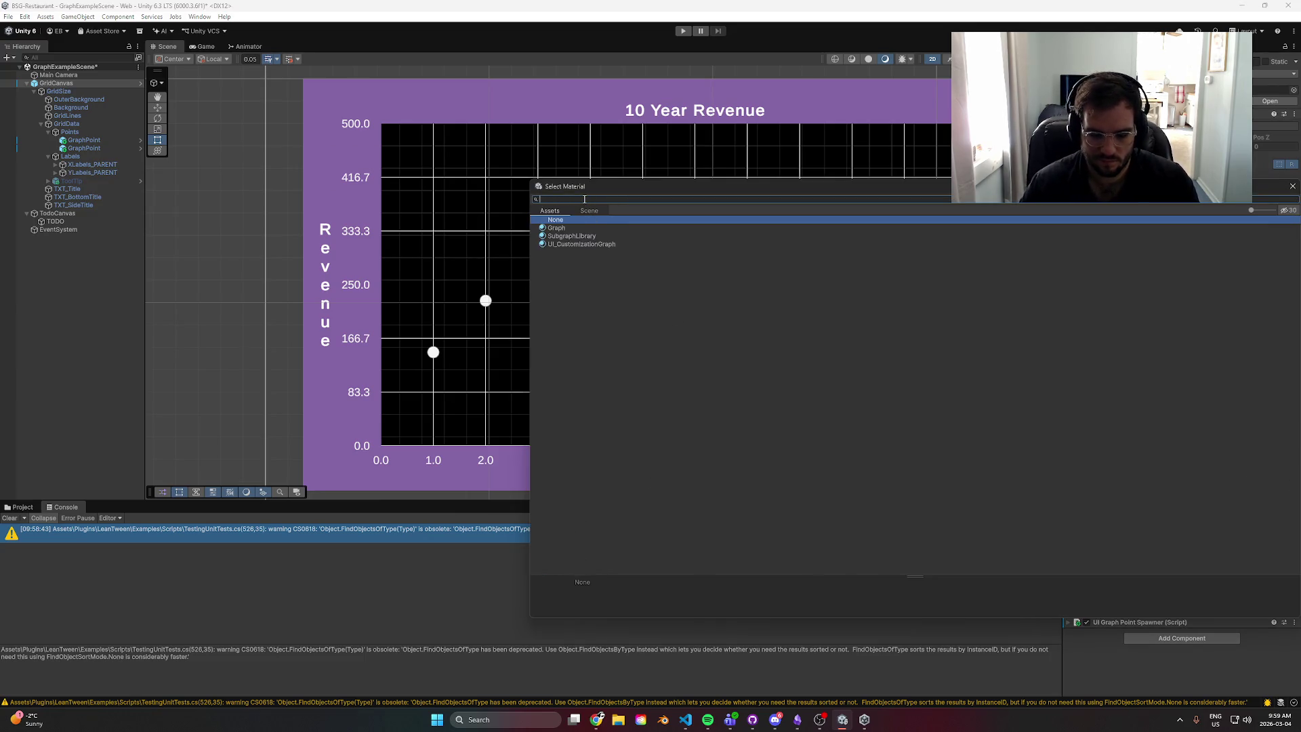
{"action": "type", "text": "mask"}
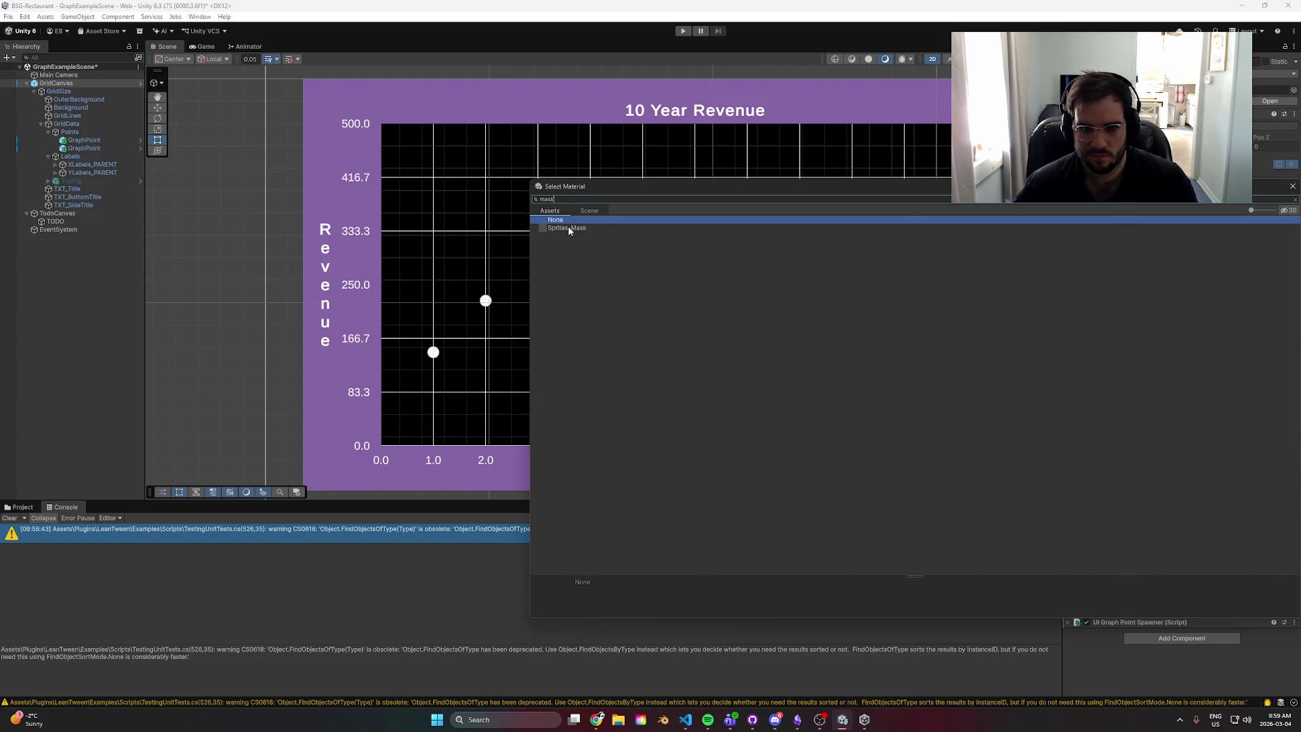
{"action": "double_click", "coordinate": [569, 229]}
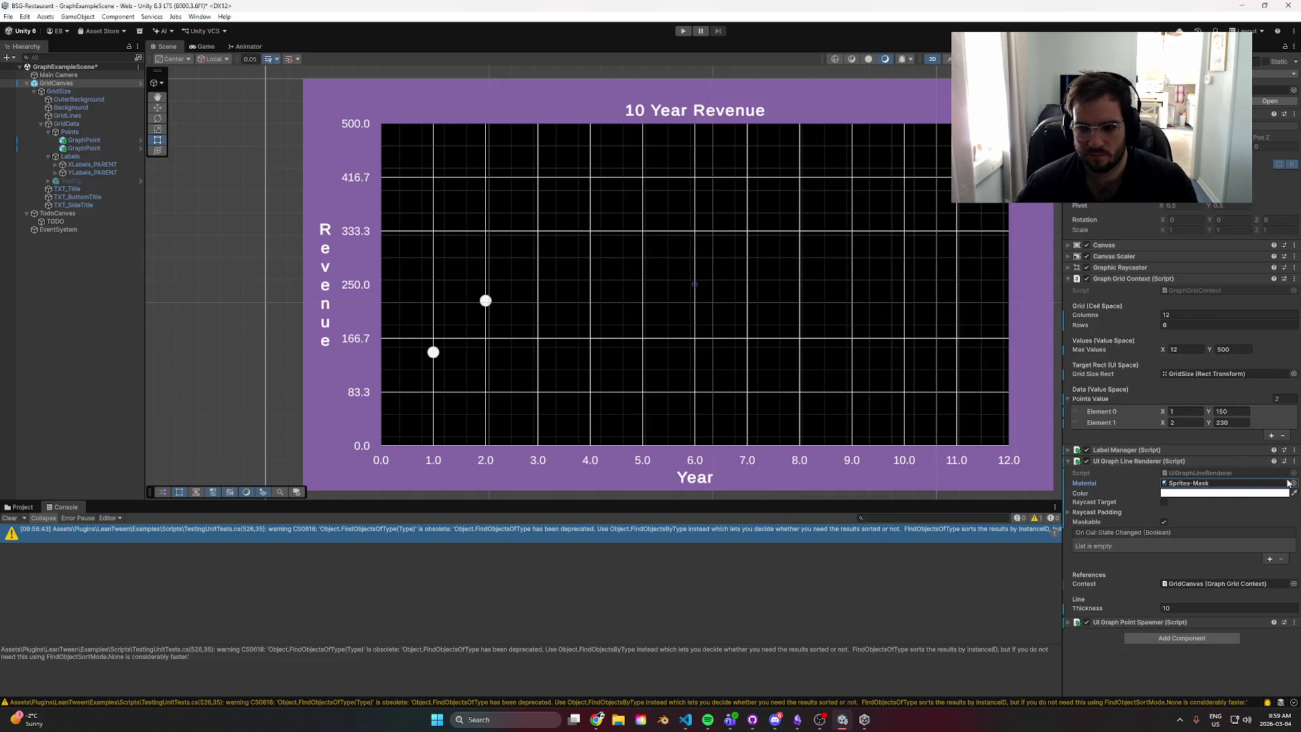
{"action": "left_click", "coordinate": [1293, 483]}
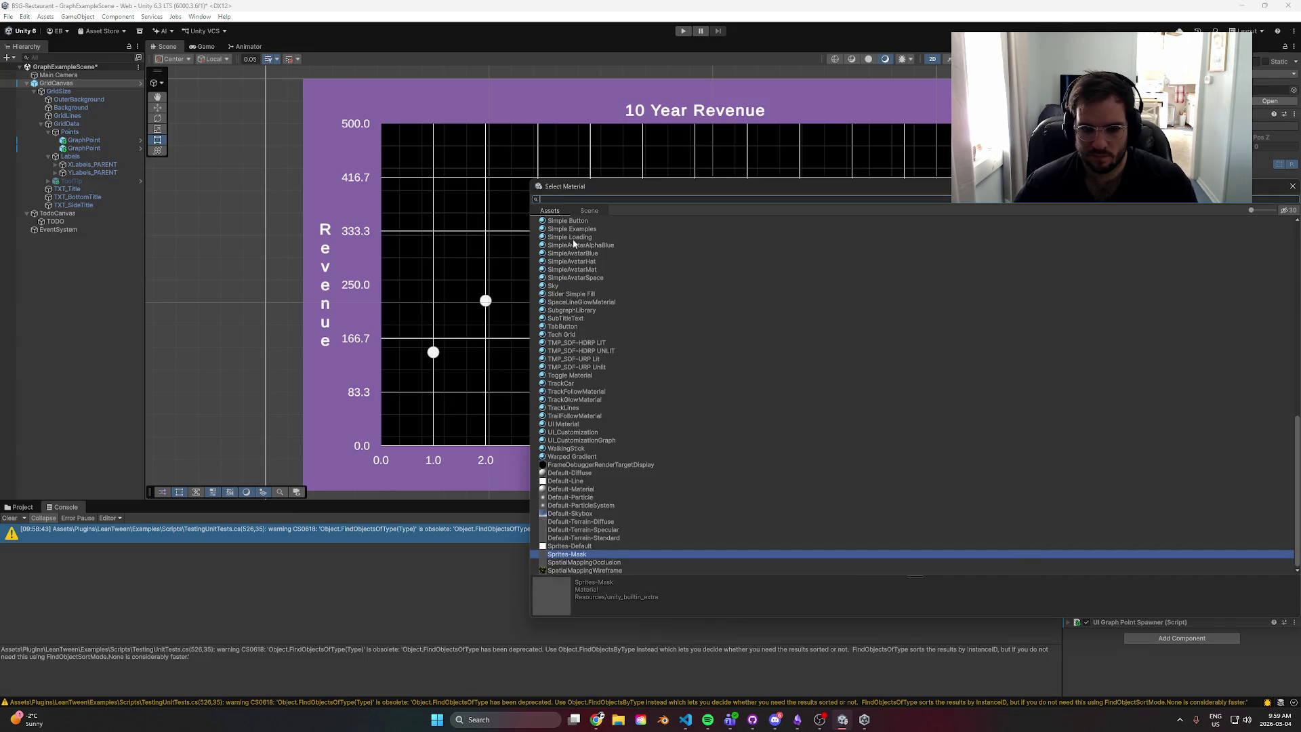
{"action": "type", "text": "non"}
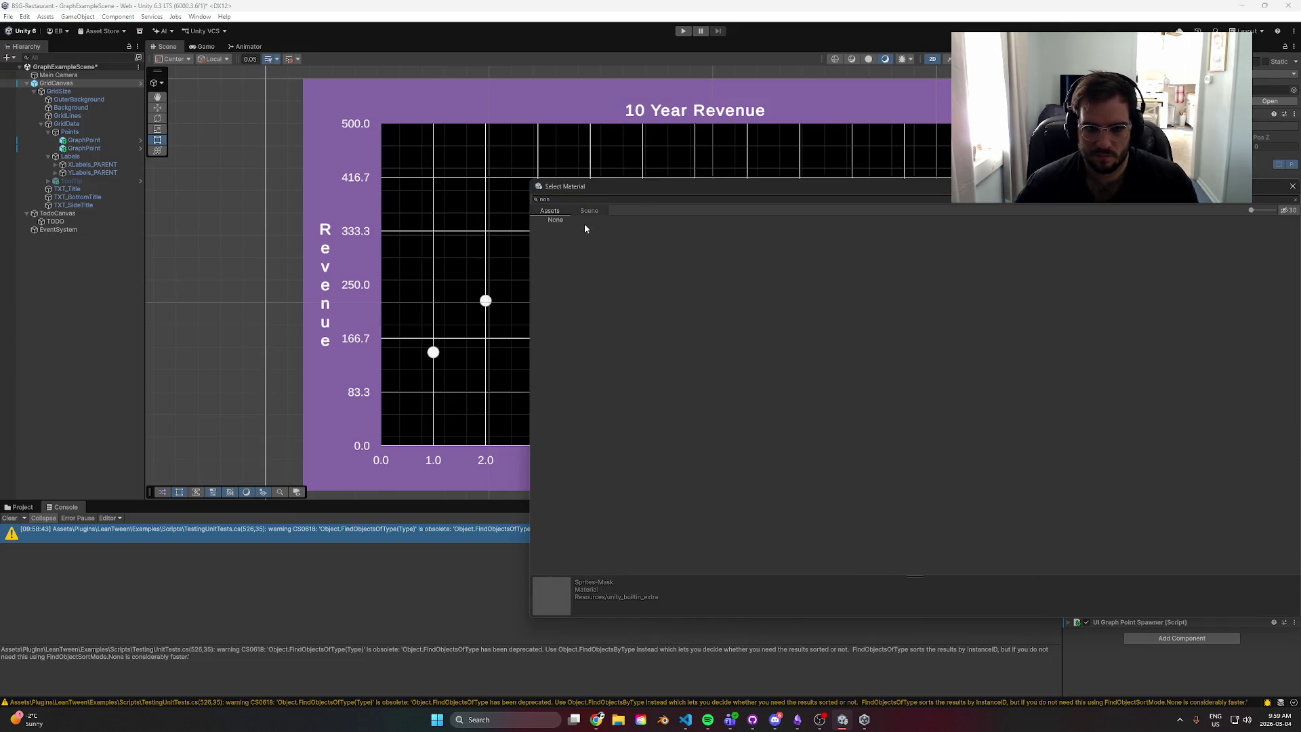
{"action": "double_click", "coordinate": [583, 222]}
{"action": "key", "text": "alt+Tab"}
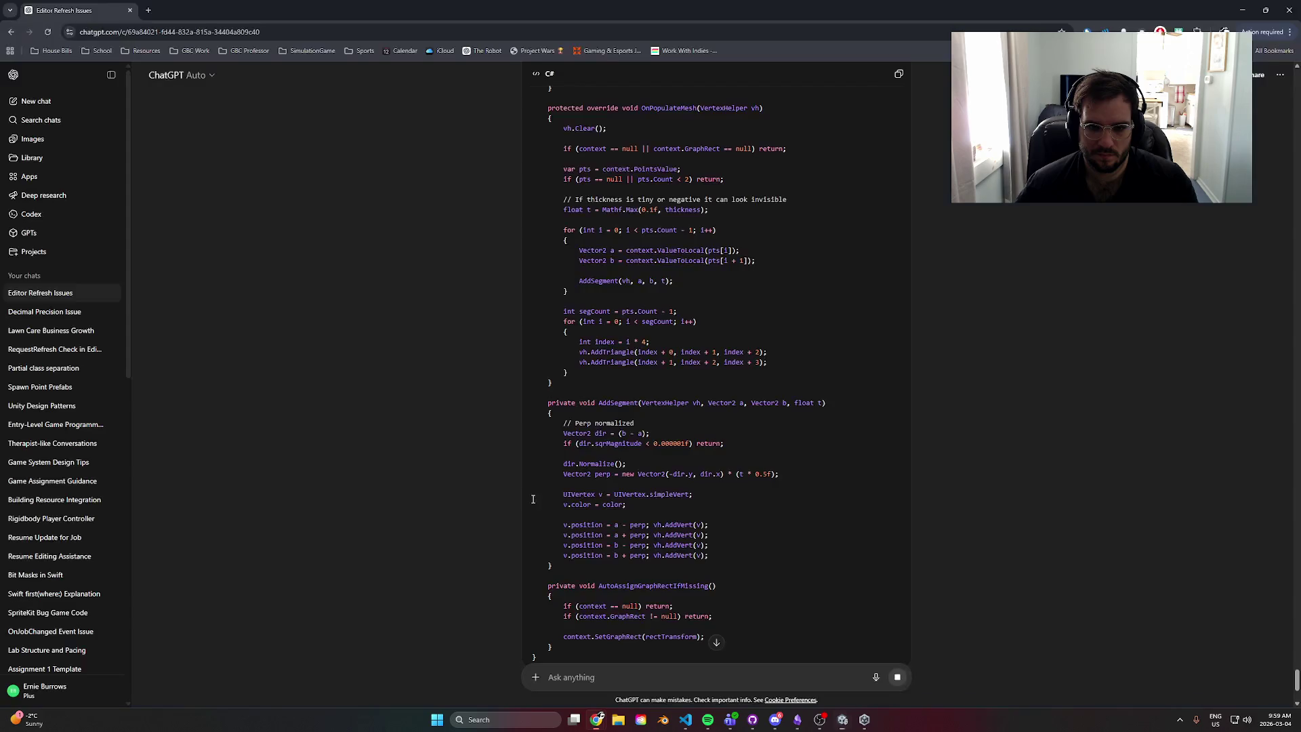
- Shrink the browser window to view Unity and select the GridSize object
{"action": "scroll", "coordinate": [607, 410], "scroll_direction": "down", "scroll_amount": 5}
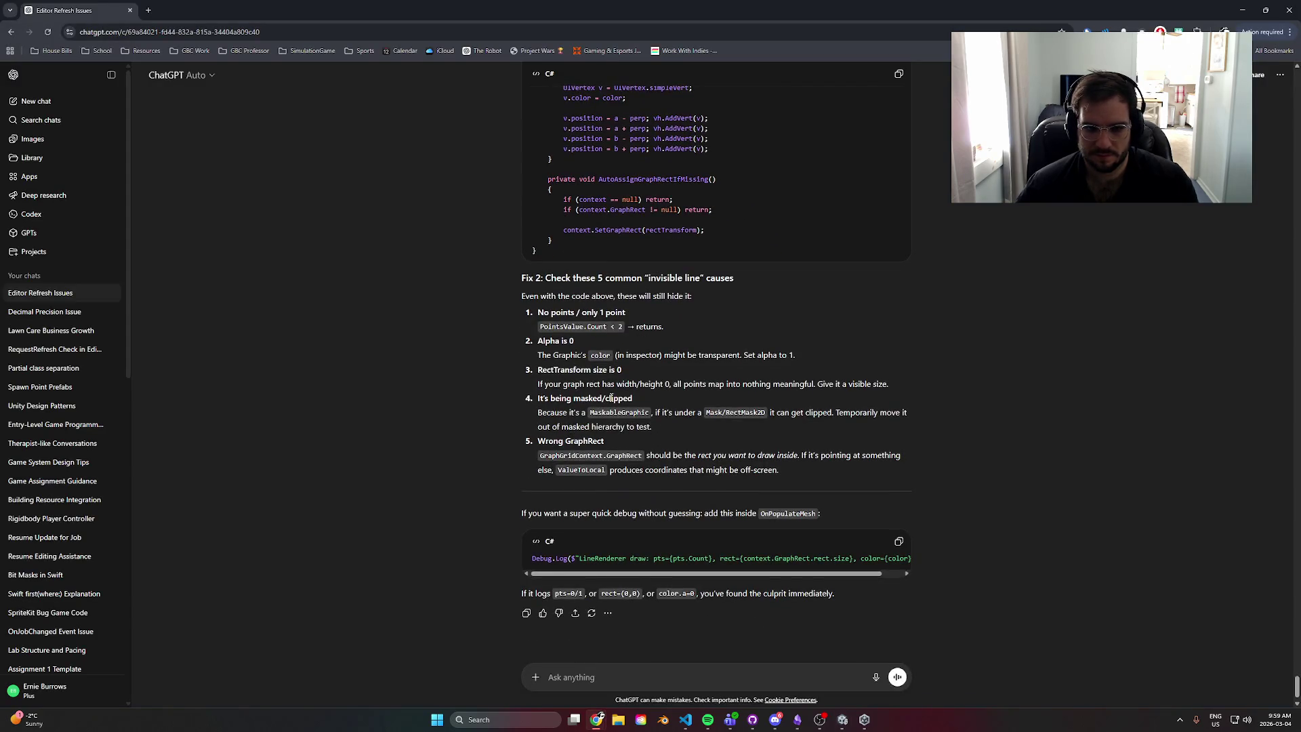
{"action": "mouse_move", "coordinate": [763, 5]}
{"action": "left_mouse_down"}
{"action": "mouse_move", "coordinate": [689, 457]}
{"action": "mouse_move", "coordinate": [667, 2]}
{"action": "left_mouse_up"}
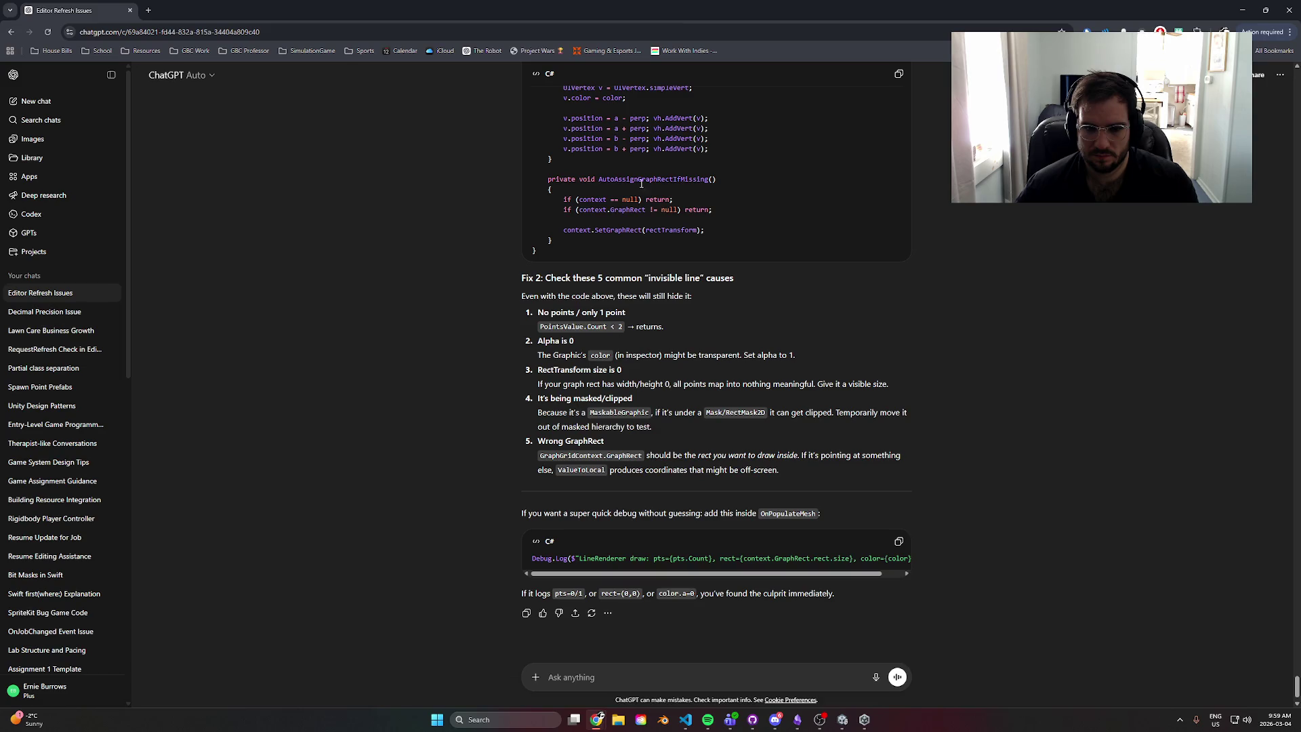
{"action": "mouse_move", "coordinate": [725, 5]}
{"action": "left_mouse_down"}
{"action": "mouse_move", "coordinate": [595, 366]}
{"action": "mouse_move", "coordinate": [478, 445]}
{"action": "left_mouse_up"}
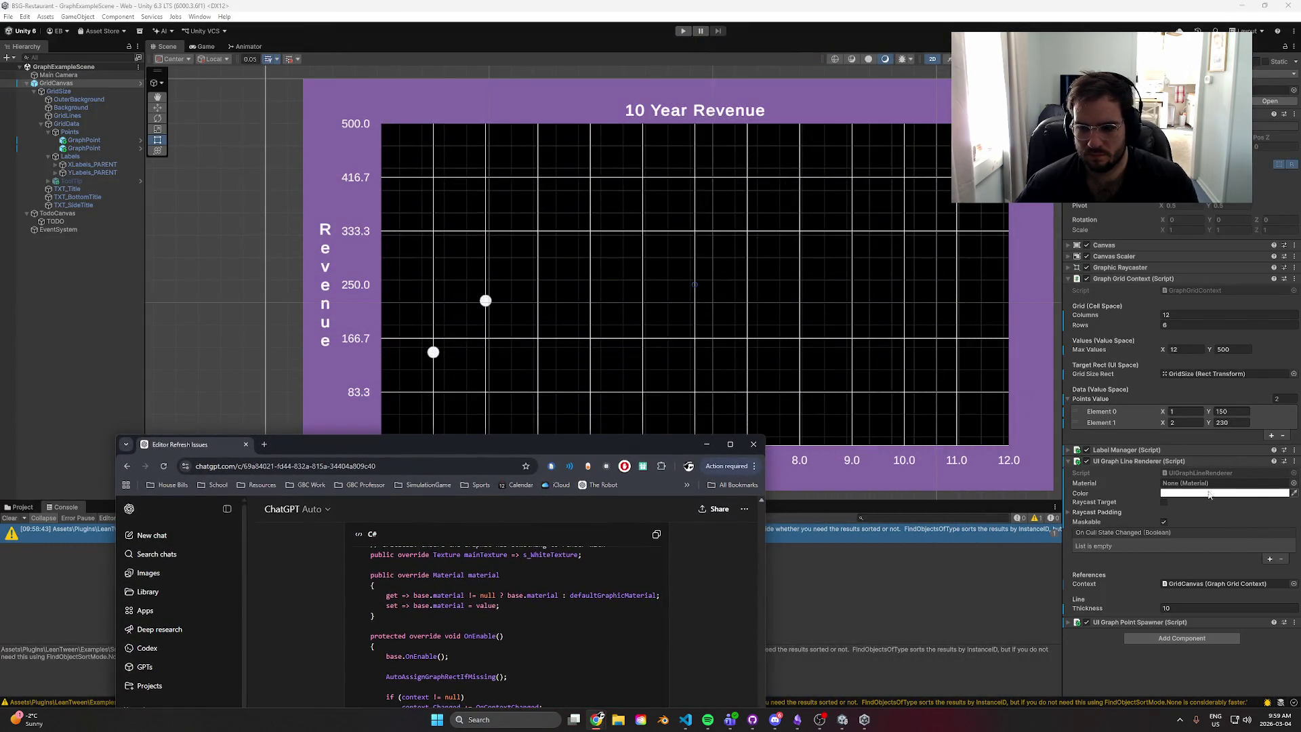
{"action": "left_click", "coordinate": [1198, 377]}
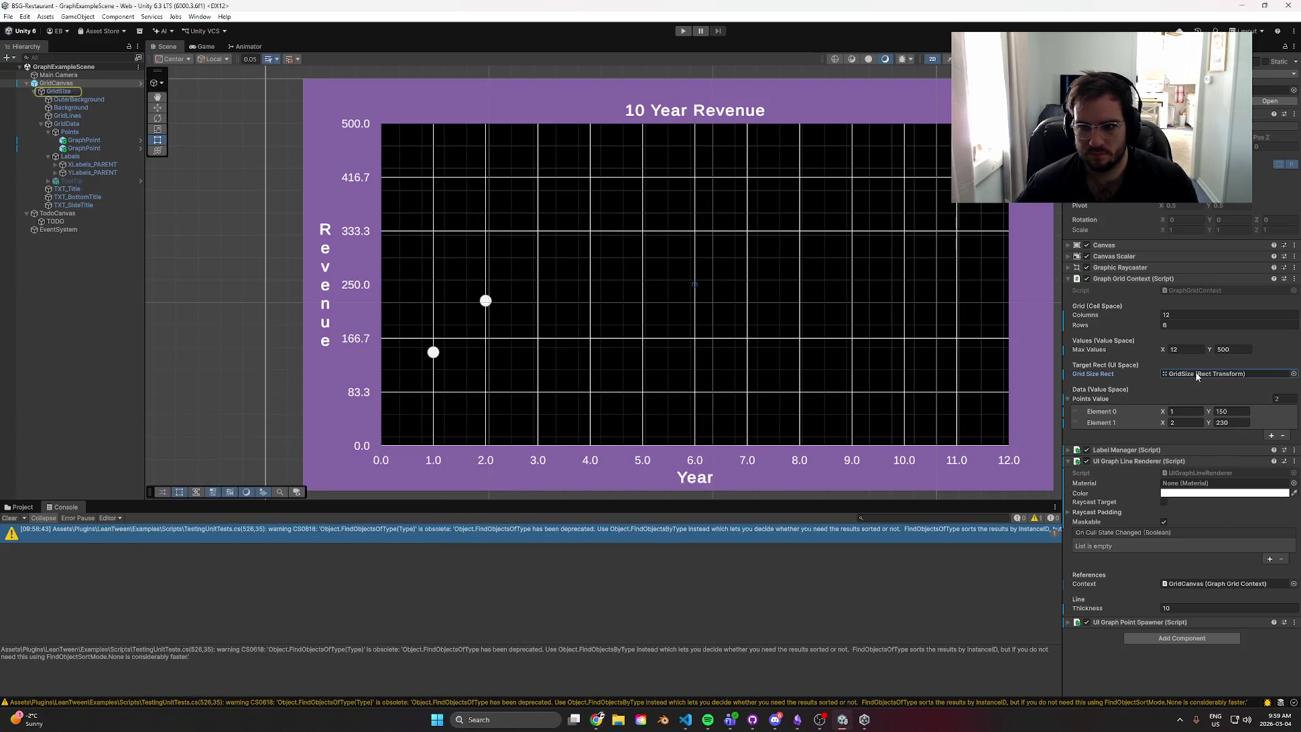
{"action": "left_click", "coordinate": [75, 91]}
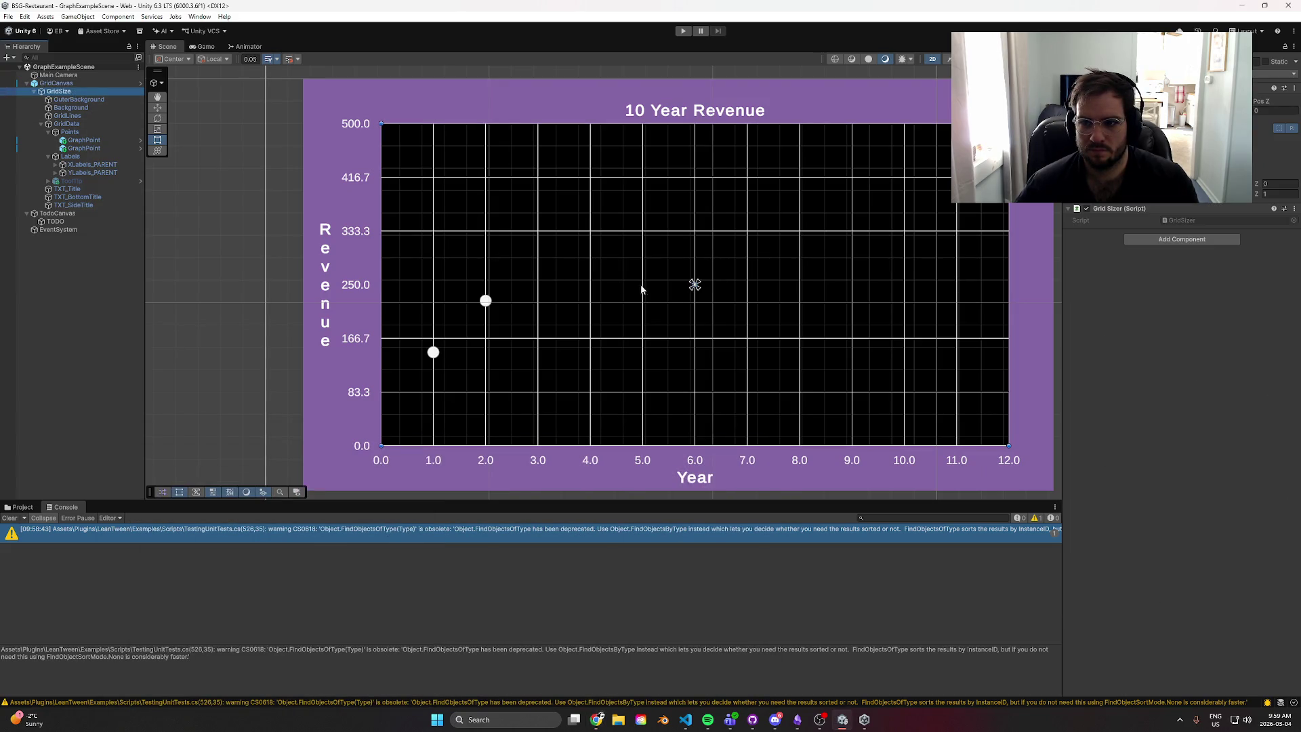
- Maximize ChatGPT and read its five common invisible-line causes, including ValueToLocal
{"action": "key", "text": "alt+Tab"}
{"action": "left_click_drag", "start_coordinate": [616, 450], "coordinate": [752, 50]}
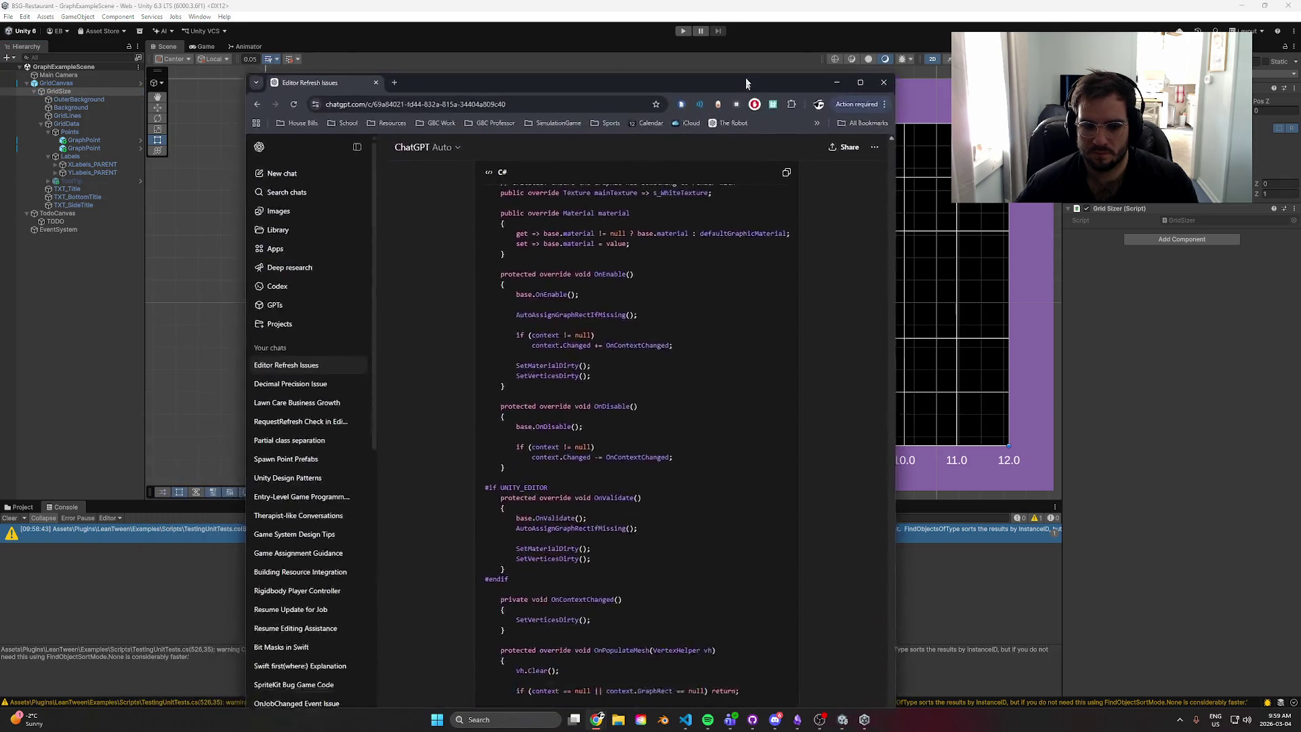
{"action": "scroll", "coordinate": [676, 516], "scroll_direction": "down", "scroll_amount": 10}
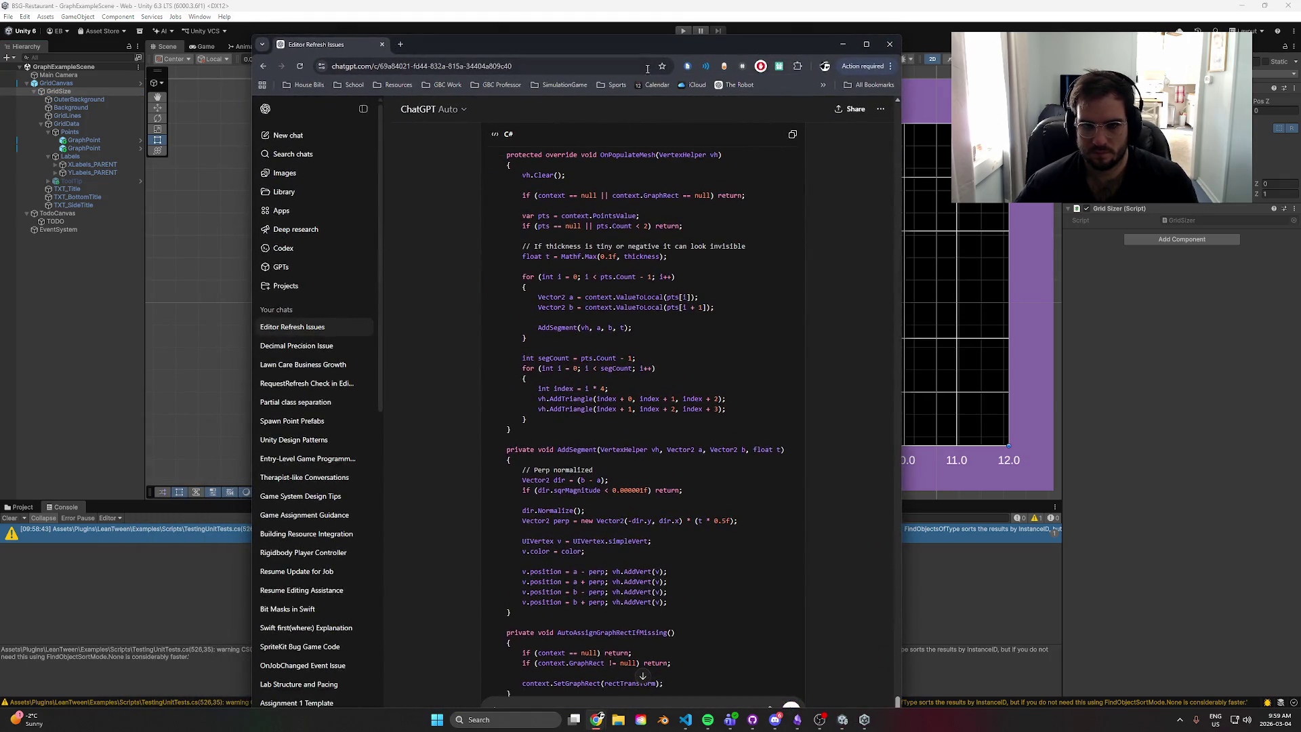
{"action": "key", "text": "super+Up"}
{"action": "scroll", "coordinate": [710, 487], "scroll_direction": "down", "scroll_amount": 5}
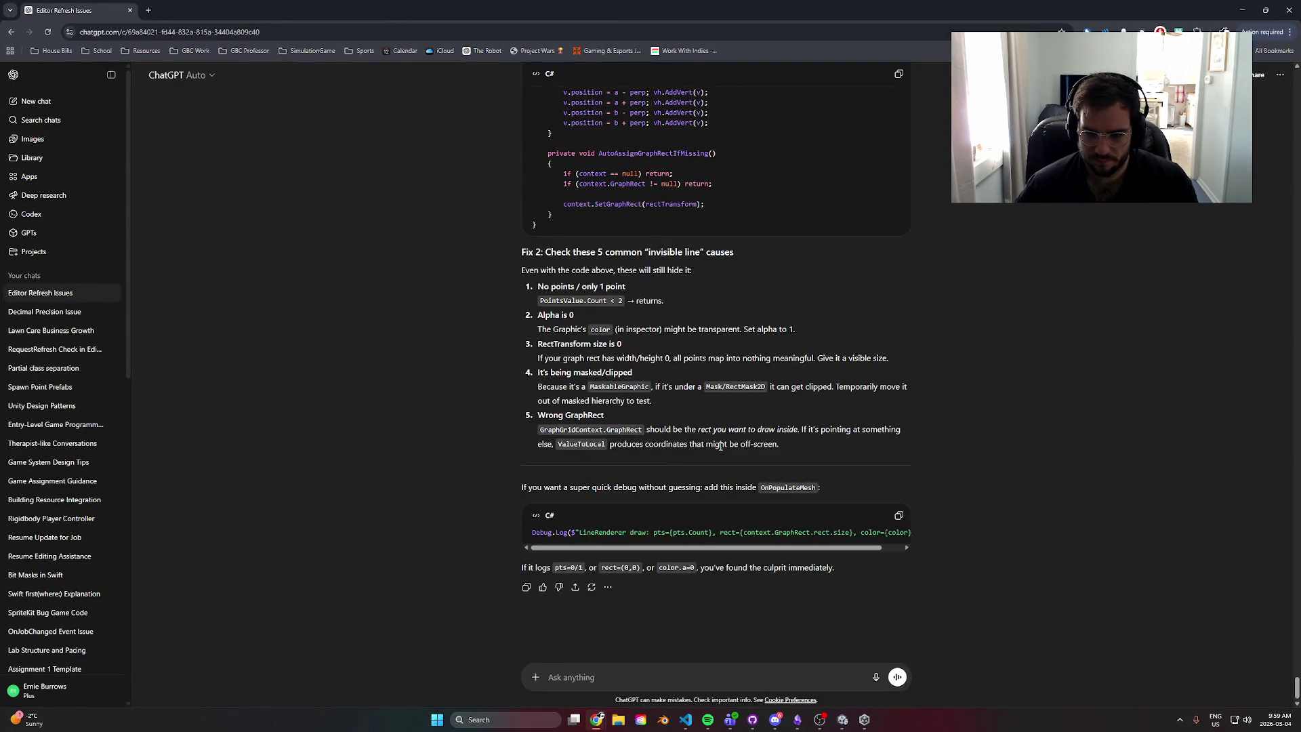
{"action": "double_click", "coordinate": [590, 447]}
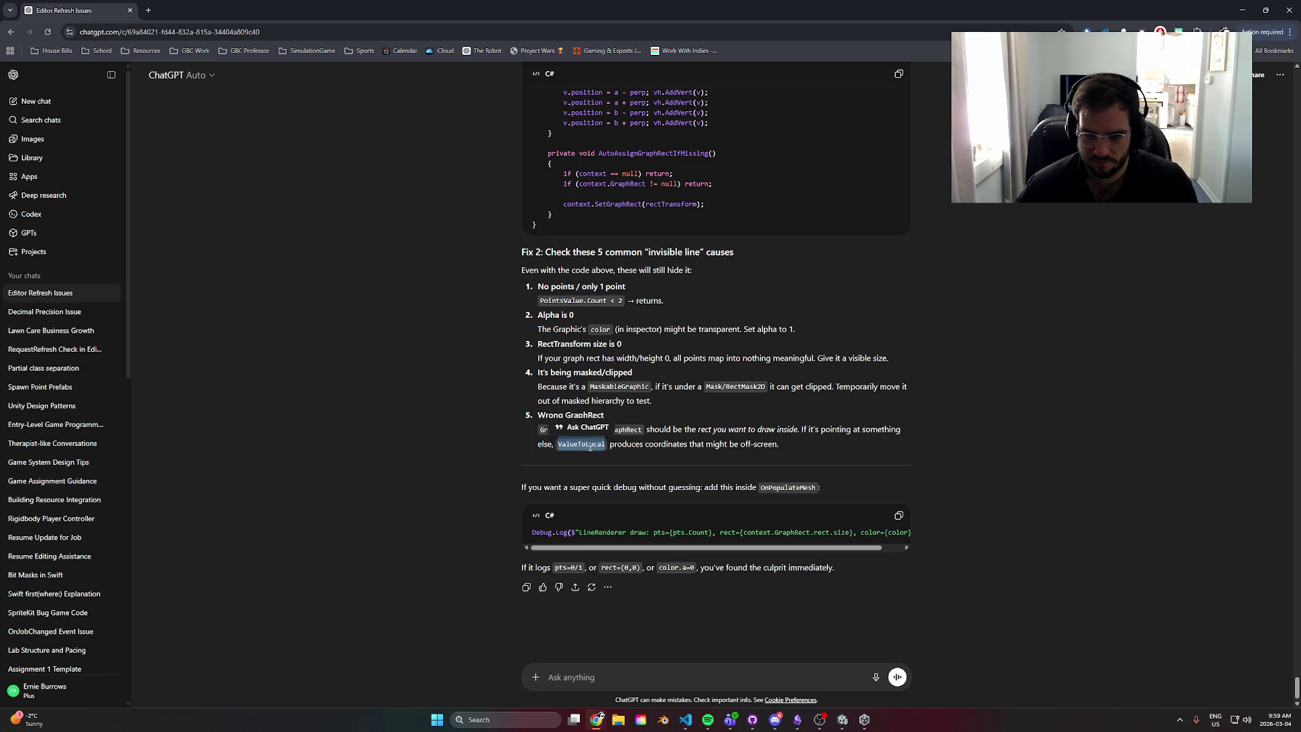
{"action": "left_click", "coordinate": [725, 447]}
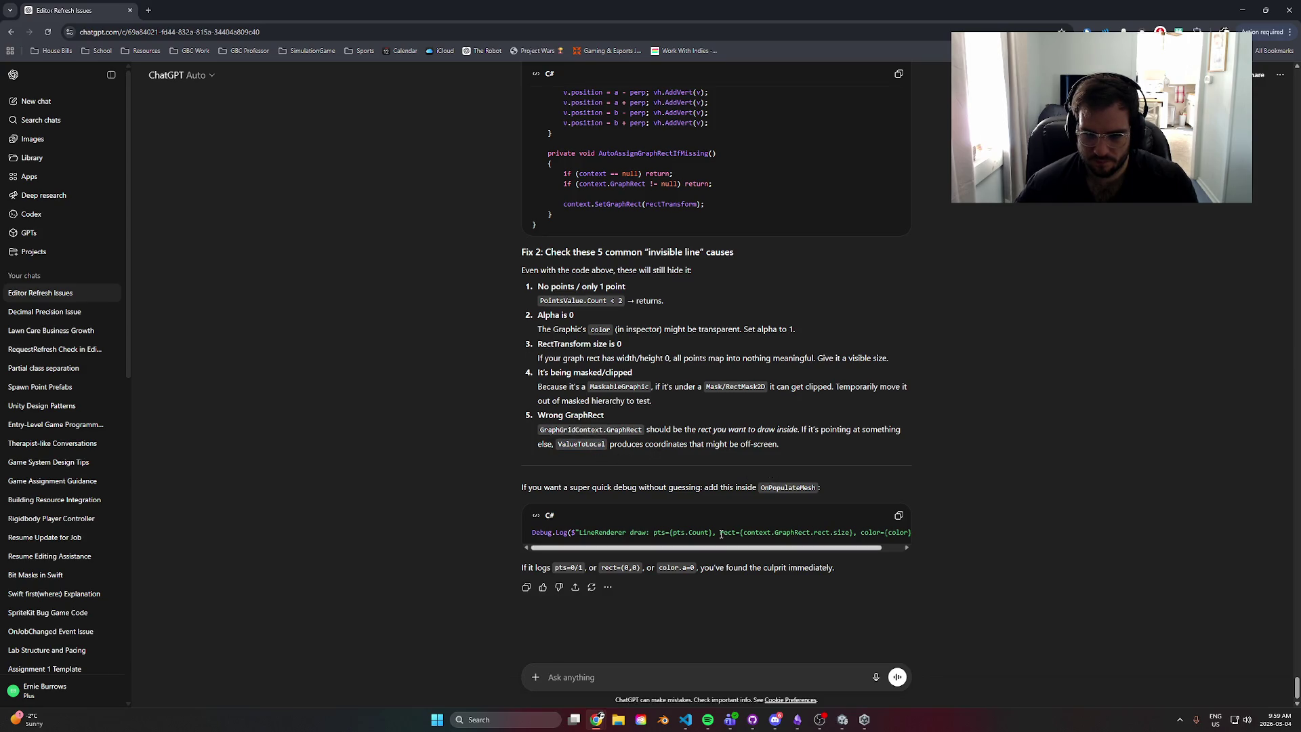
{"action": "left_click", "coordinate": [1289, 10]}
{"action": "scroll", "coordinate": [882, 473], "scroll_direction": "down", "scroll_amount": 10}
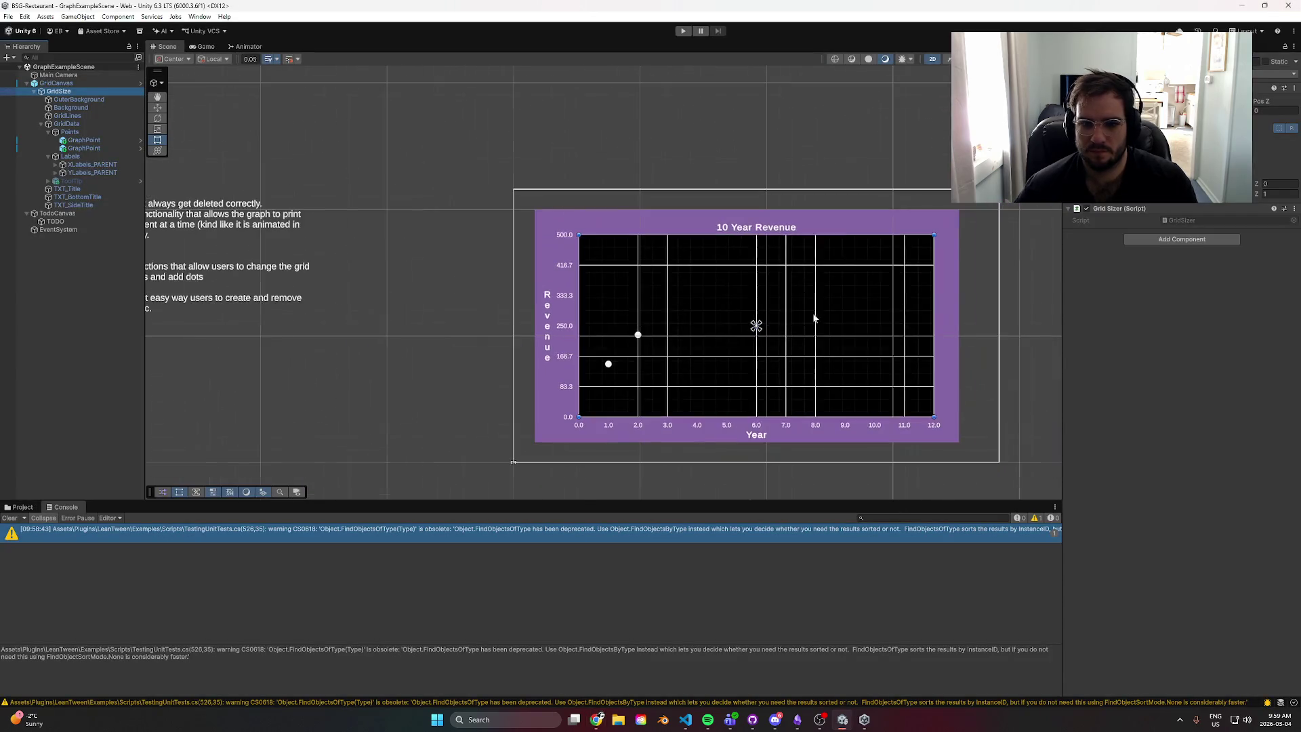
- Frame the graph and inspect GridData, Points and Labels, reverting an accidental nudge of Labels
{"action": "scroll", "coordinate": [838, 359], "scroll_direction": "down", "scroll_amount": 8}
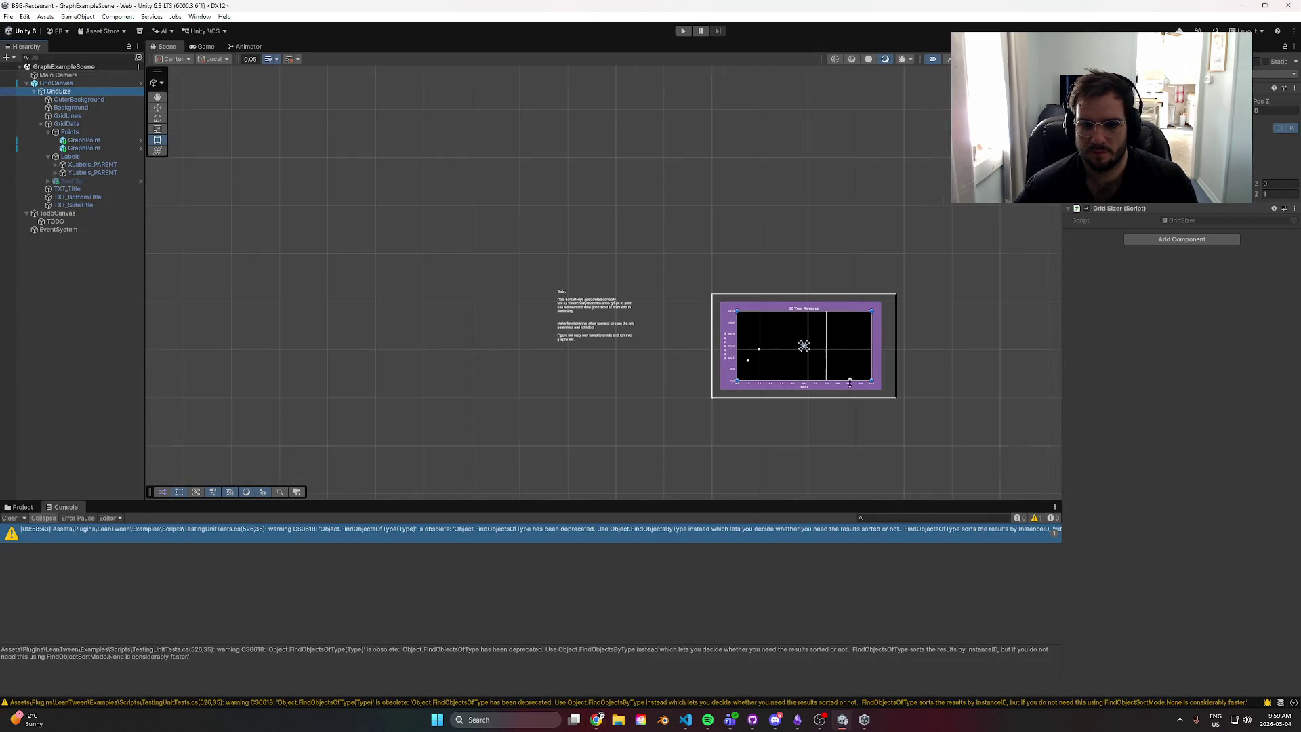
{"action": "left_click_drag", "start_coordinate": [888, 368], "coordinate": [686, 259]}
{"action": "scroll", "coordinate": [772, 324], "scroll_direction": "down", "scroll_amount": 3}
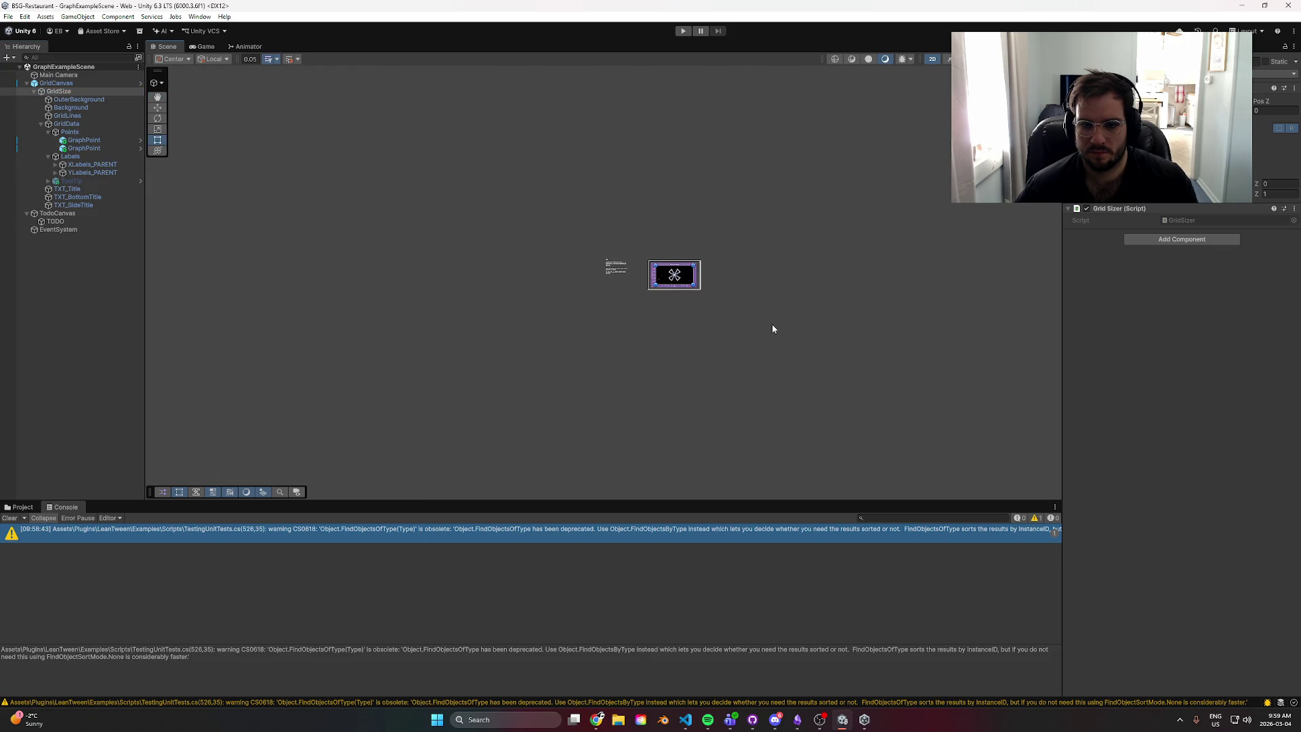
{"action": "scroll", "coordinate": [768, 327], "scroll_direction": "up", "scroll_amount": 4}
{"action": "key", "text": "f"}
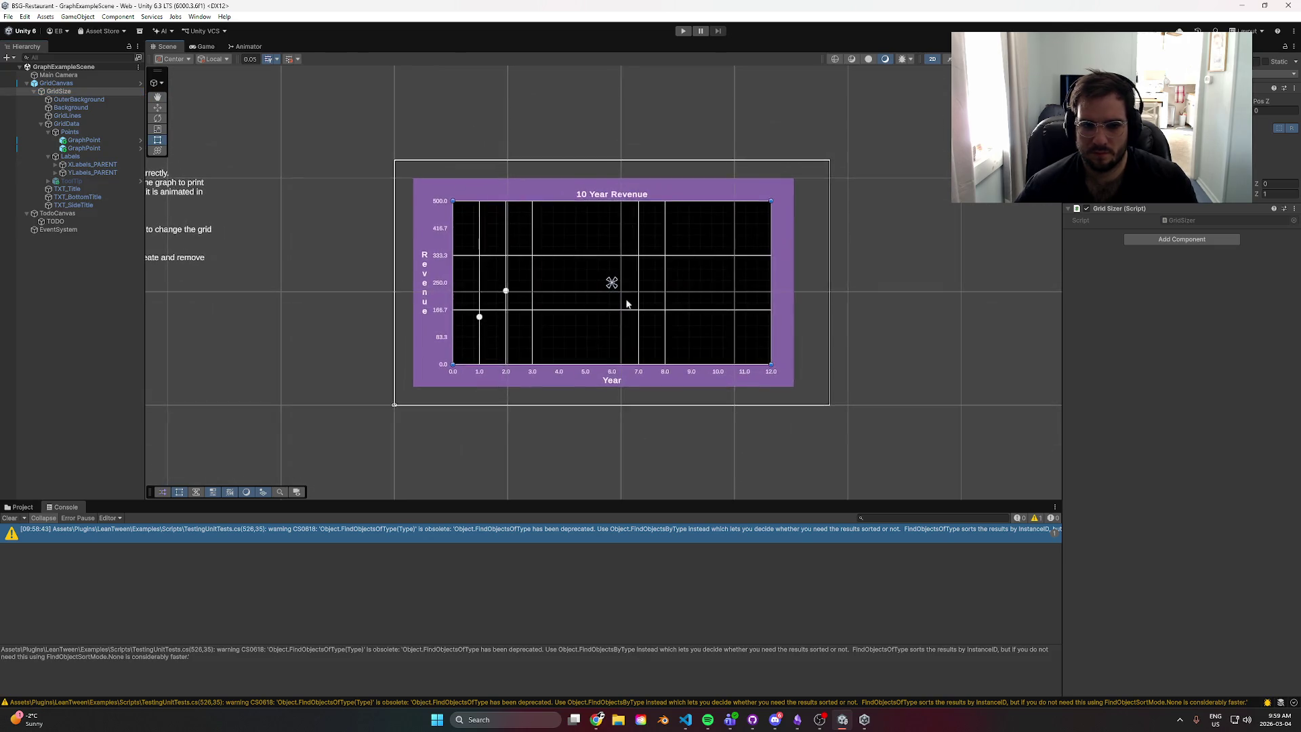
{"action": "left_click", "coordinate": [70, 126]}
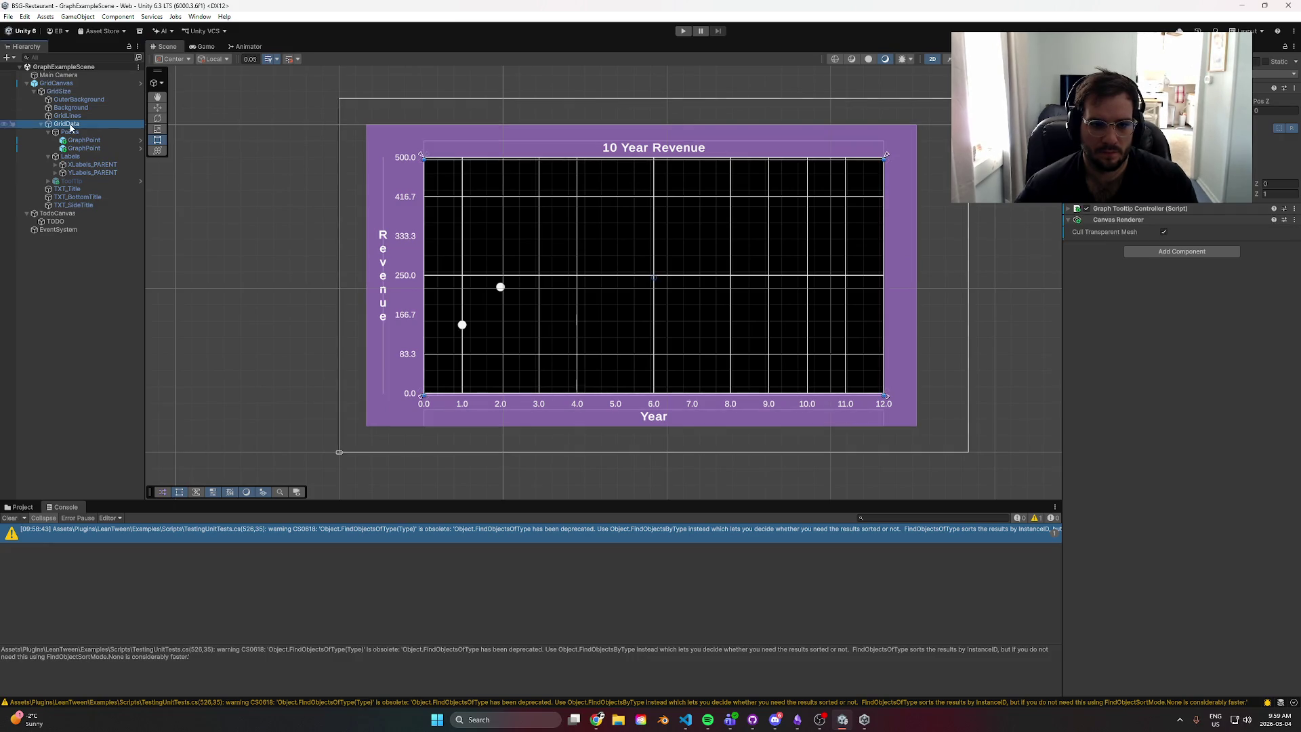
{"action": "scroll", "coordinate": [506, 218], "scroll_direction": "up", "scroll_amount": 5}
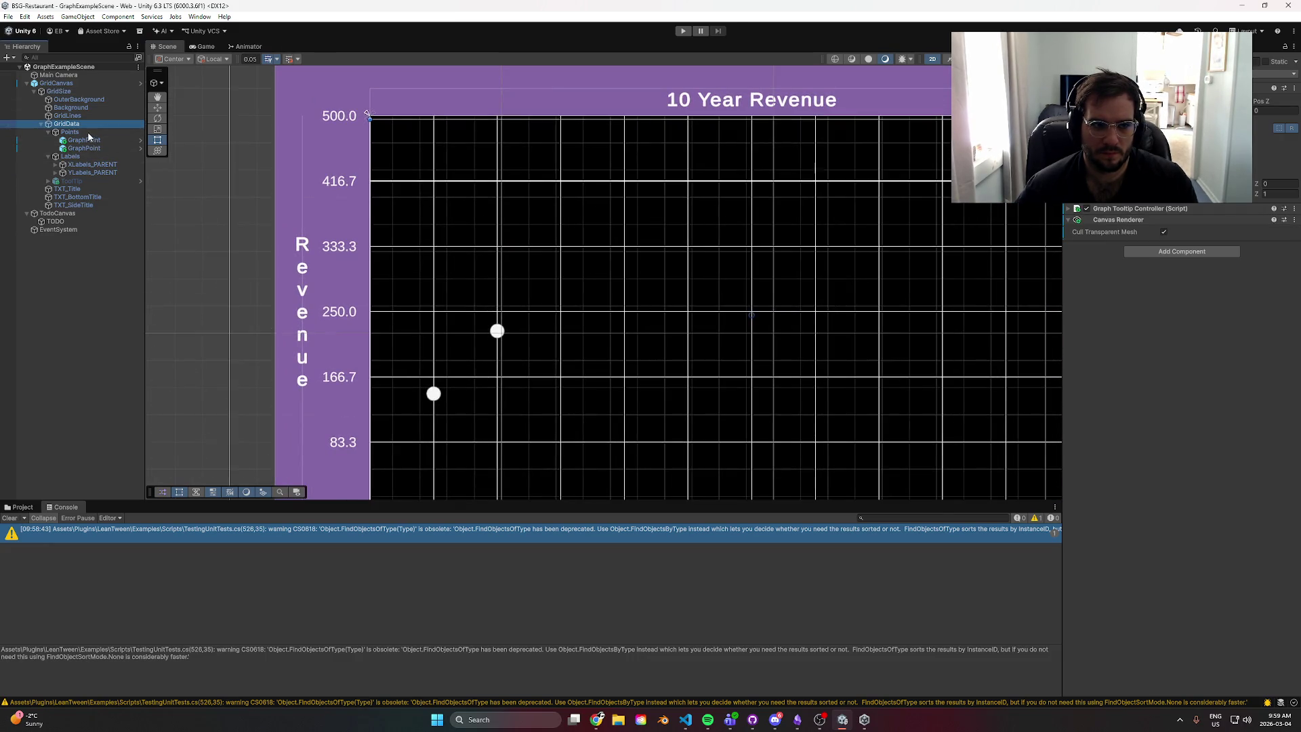
{"action": "left_click", "coordinate": [88, 133]}
{"action": "left_click", "coordinate": [79, 157]}
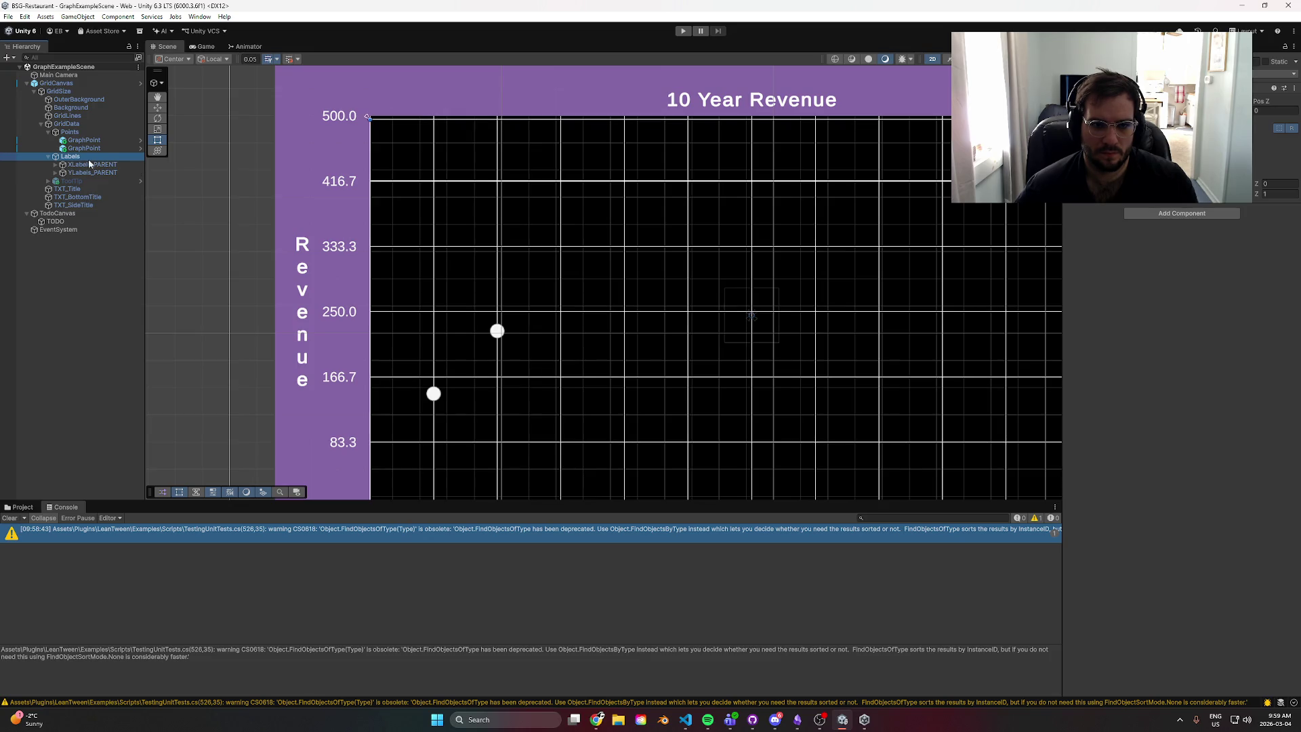
{"action": "key", "text": "f"}
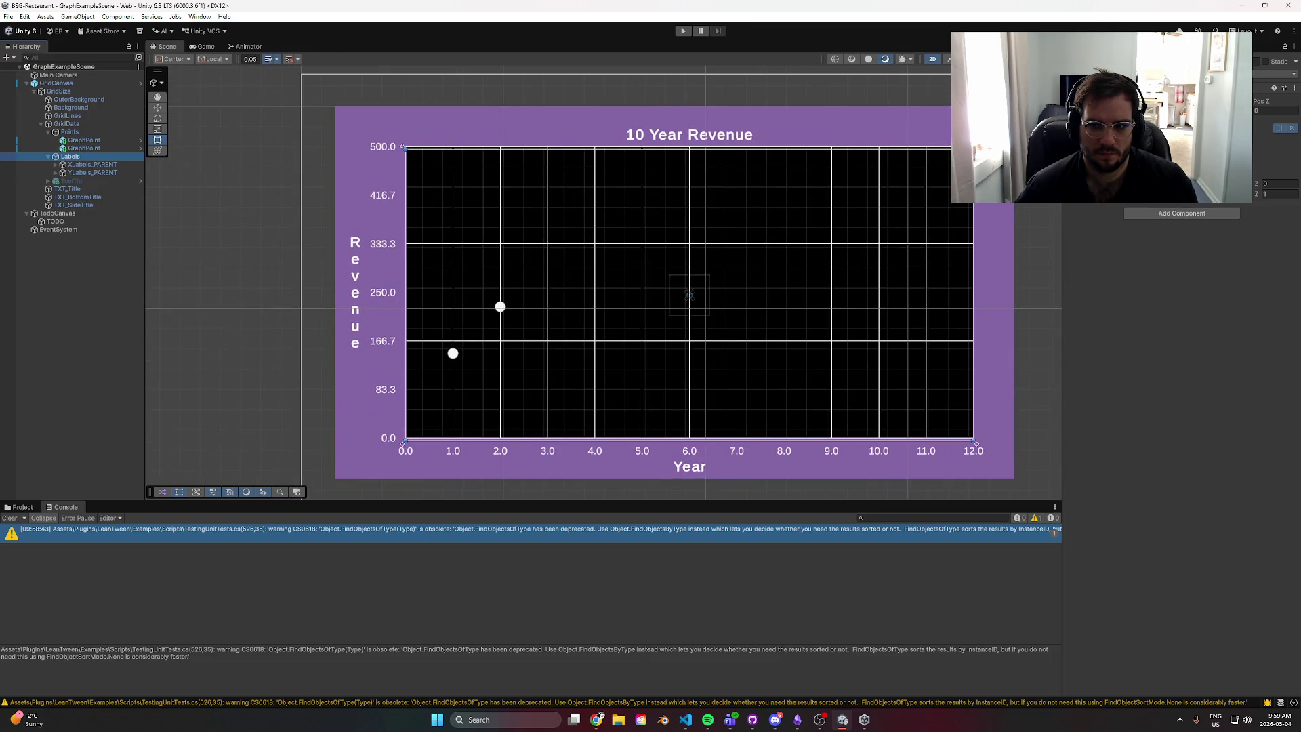
{"action": "left_click_drag", "start_coordinate": [688, 296], "coordinate": [689, 295]}
{"action": "key", "text": "ctrl+s"}
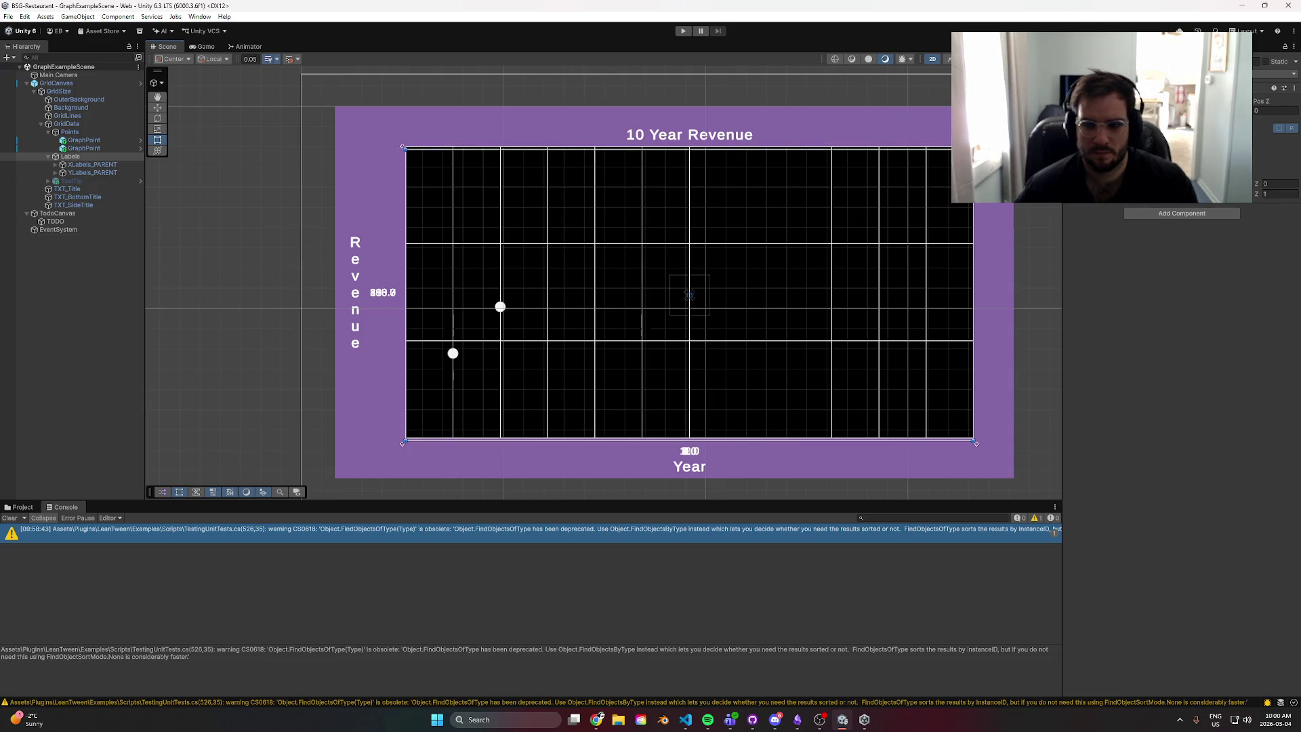
{"action": "scroll", "coordinate": [430, 202], "scroll_direction": "up", "scroll_amount": 5}
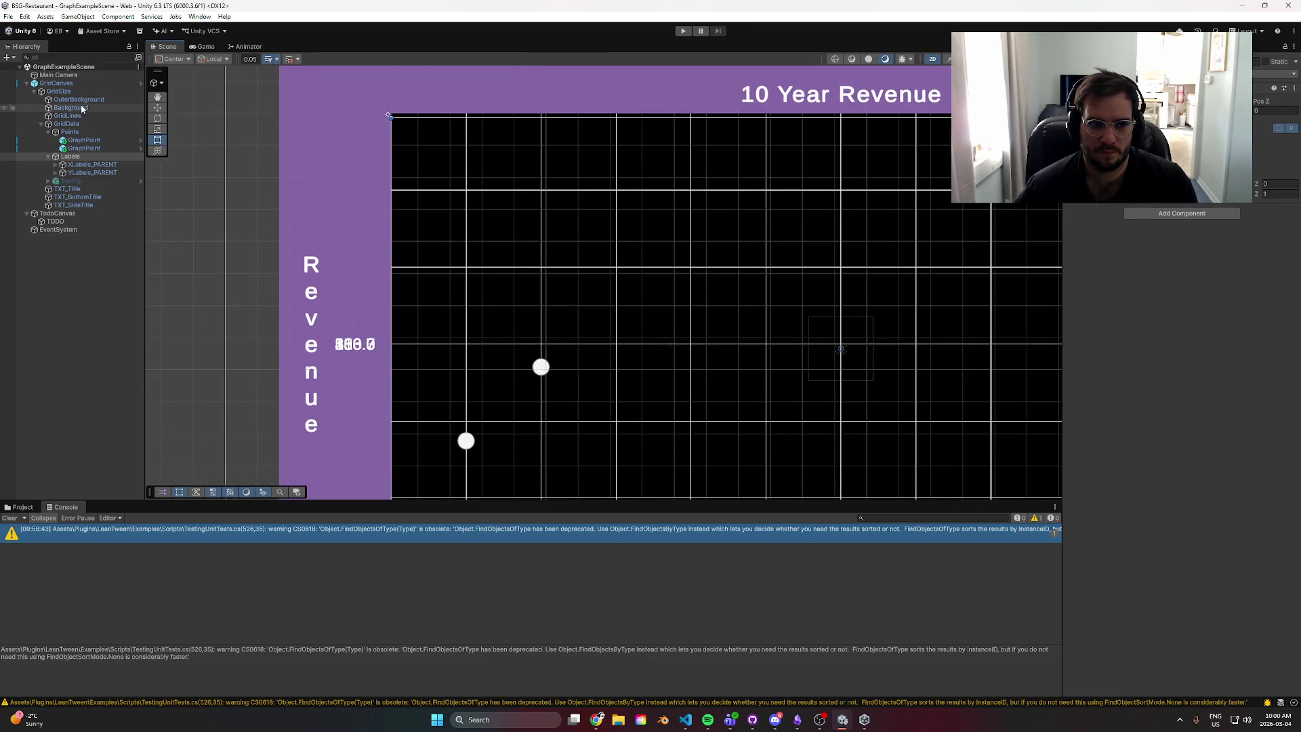
- Frame the whole graph and inspect OuterBackground, Background, GridLines and Points
{"action": "left_click", "coordinate": [83, 92]}
{"action": "key", "text": "f"}
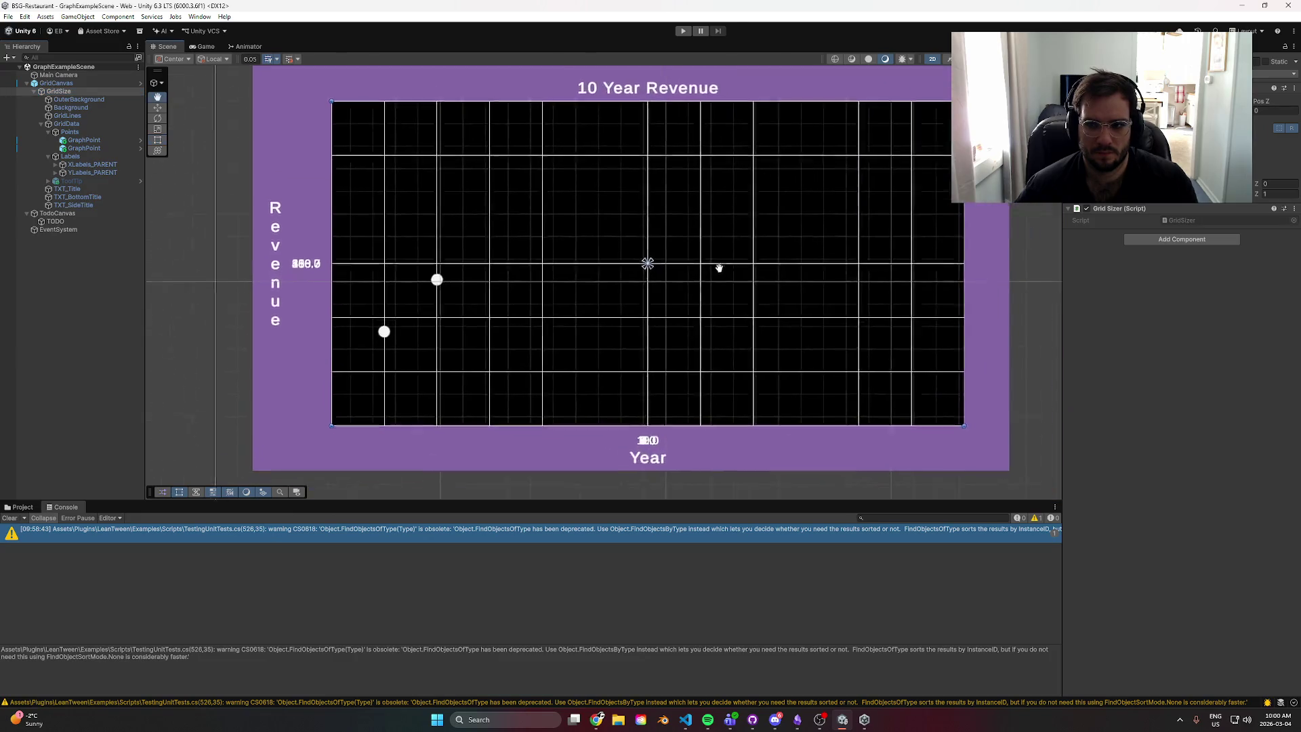
{"action": "left_click_drag", "start_coordinate": [719, 268], "coordinate": [685, 254]}
{"action": "scroll", "coordinate": [463, 271], "scroll_direction": "up", "scroll_amount": 3}
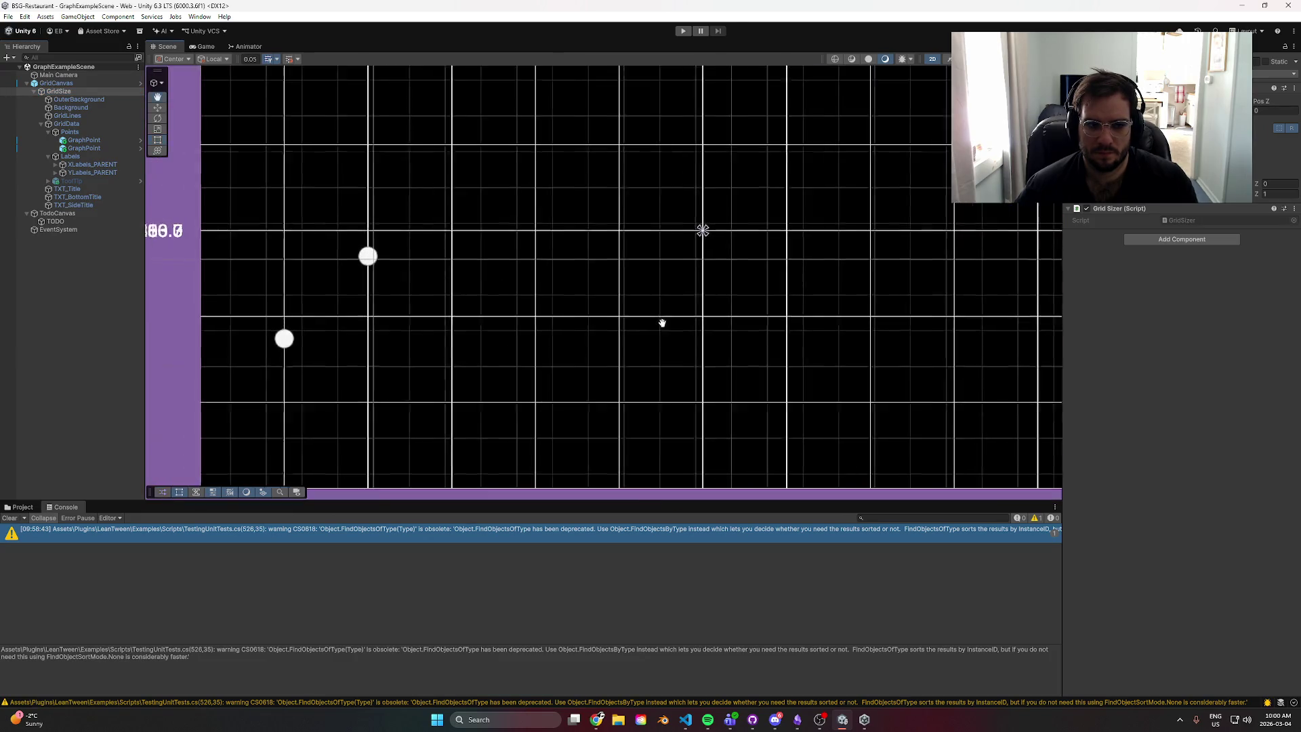
{"action": "left_click_drag", "start_coordinate": [335, 268], "coordinate": [402, 235]}
{"action": "left_click", "coordinate": [86, 99]}
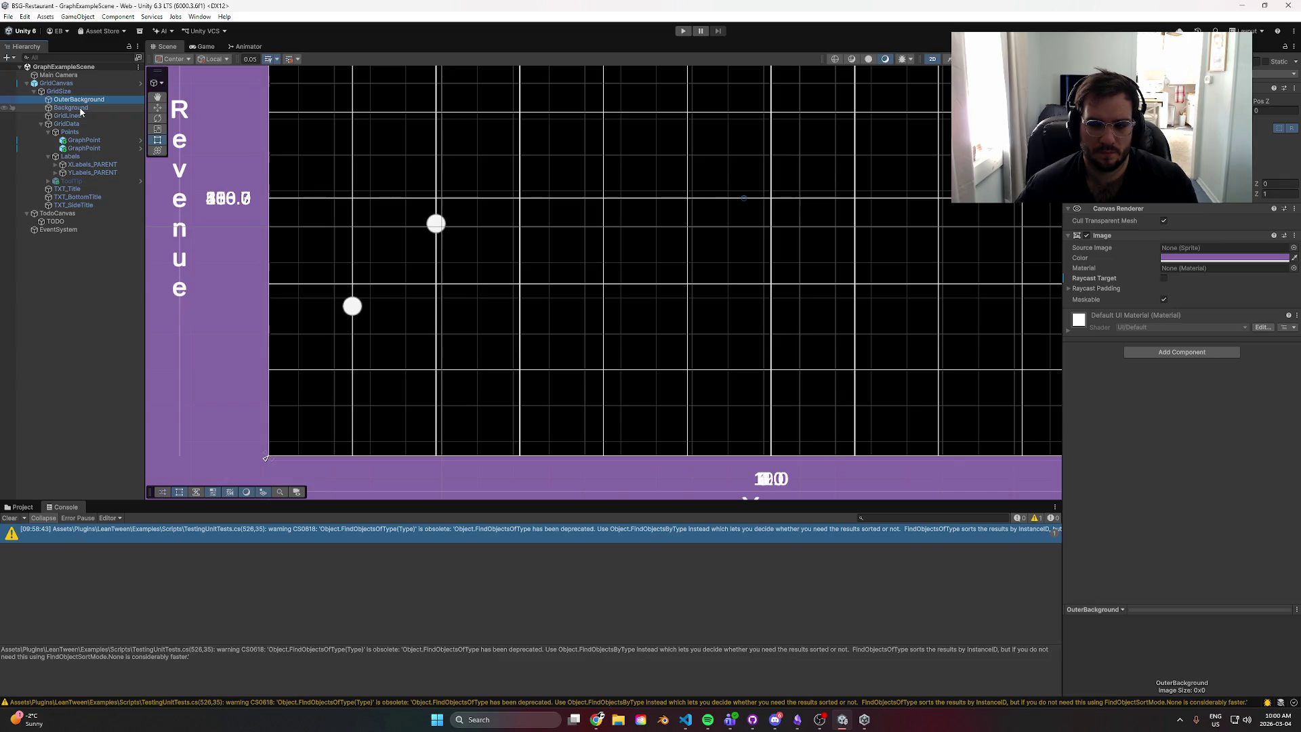
{"action": "left_click", "coordinate": [76, 108]}
{"action": "left_click", "coordinate": [69, 115]}
{"action": "left_click", "coordinate": [71, 132]}
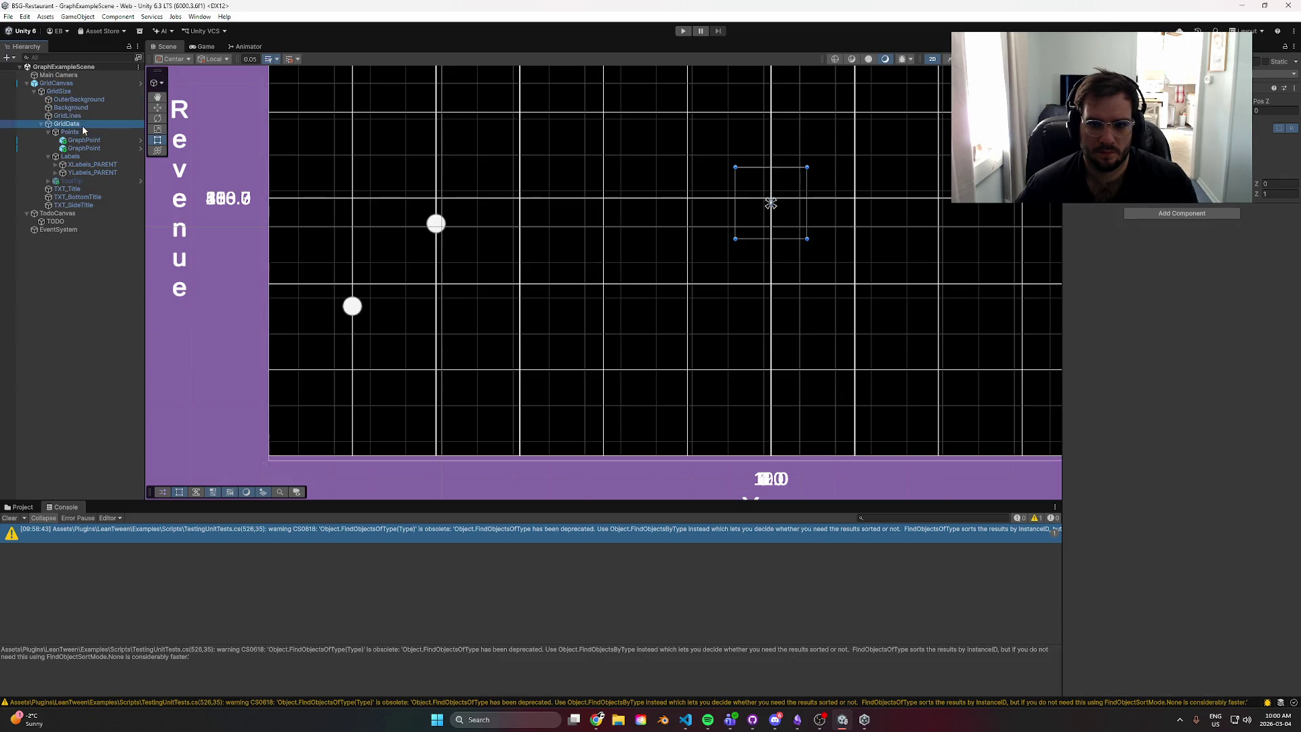
- Check the first GraphPoint and the X and Y label parents, then select GridCanvas
{"action": "left_click", "coordinate": [82, 140]}
{"action": "left_click", "coordinate": [93, 165]}
{"action": "left_click", "coordinate": [91, 173]}
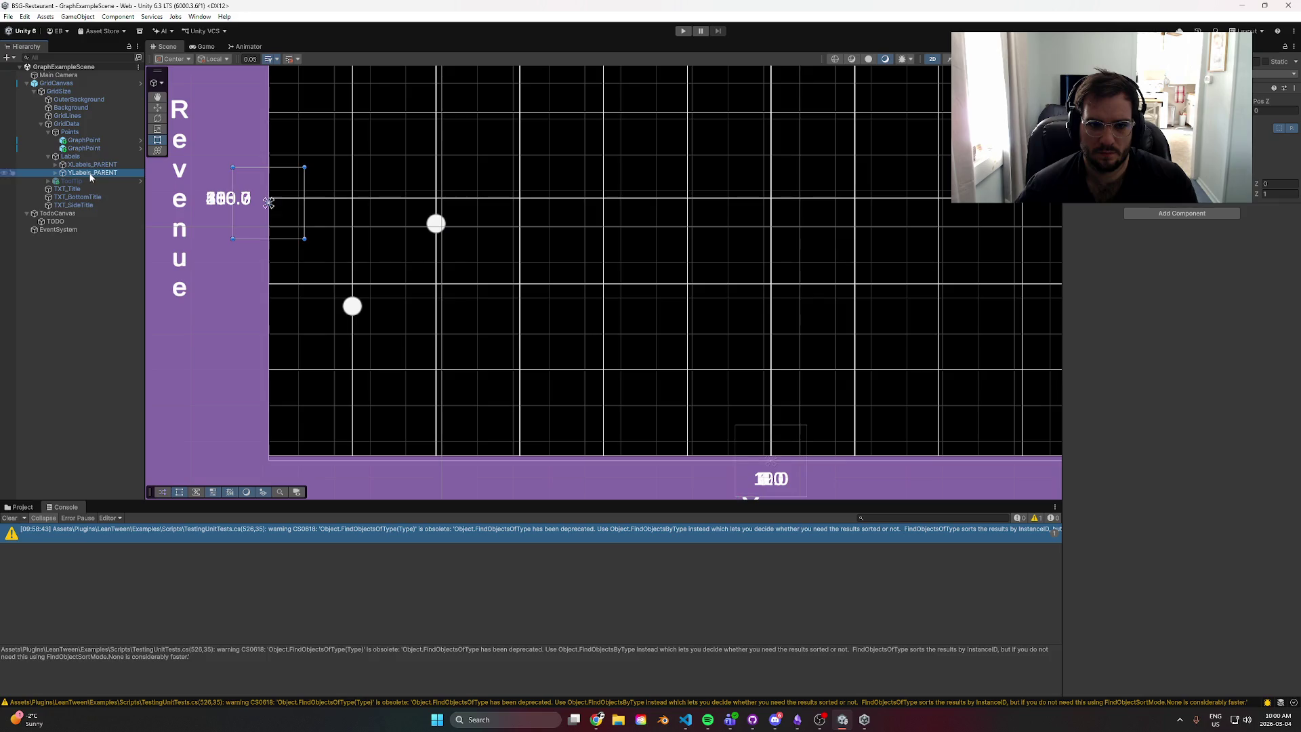
{"action": "scroll", "coordinate": [365, 298], "scroll_direction": "down", "scroll_amount": 3}
{"action": "left_click", "coordinate": [82, 140]}
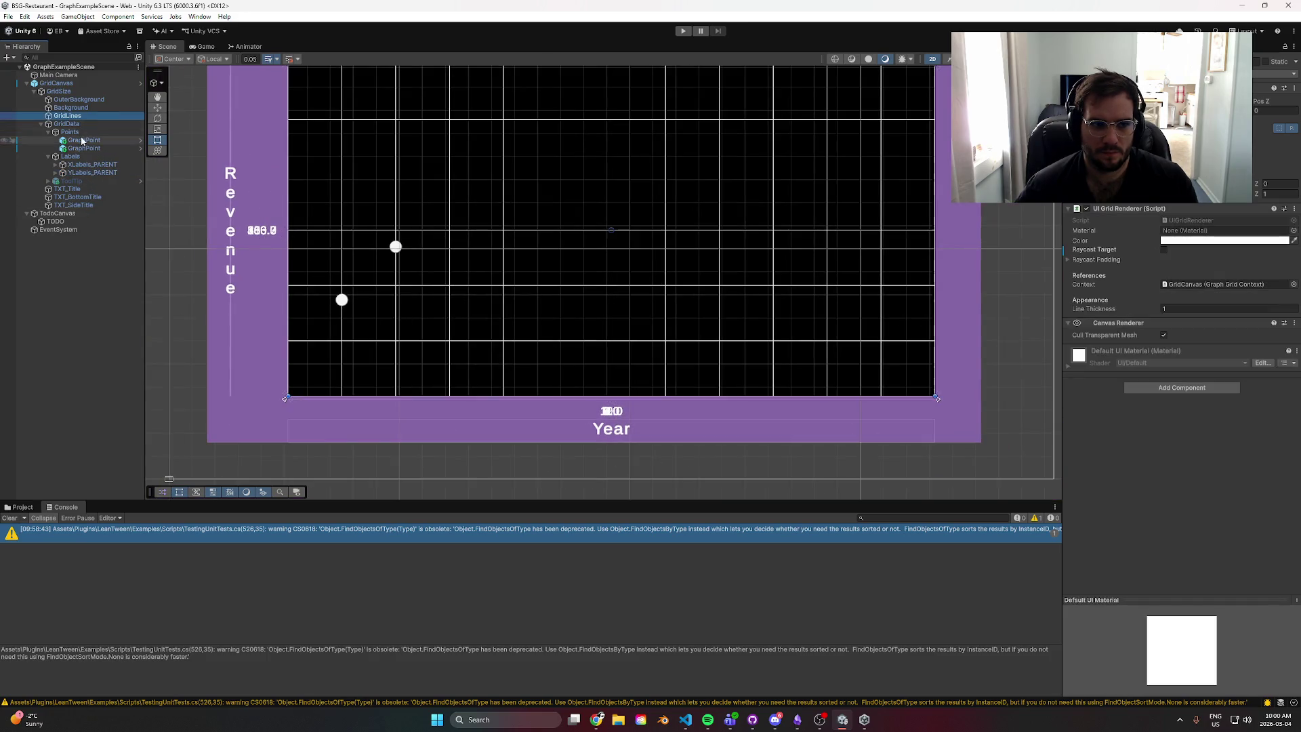
{"action": "left_click", "coordinate": [58, 91]}
{"action": "left_click", "coordinate": [56, 83]}
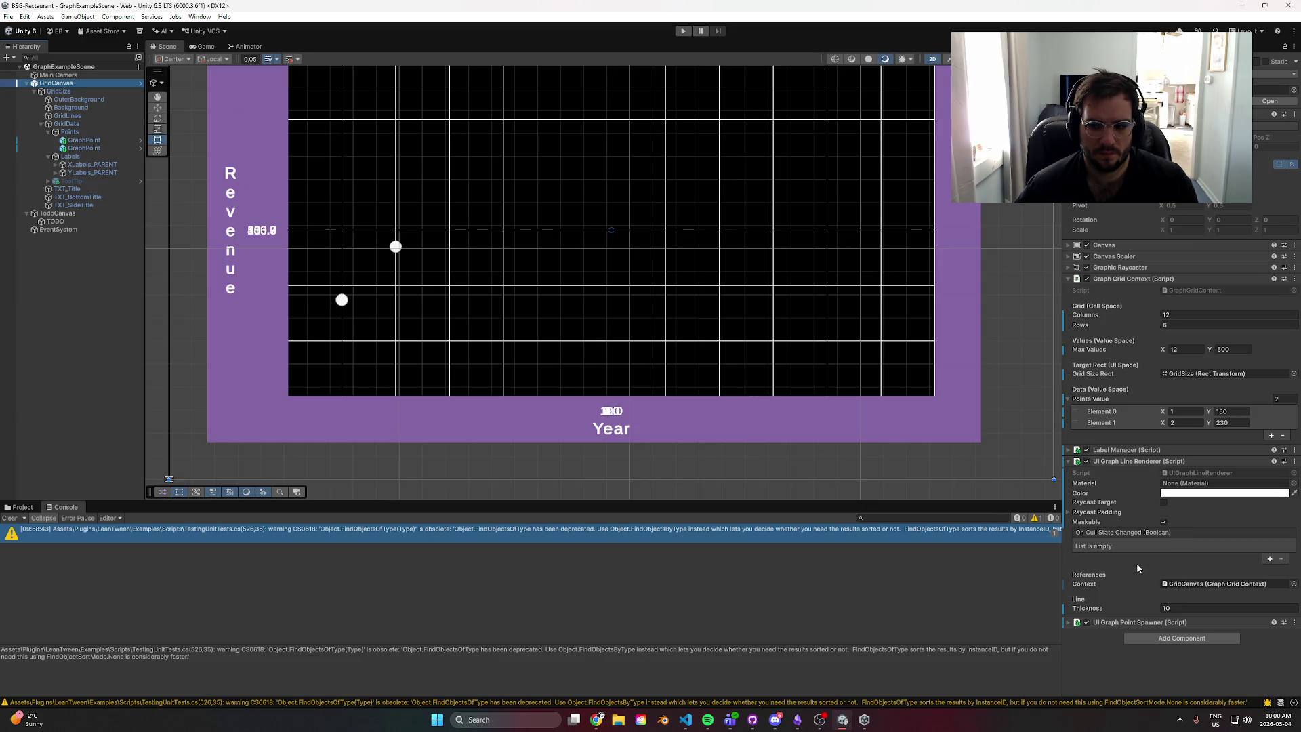
- Test huge Thickness values on the UI Graph Line Renderer, then reset it to 10
{"action": "left_click", "coordinate": [1160, 549]}
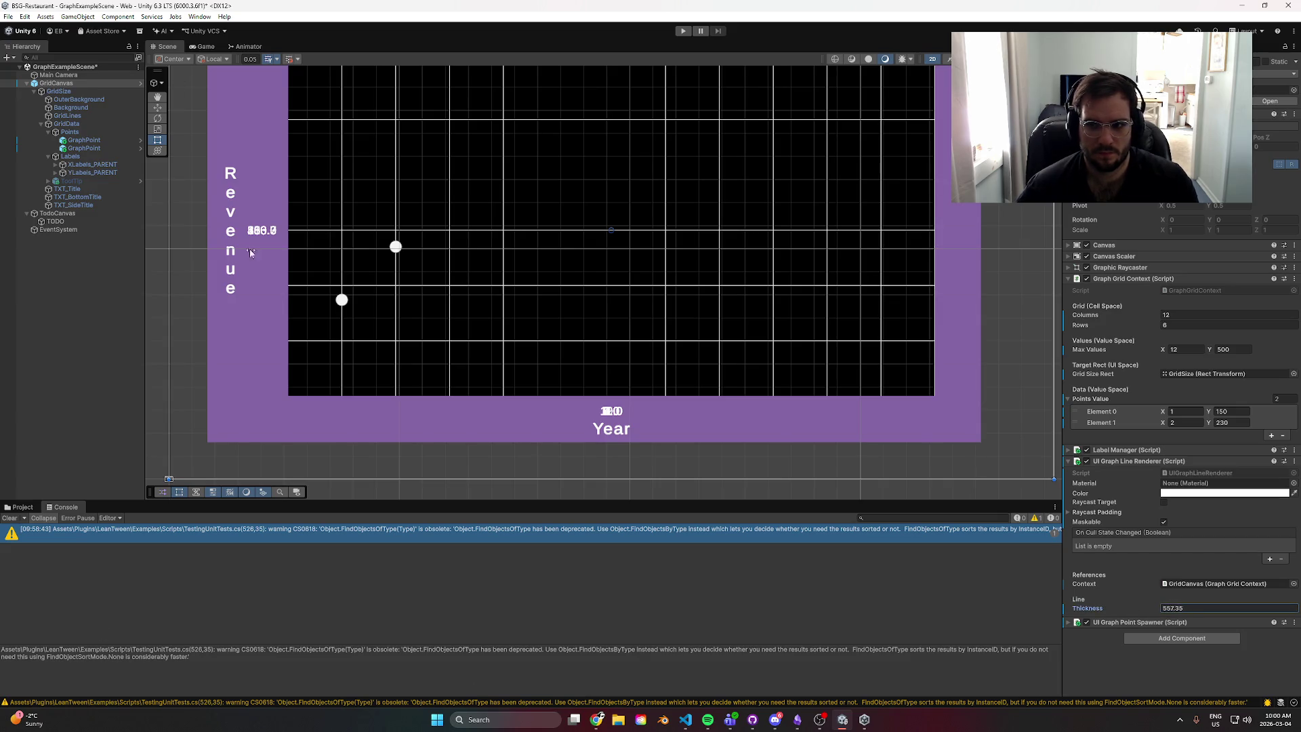
{"action": "scroll", "coordinate": [642, 238], "scroll_direction": "down", "scroll_amount": 6}
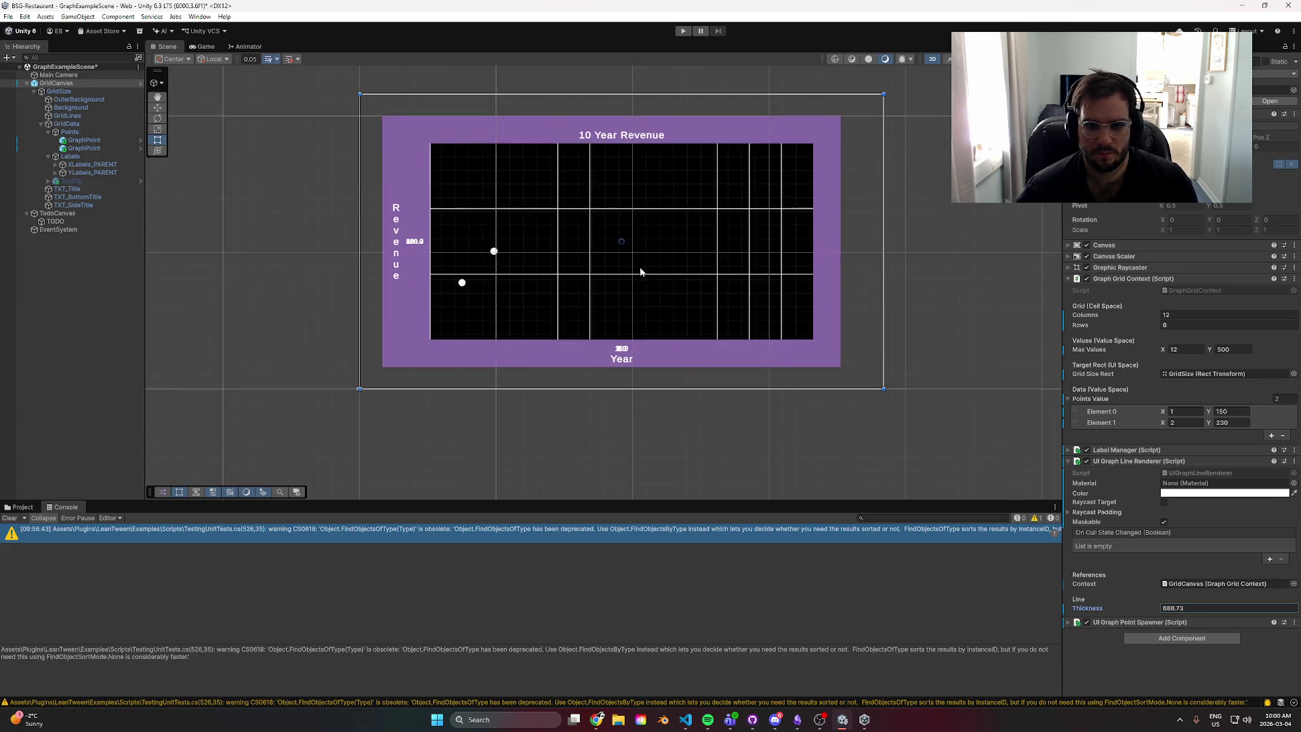
{"action": "scroll", "coordinate": [722, 343], "scroll_direction": "down", "scroll_amount": 5}
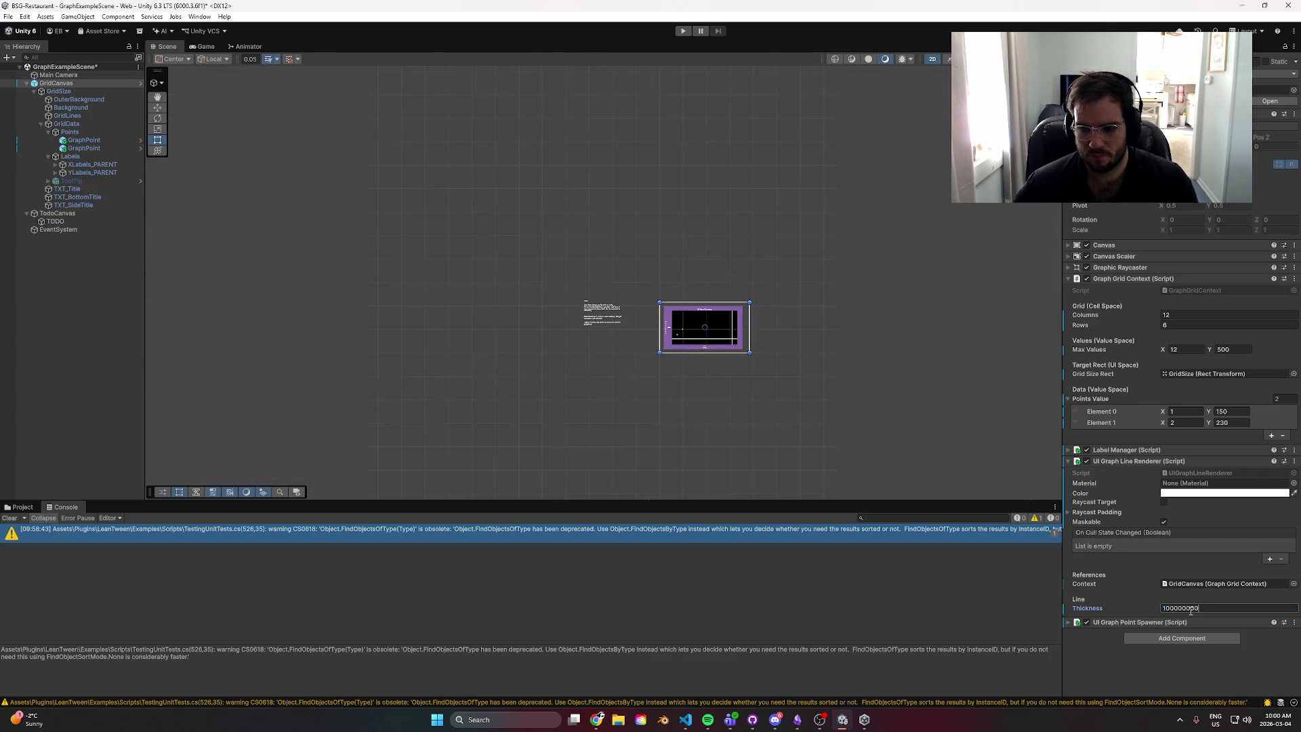
{"action": "key", "text": "Return"}
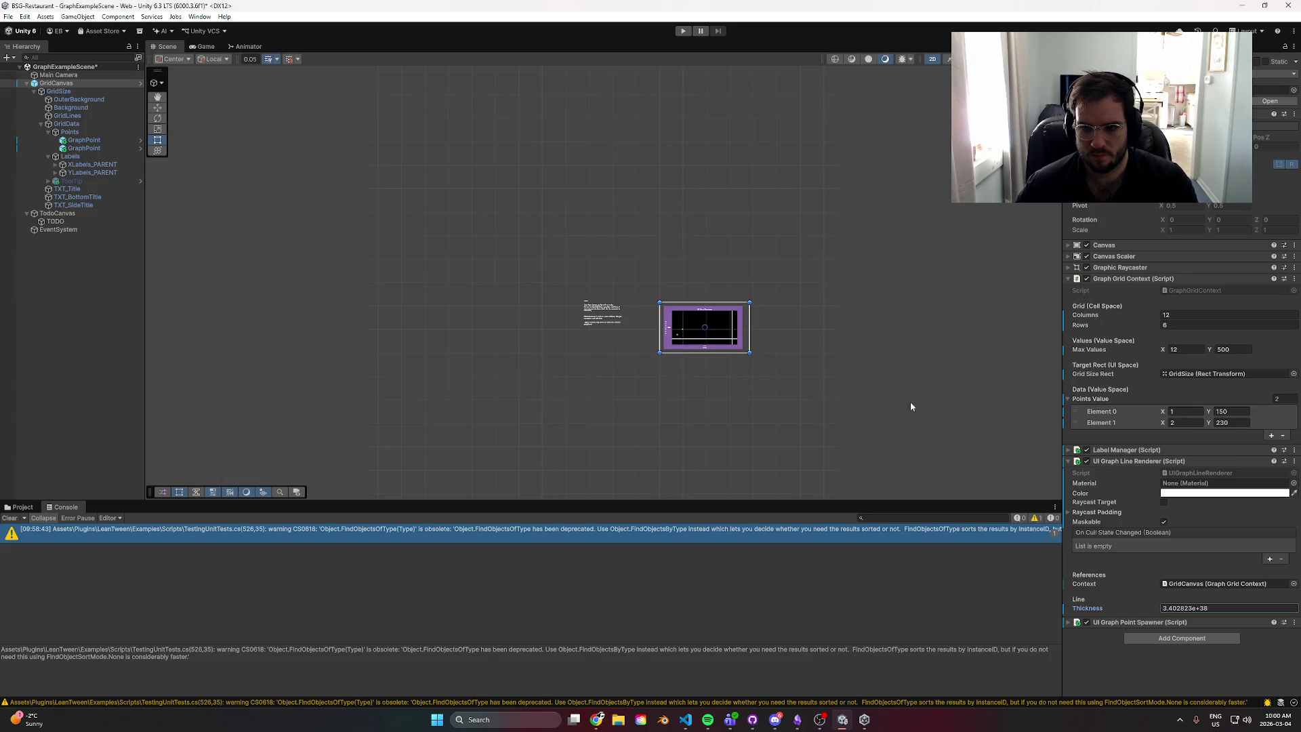
{"action": "scroll", "coordinate": [769, 266], "scroll_direction": "down", "scroll_amount": 5}
{"action": "scroll", "coordinate": [735, 331], "scroll_direction": "up", "scroll_amount": 8}
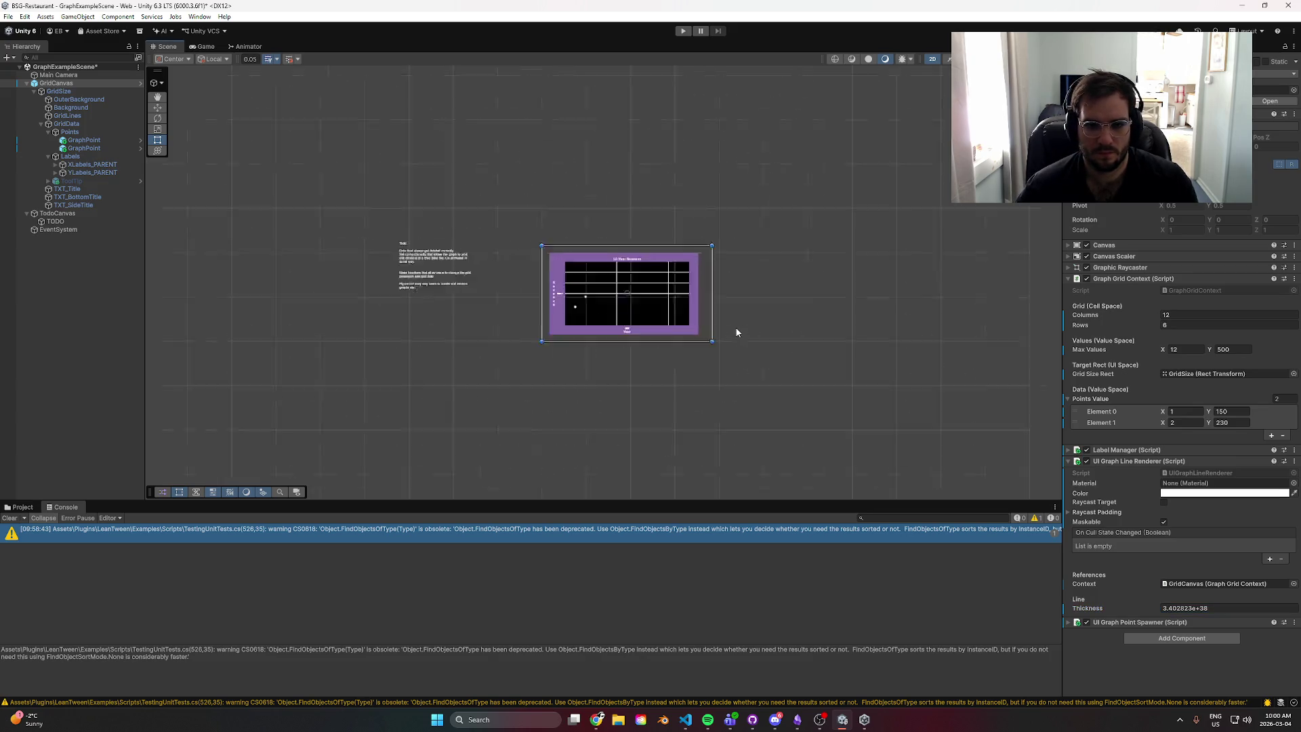
{"action": "scroll", "coordinate": [724, 332], "scroll_direction": "down", "scroll_amount": 3}
{"action": "scroll", "coordinate": [723, 334], "scroll_direction": "up", "scroll_amount": 2}
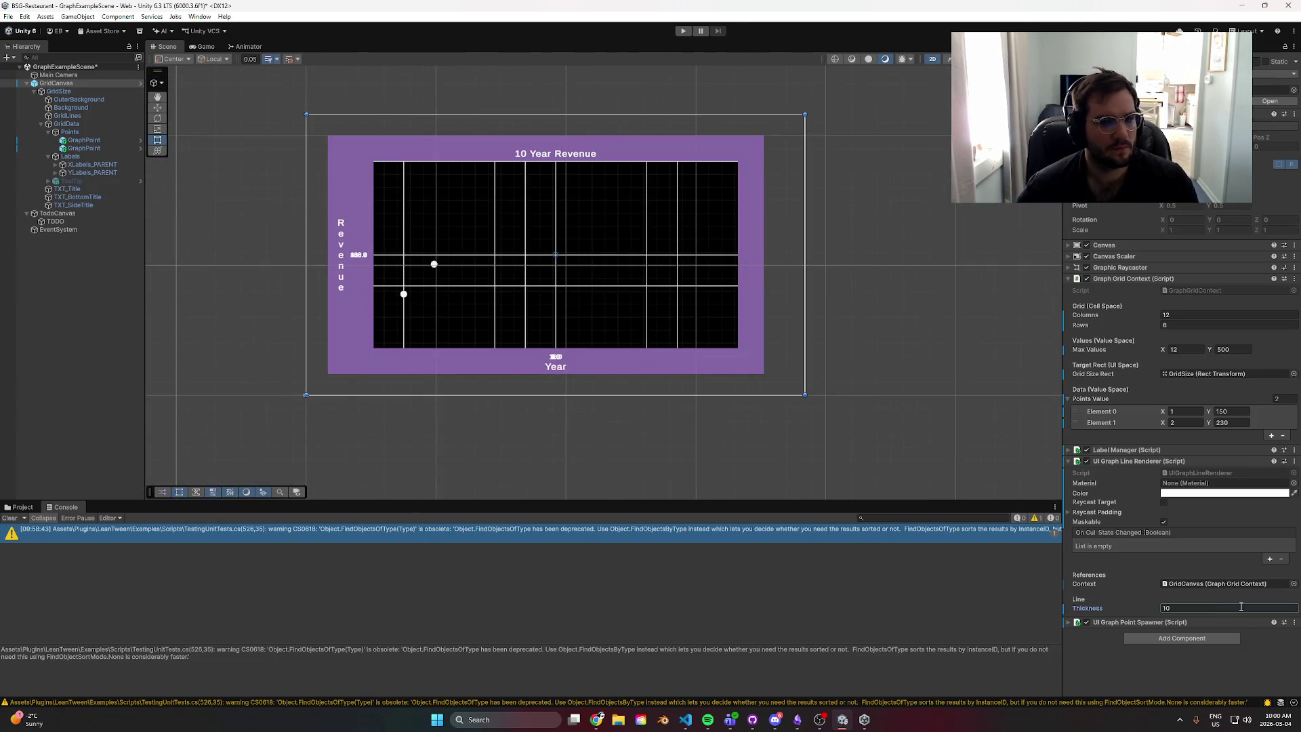
{"action": "scroll", "coordinate": [505, 261], "scroll_direction": "up", "scroll_amount": 3}
{"action": "key", "text": "alt+Tab"}
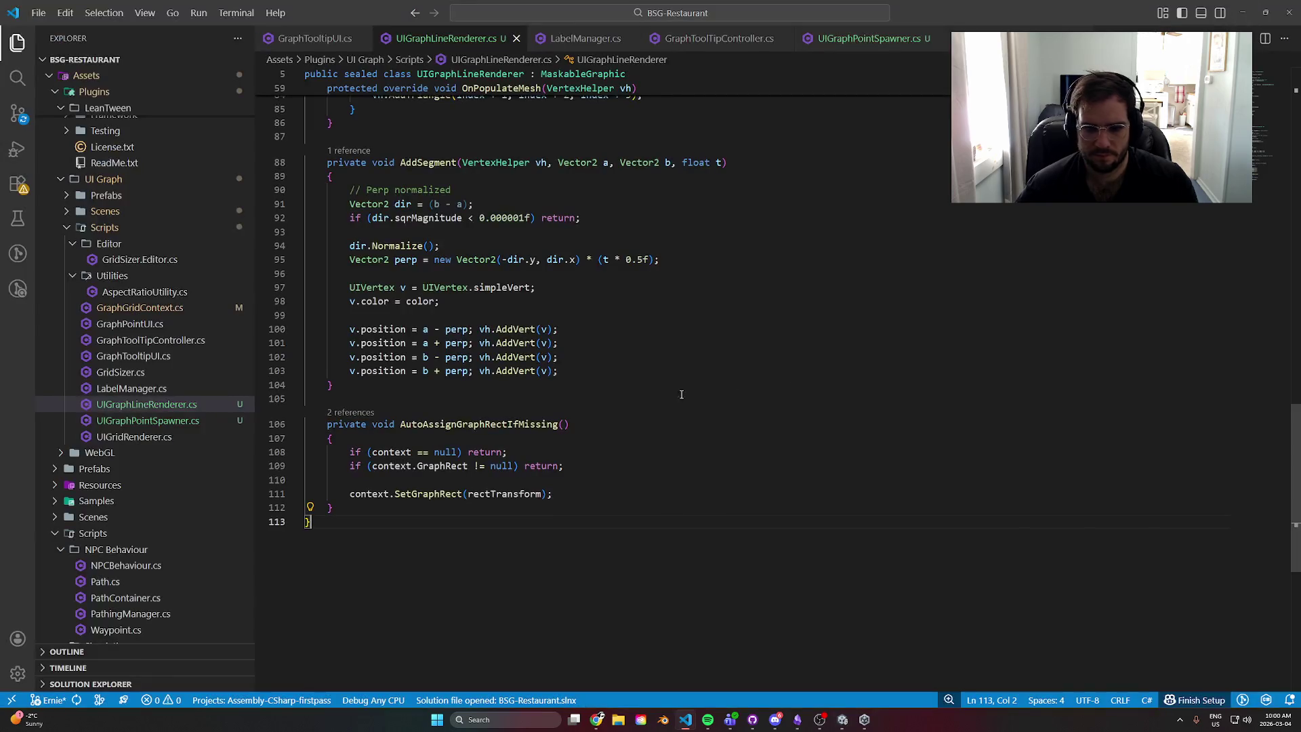
- Bring the UIGraphLineRenderer.cs script to the front in Visual Studio Code
{"action": "key", "text": "alt+Tab"}
{"action": "key", "text": "alt+Tab"}
{"action": "key", "text": "Tab"}
{"action": "key", "text": "Tab"}
{"action": "key", "text": "Tab"}
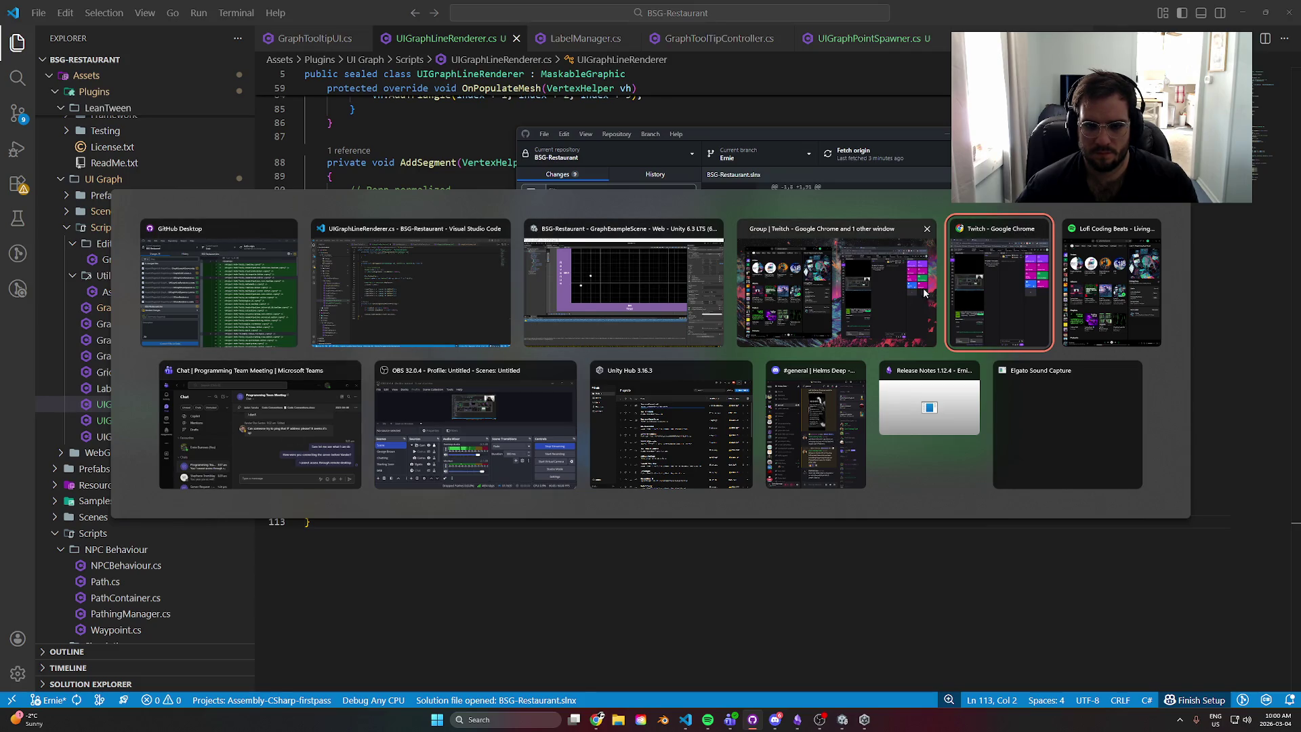
{"action": "key", "text": "Escape"}
{"action": "mouse_move", "coordinate": [596, 720]}
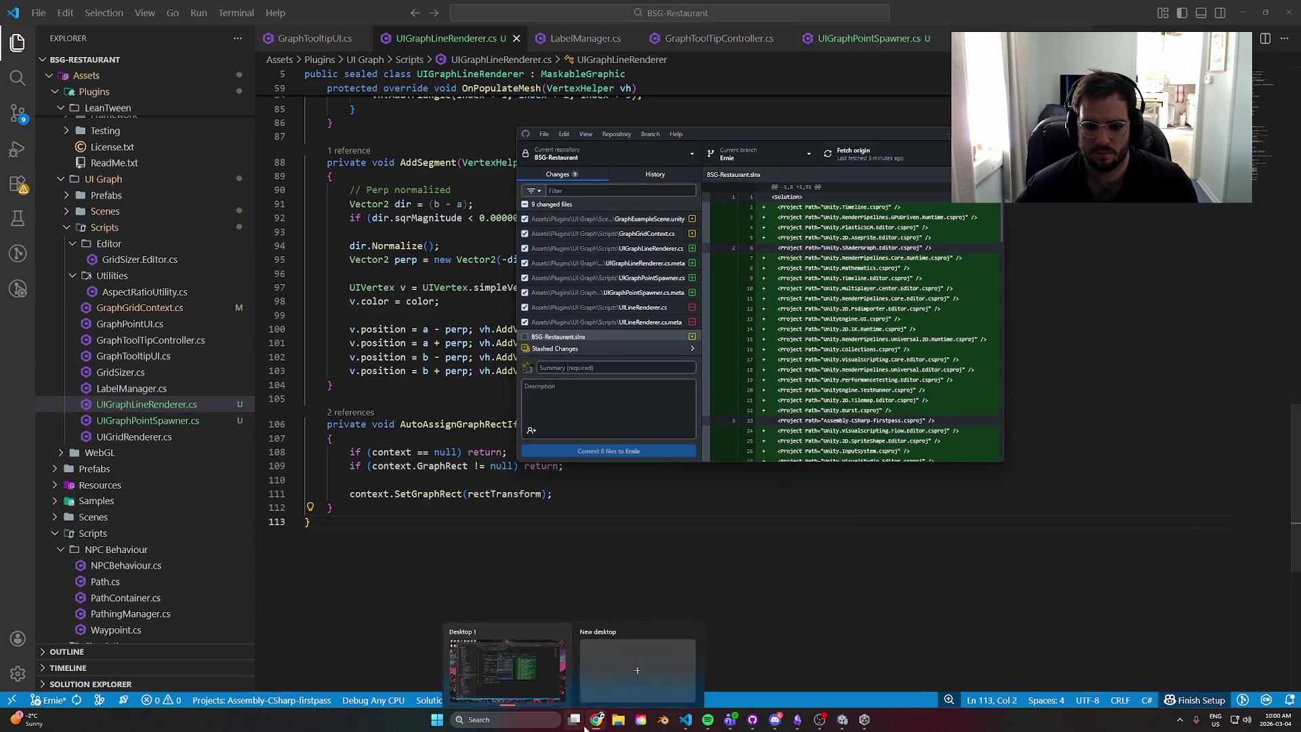
{"action": "left_click", "coordinate": [630, 675]}
{"action": "left_click", "coordinate": [456, 332]}
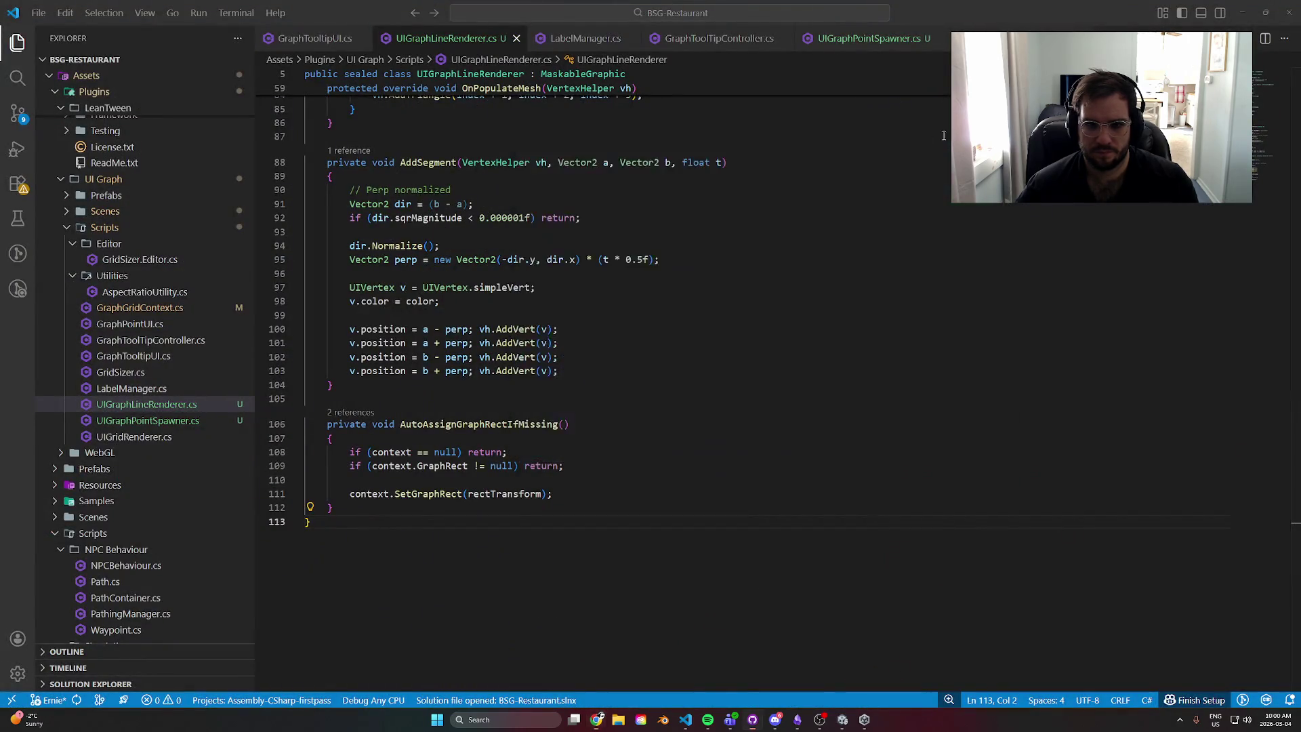
- Insert a blank line below the serialized GraphGridContext context field
{"action": "scroll", "coordinate": [452, 343], "scroll_direction": "up", "scroll_amount": 10}
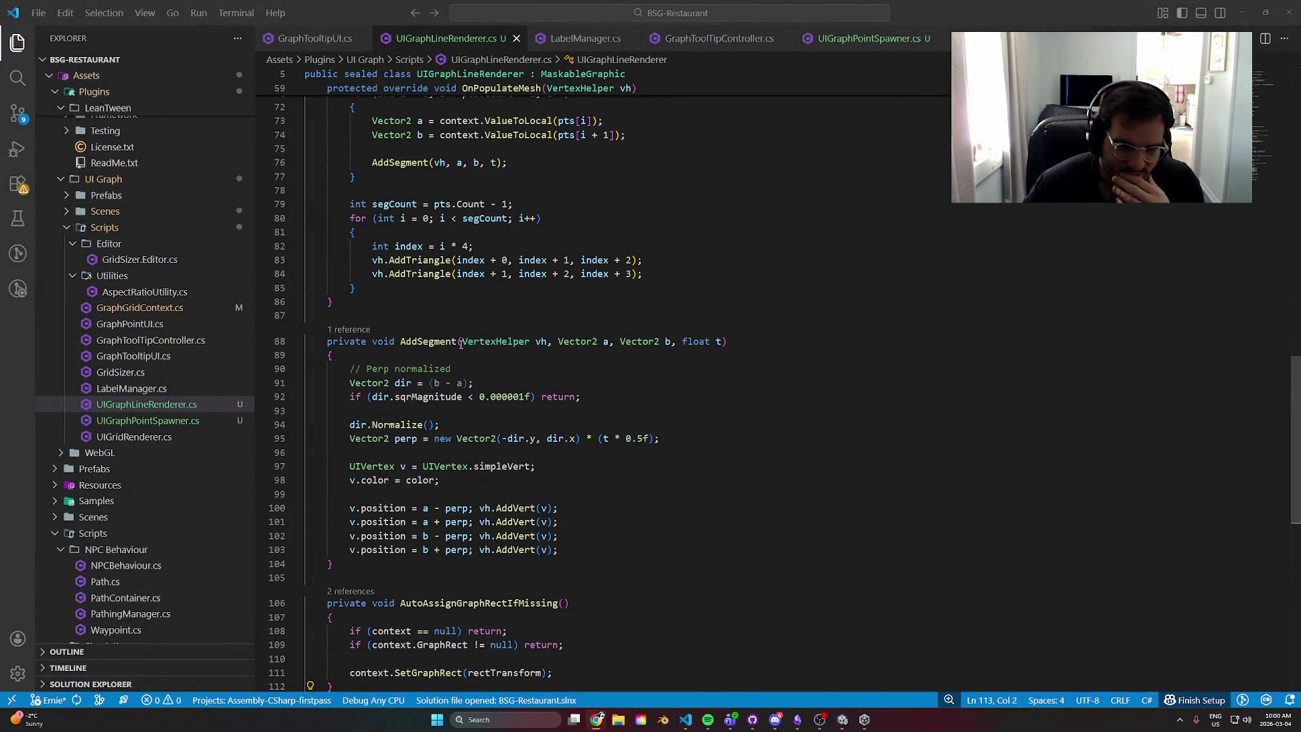
{"action": "scroll", "coordinate": [472, 353], "scroll_direction": "up", "scroll_amount": 8}
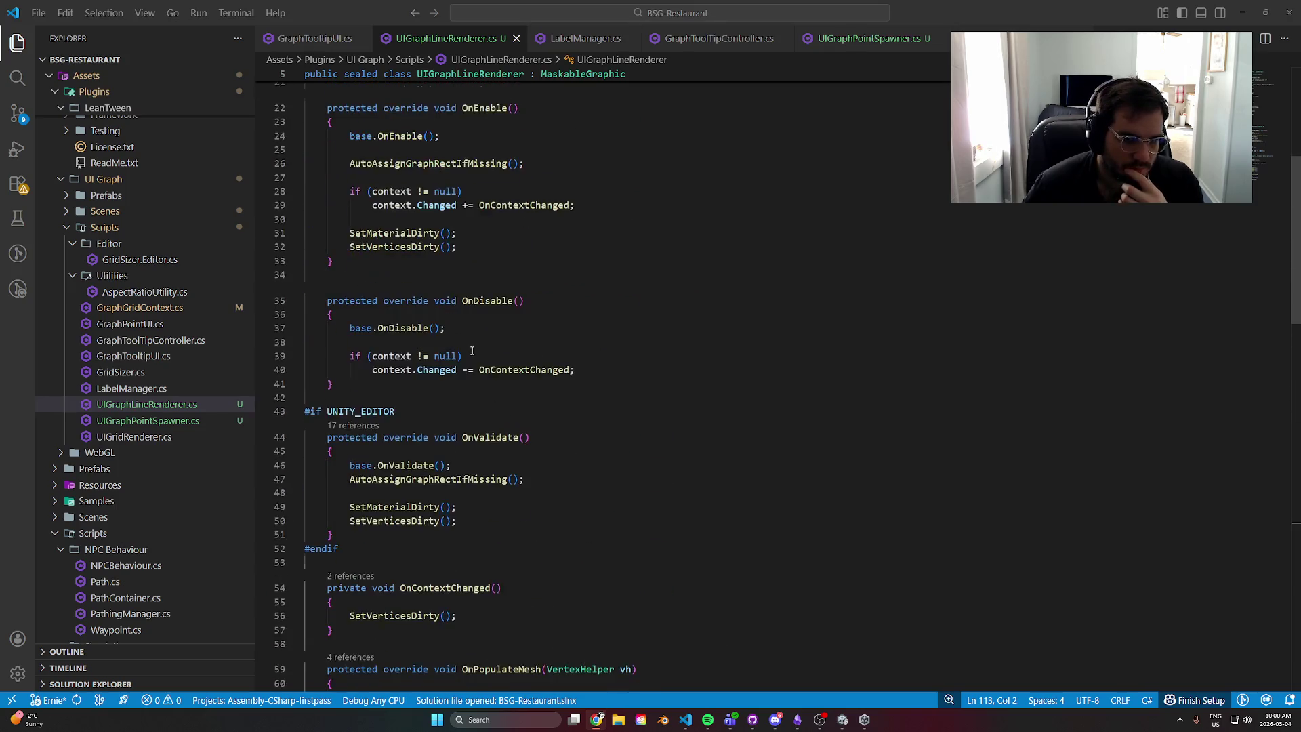
{"action": "left_click", "coordinate": [439, 445]}
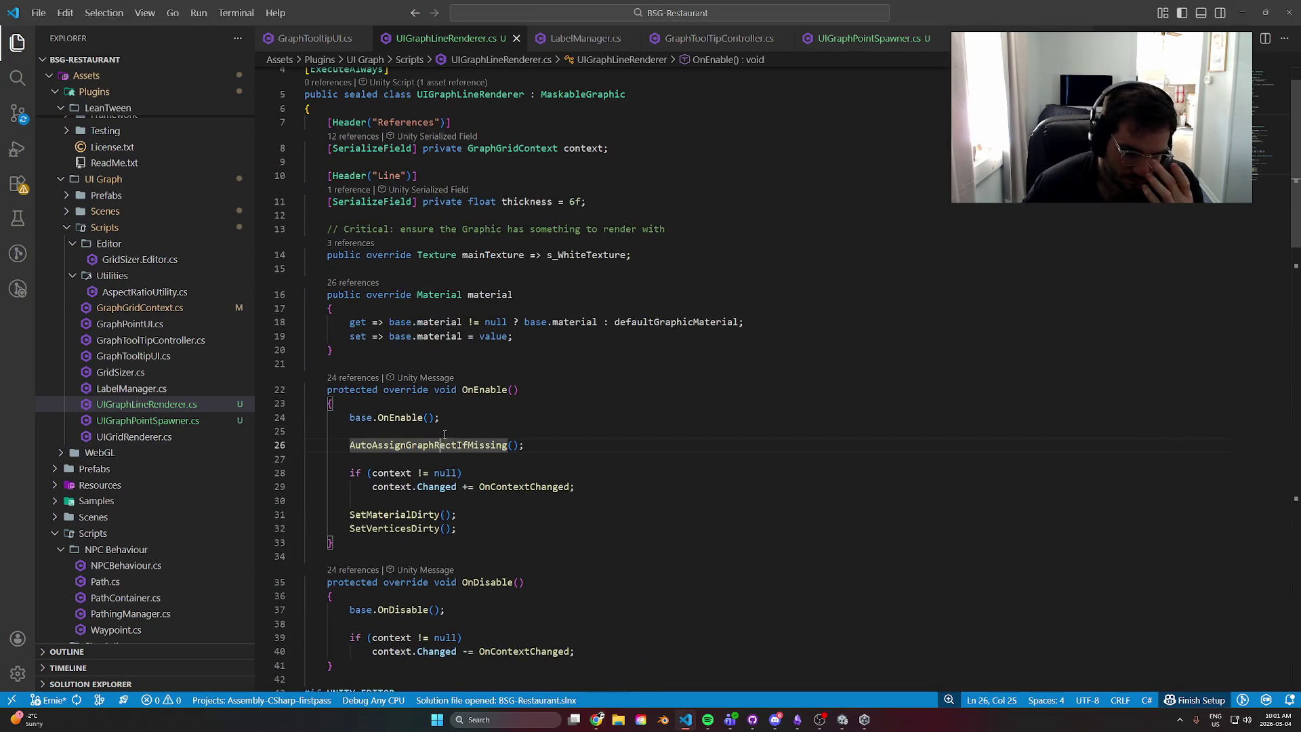
{"action": "scroll", "coordinate": [463, 409], "scroll_direction": "up", "scroll_amount": 1}
{"action": "left_click", "coordinate": [634, 195]}
{"action": "key", "text": "Return"}
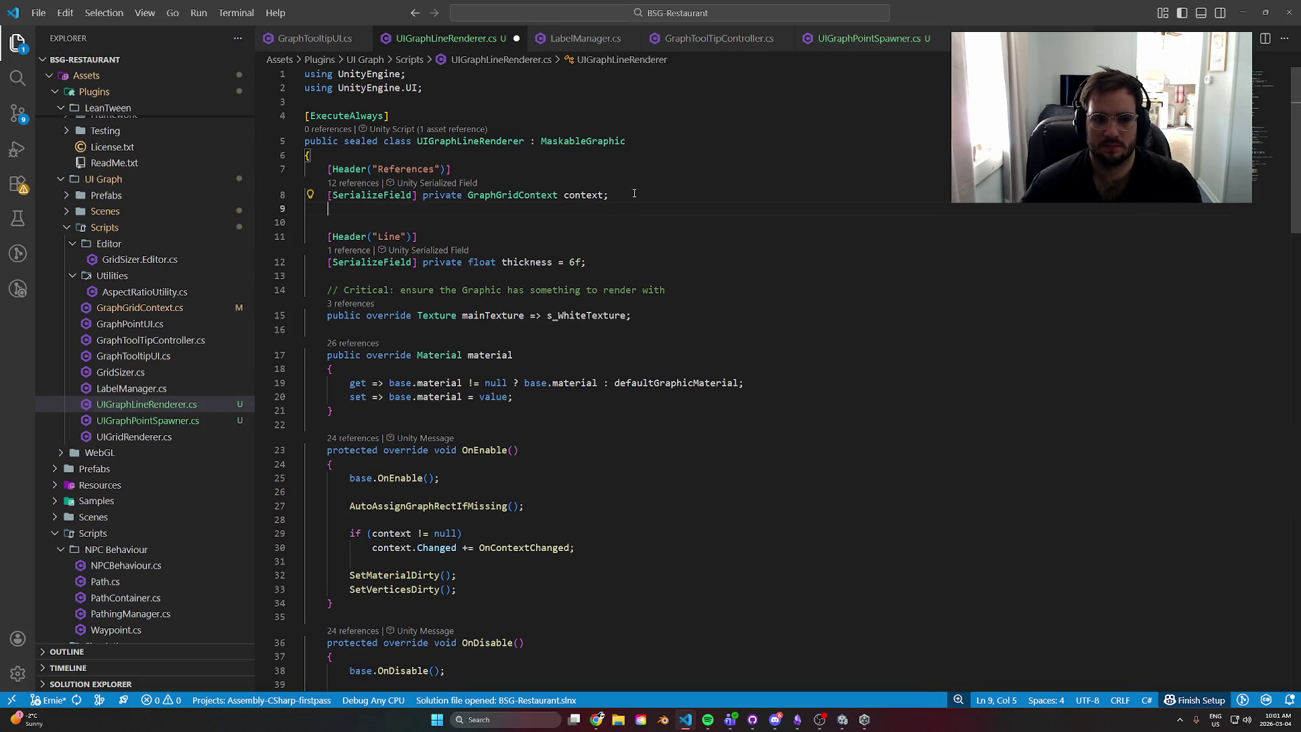
- Declare [SerializeField] private RectTransform lineRect; on the new line below the context field
{"action": "type", "text": "[S"}
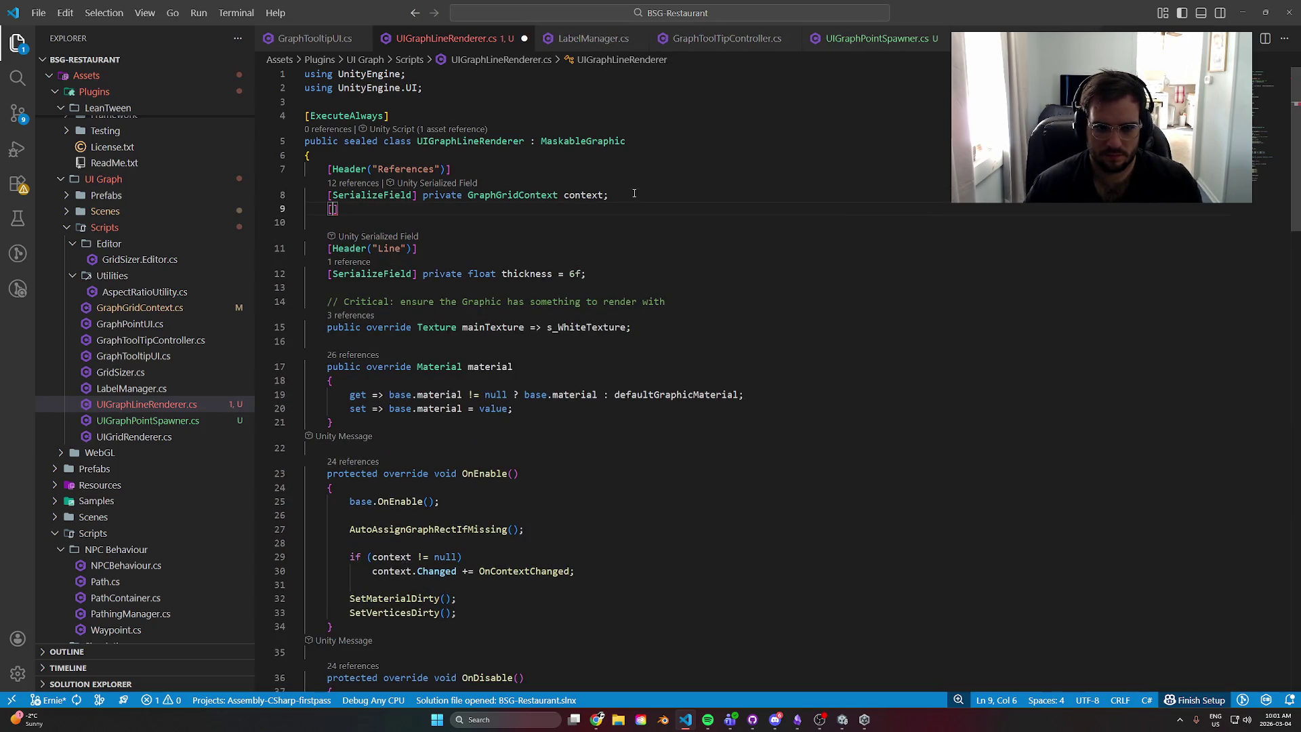
{"action": "type", "text": "erialize"}
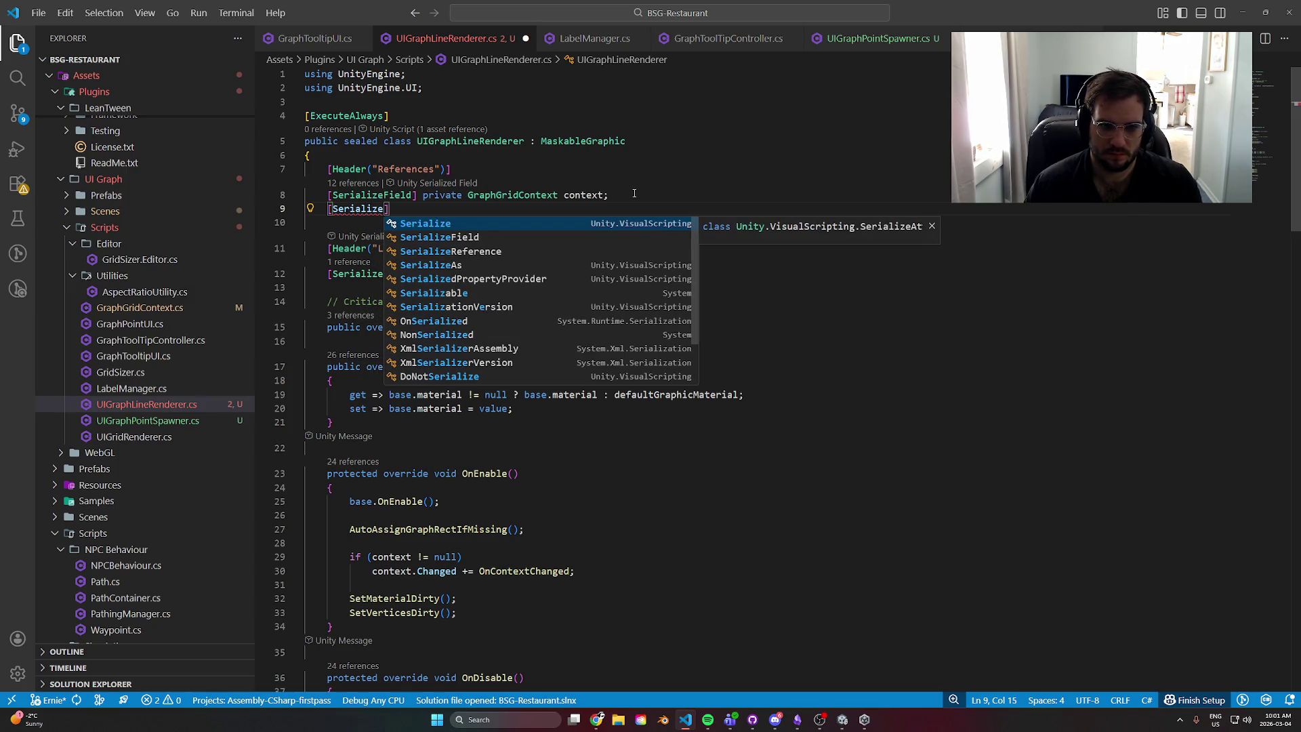
{"action": "key", "text": "Down"}
{"action": "key", "text": "Down"}
{"action": "key", "text": "Tab"}
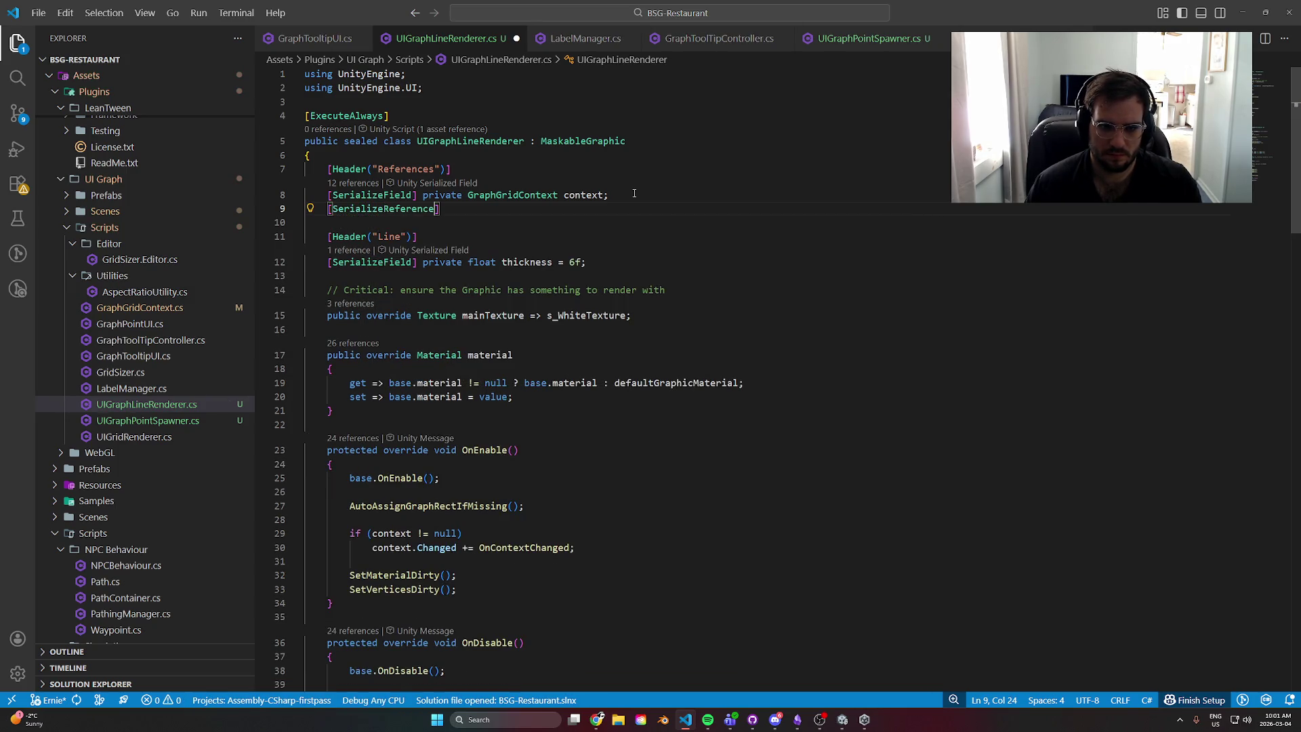
{"action": "key", "text": "BackSpace"}
{"action": "key", "text": "BackSpace"}
{"action": "key", "text": "BackSpace"}
{"action": "key", "text": "Down"}
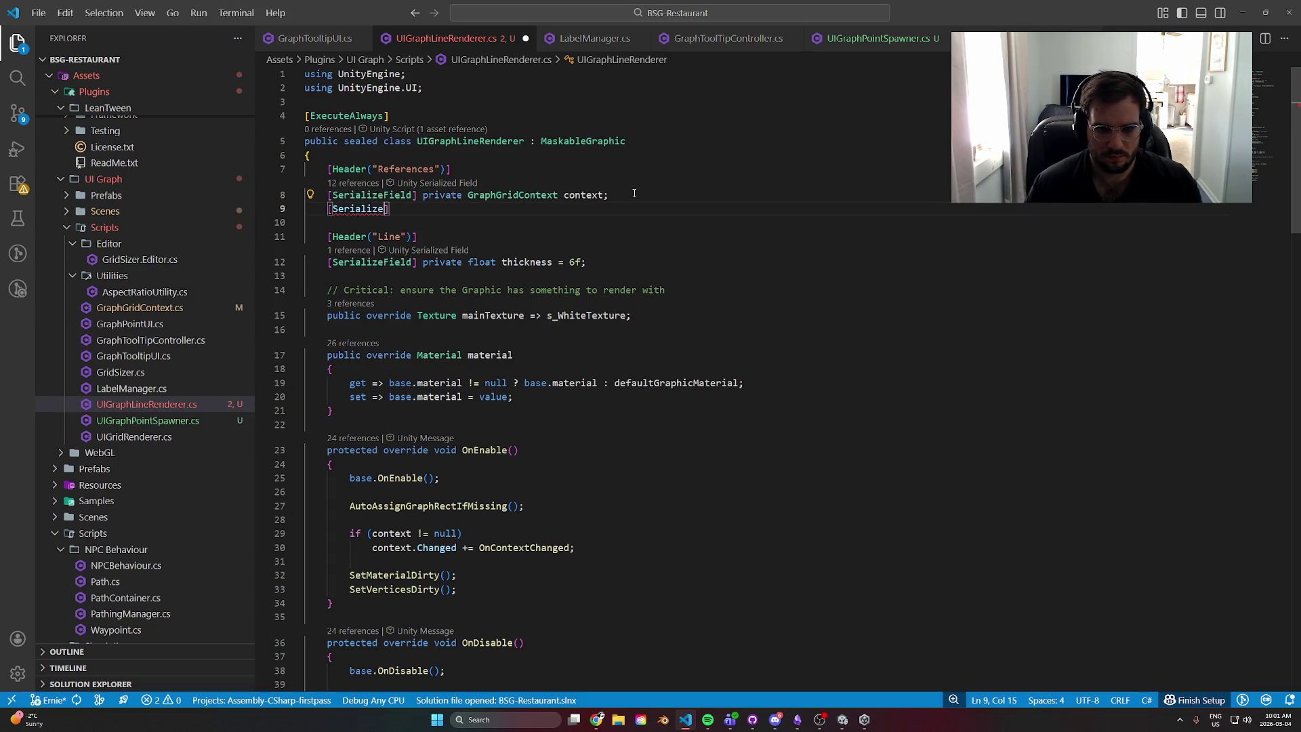
{"action": "type", "text": "Field] p"}
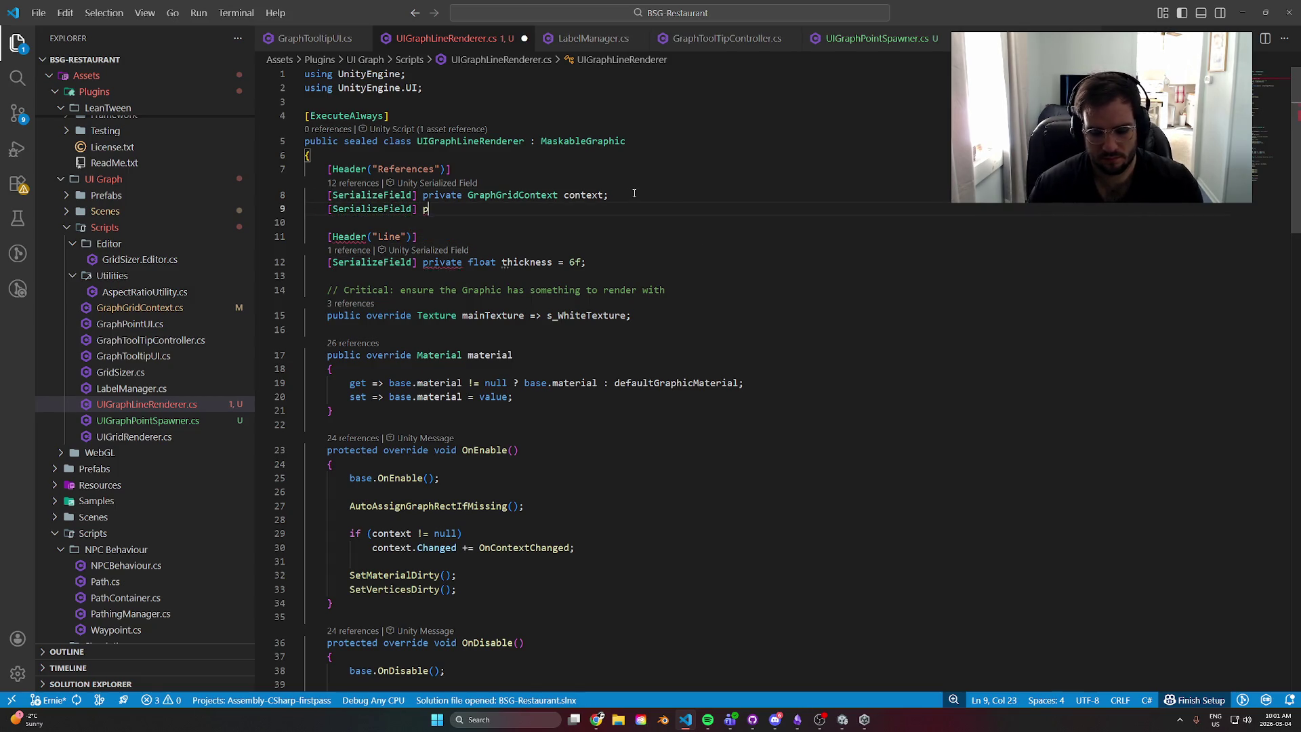
{"action": "type", "text": "rivat"}
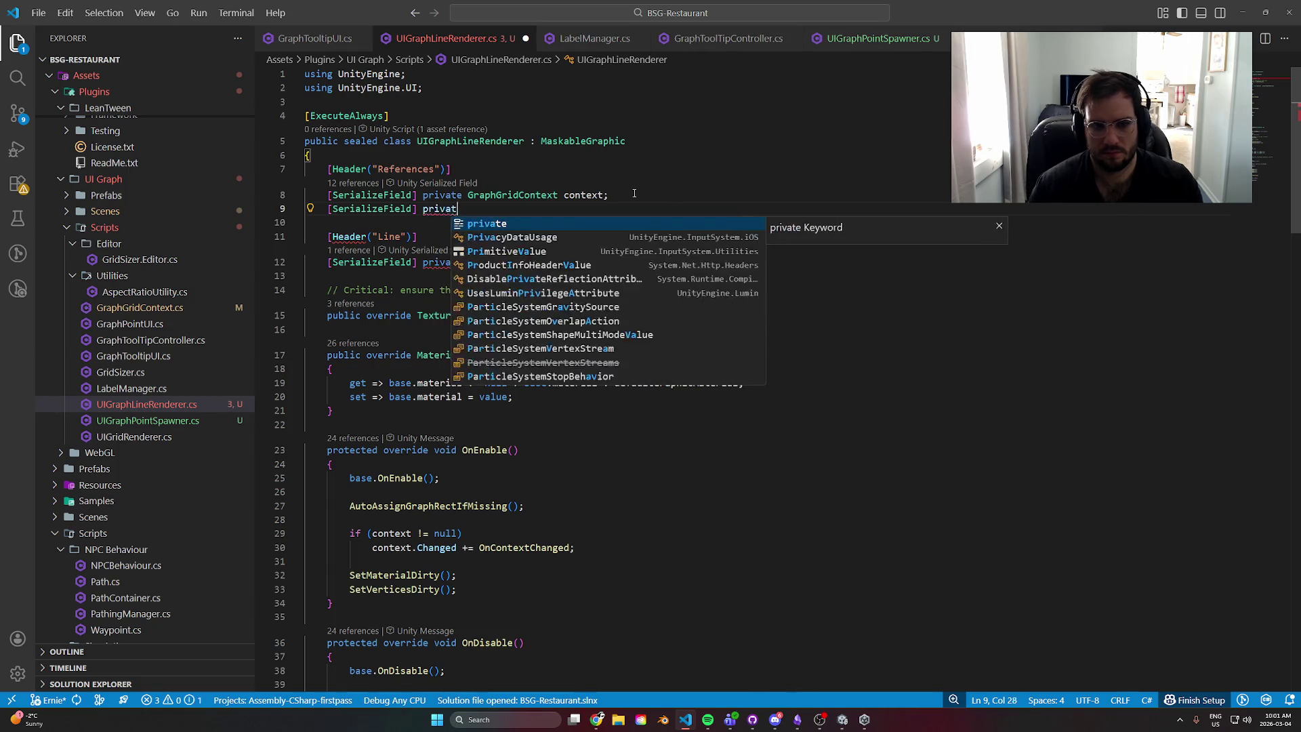
{"action": "type", "text": "e Ga"}
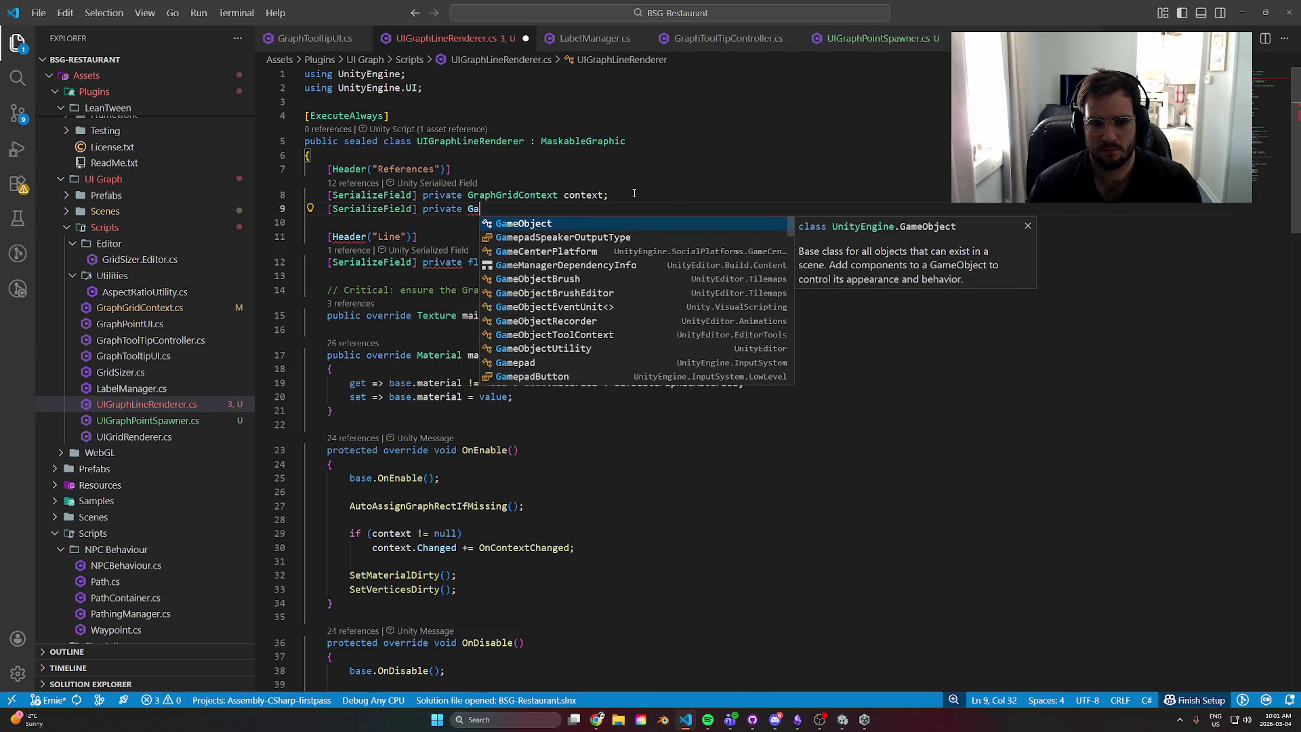
{"action": "key", "text": "BackSpace"}
{"action": "key", "text": "BackSpace"}
{"action": "type", "text": "RectTRr"}
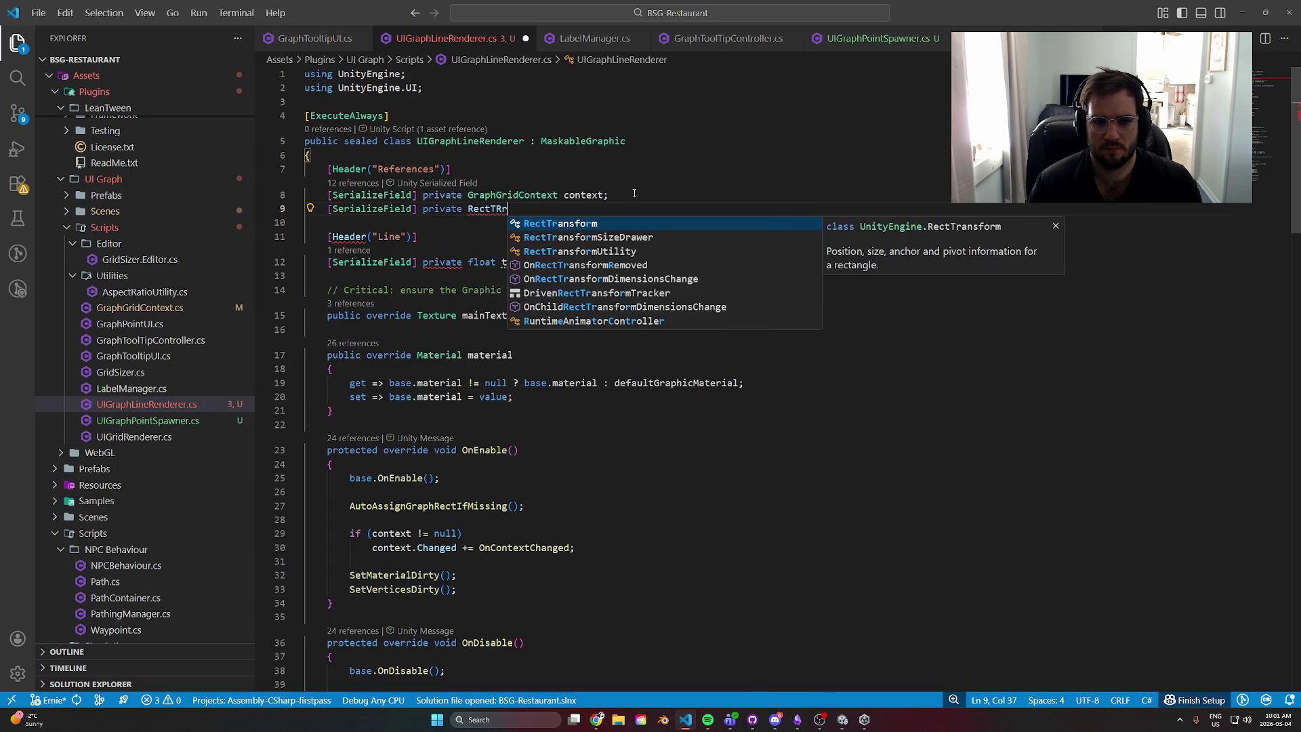
{"action": "key", "text": "Tab"}
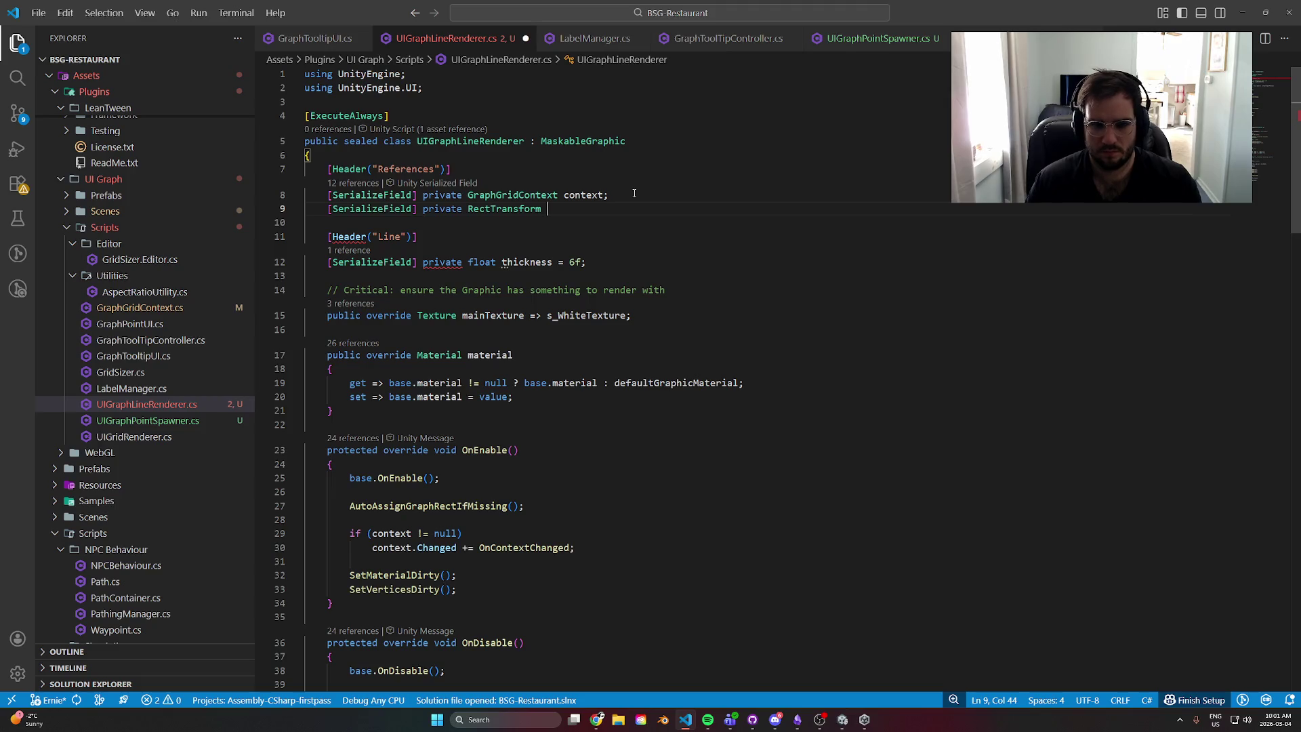
{"action": "type", "text": "lineRec"}
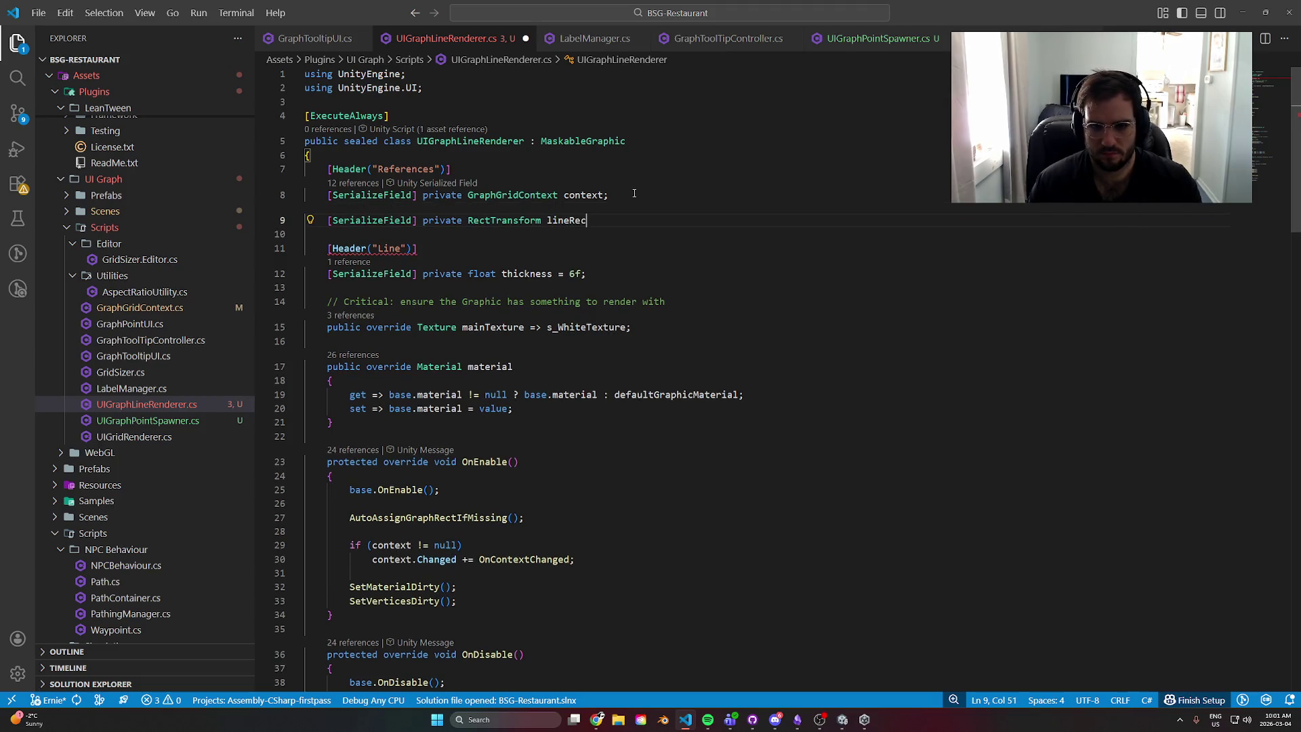
{"action": "type", "text": "t;"}
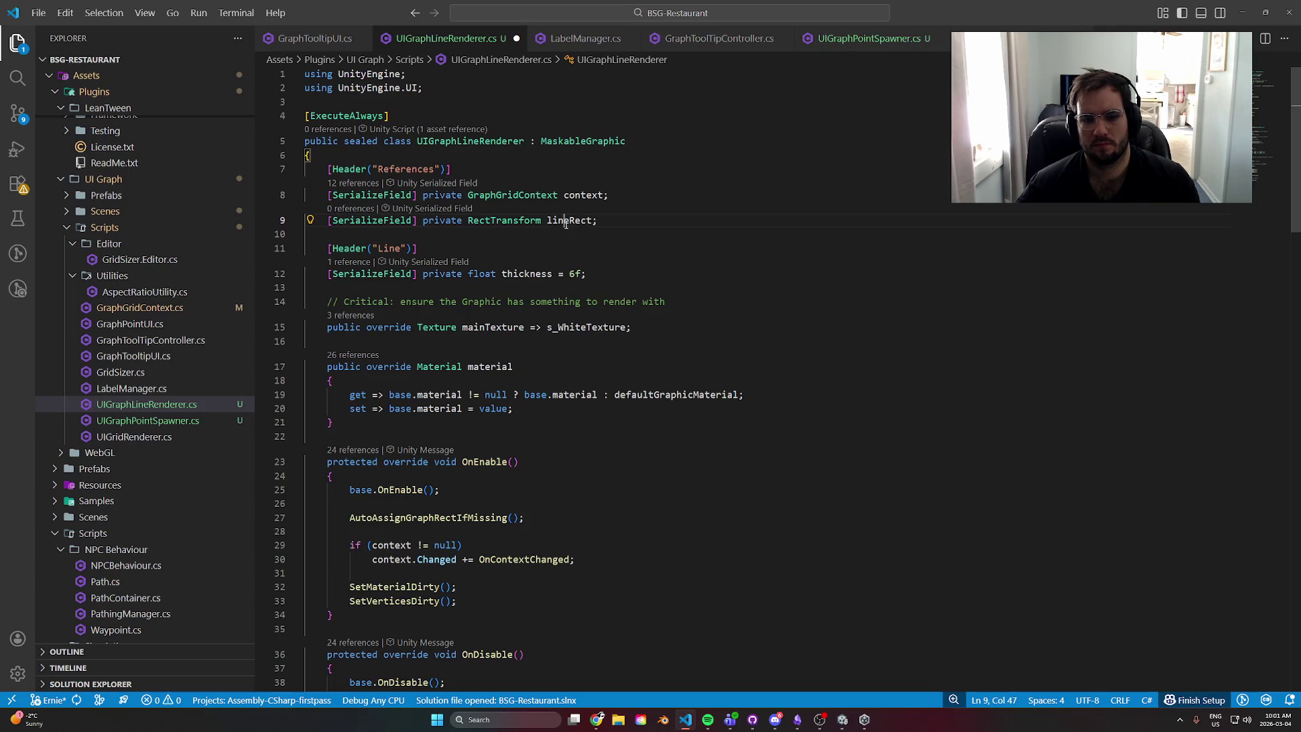
- Select the new lineRect name, then the AutoAssignGraphRectIfMissing call in OnEnable
{"action": "double_click", "coordinate": [569, 220]}
{"action": "scroll", "coordinate": [579, 404], "scroll_direction": "down", "scroll_amount": 4}
{"action": "double_click", "coordinate": [406, 364]}
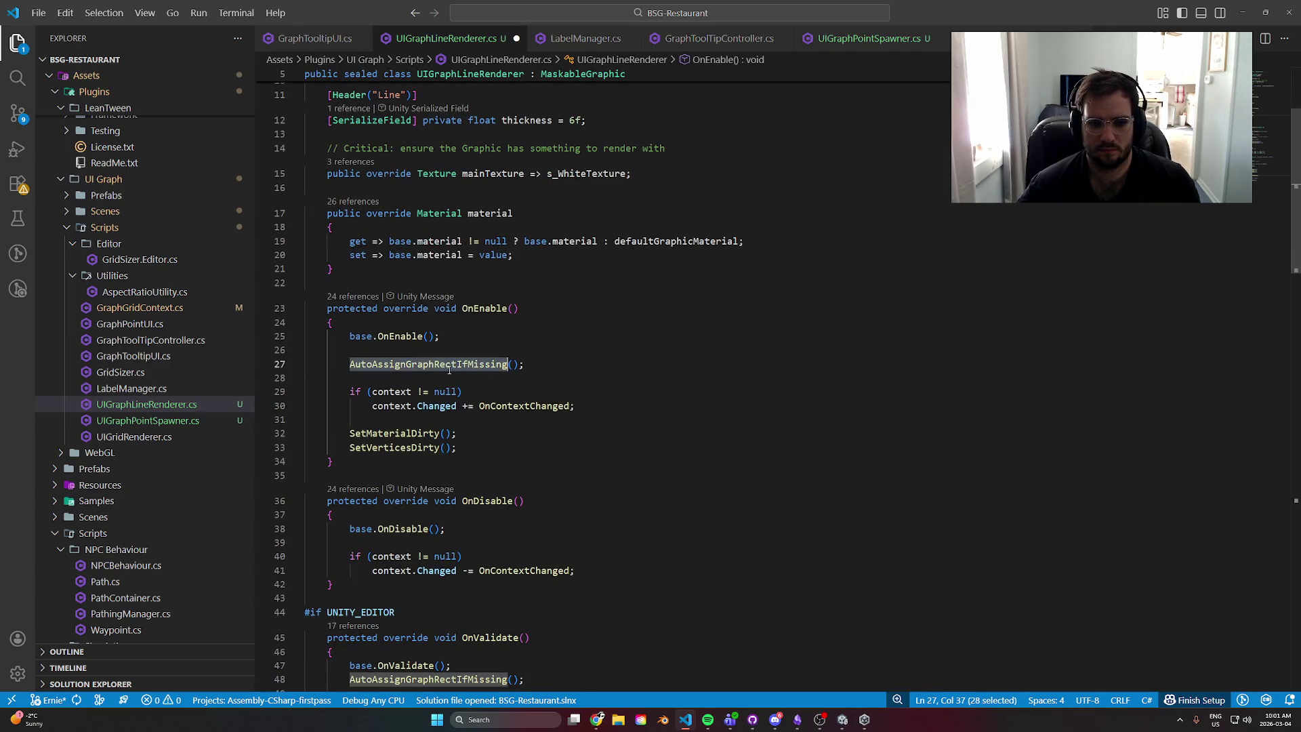
- Delete the AutoAssignGraphRectIfMissing() call from OnEnable
{"action": "left_click_drag", "start_coordinate": [525, 364], "coordinate": [248, 369]}
{"action": "key", "text": "BackSpace"}
{"action": "key", "text": "BackSpace"}
{"action": "key", "text": "BackSpace"}
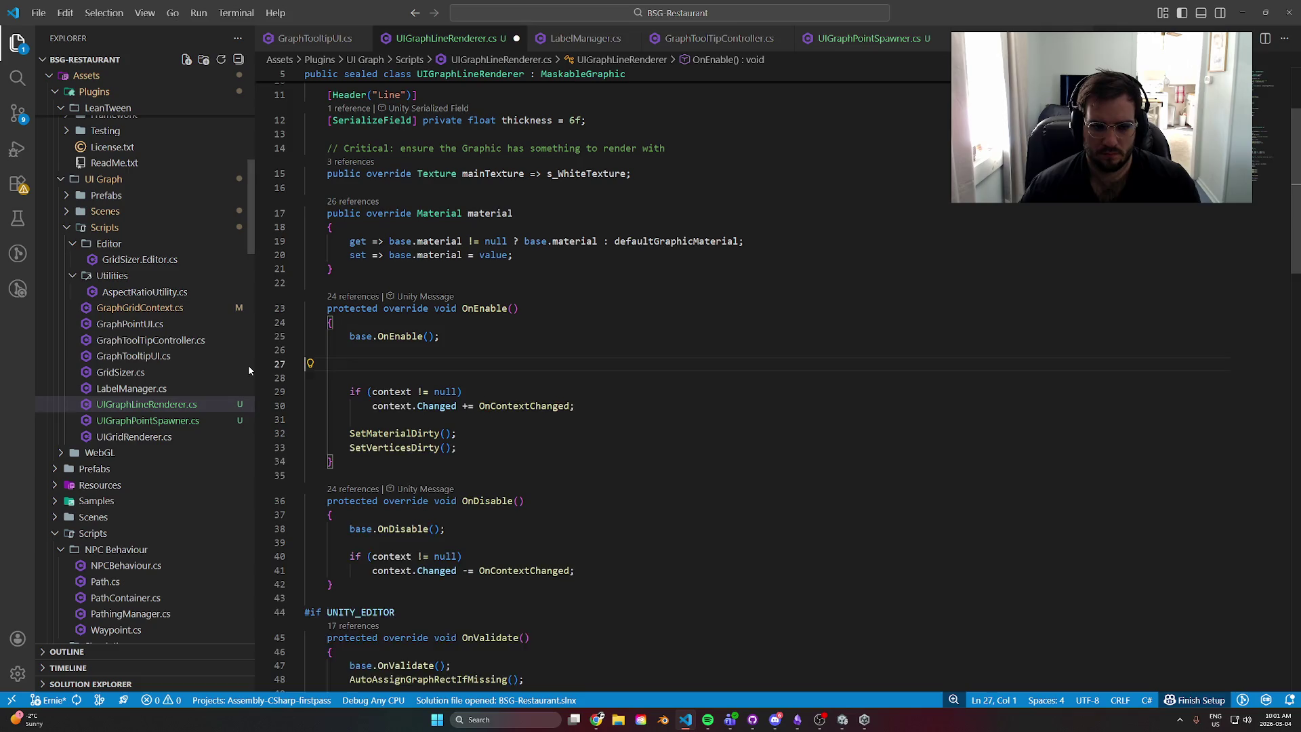
{"action": "scroll", "coordinate": [487, 369], "scroll_direction": "down", "scroll_amount": 3}
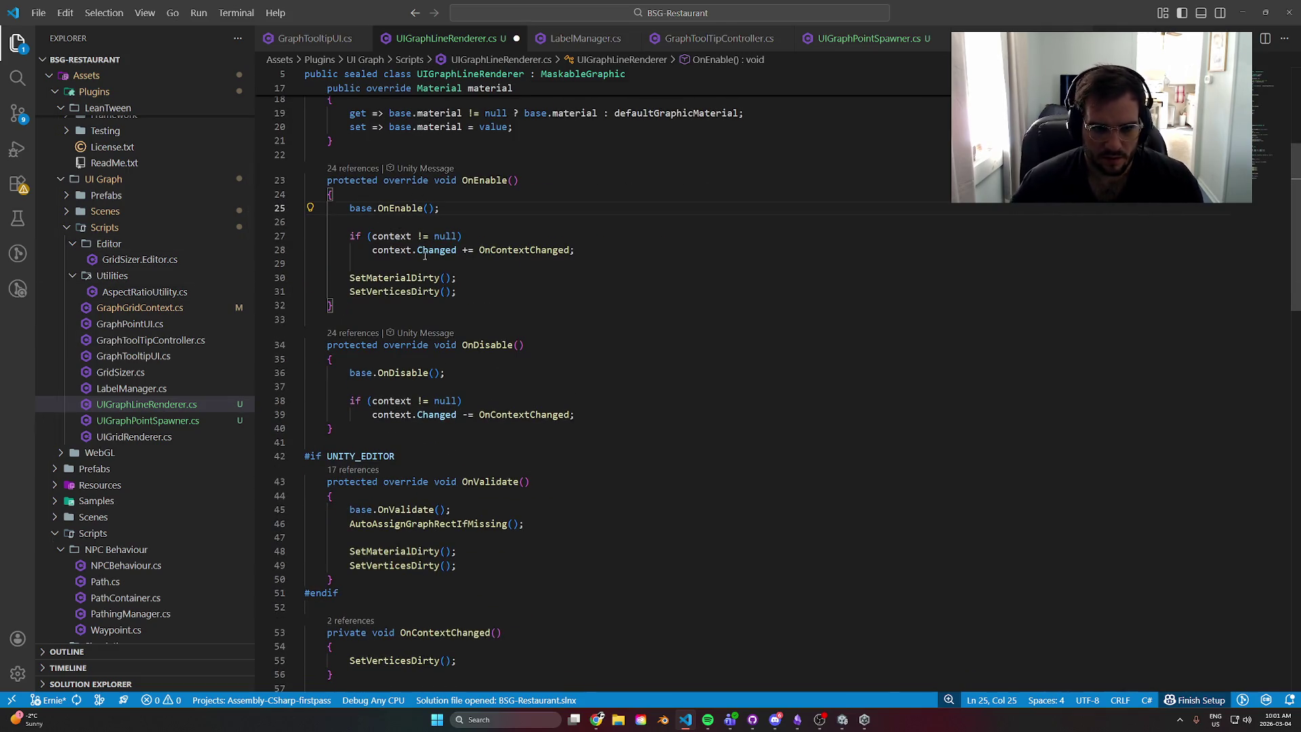
{"action": "scroll", "coordinate": [432, 293], "scroll_direction": "down", "scroll_amount": 3}
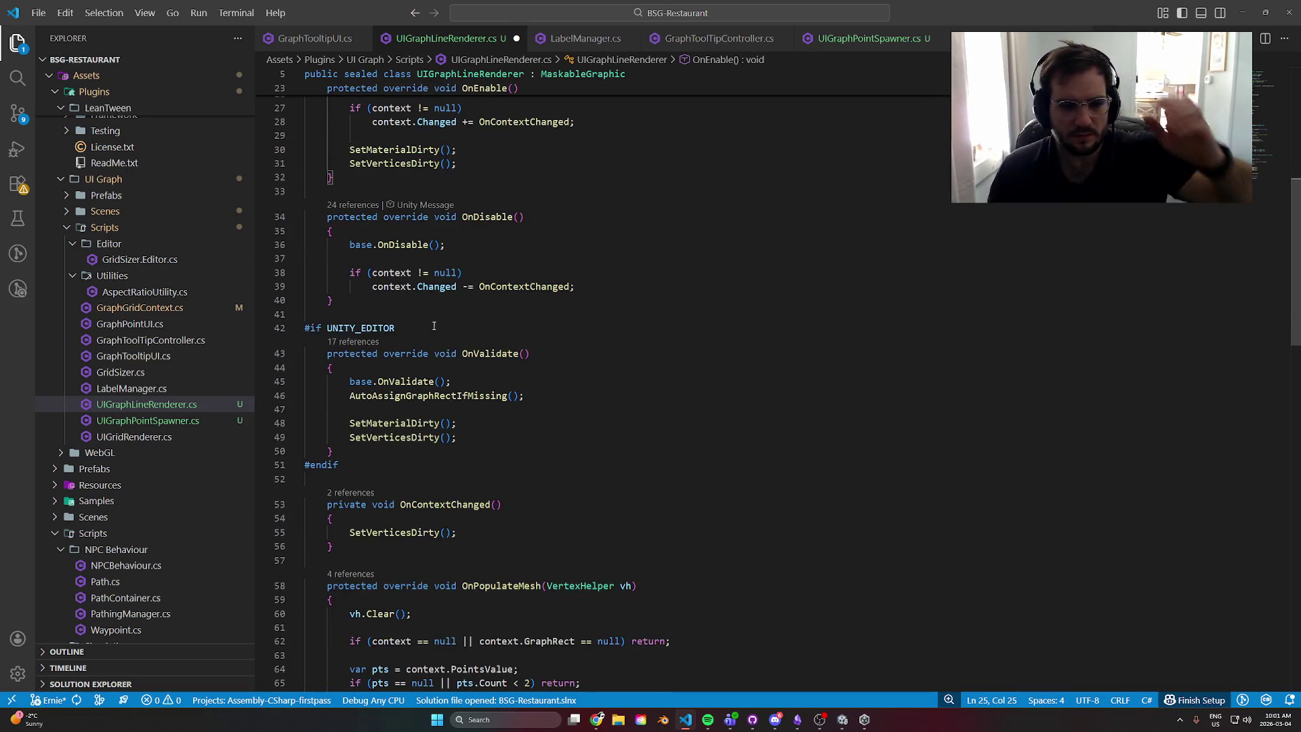
{"action": "left_click", "coordinate": [495, 356]}
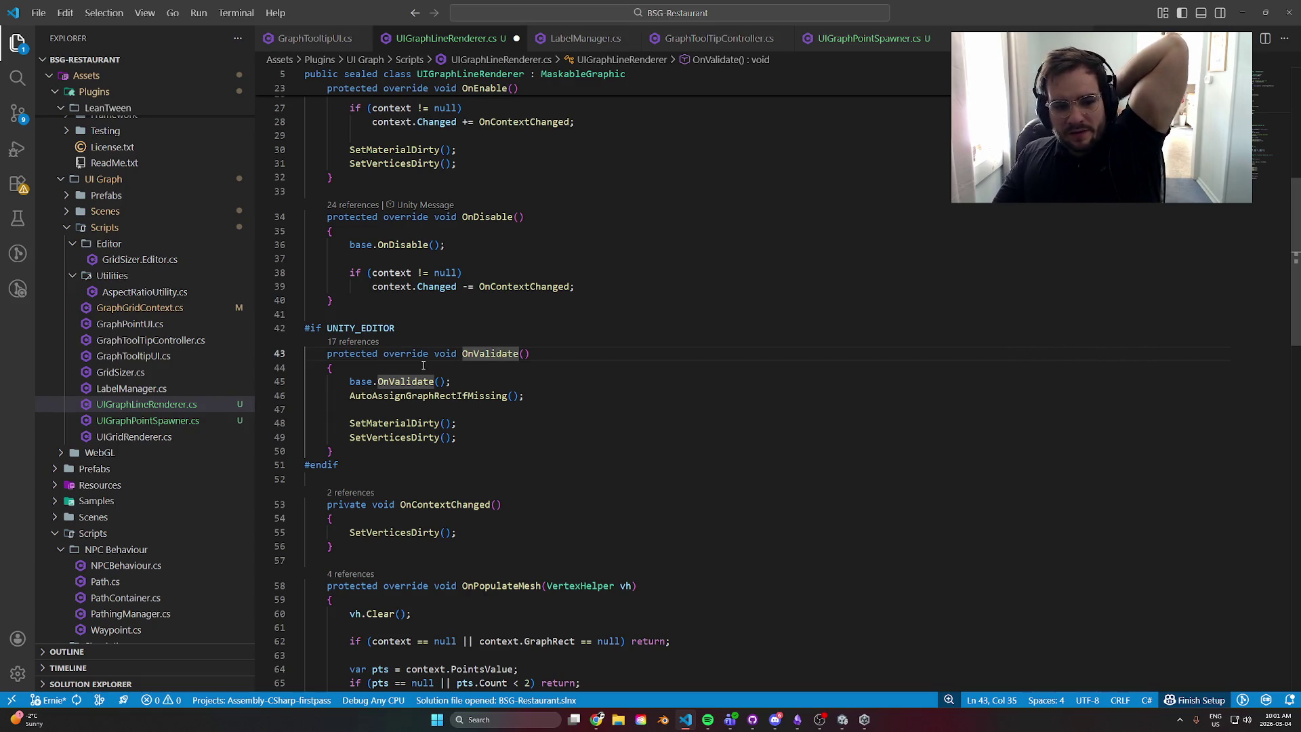
{"action": "scroll", "coordinate": [424, 366], "scroll_direction": "up", "scroll_amount": 2}
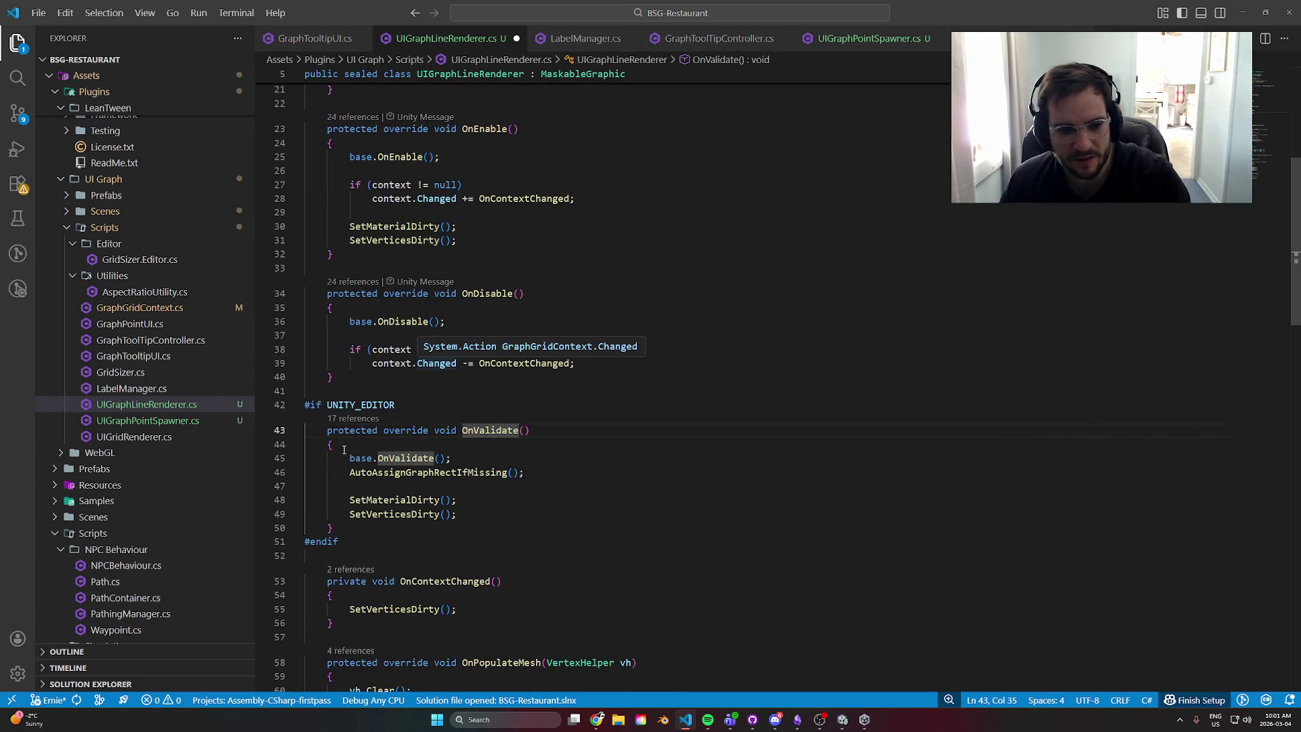
{"action": "left_click", "coordinate": [379, 447]}
{"action": "scroll", "coordinate": [377, 446], "scroll_direction": "down", "scroll_amount": 13}
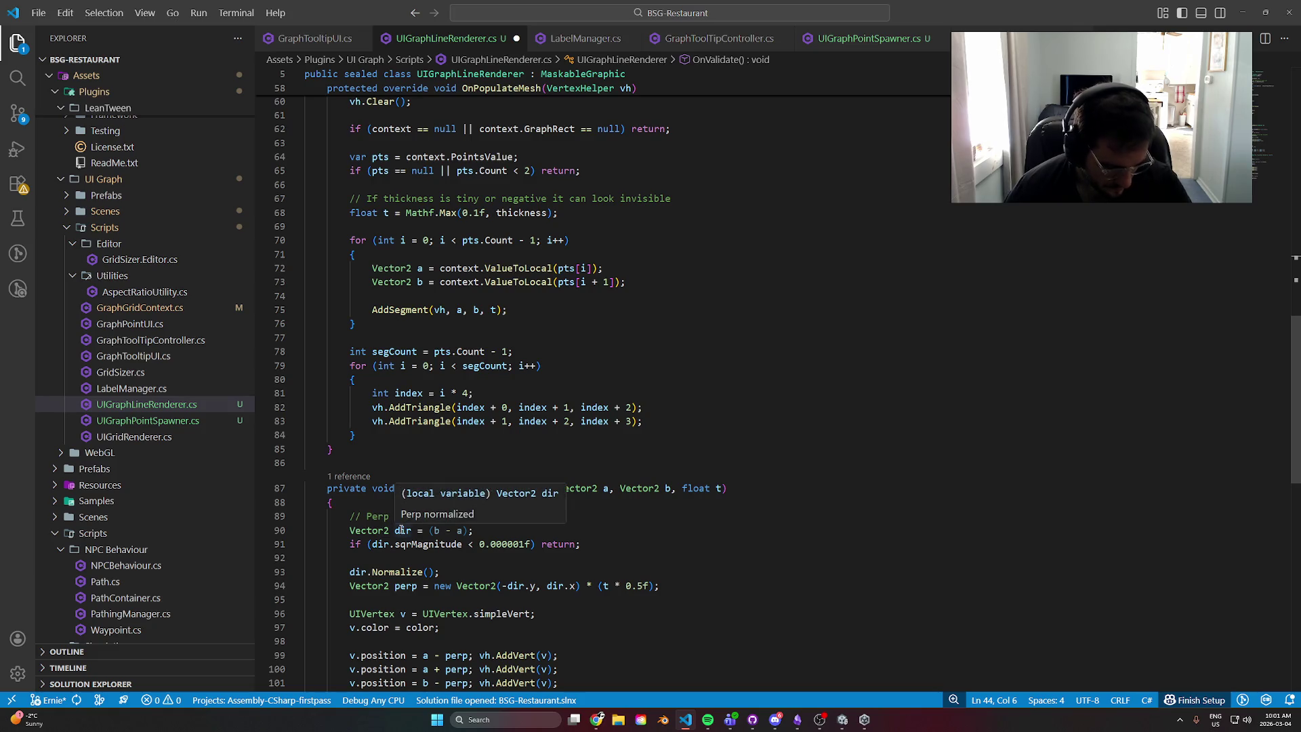
{"action": "scroll", "coordinate": [401, 530], "scroll_direction": "down", "scroll_amount": 8}
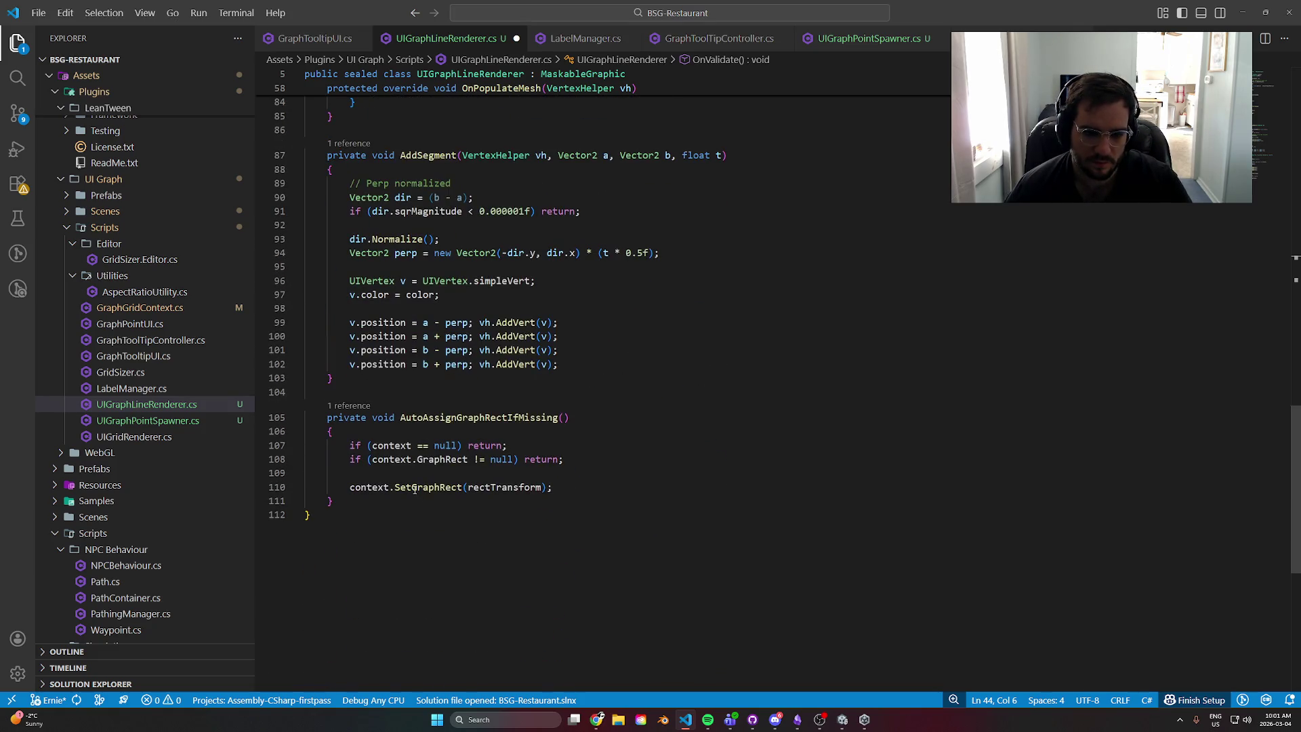
- Delete the AutoAssignGraphRectIfMissing method at the end of the file and save
{"action": "left_click", "coordinate": [415, 488]}
{"action": "left_click_drag", "start_coordinate": [362, 505], "coordinate": [271, 416]}
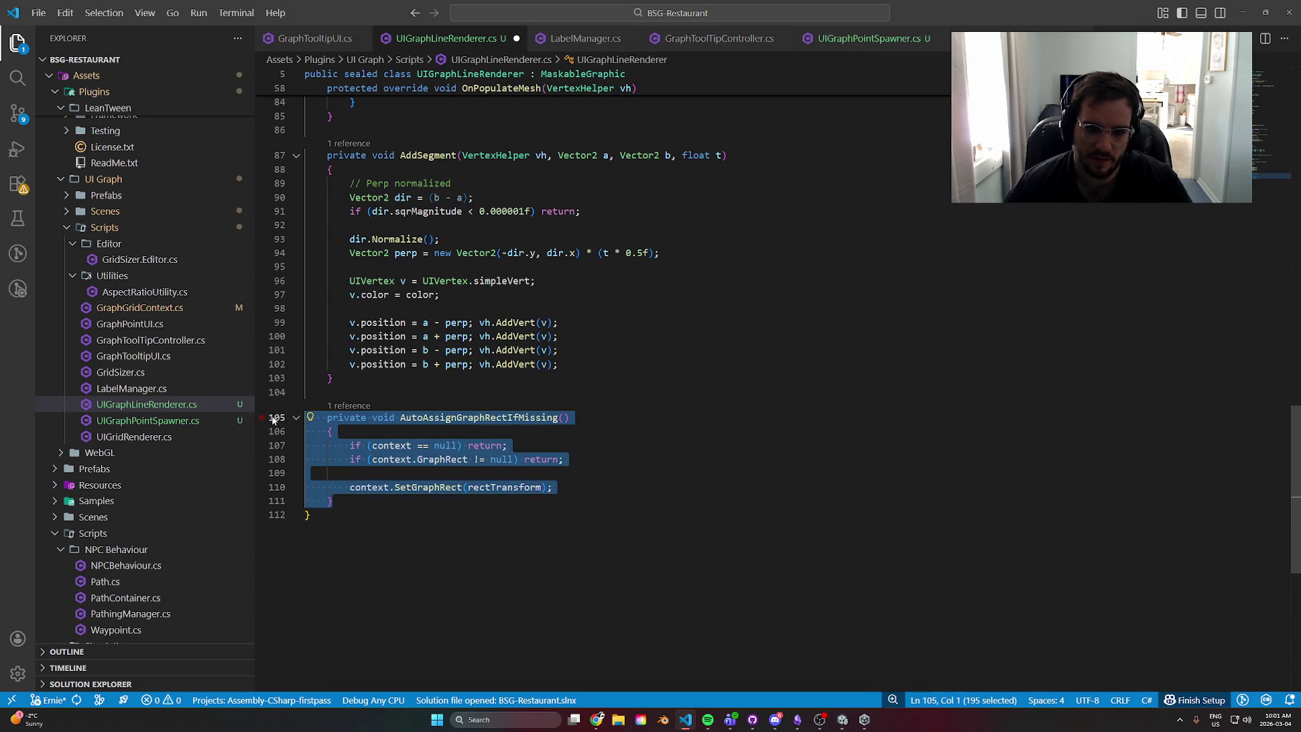
{"action": "key", "text": "BackSpace"}
{"action": "key", "text": "ctrl+s"}
- Remove the AutoAssignGraphRectIfMissing() call from OnValidate and save the script again
{"action": "scroll", "coordinate": [682, 298], "scroll_direction": "up", "scroll_amount": 10}
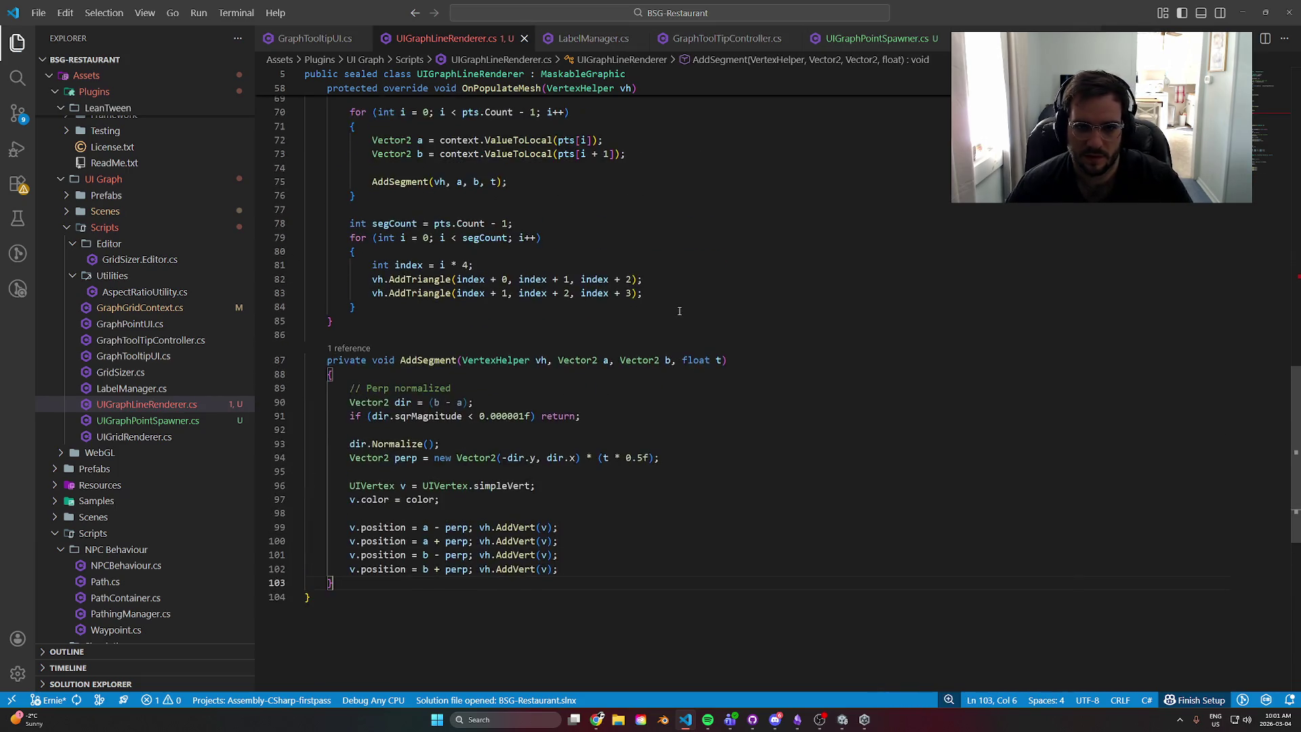
{"action": "scroll", "coordinate": [683, 298], "scroll_direction": "up", "scroll_amount": 6}
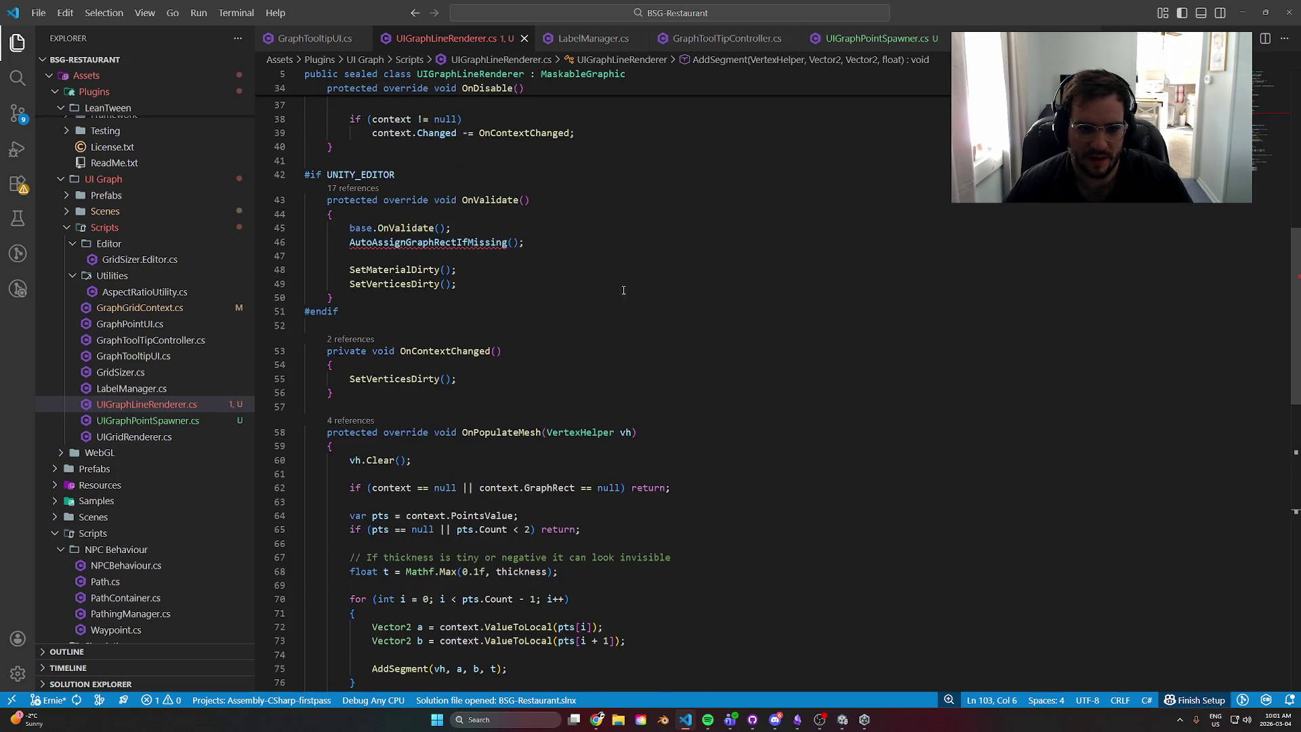
{"action": "left_click", "coordinate": [546, 242]}
{"action": "left_click_drag", "start_coordinate": [547, 241], "coordinate": [292, 246]}
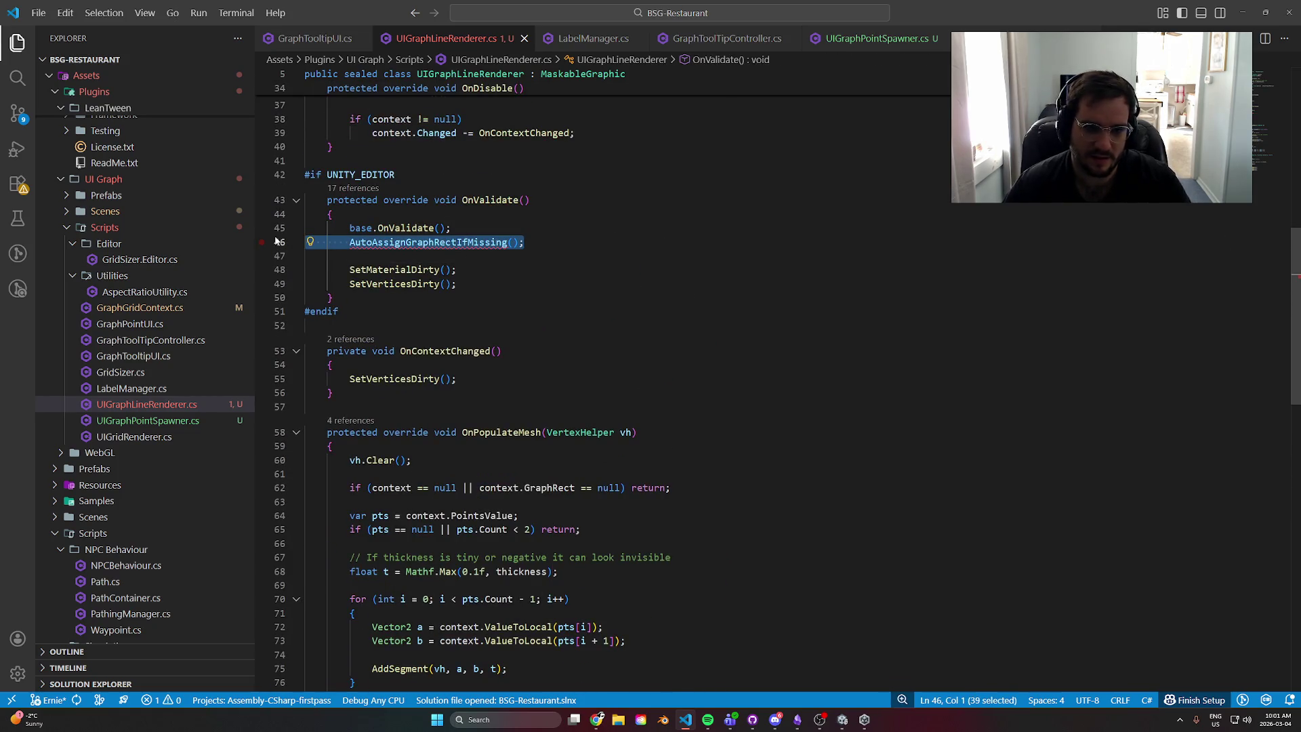
{"action": "key", "text": "BackSpace"}
{"action": "key", "text": "BackSpace"}
{"action": "key", "text": "BackSpace"}
{"action": "key", "text": "ctrl+s"}
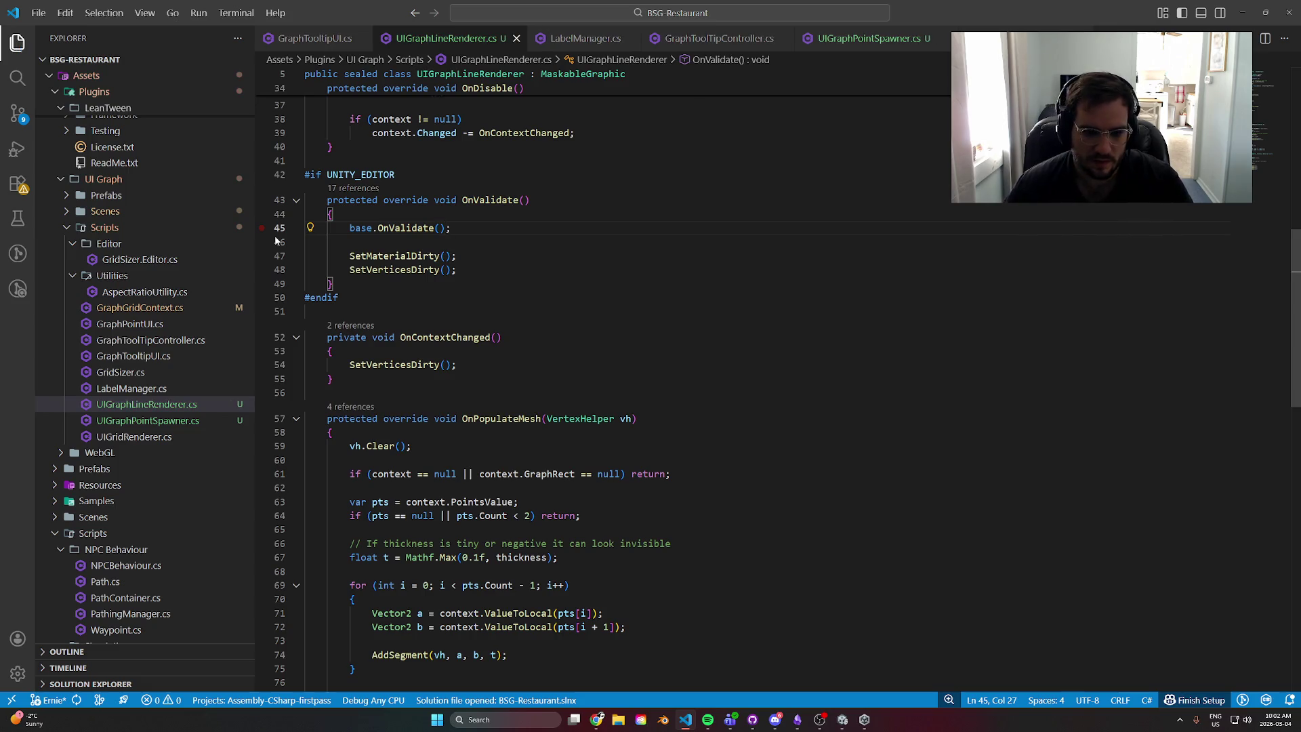
- Change the OnPopulateMesh null check from context.GraphRect to lineRect
{"action": "left_click", "coordinate": [499, 477]}
{"action": "double_click", "coordinate": [550, 474]}
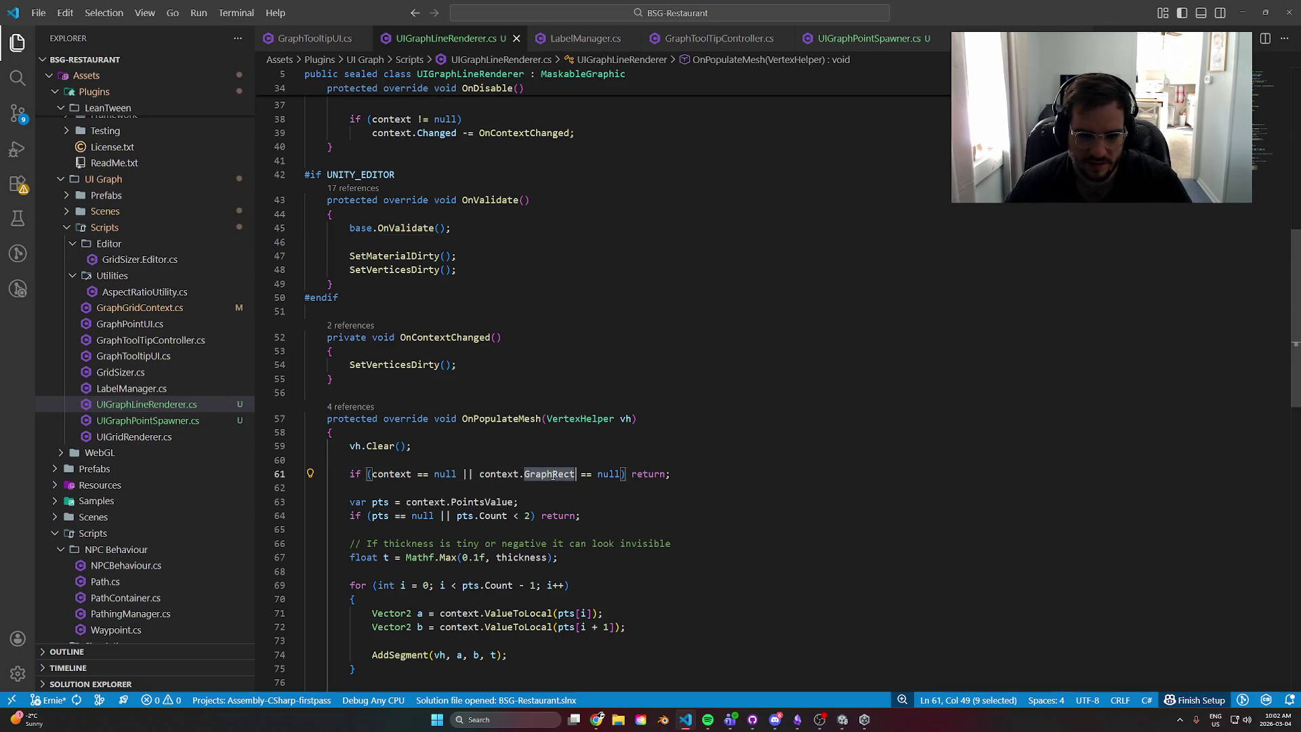
{"action": "key", "text": "BackSpace"}
{"action": "key", "text": "BackSpace"}
{"action": "key", "text": "BackSpace"}
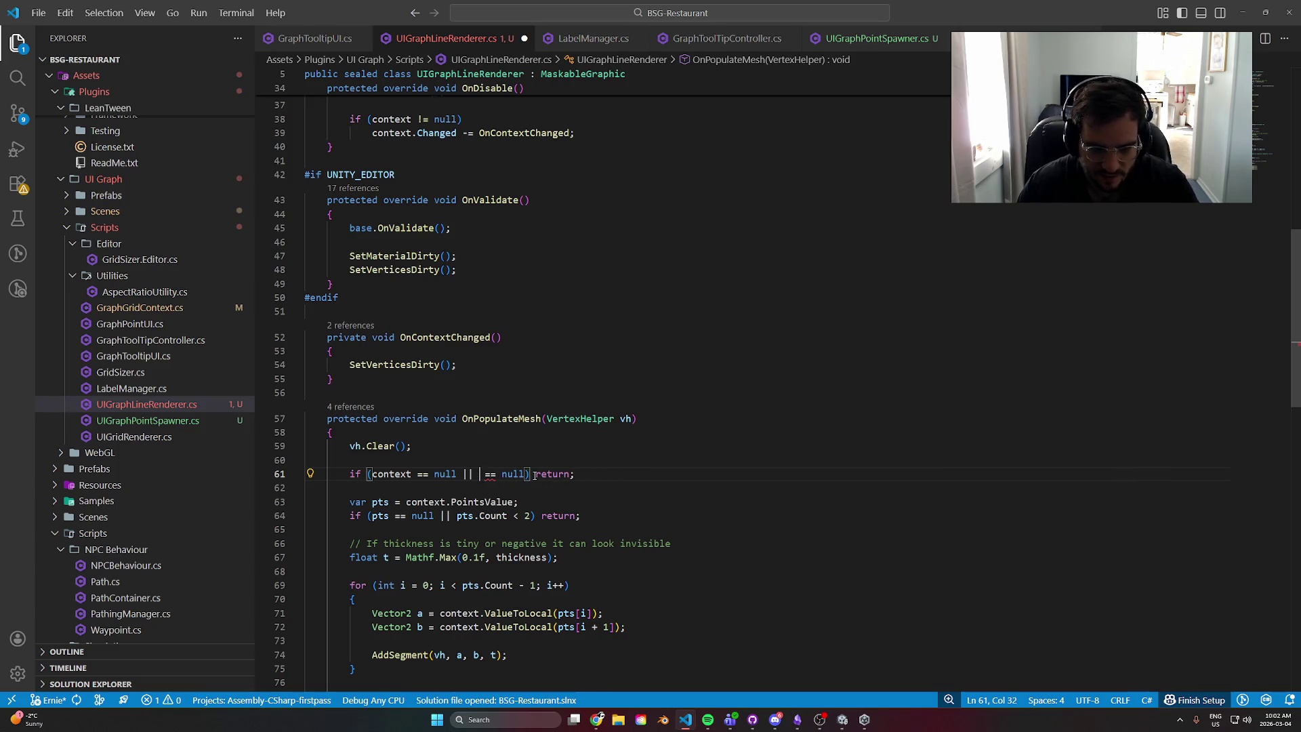
{"action": "type", "text": "line"}
{"action": "key", "text": "Tab"}
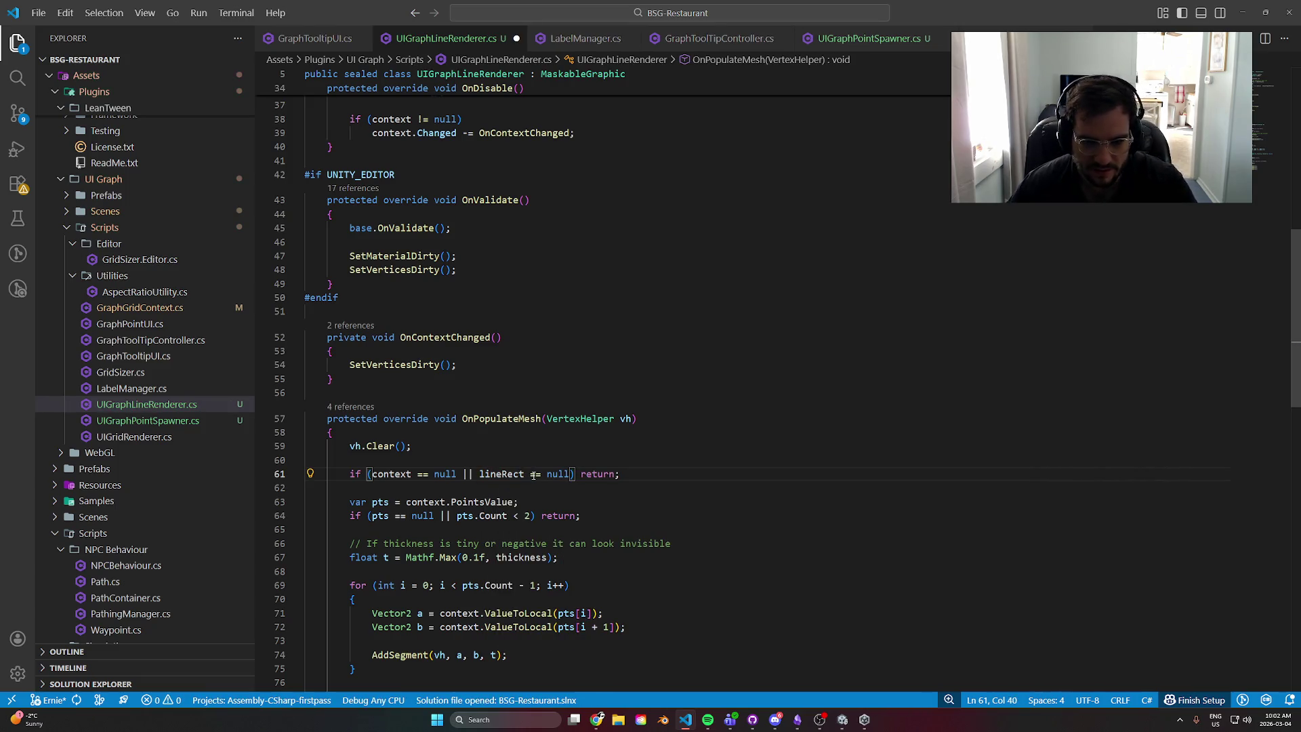
{"action": "double_click", "coordinate": [501, 475]}
- Inspect the ValueToLocal definition used in the point loop, then return to the renderer code
{"action": "scroll", "coordinate": [603, 535], "scroll_direction": "down", "scroll_amount": 2}
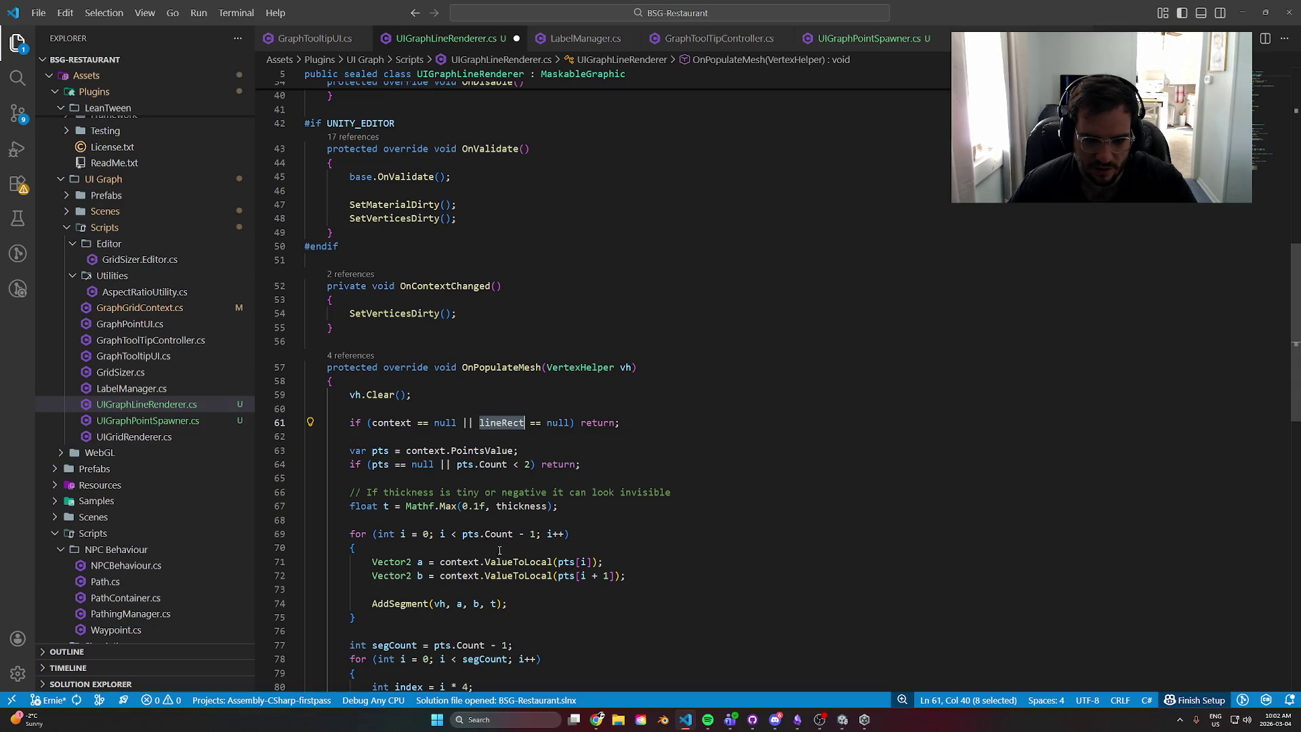
{"action": "left_click", "coordinate": [461, 562]}
{"action": "scroll", "coordinate": [508, 551], "scroll_direction": "down", "scroll_amount": 5}
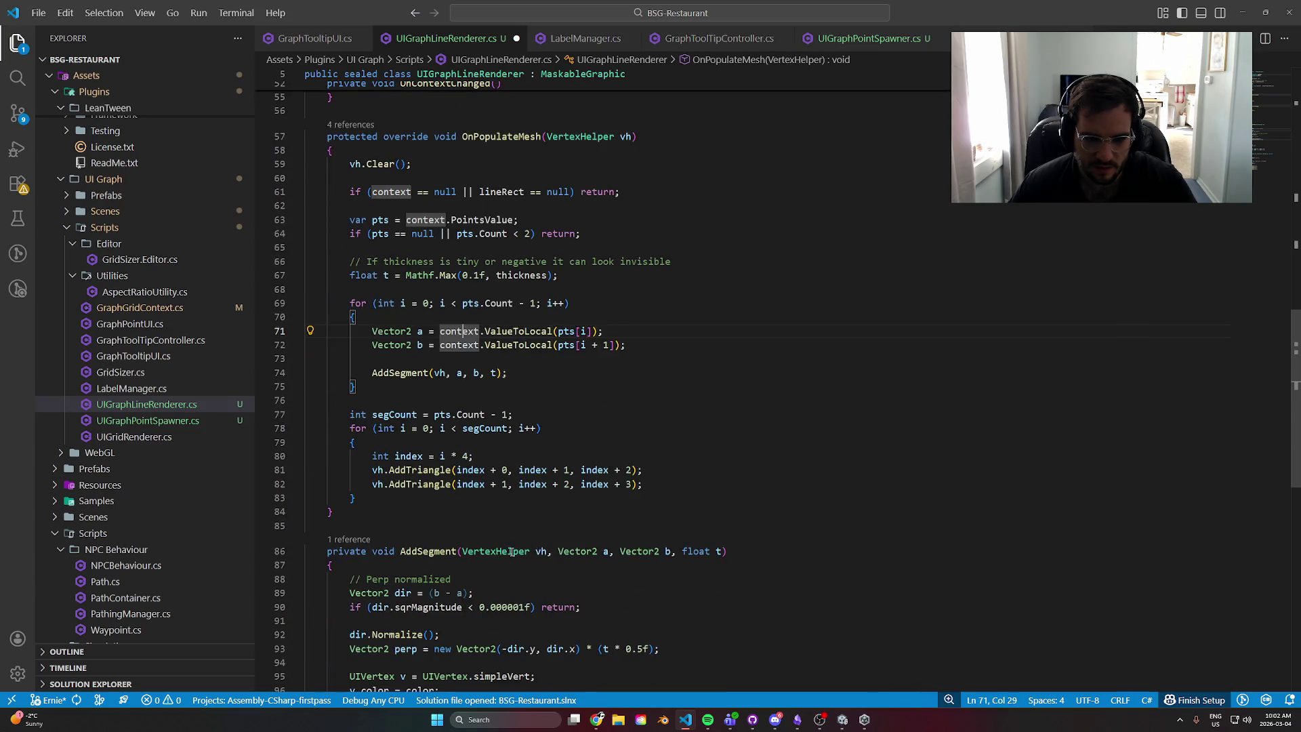
{"action": "left_click", "coordinate": [519, 331]}
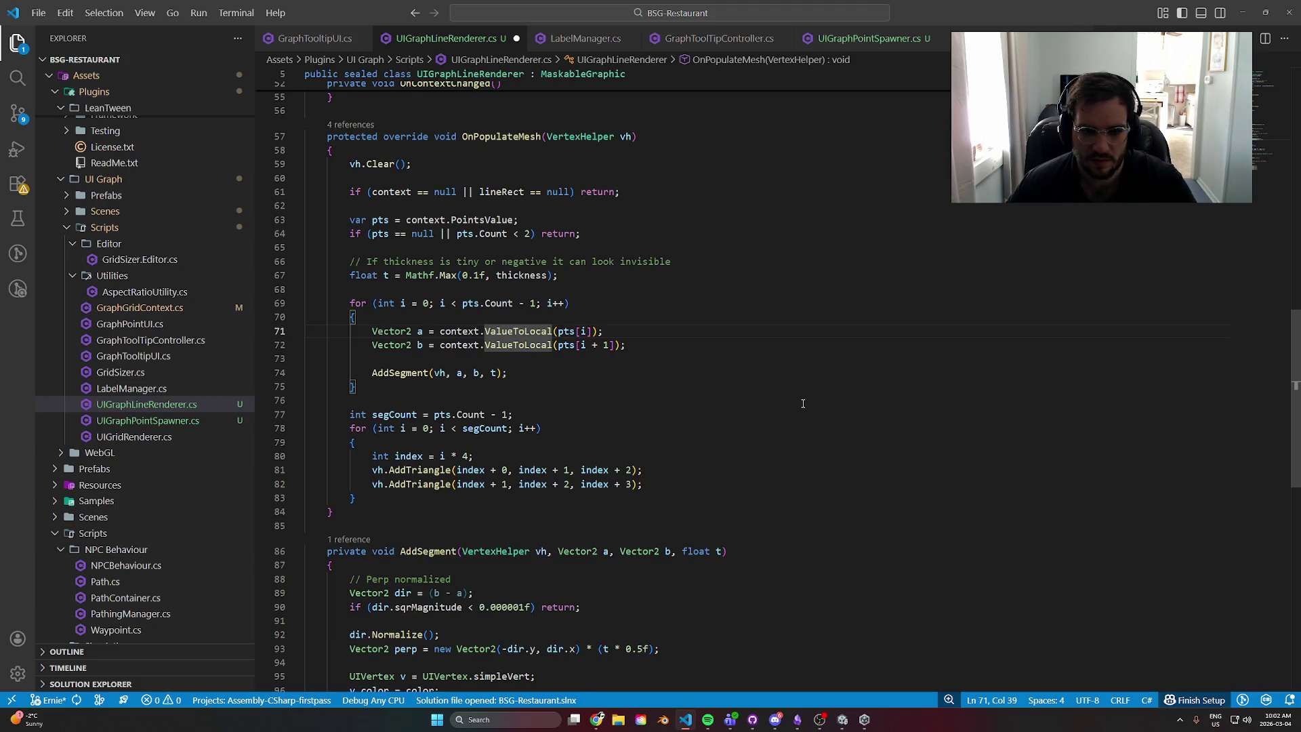
{"action": "key", "text": "F12"}
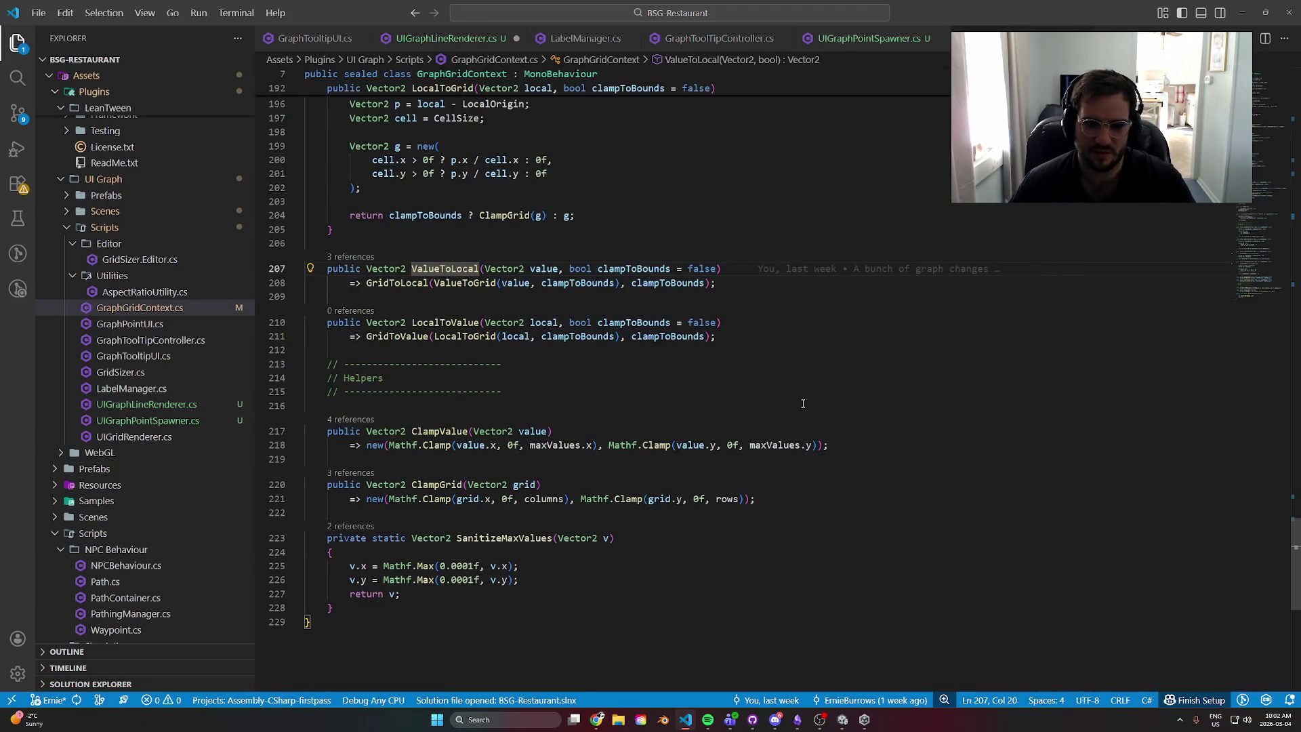
{"action": "key", "text": "alt+Left"}
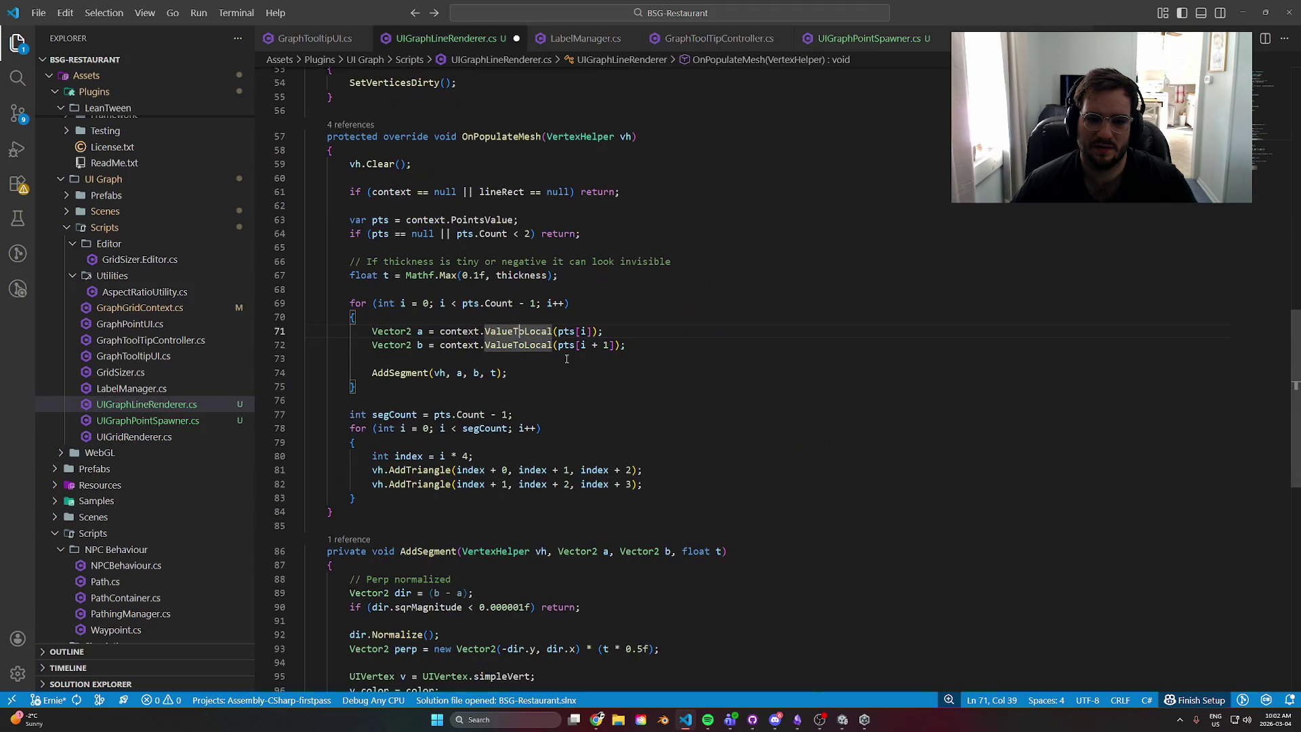
- Undo the edit so the null check on line 61 tests context.GraphRect again
{"action": "key", "text": "ctrl+z"}
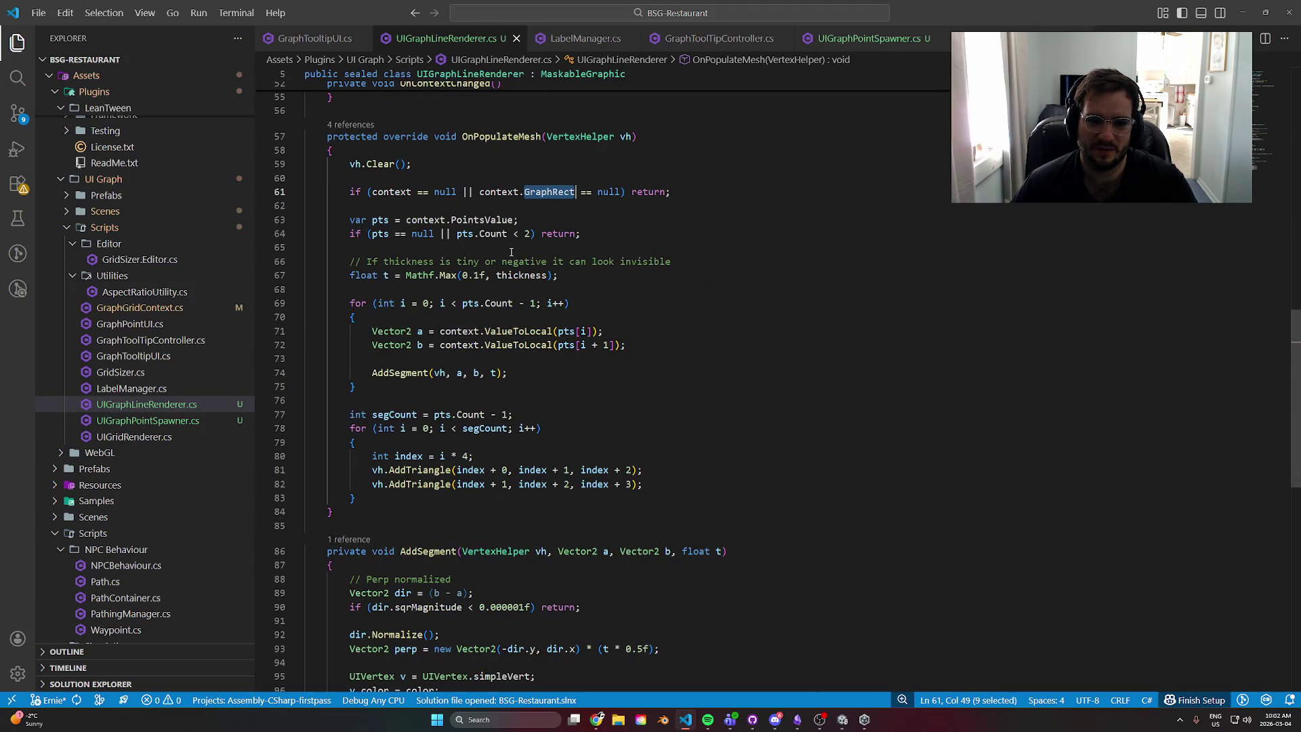
{"action": "scroll", "coordinate": [605, 345], "scroll_direction": "up", "scroll_amount": 3}
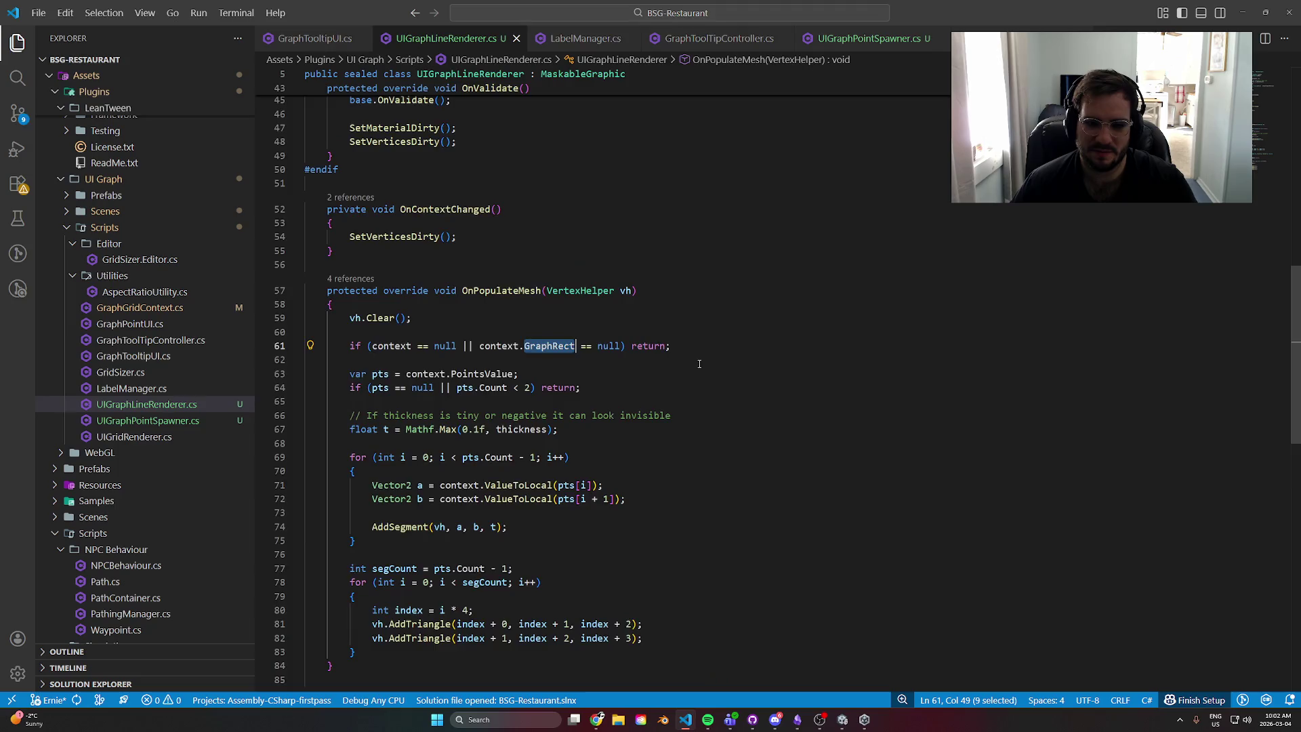
{"action": "scroll", "coordinate": [698, 367], "scroll_direction": "down", "scroll_amount": 4}
{"action": "scroll", "coordinate": [702, 401], "scroll_direction": "up", "scroll_amount": 10}
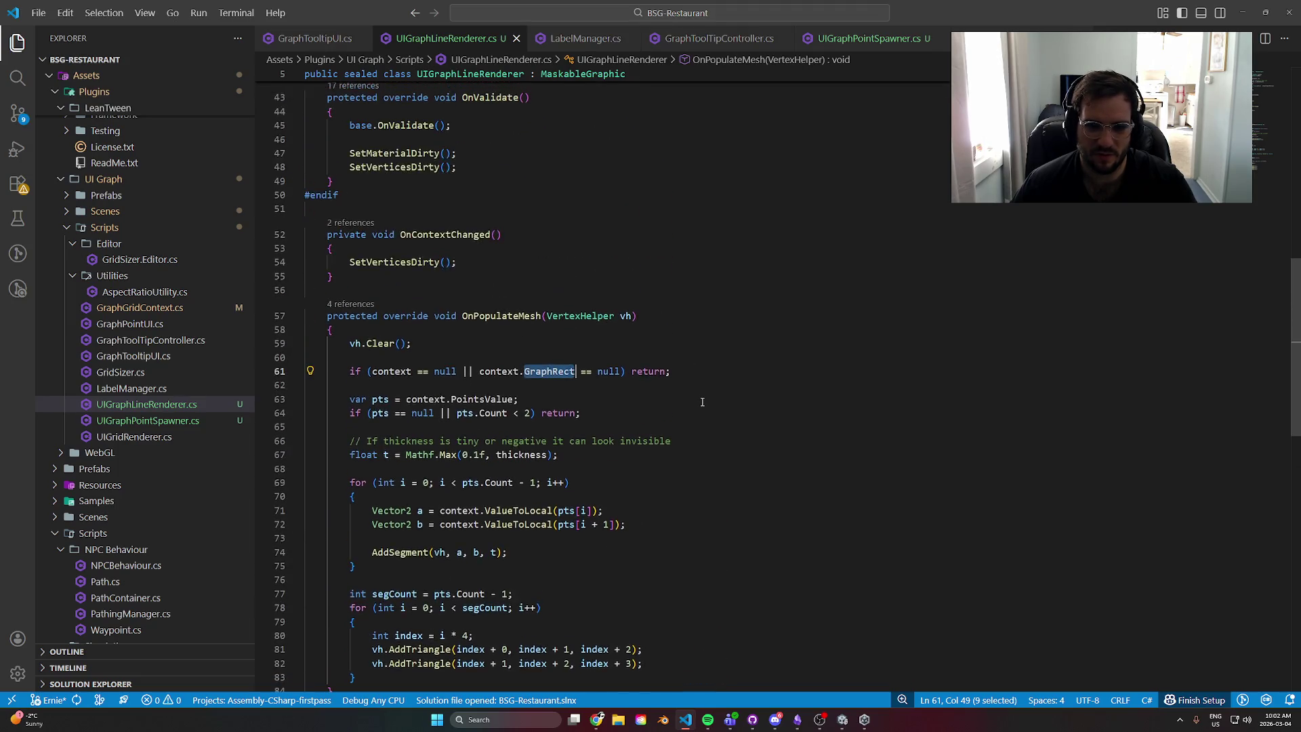
{"action": "scroll", "coordinate": [702, 402], "scroll_direction": "up", "scroll_amount": 7}
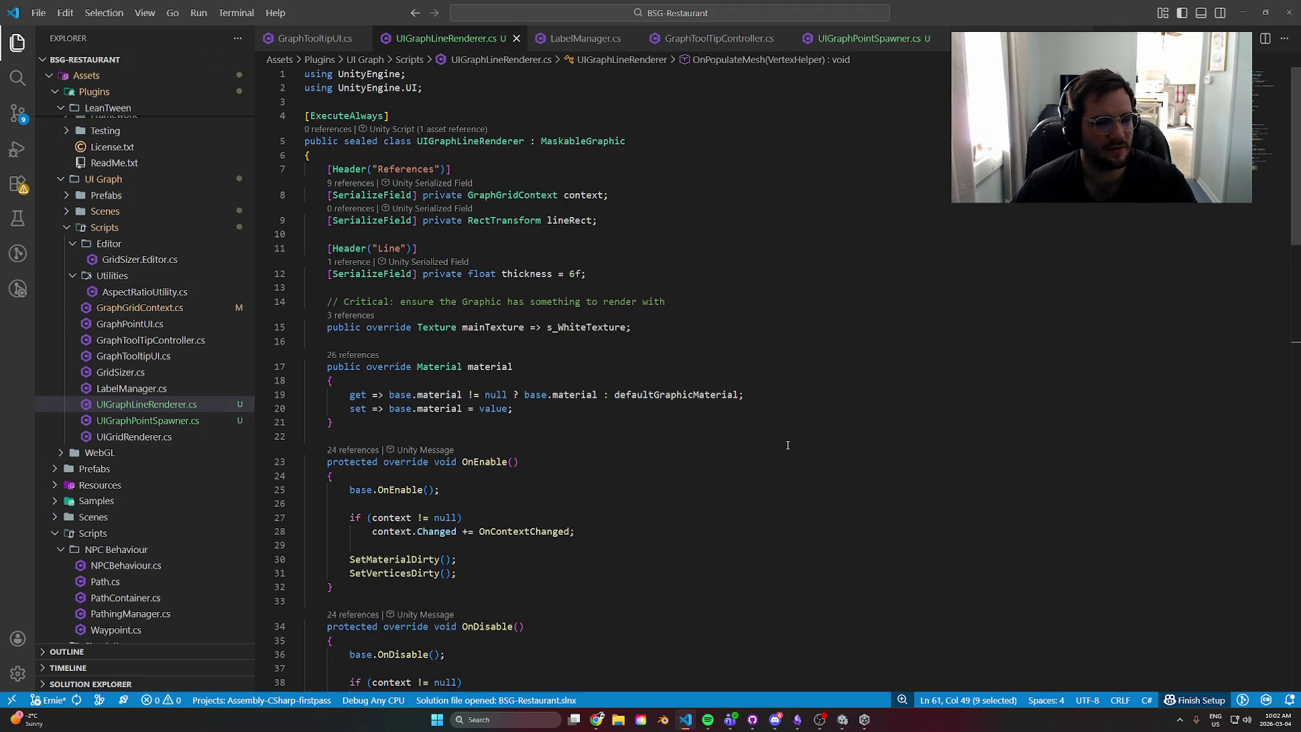
{"action": "scroll", "coordinate": [788, 450], "scroll_direction": "down", "scroll_amount": 3}
{"action": "scroll", "coordinate": [774, 321], "scroll_direction": "up", "scroll_amount": 2}
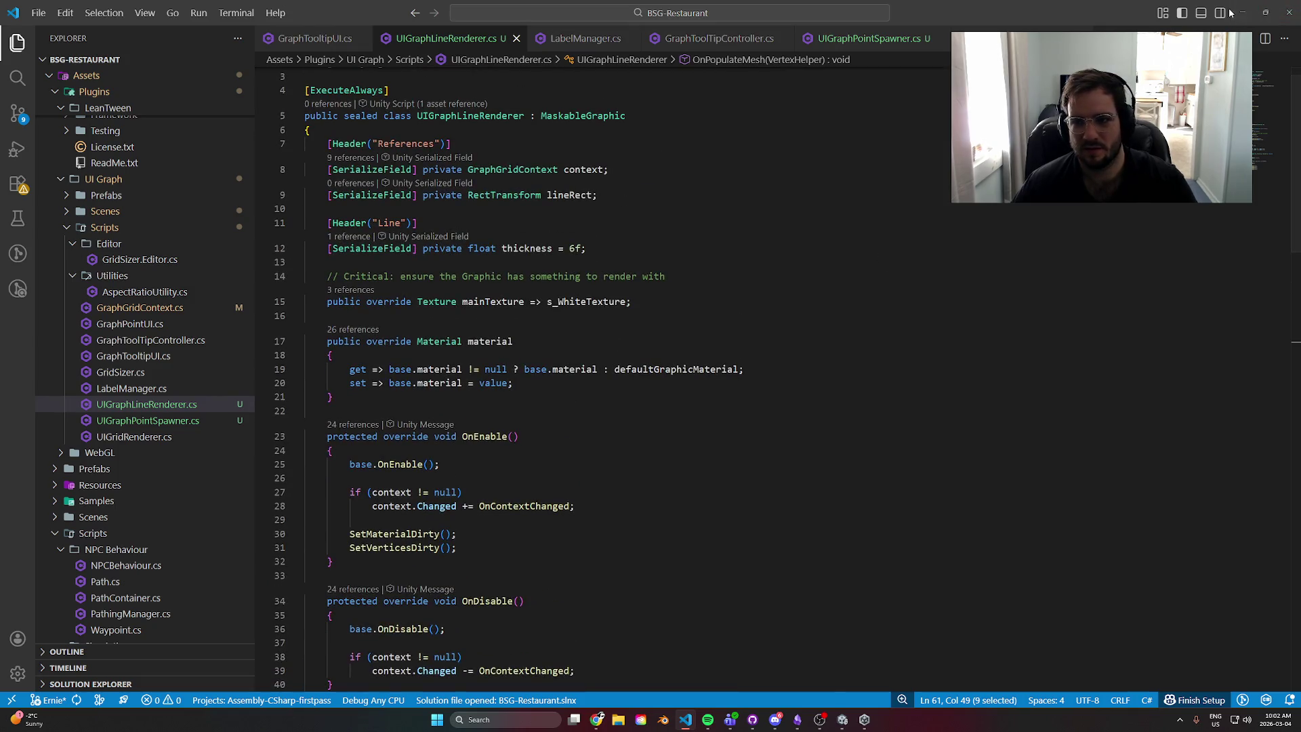
{"action": "left_click", "coordinate": [1243, 12]}
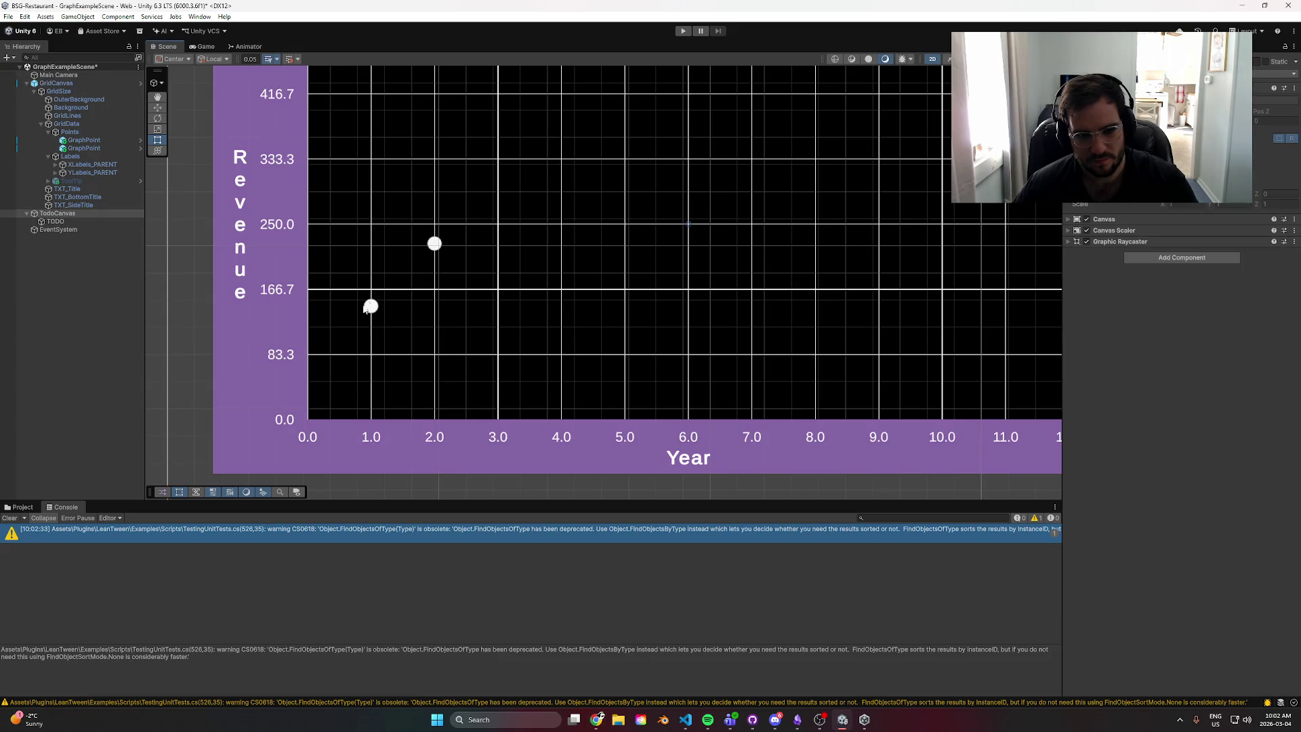
{"action": "scroll", "coordinate": [745, 414], "scroll_direction": "down", "scroll_amount": 2}
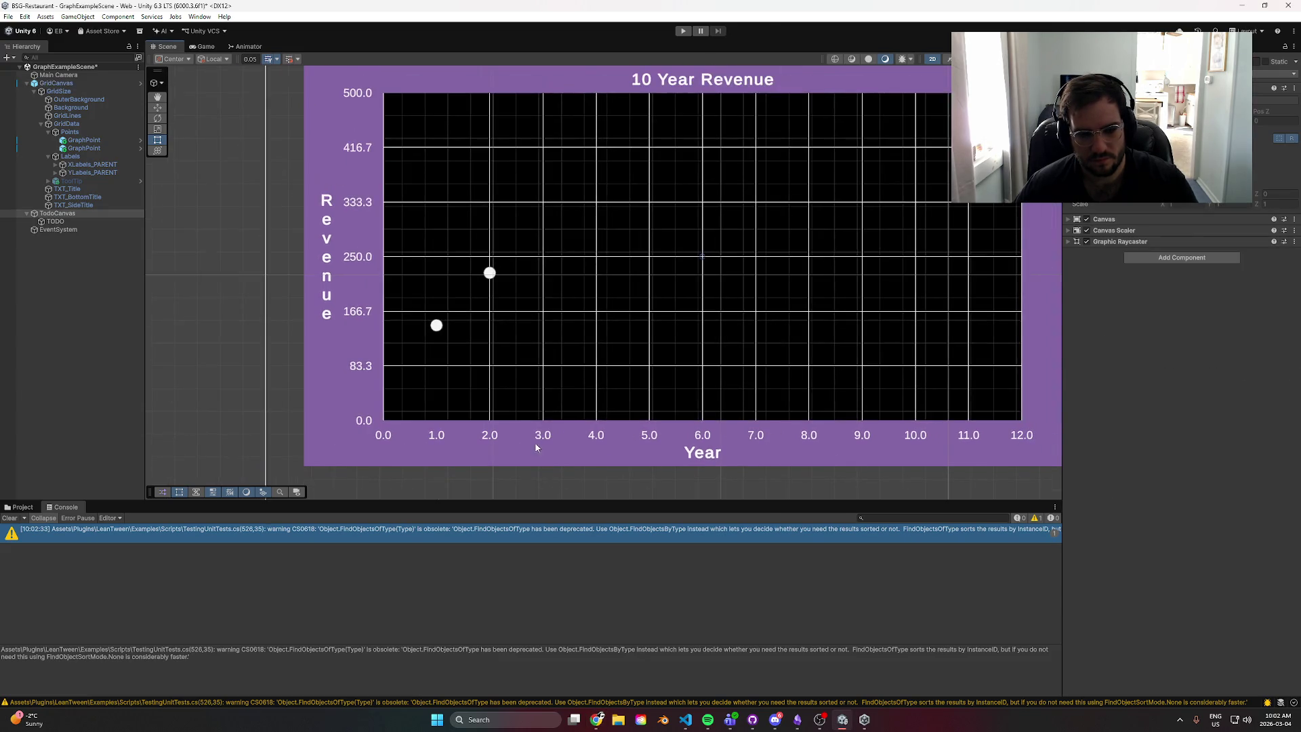
{"action": "key", "text": "alt+Tab"}
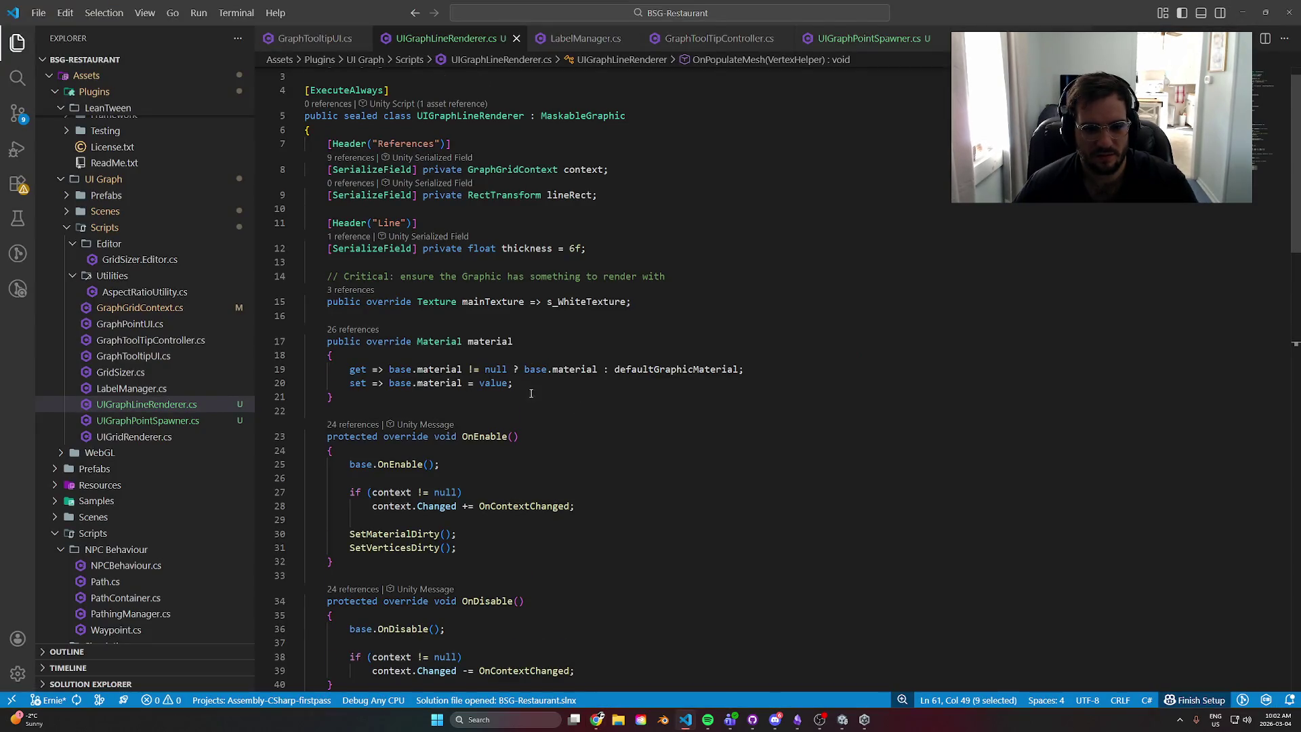
- Add Debug.Log("MeshPopulate"); as the first line of OnPopulateMesh and save the script
{"action": "scroll", "coordinate": [539, 407], "scroll_direction": "down", "scroll_amount": 5}
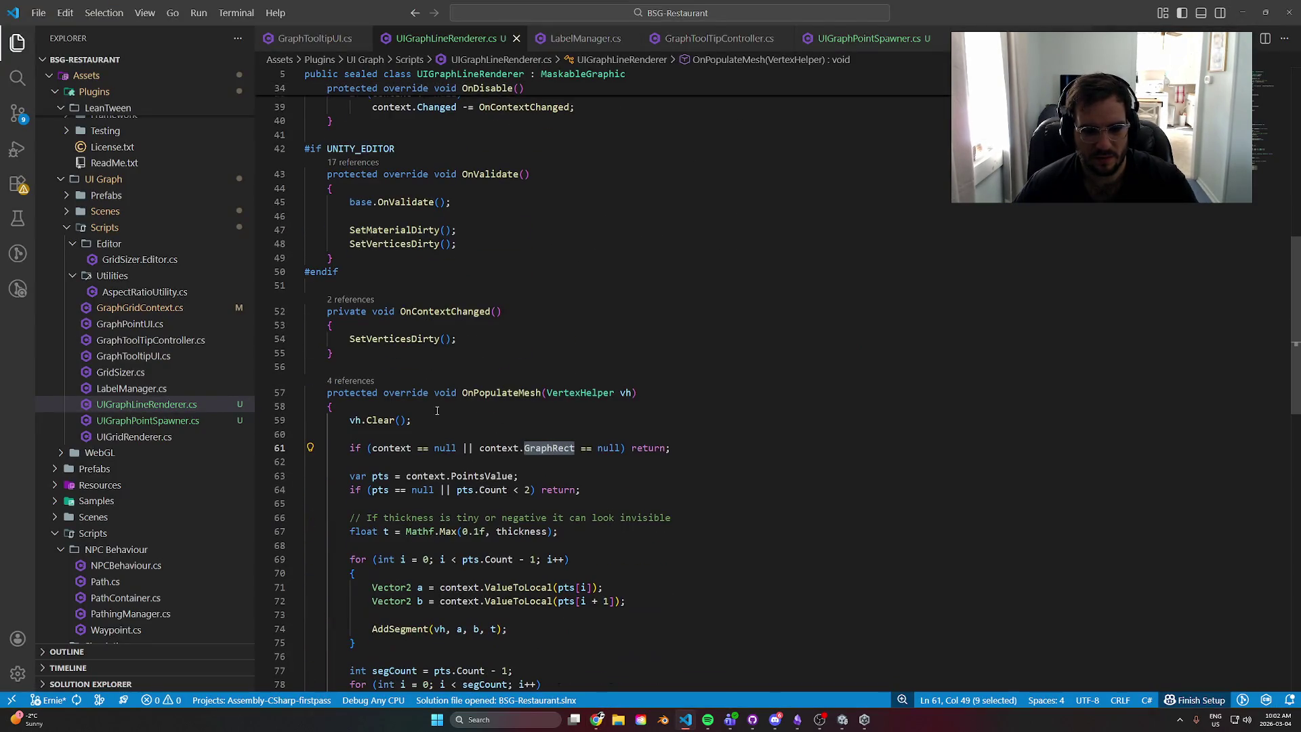
{"action": "left_click", "coordinate": [422, 408]}
{"action": "key", "text": "Return"}
{"action": "type", "text": "De"}
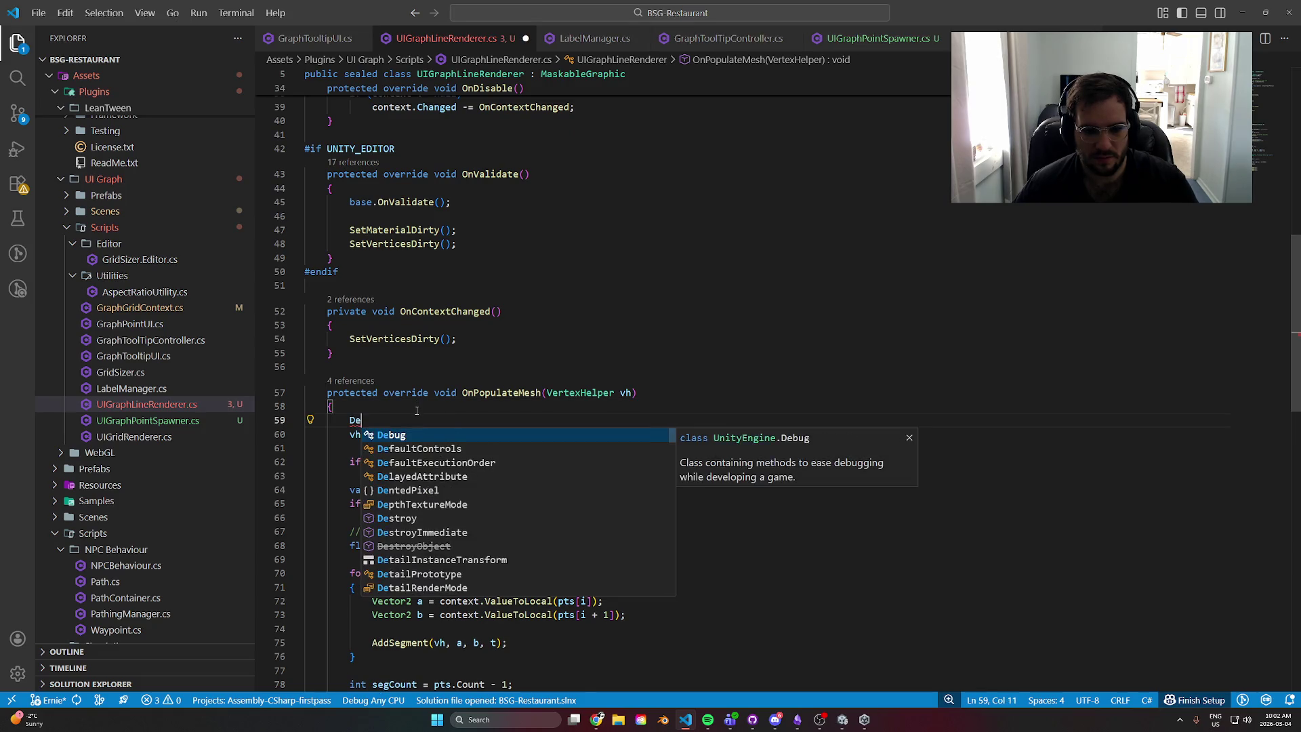
{"action": "type", "text": "bug.Log(\"Mes"}
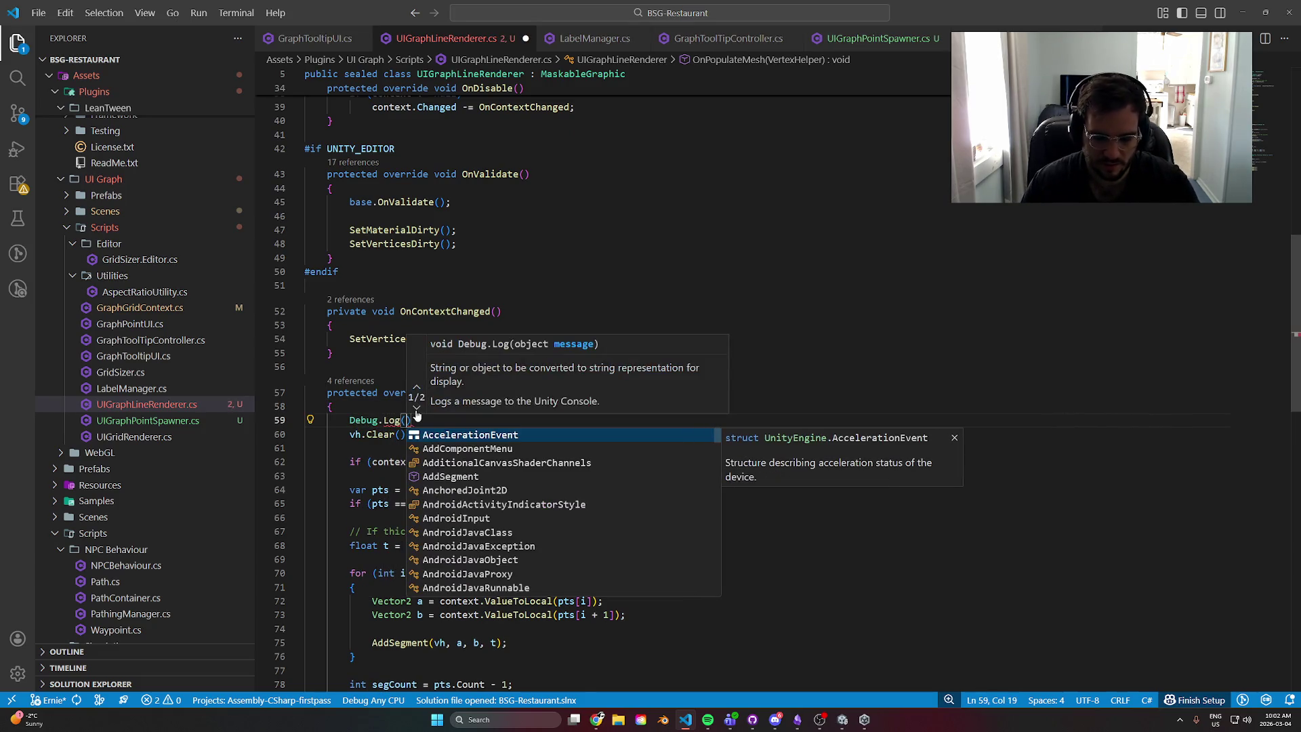
{"action": "type", "text": "hPopu"}
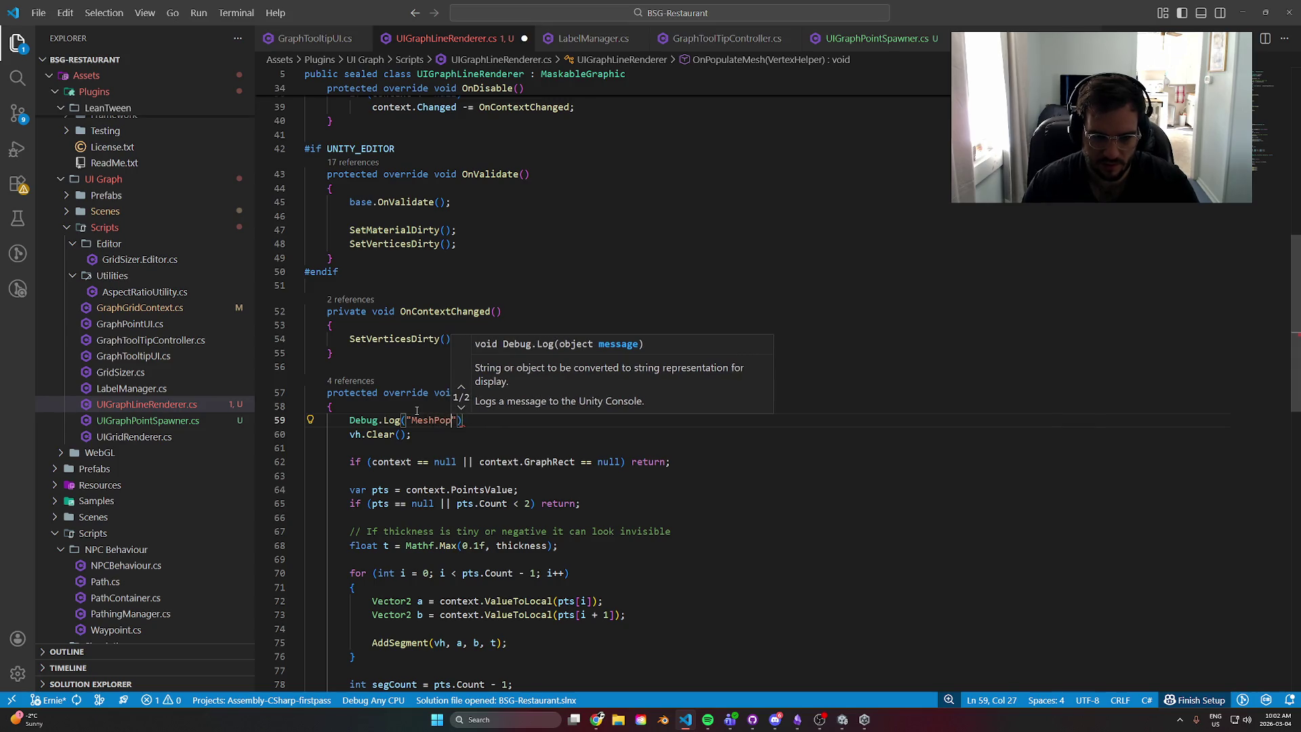
{"action": "type", "text": "late\")l"}
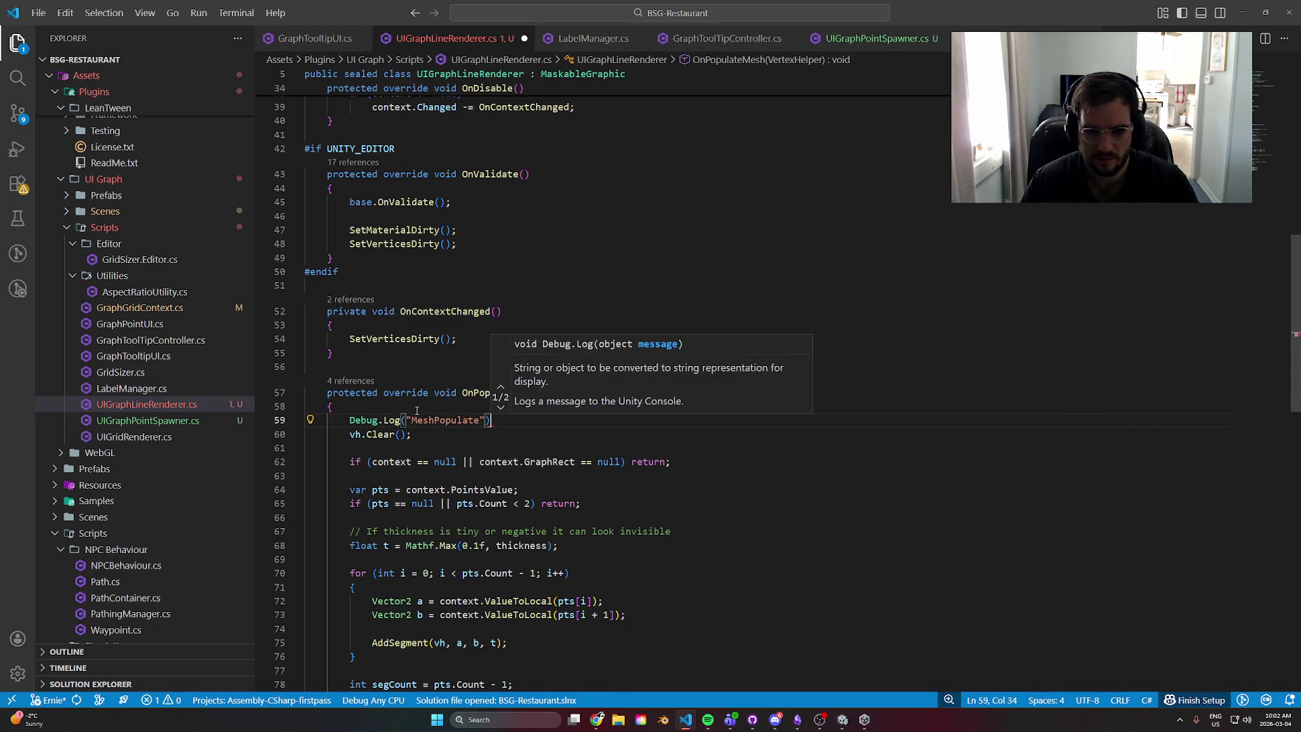
{"action": "key", "text": "BackSpace"}
{"action": "type", "text": ";"}
{"action": "key", "text": "ctrl+s"}
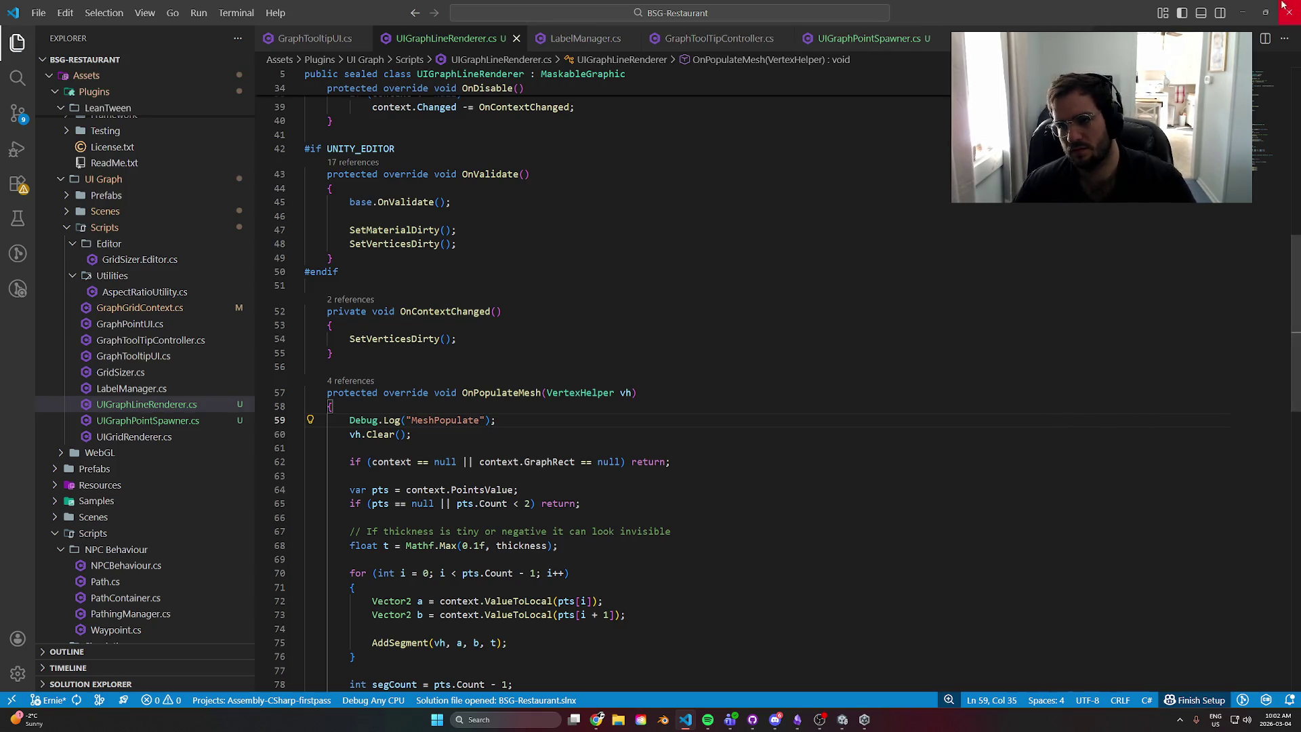
{"action": "left_click", "coordinate": [1283, 6]}
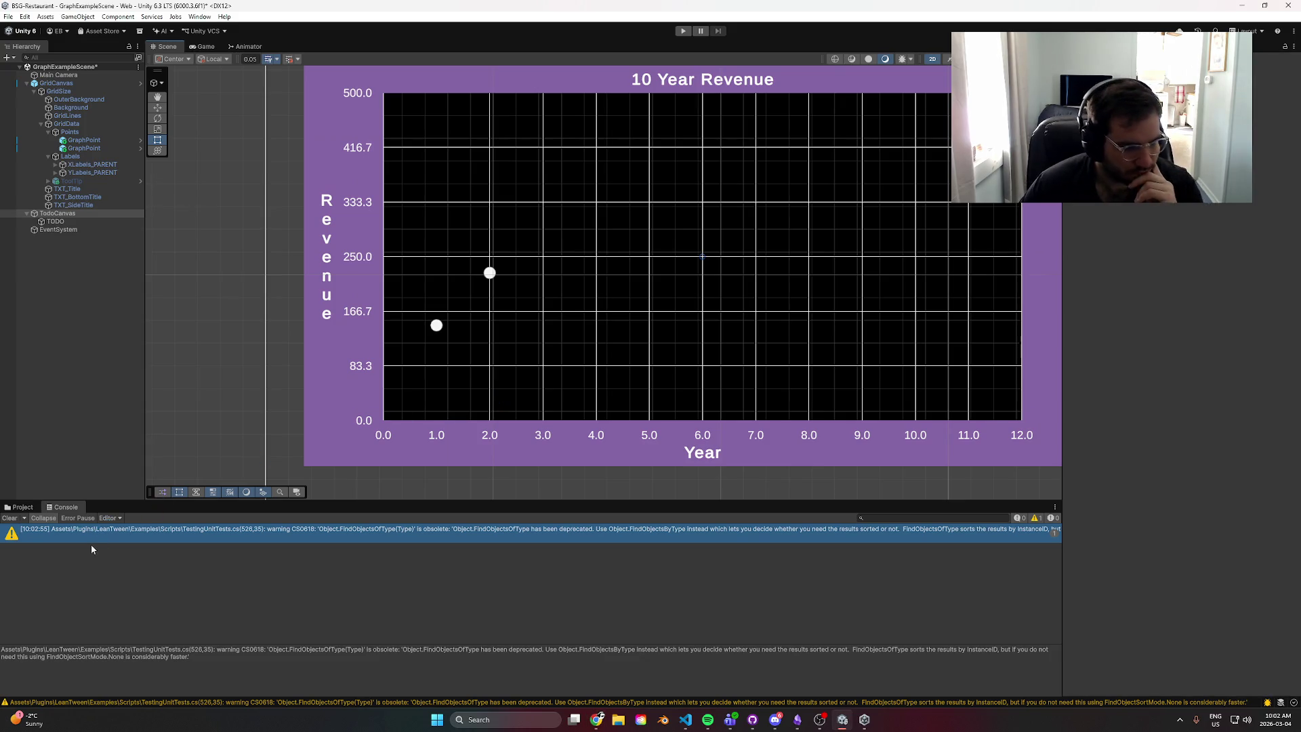
- Select GridCanvas and raise its Graph Grid Context Max Values to about 14.7 × 506.6
{"action": "left_click", "coordinate": [212, 311]}
{"action": "left_click", "coordinate": [56, 82]}
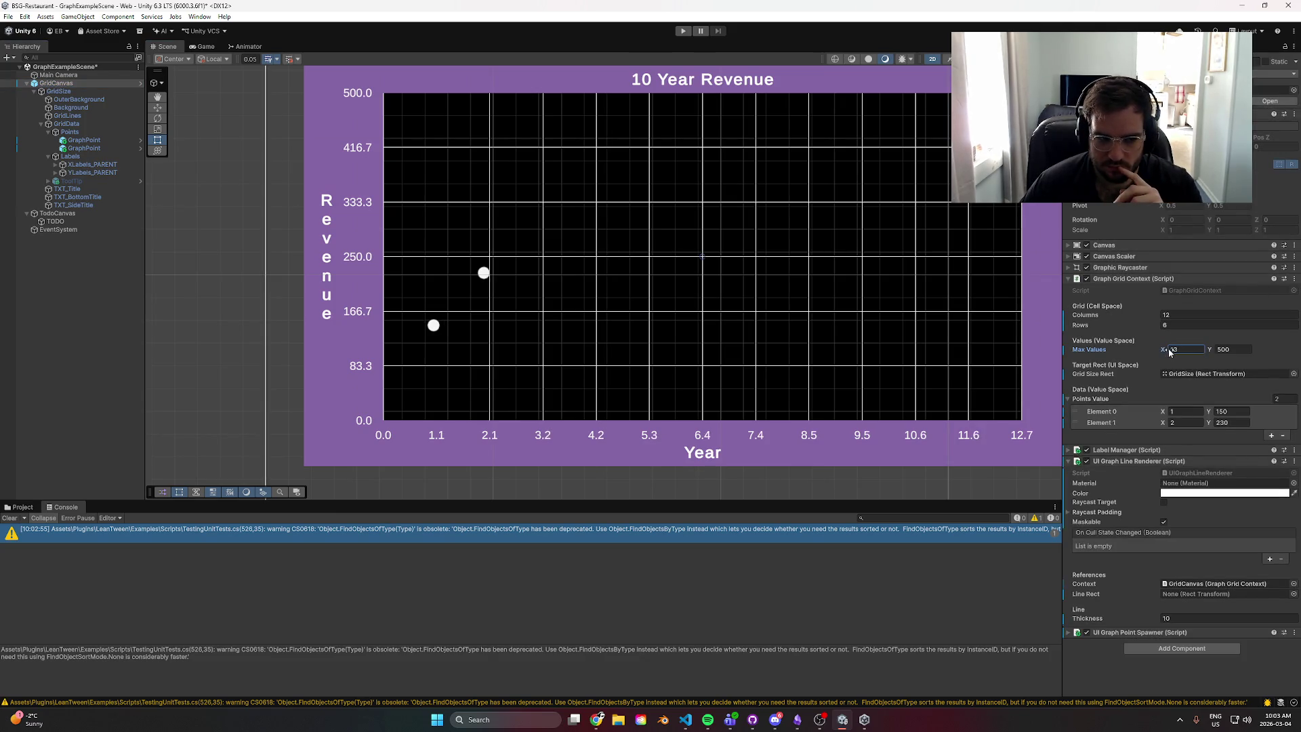
{"action": "left_click_drag", "start_coordinate": [1169, 352], "coordinate": [1218, 355]}
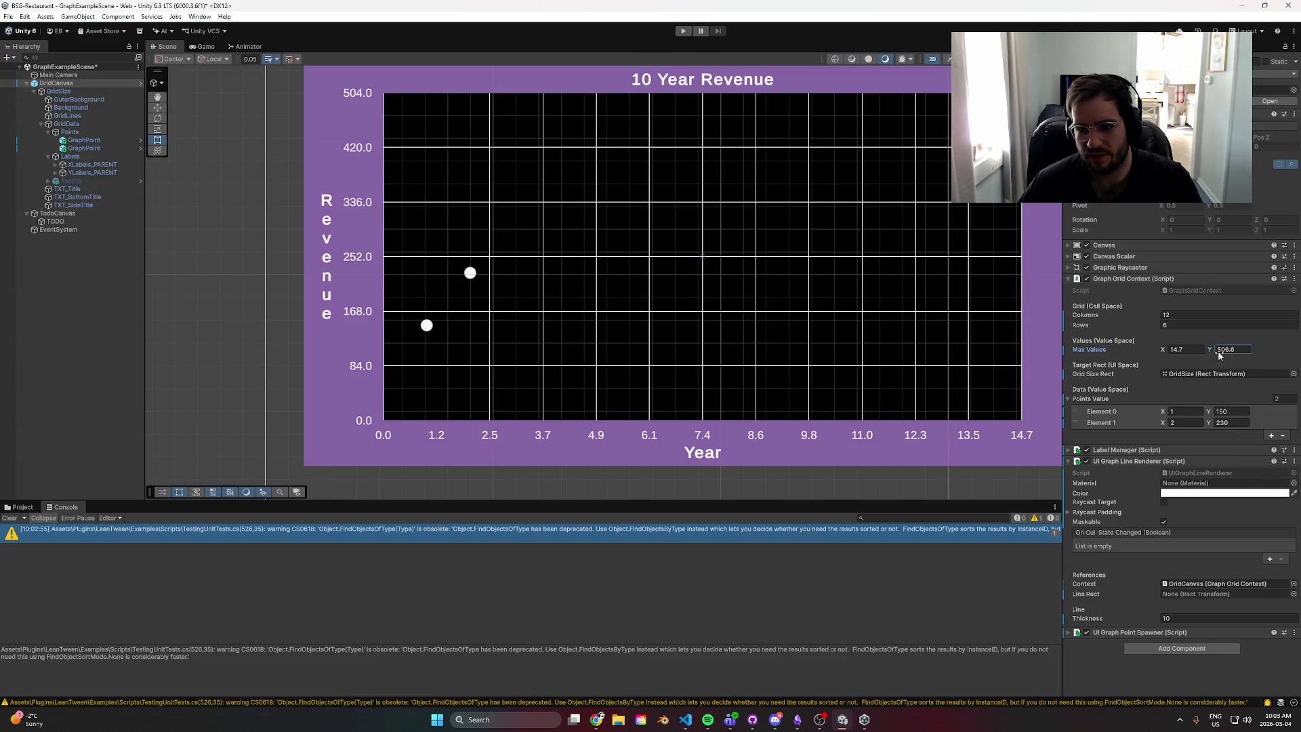
{"action": "key", "text": "alt+Tab"}
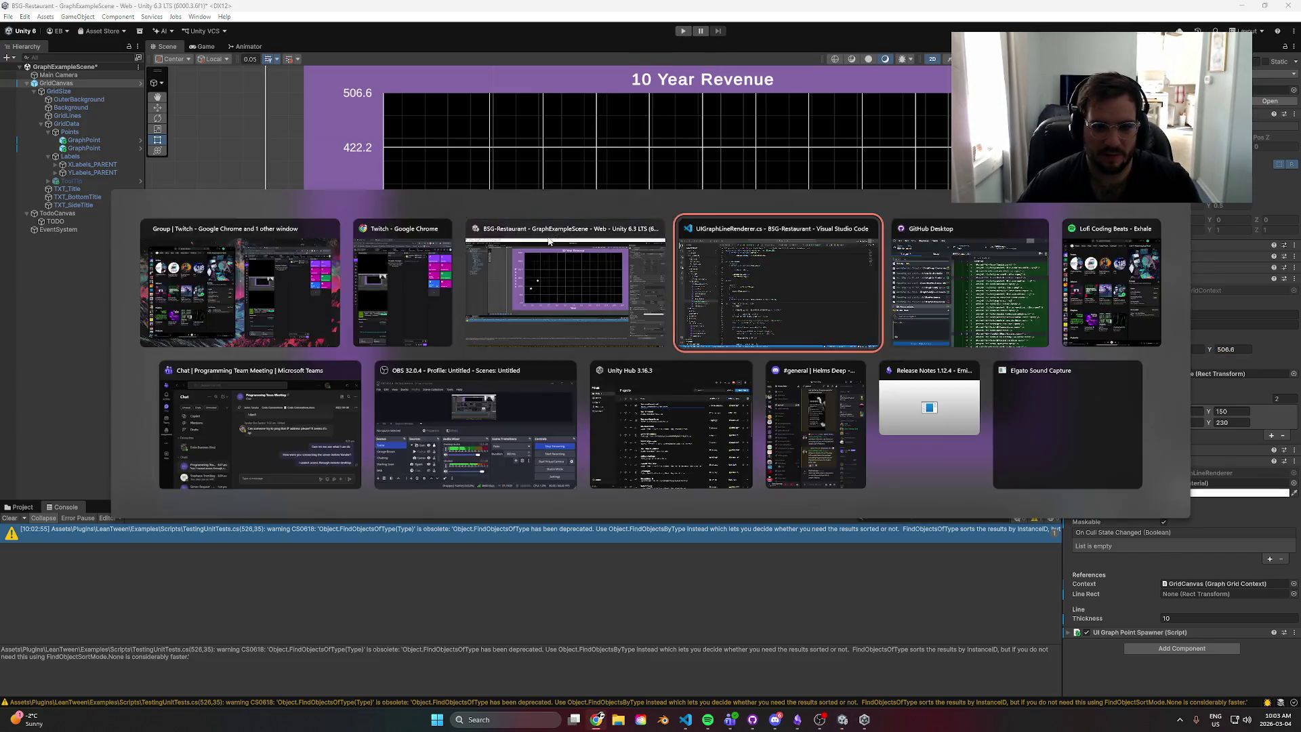
- Trace the OnPopulateMesh method and every use of OnContextChanged in the script
{"action": "left_click", "coordinate": [493, 395]}
{"action": "scroll", "coordinate": [629, 459], "scroll_direction": "up", "scroll_amount": 5}
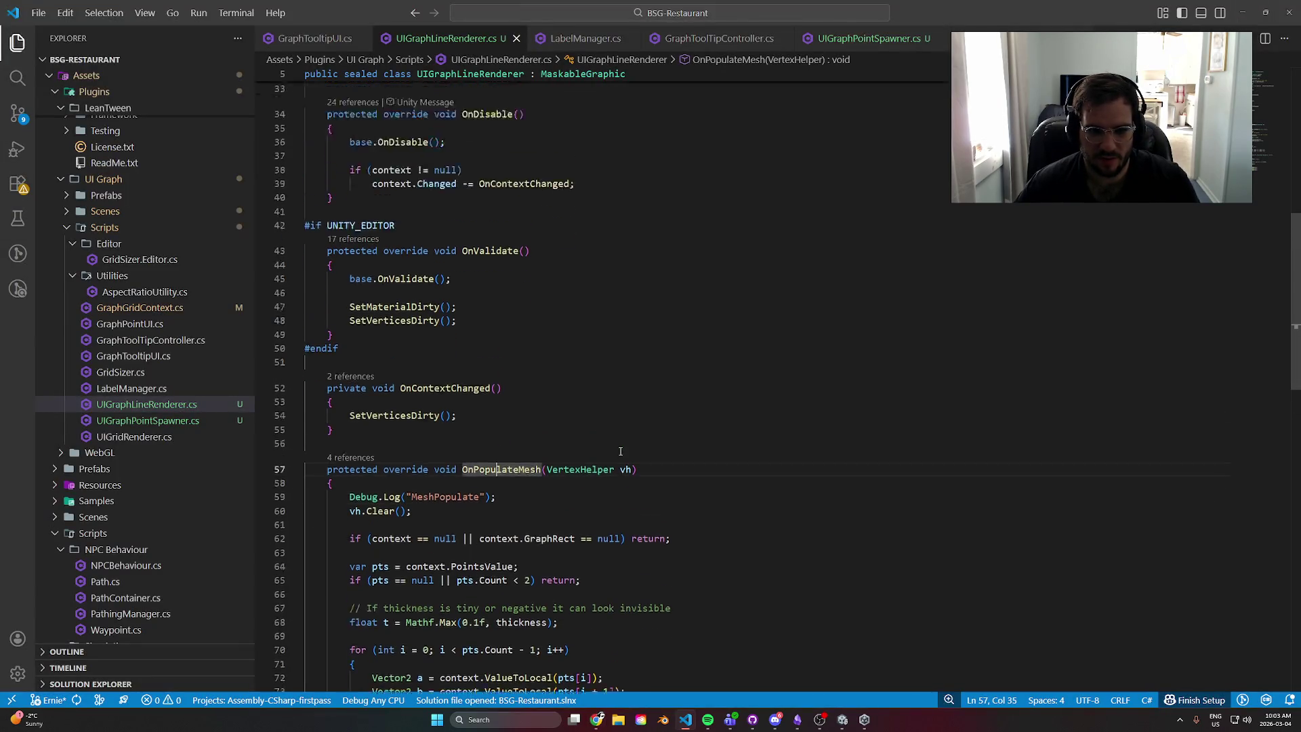
{"action": "scroll", "coordinate": [629, 458], "scroll_direction": "down", "scroll_amount": 10}
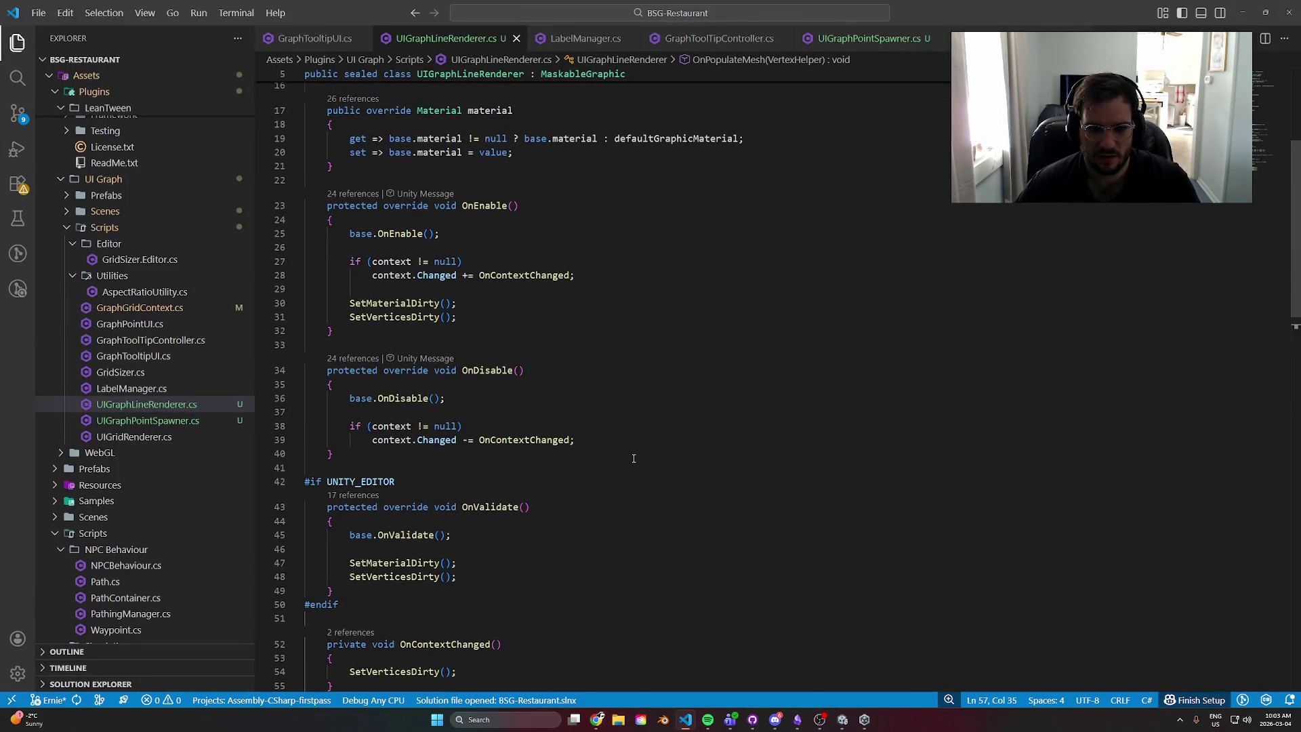
{"action": "scroll", "coordinate": [650, 452], "scroll_direction": "down", "scroll_amount": 6}
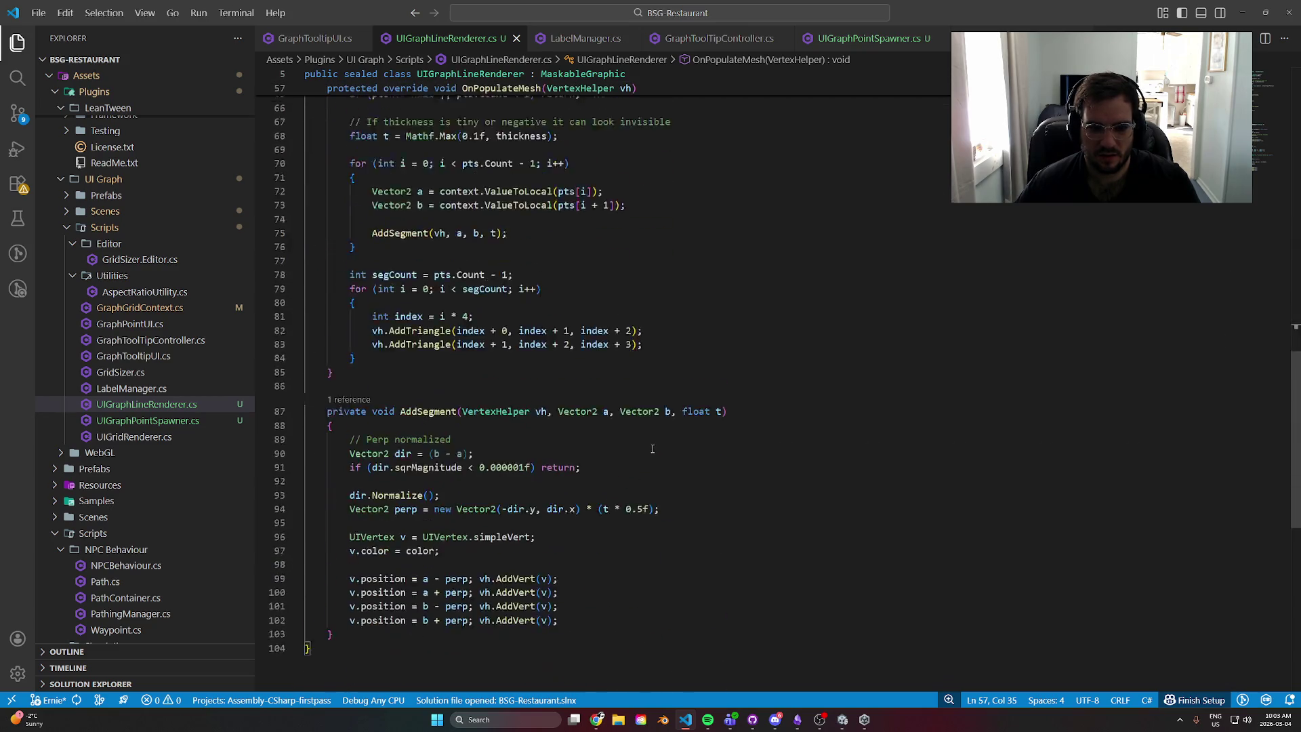
{"action": "scroll", "coordinate": [664, 454], "scroll_direction": "up", "scroll_amount": 7}
{"action": "scroll", "coordinate": [671, 456], "scroll_direction": "up", "scroll_amount": 10}
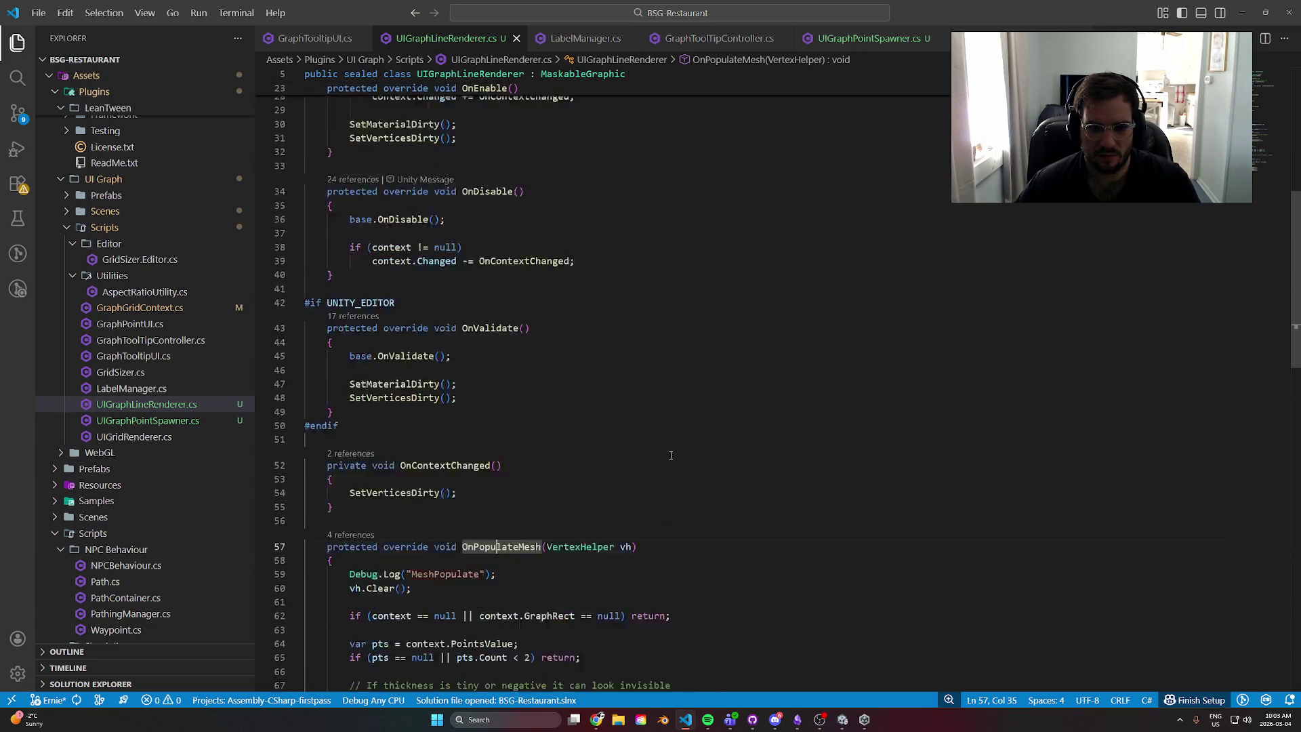
{"action": "mouse_move", "coordinate": [428, 278]}
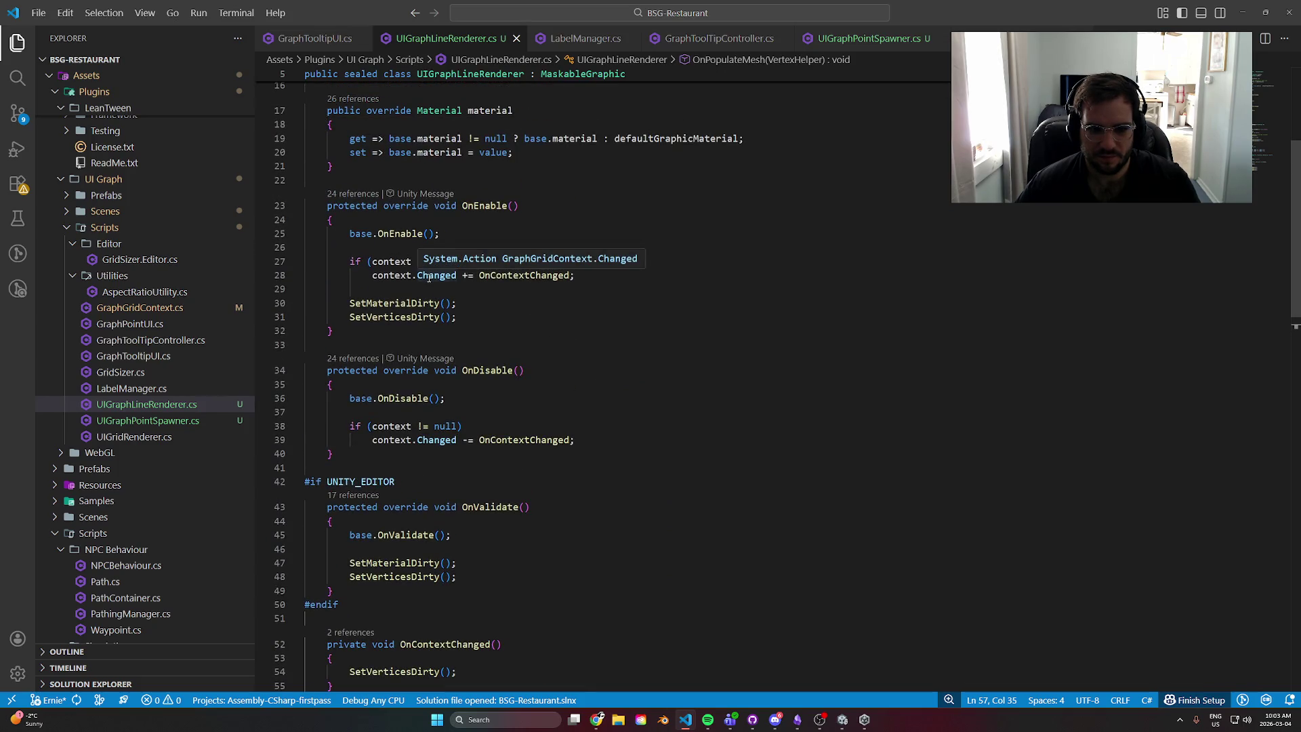
{"action": "left_click", "coordinate": [525, 275]}
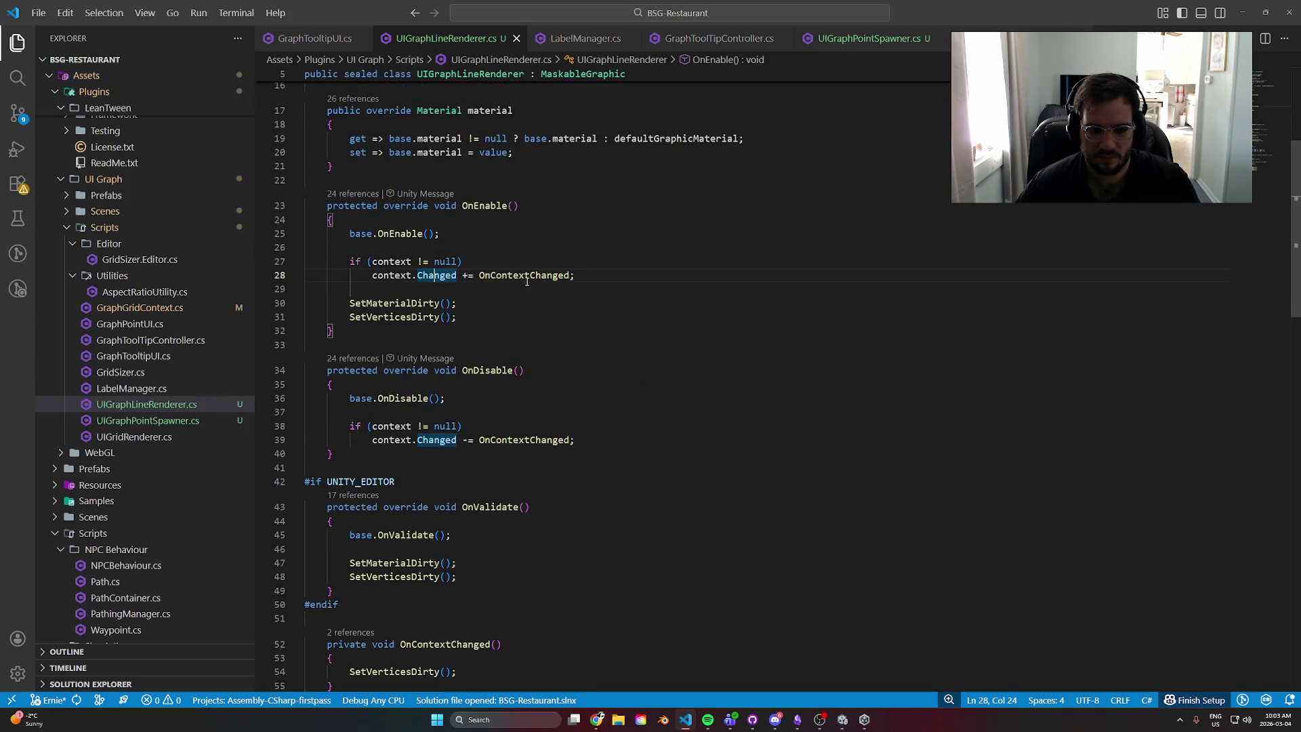
{"action": "scroll", "coordinate": [683, 453], "scroll_direction": "down", "scroll_amount": 4}
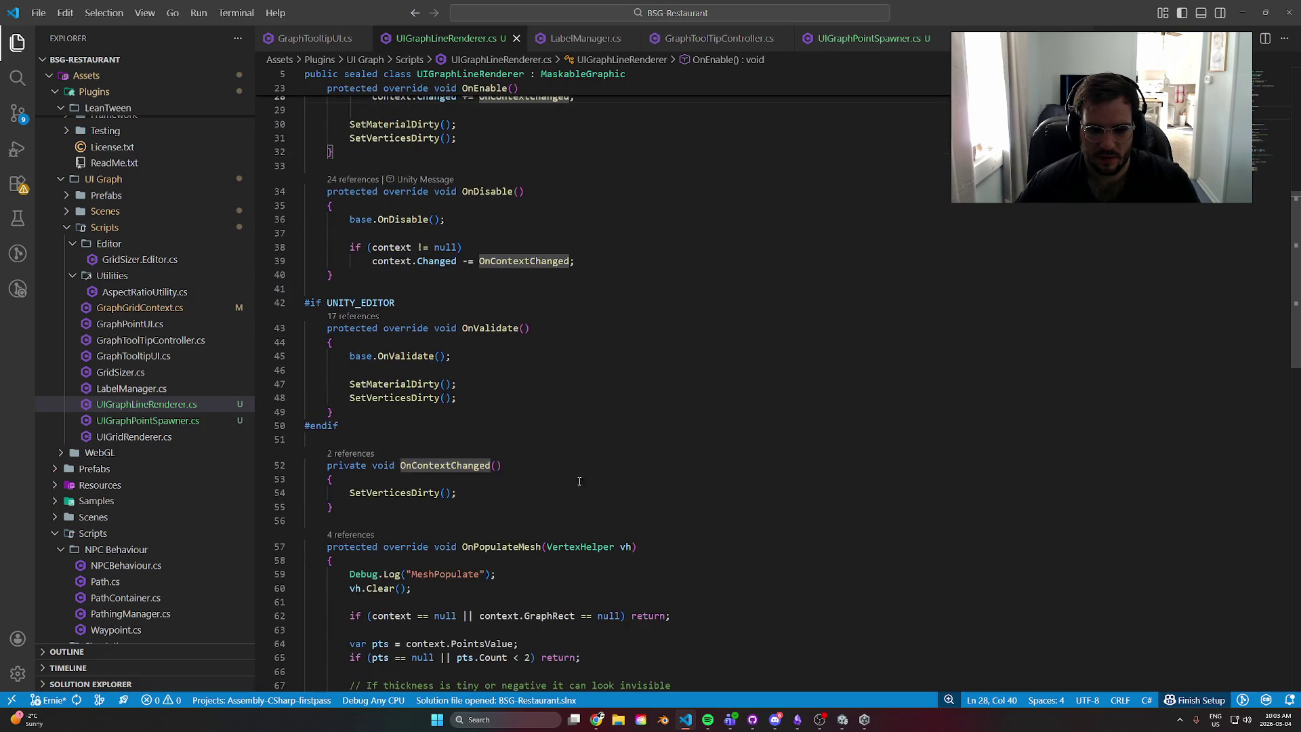
- Trace the SetVerticesDirty calls and the editor-only OnValidate block
{"action": "left_click", "coordinate": [410, 493]}
{"action": "scroll", "coordinate": [770, 527], "scroll_direction": "down", "scroll_amount": 6}
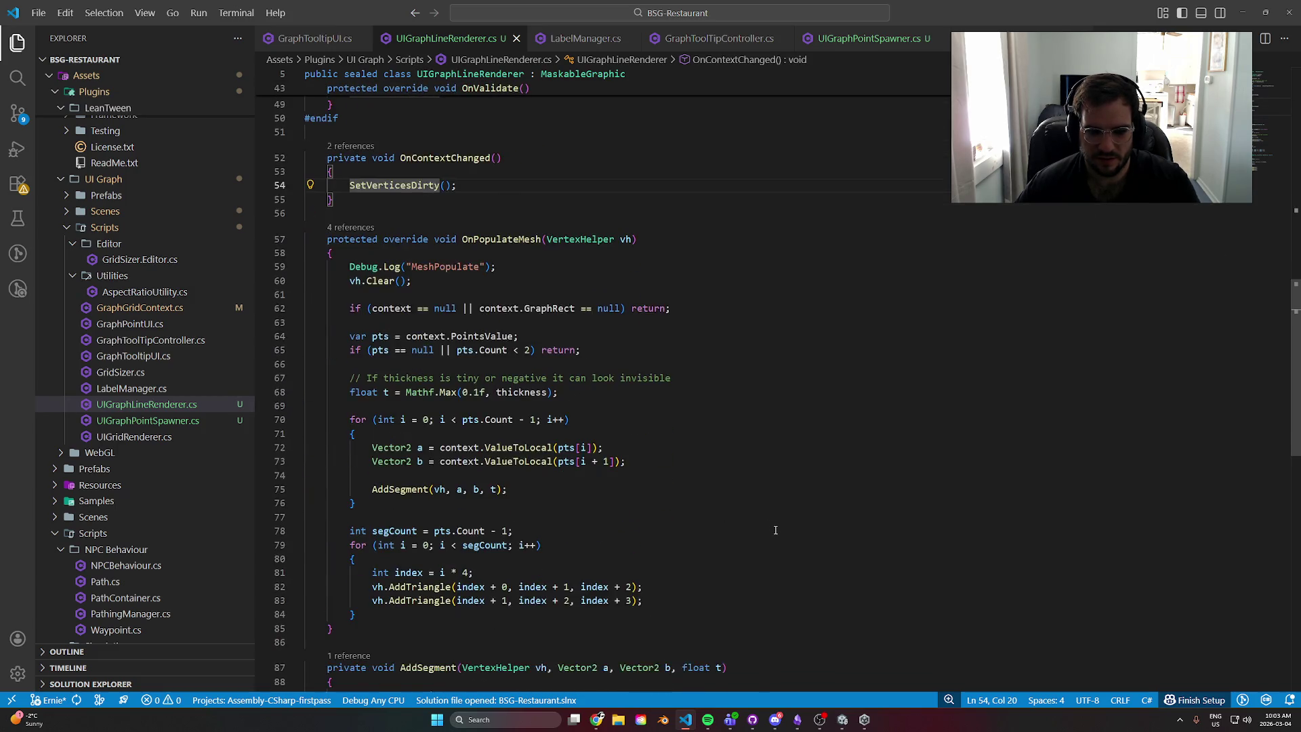
{"action": "scroll", "coordinate": [770, 527], "scroll_direction": "down", "scroll_amount": 5}
{"action": "scroll", "coordinate": [773, 528], "scroll_direction": "up", "scroll_amount": 10}
{"action": "scroll", "coordinate": [776, 530], "scroll_direction": "up", "scroll_amount": 1}
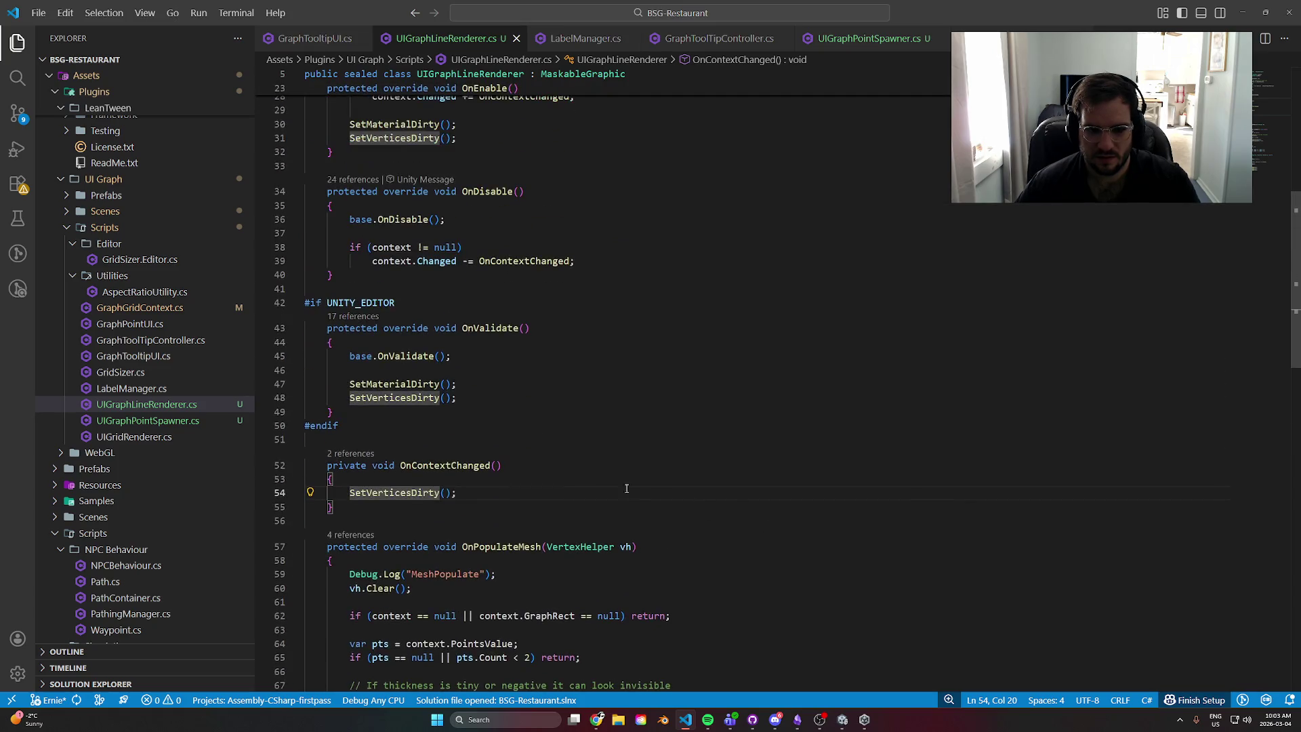
{"action": "scroll", "coordinate": [573, 478], "scroll_direction": "down", "scroll_amount": 3}
{"action": "left_click", "coordinate": [510, 366]}
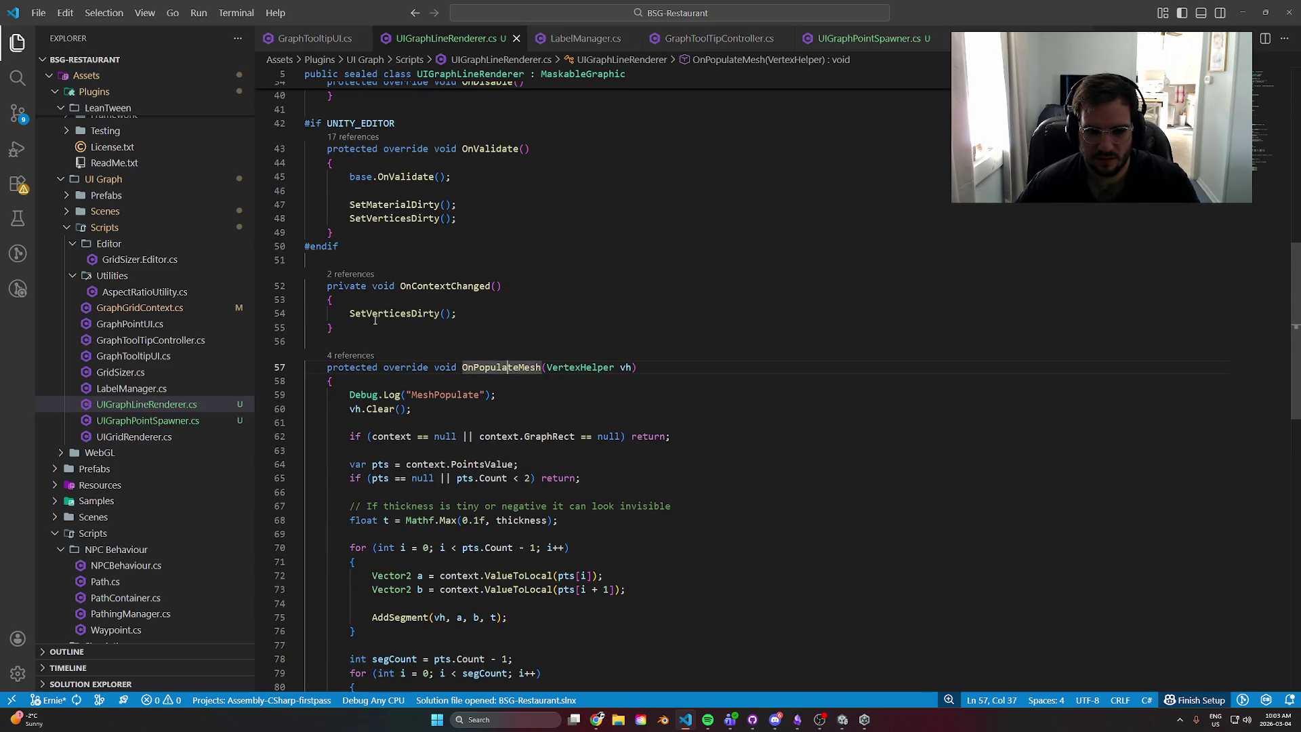
{"action": "left_click", "coordinate": [406, 313]}
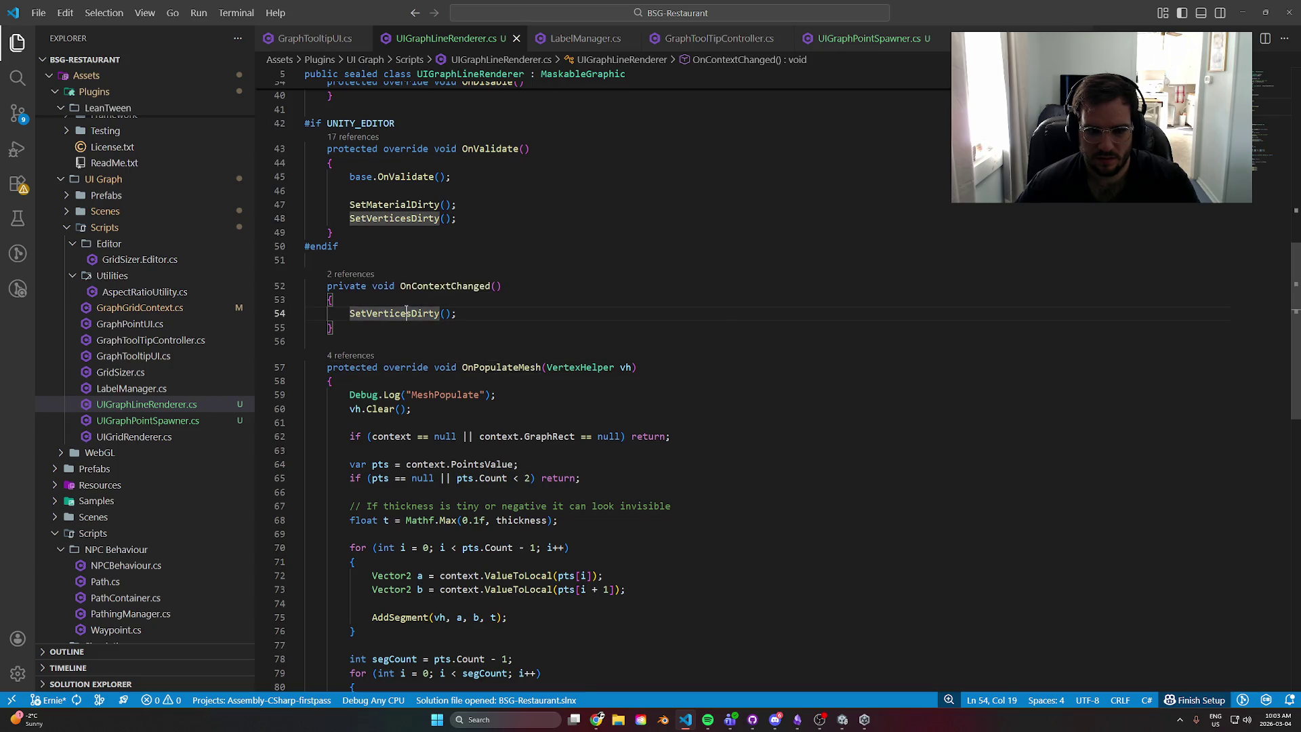
{"action": "scroll", "coordinate": [460, 325], "scroll_direction": "up", "scroll_amount": 5}
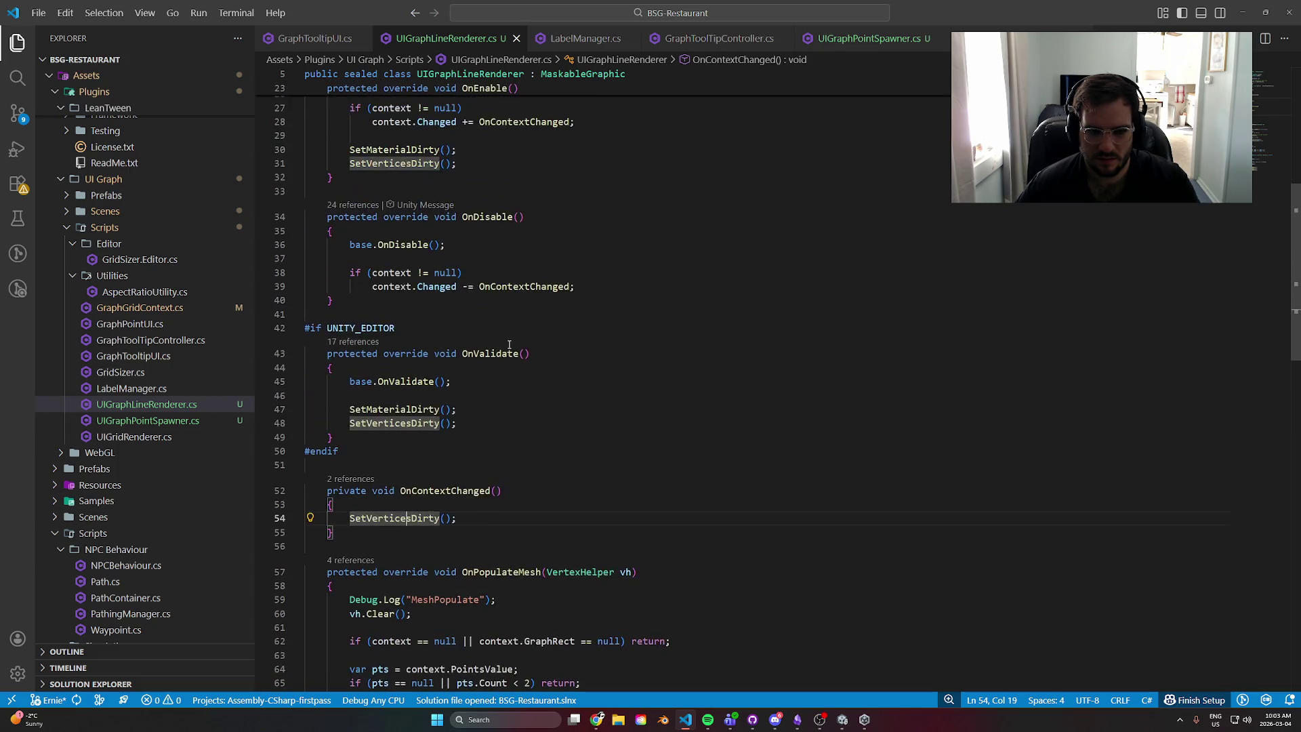
{"action": "mouse_move", "coordinate": [338, 451]}
{"action": "left_mouse_down"}
{"action": "mouse_move", "coordinate": [318, 437]}
{"action": "mouse_move", "coordinate": [290, 324]}
{"action": "left_mouse_up"}
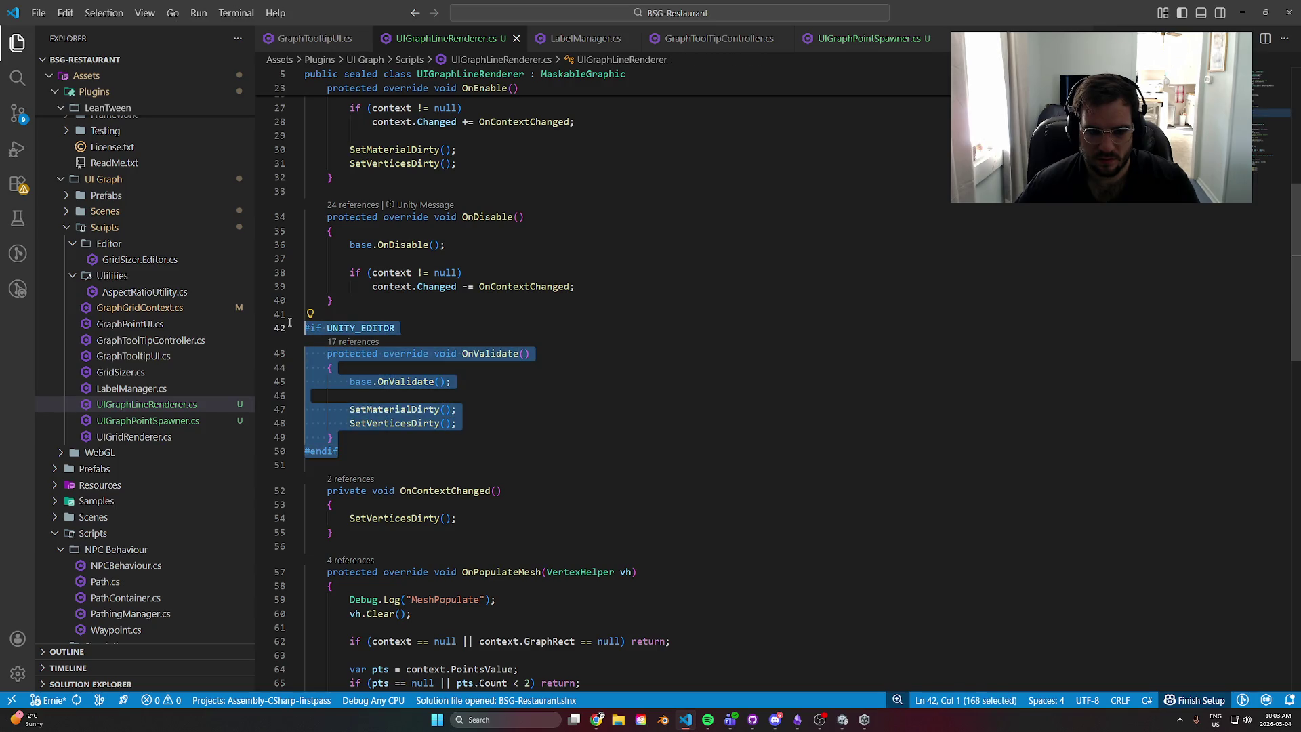
{"action": "left_click", "coordinate": [339, 409]}
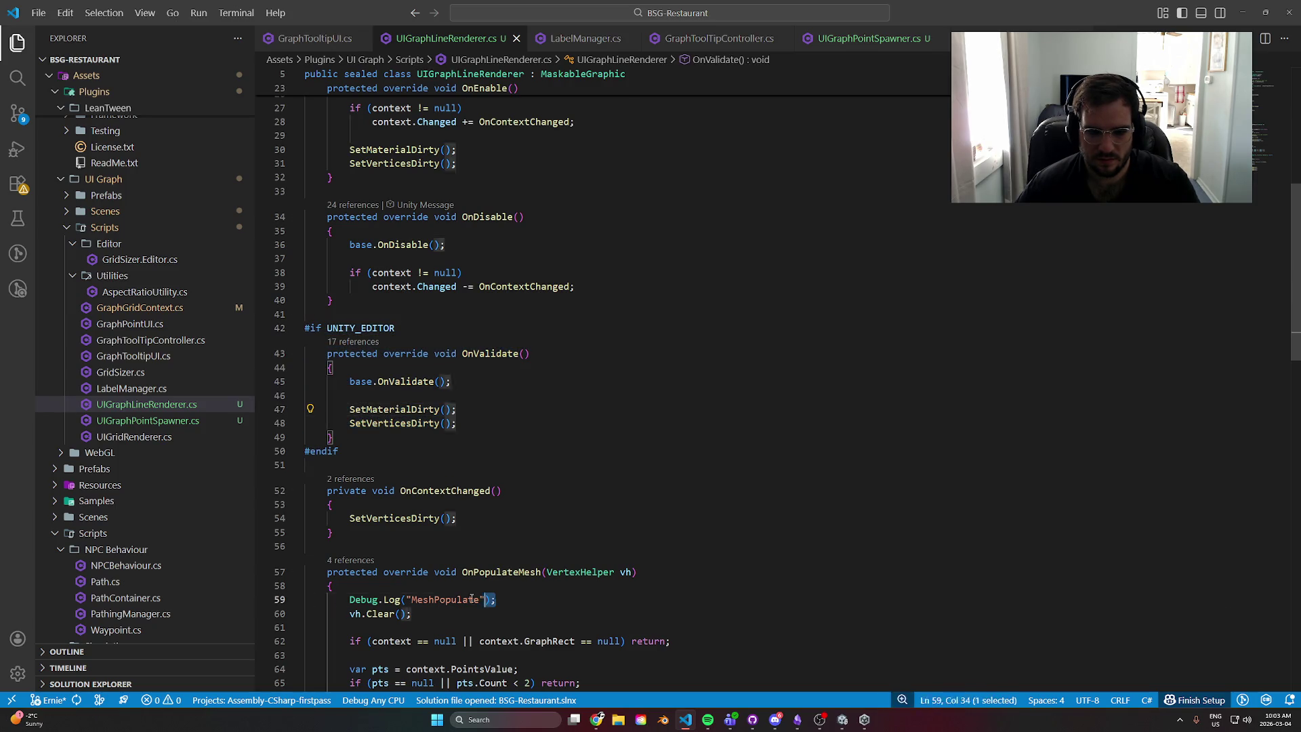
- Copy the MeshPopulate log line into OnValidate, change its message to Validate, and save
{"action": "left_click_drag", "start_coordinate": [497, 600], "coordinate": [350, 600]}
{"action": "key", "text": "ctrl+c"}
{"action": "left_click", "coordinate": [369, 368]}
{"action": "key", "text": "Return"}
{"action": "key", "text": "ctrl+v"}
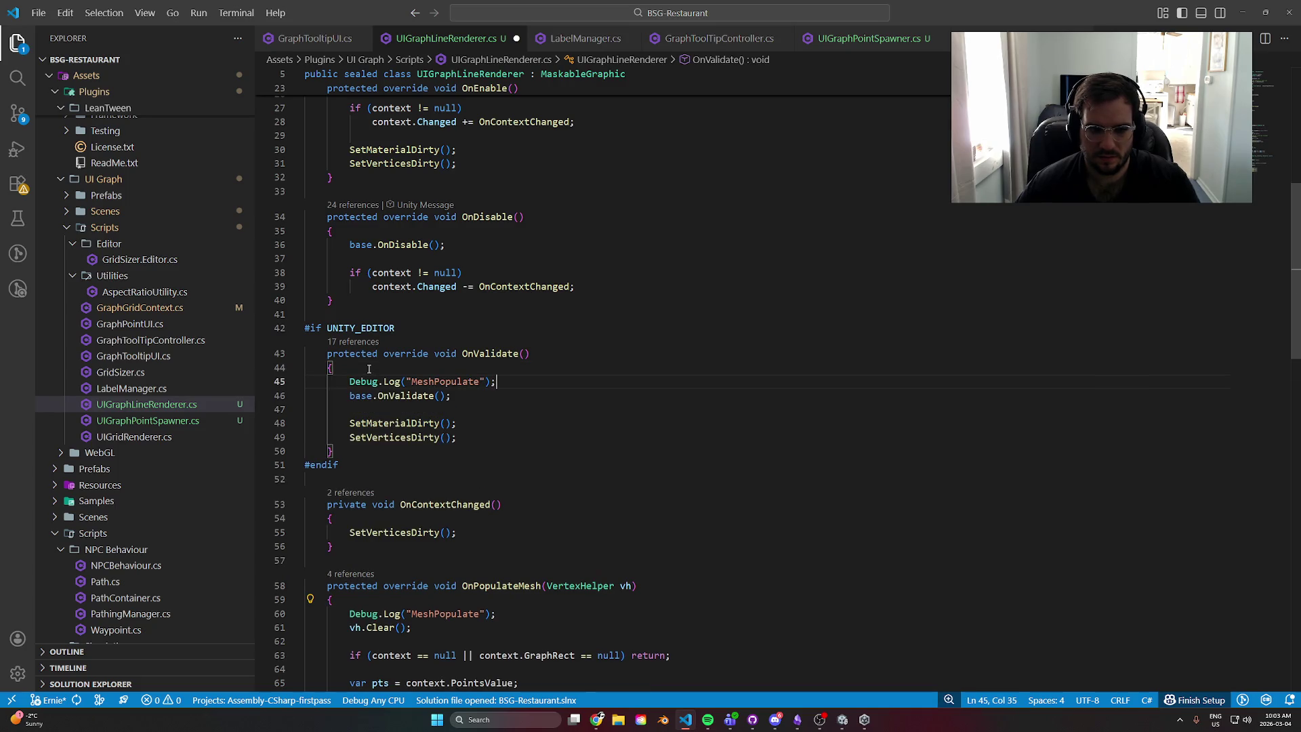
{"action": "double_click", "coordinate": [443, 381]}
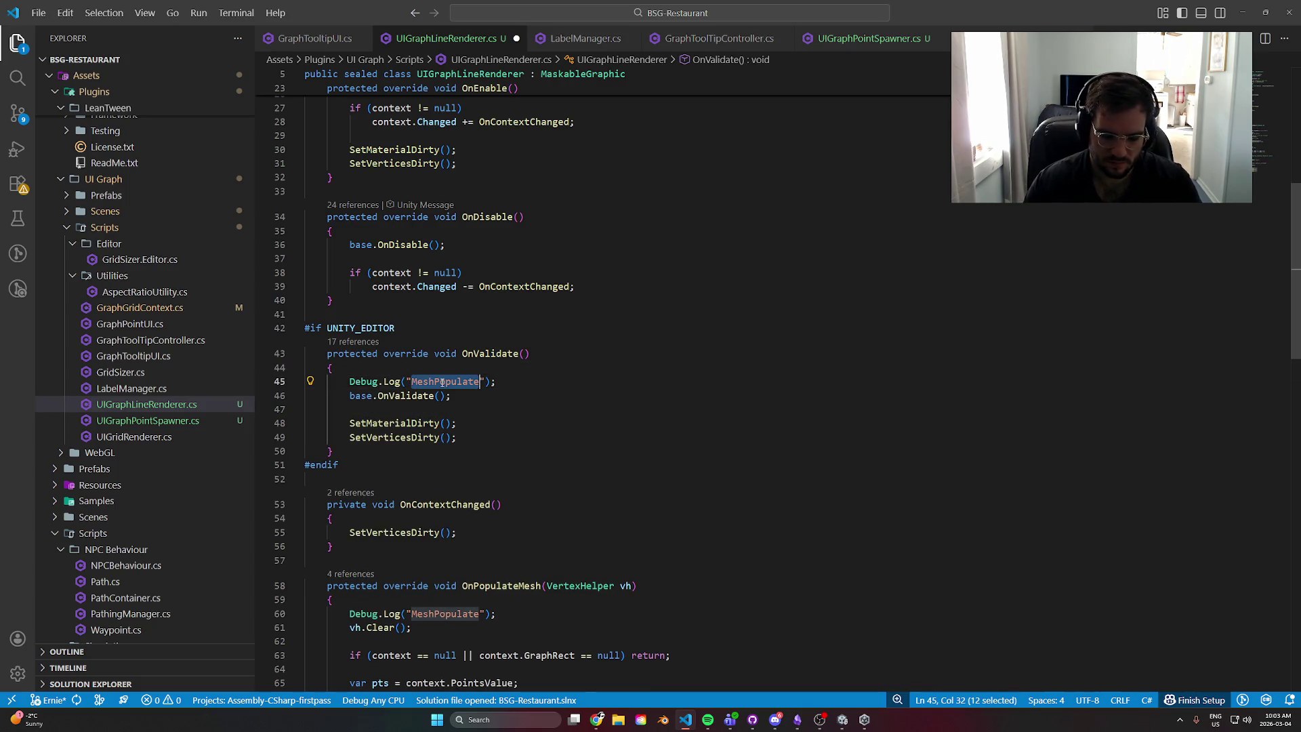
{"action": "type", "text": "Validate"}
{"action": "key", "text": "ctrl+s"}
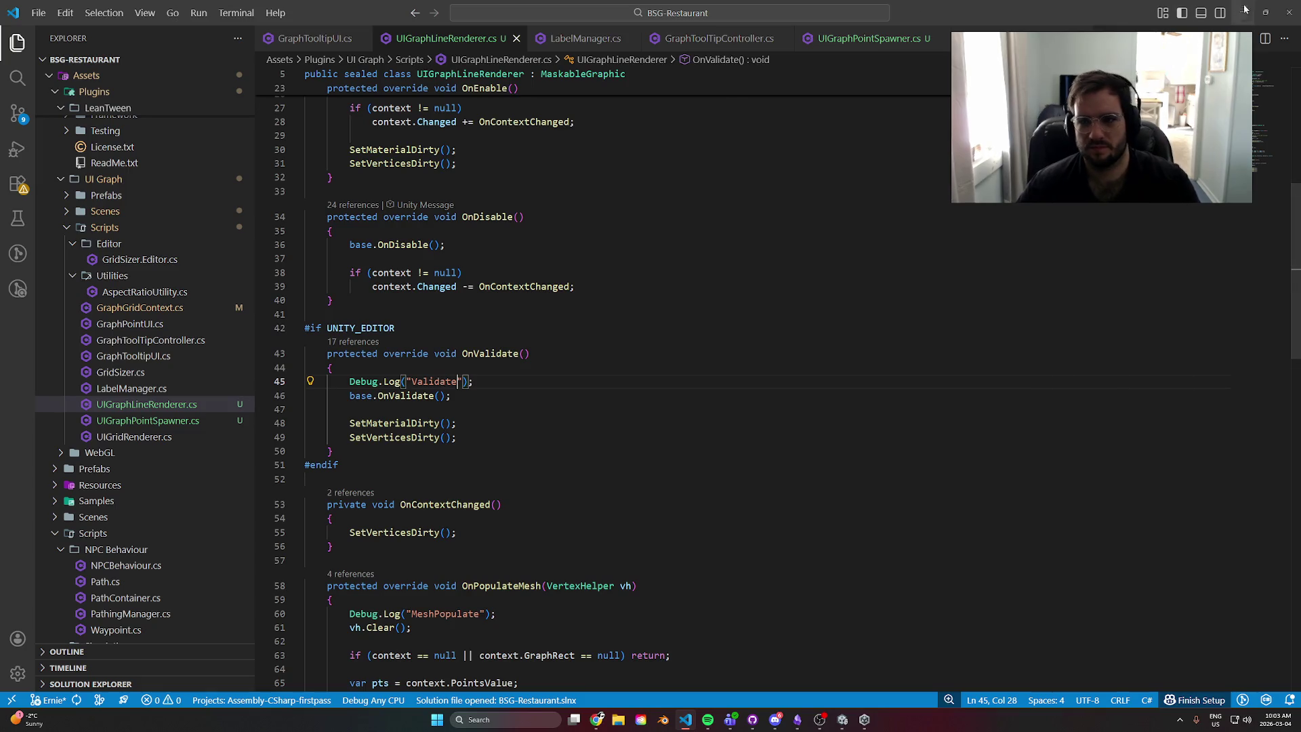
{"action": "left_click", "coordinate": [1240, 12]}
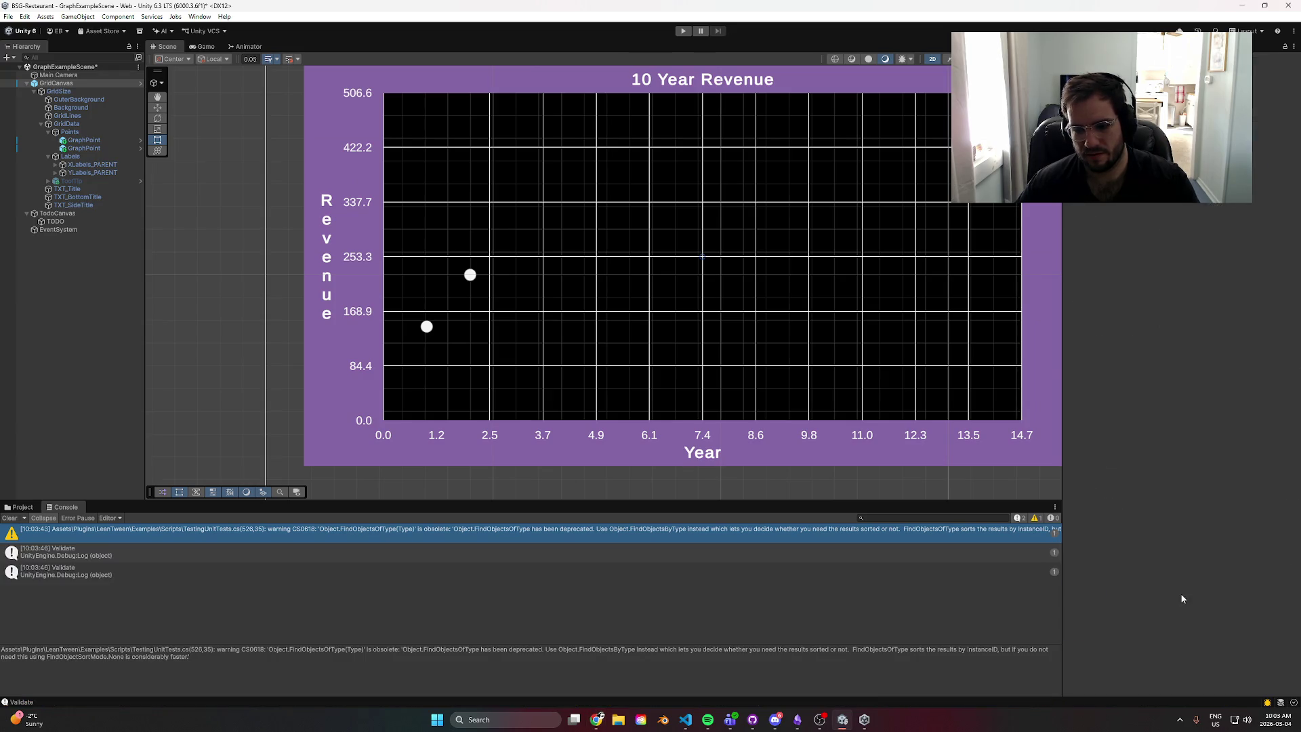
- Check the first Validate entry in Unity's Console after the scripts recompile
{"action": "left_click", "coordinate": [160, 547]}
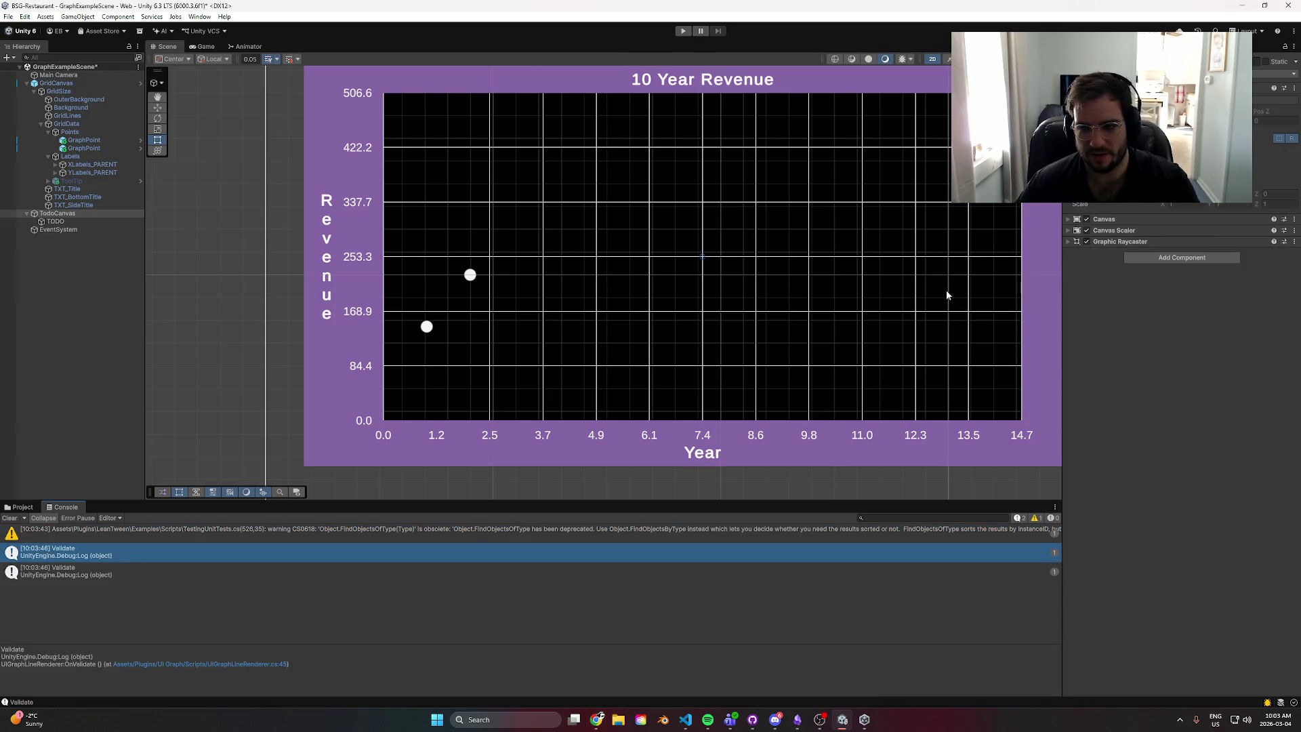
{"action": "key", "text": "alt+Tab"}
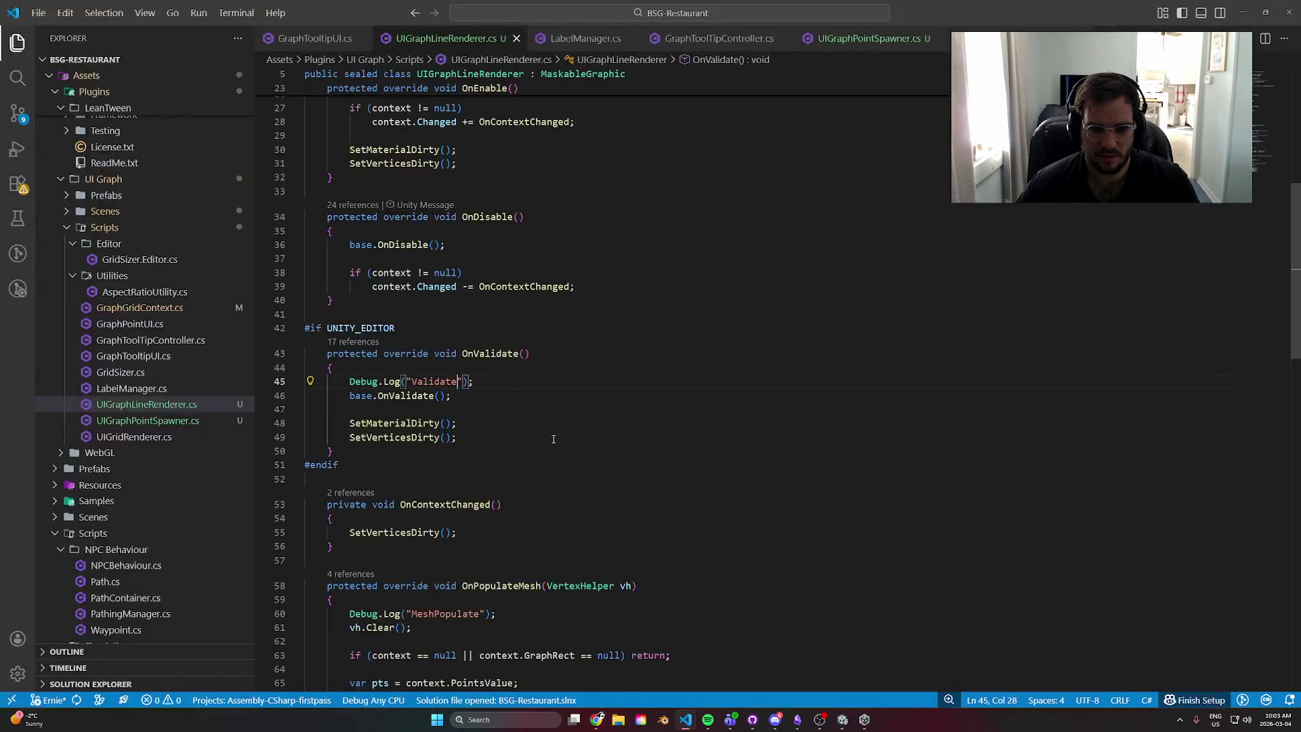
- Delete the Validate log line (line 45) from OnValidate and review OnPopulateMesh
{"action": "left_click_drag", "start_coordinate": [474, 381], "coordinate": [260, 383]}
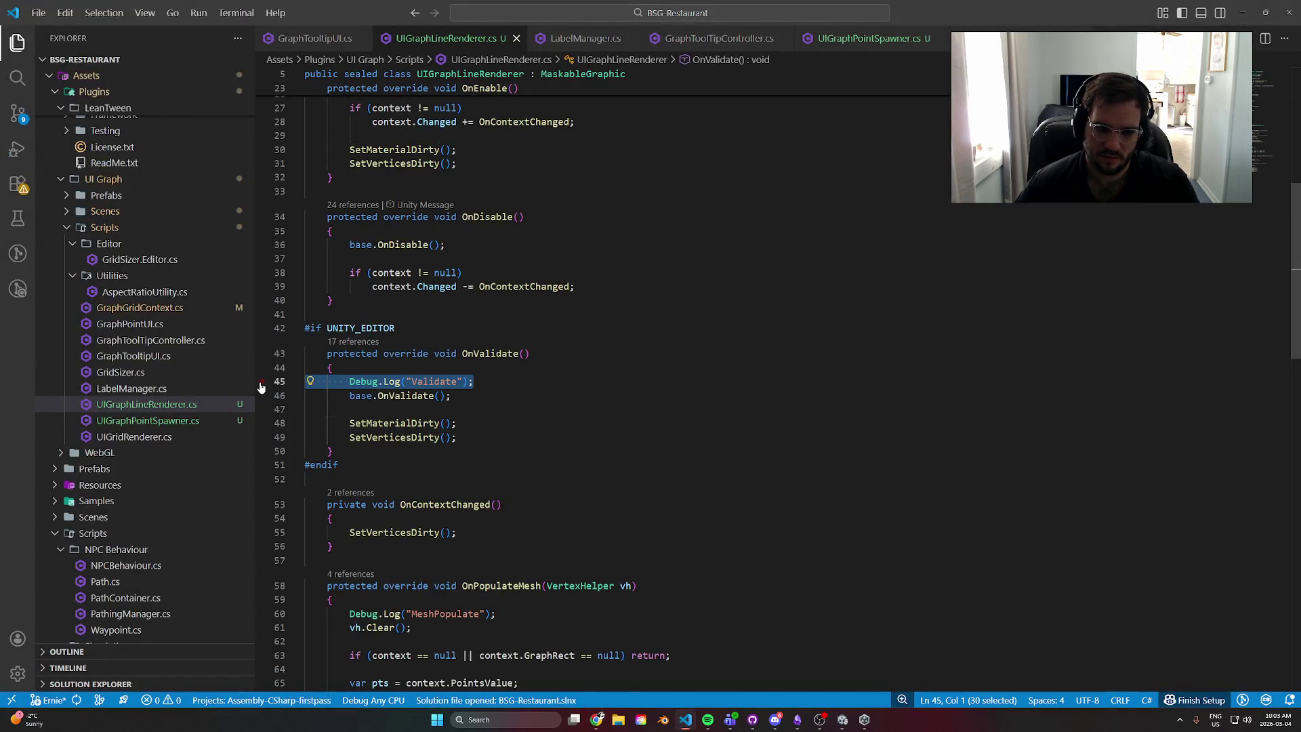
{"action": "key", "text": "BackSpace"}
{"action": "key", "text": "BackSpace"}
{"action": "left_click", "coordinate": [384, 423]}
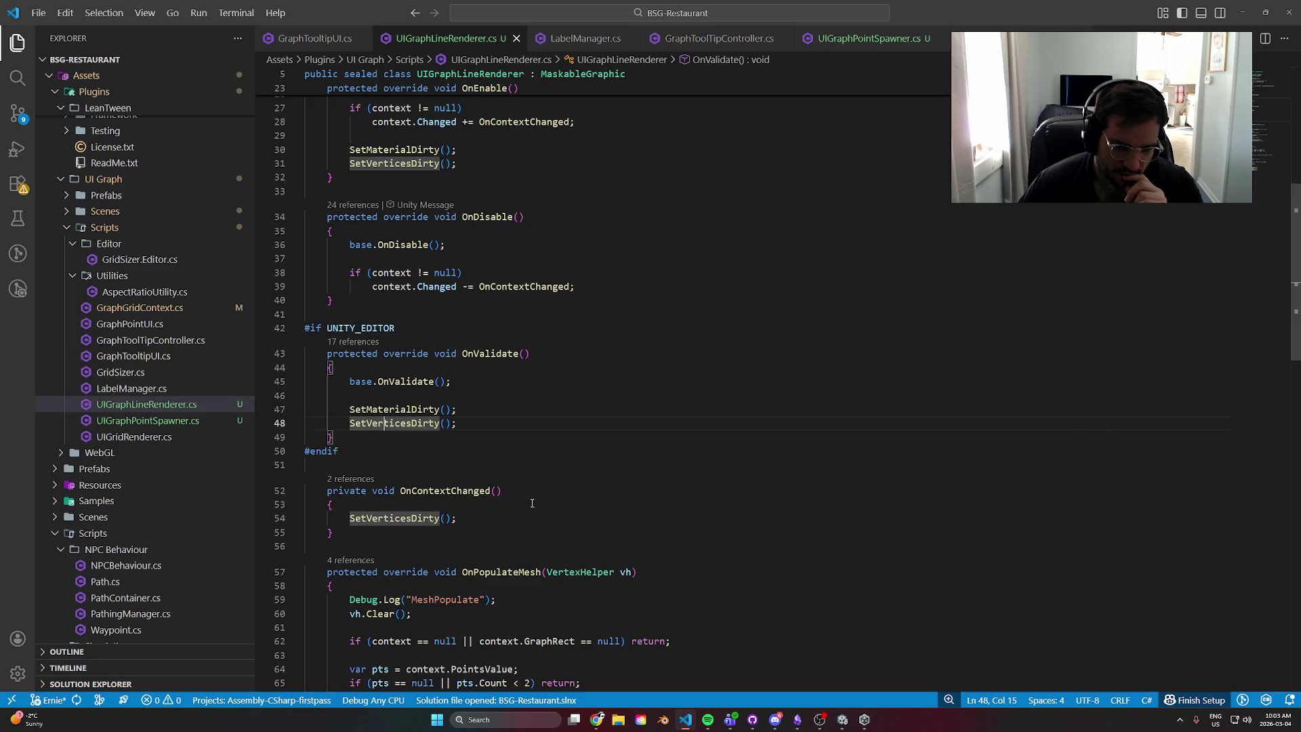
{"action": "scroll", "coordinate": [532, 503], "scroll_direction": "down", "scroll_amount": 4}
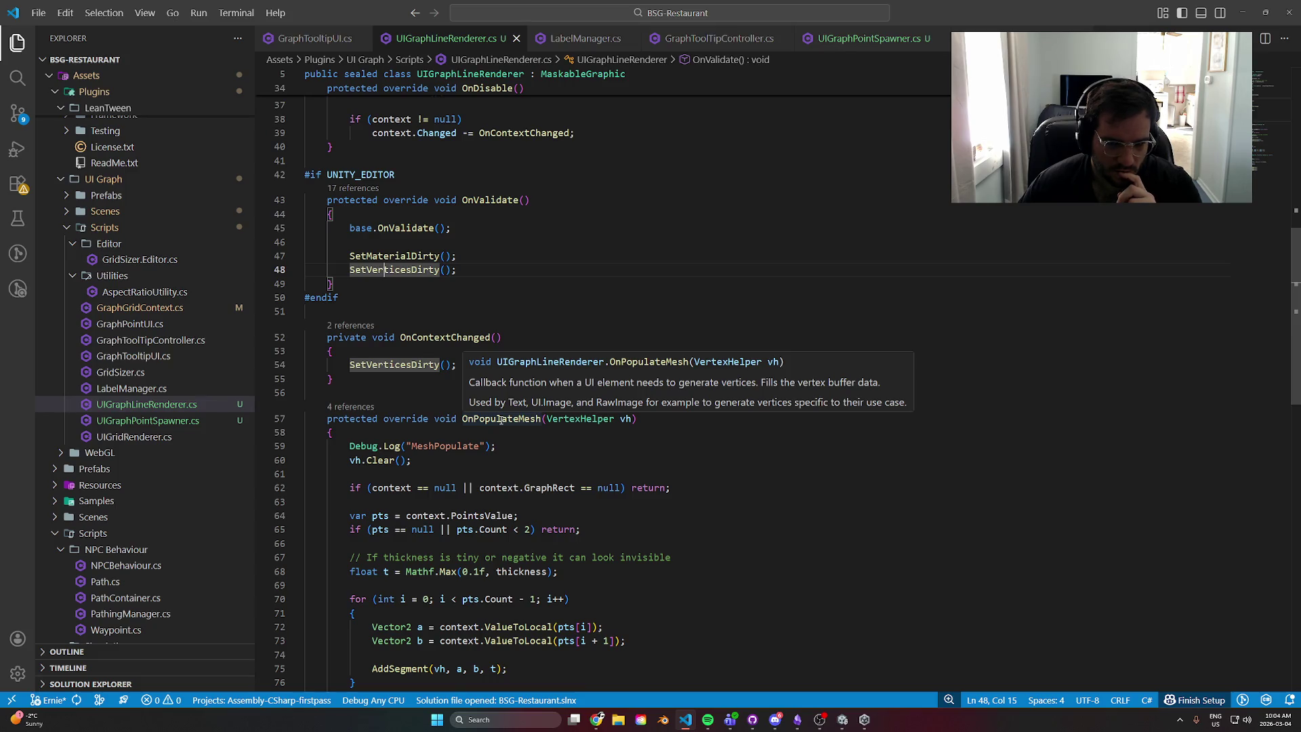
{"action": "left_click", "coordinate": [501, 420]}
{"action": "scroll", "coordinate": [526, 431], "scroll_direction": "down", "scroll_amount": 3}
- Select the entire UIGraphLineRenderer script for copying and bring up ChatGPT in Chrome
{"action": "key", "text": "ctrl+a"}
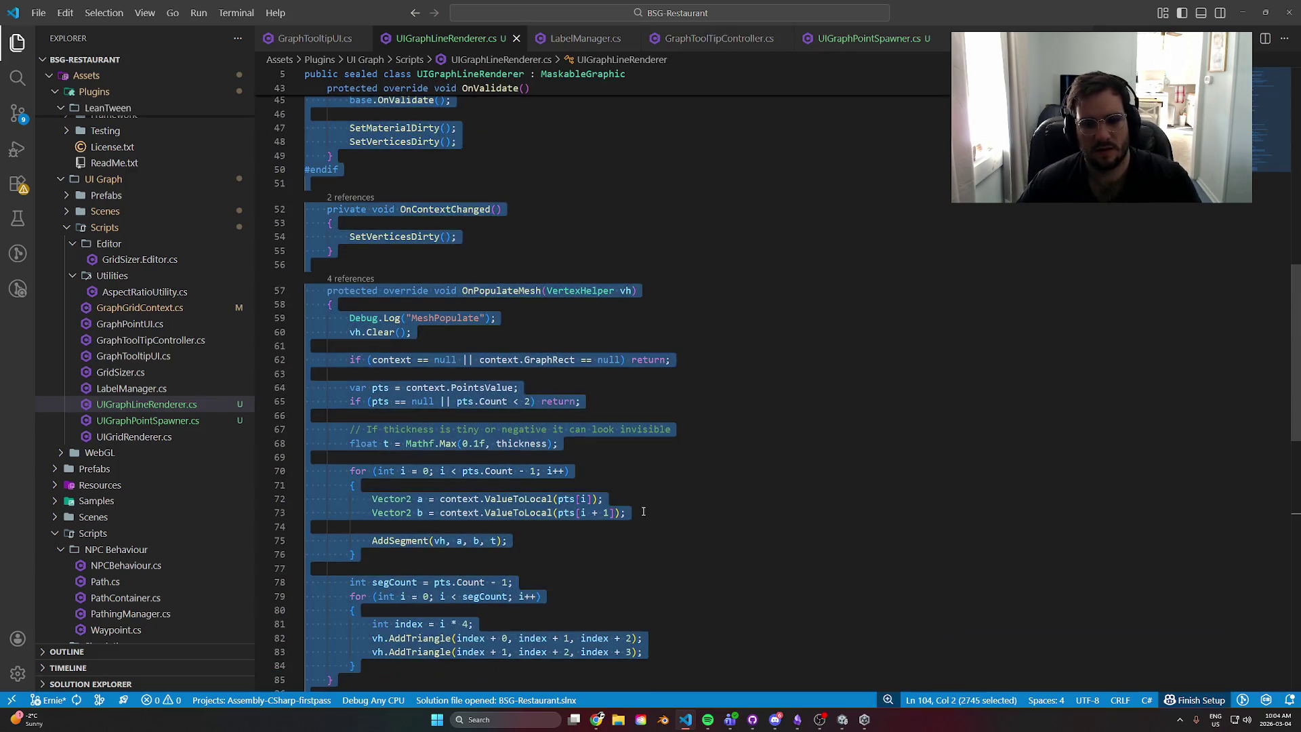
{"action": "mouse_move", "coordinate": [599, 723]}
{"action": "left_click", "coordinate": [645, 665]}
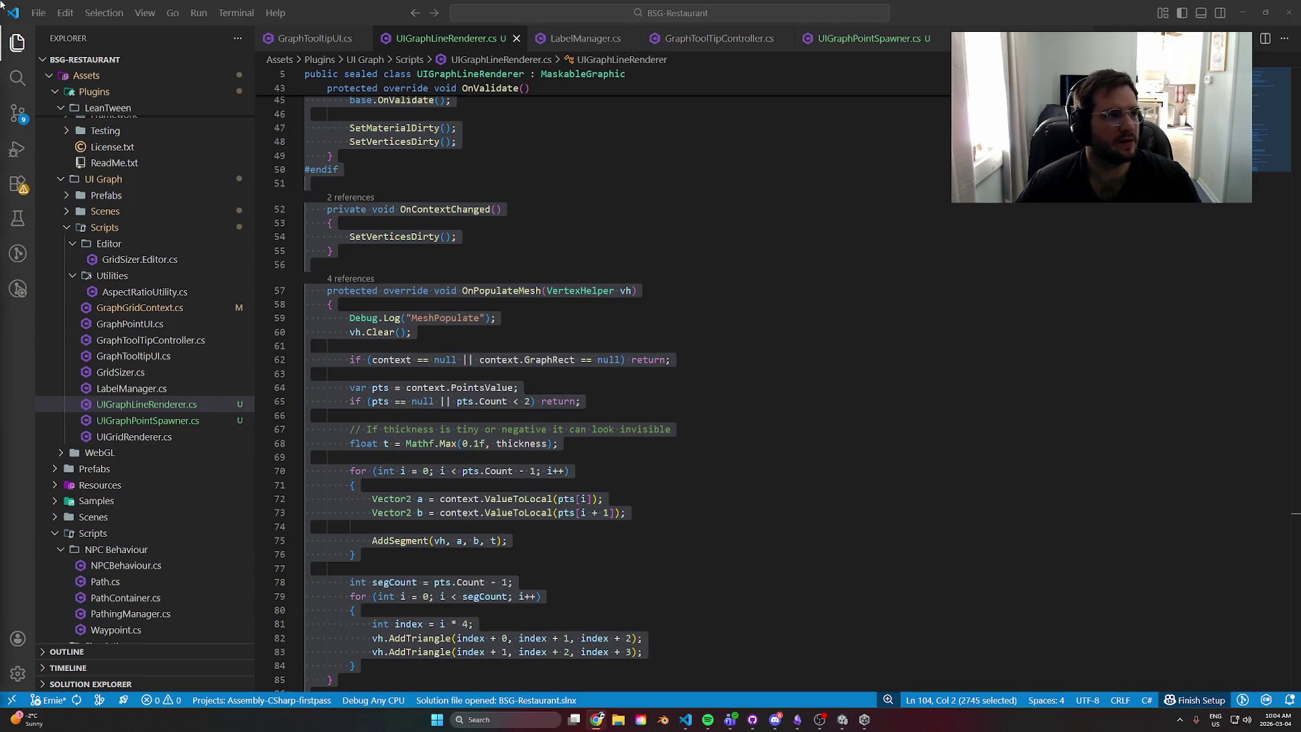
{"action": "key", "text": "alt+Tab"}
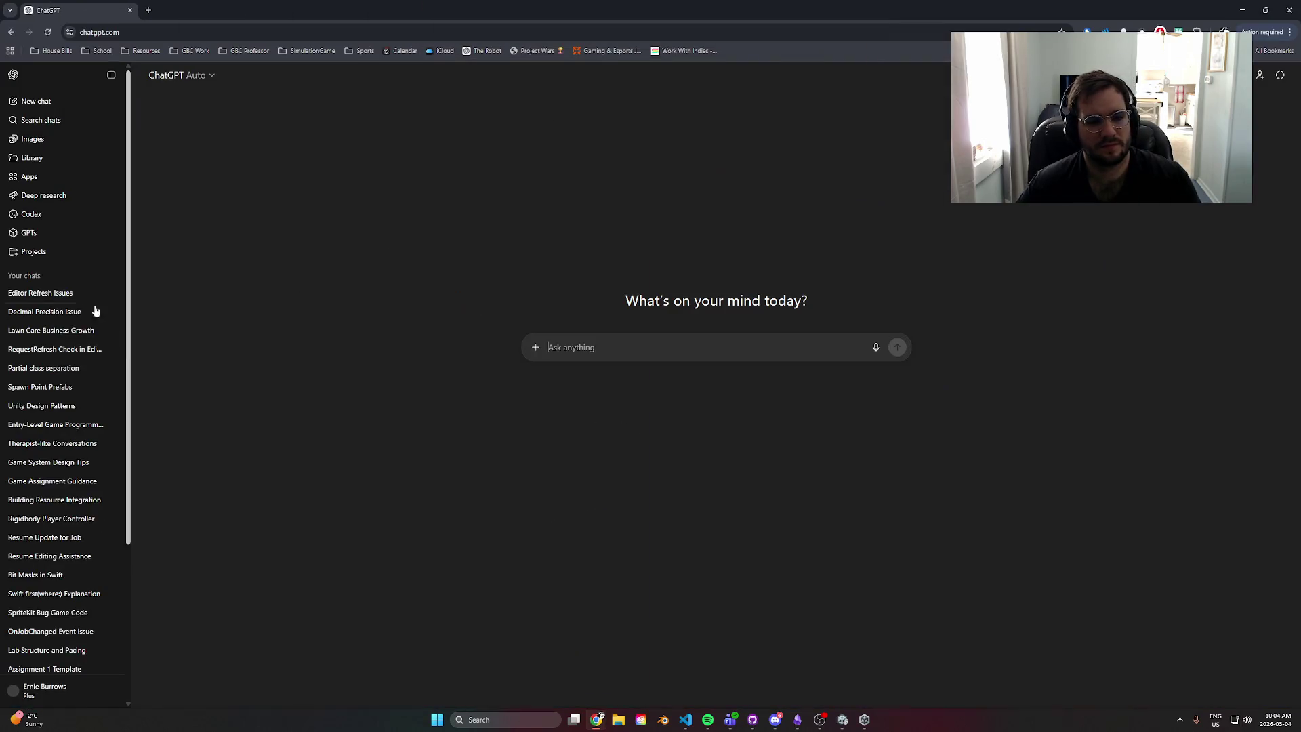
- Send the OnPopulateMesh question with the pasted script in Editor Refresh Issues; dock Chrome right
{"action": "left_click", "coordinate": [93, 297]}
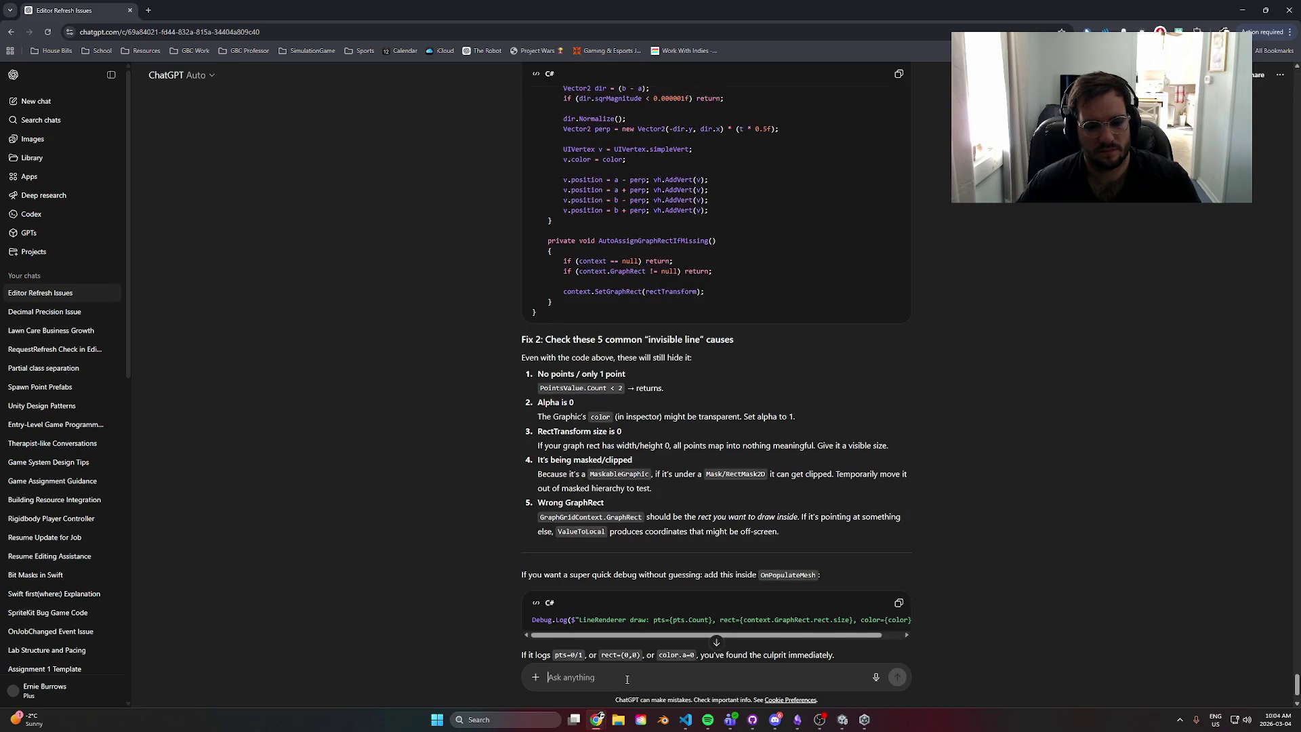
{"action": "type", "text": "Th"}
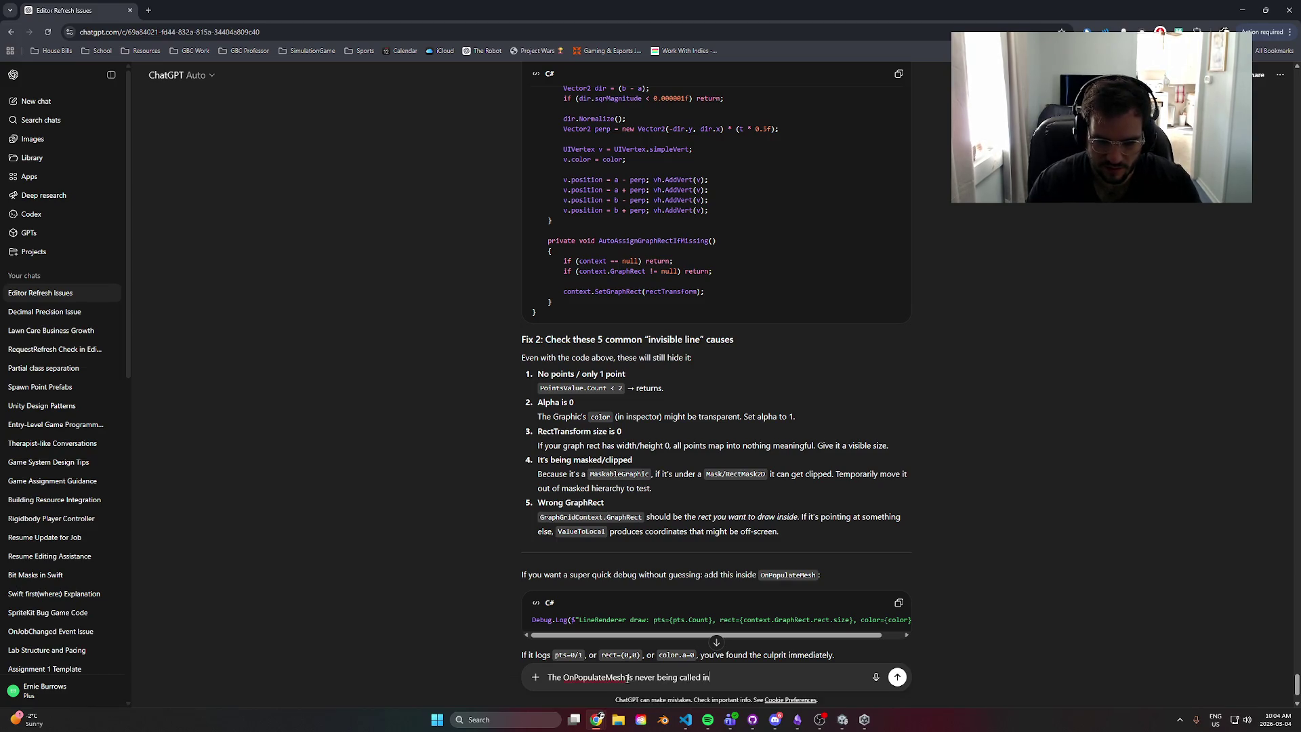
{"action": "key", "text": "Return"}
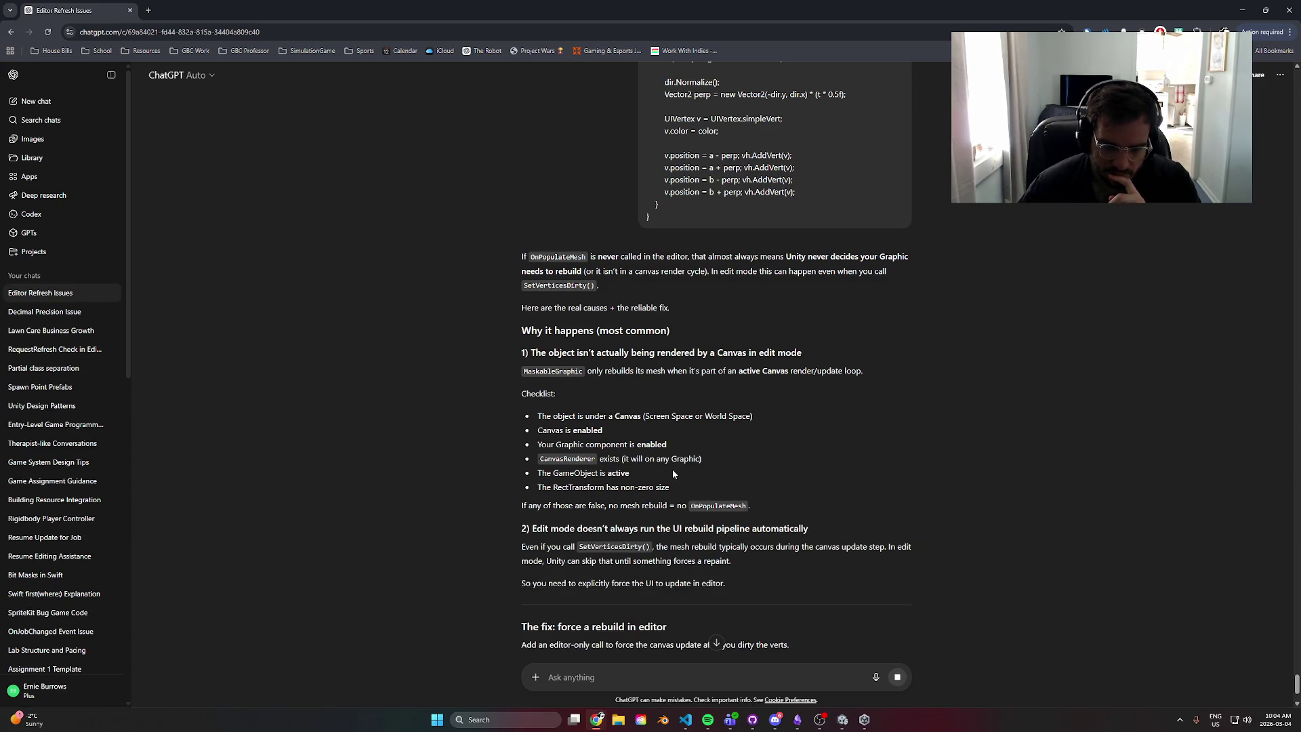
{"action": "mouse_move", "coordinate": [627, 11]}
{"action": "left_mouse_down"}
{"action": "mouse_move", "coordinate": [1089, 214]}
{"action": "mouse_move", "coordinate": [1267, 217]}
{"action": "mouse_move", "coordinate": [1300, 311]}
{"action": "left_mouse_up"}
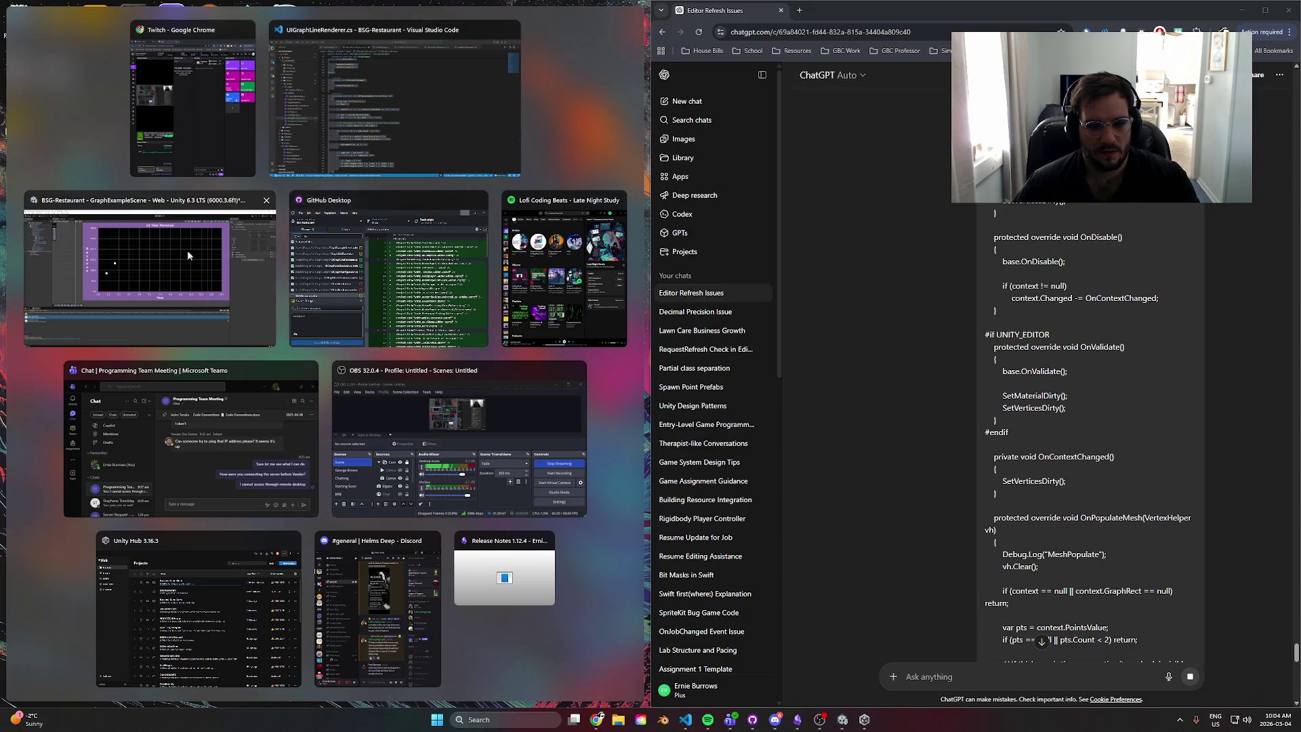
- Snap Unity into the left half and drag it into place beside the ChatGPT window
{"action": "left_click", "coordinate": [149, 271]}
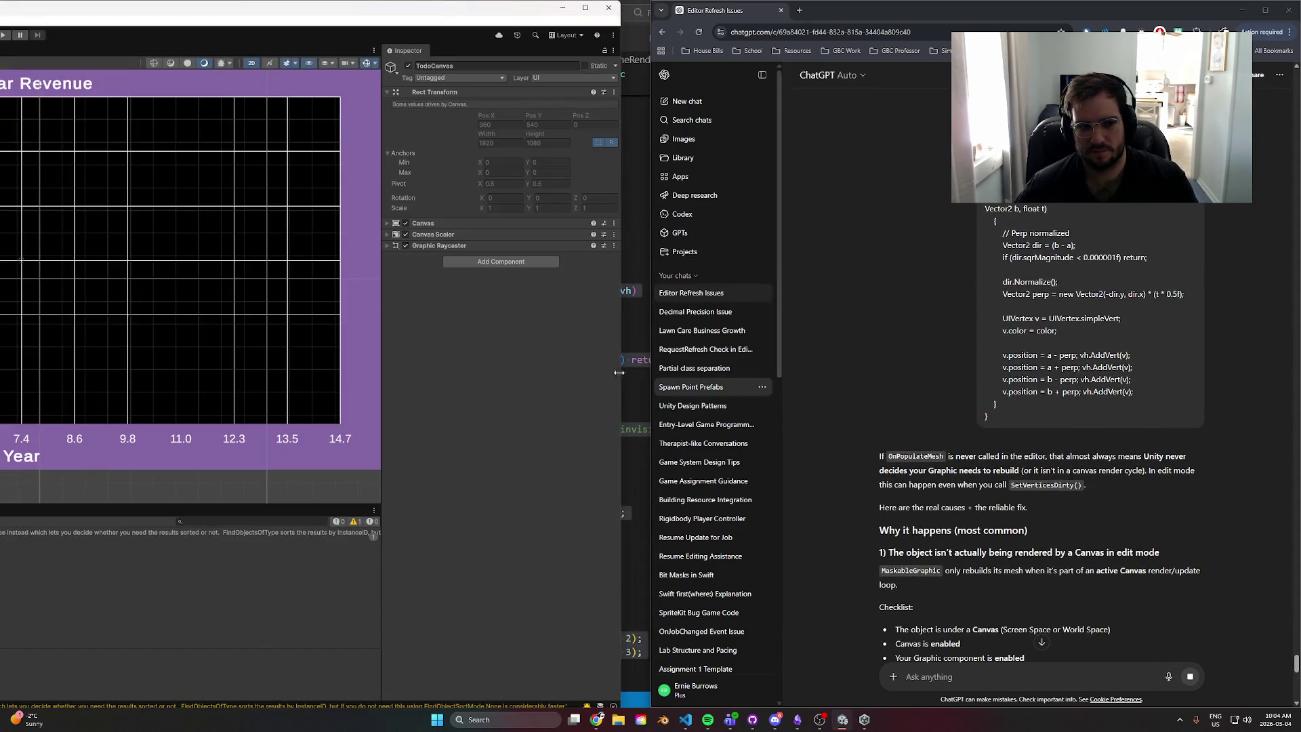
{"action": "mouse_move", "coordinate": [271, 10]}
{"action": "left_mouse_down"}
{"action": "mouse_move", "coordinate": [10, 188]}
{"action": "mouse_move", "coordinate": [102, 192]}
{"action": "mouse_move", "coordinate": [54, 194]}
{"action": "mouse_move", "coordinate": [14, 264]}
{"action": "mouse_move", "coordinate": [428, 356]}
{"action": "mouse_move", "coordinate": [644, 258]}
{"action": "mouse_move", "coordinate": [699, 215]}
{"action": "left_mouse_up"}
{"action": "mouse_move", "coordinate": [332, 223]}
{"action": "left_mouse_down"}
{"action": "mouse_move", "coordinate": [2, 205]}
{"action": "mouse_move", "coordinate": [678, 637]}
{"action": "mouse_move", "coordinate": [139, 298]}
{"action": "mouse_move", "coordinate": [48, 299]}
{"action": "mouse_move", "coordinate": [7, 325]}
{"action": "mouse_move", "coordinate": [172, 319]}
{"action": "mouse_move", "coordinate": [29, 329]}
{"action": "mouse_move", "coordinate": [2, 352]}
{"action": "mouse_move", "coordinate": [0, 151]}
{"action": "mouse_move", "coordinate": [189, 81]}
{"action": "mouse_move", "coordinate": [278, 68]}
{"action": "mouse_move", "coordinate": [0, 139]}
{"action": "mouse_move", "coordinate": [0, 108]}
{"action": "left_mouse_up"}
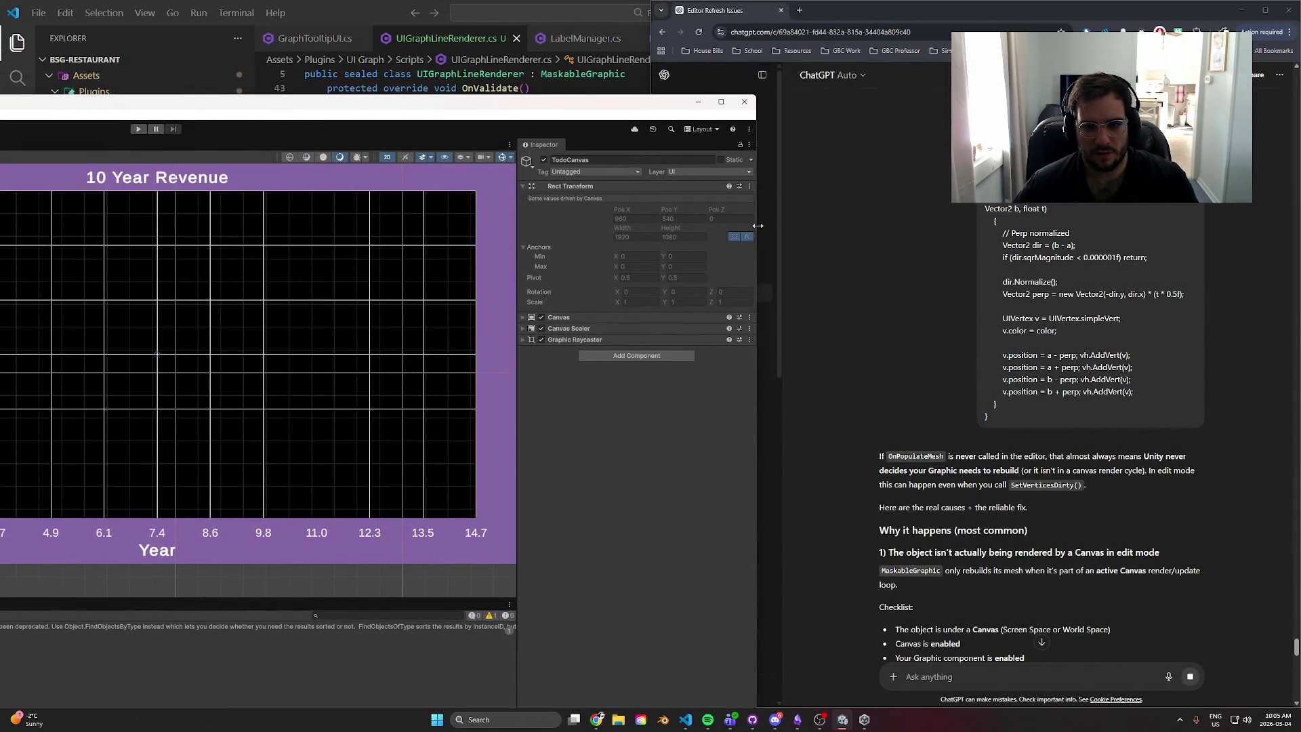
{"action": "mouse_move", "coordinate": [682, 102]}
{"action": "left_mouse_down"}
{"action": "mouse_move", "coordinate": [95, 102]}
{"action": "mouse_move", "coordinate": [877, 170]}
{"action": "mouse_move", "coordinate": [589, 10]}
{"action": "mouse_move", "coordinate": [609, 21]}
{"action": "left_mouse_up"}
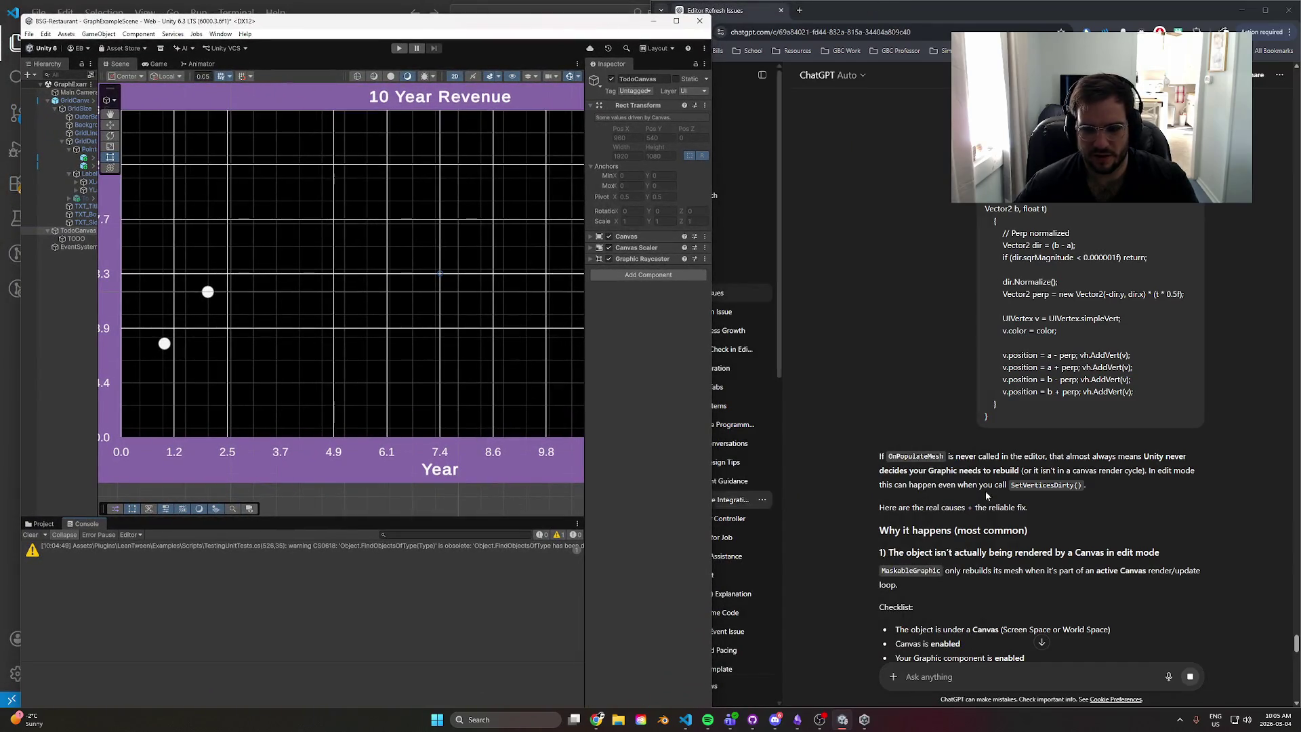
- Widen the Hierarchy panel and select GridCanvas
{"action": "scroll", "coordinate": [988, 516], "scroll_direction": "down", "scroll_amount": 2}
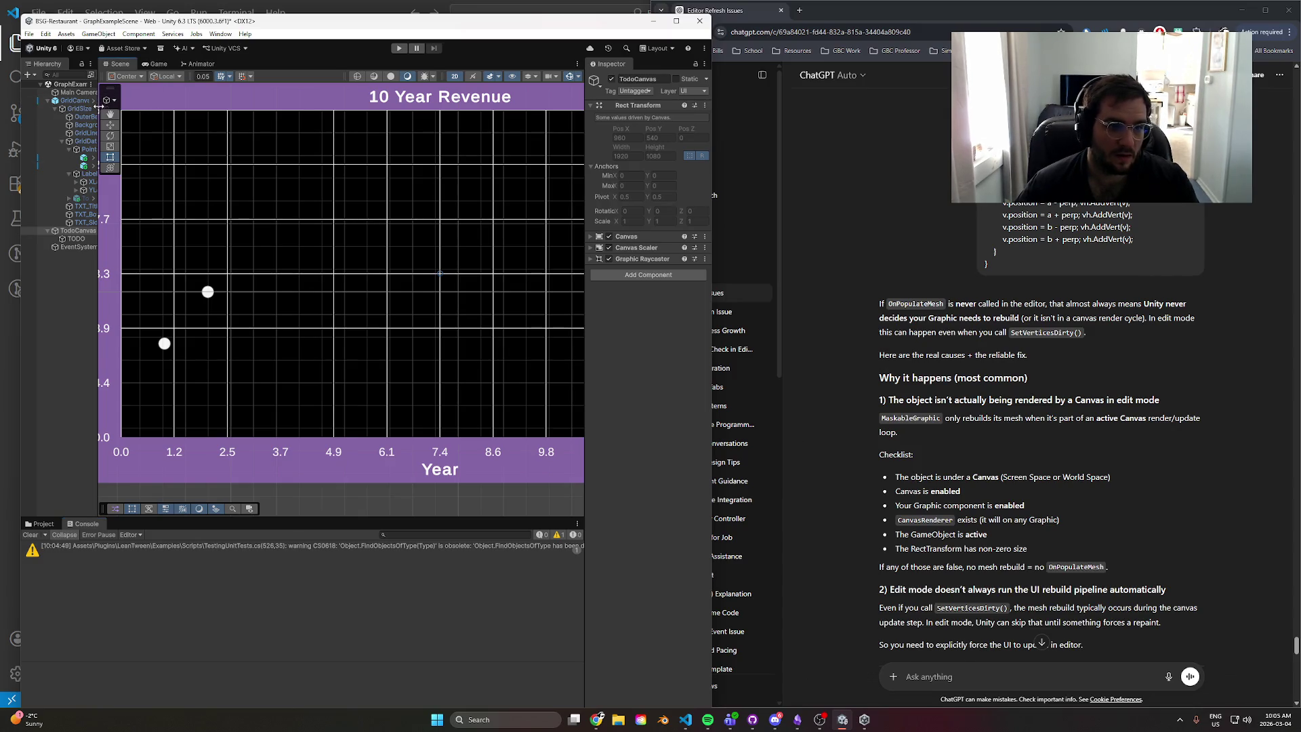
{"action": "left_click_drag", "start_coordinate": [98, 107], "coordinate": [170, 106]}
{"action": "left_click", "coordinate": [115, 101]}
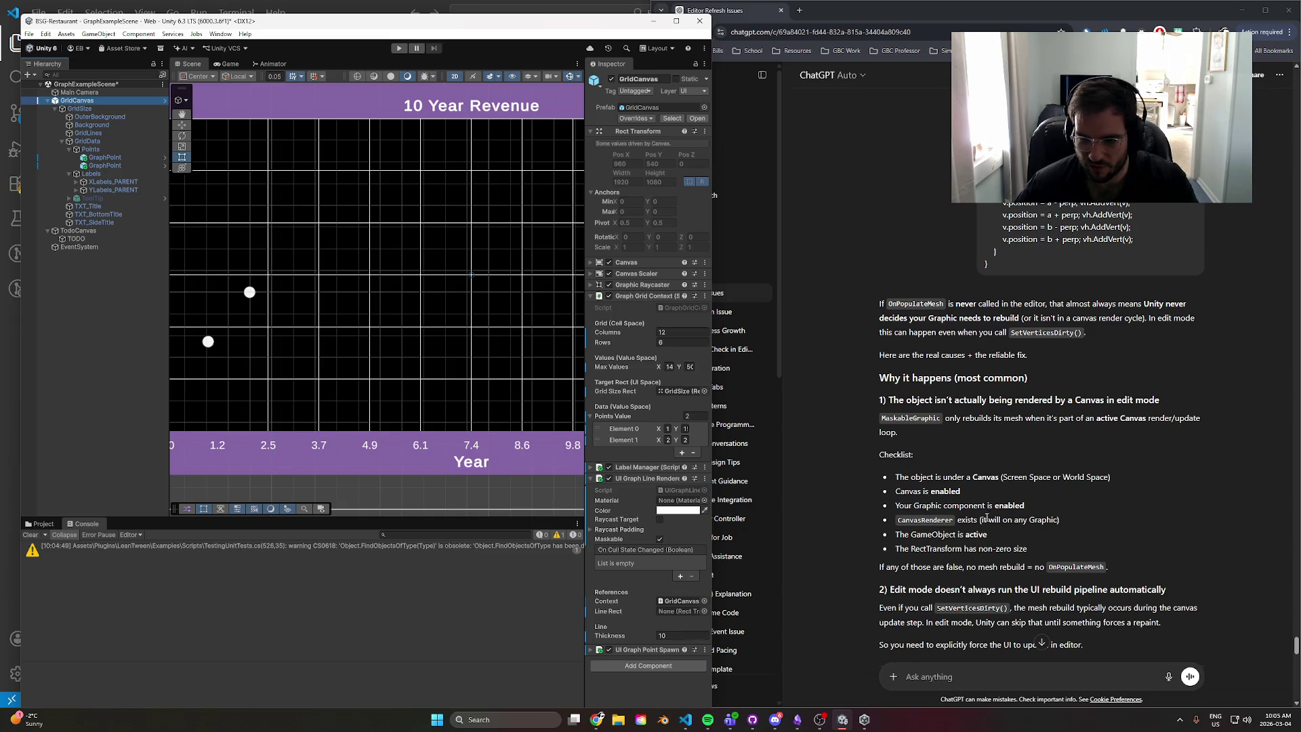
- Widen the Inspector and expand GridCanvas's Label Manager and UI Graph Point Spawner settings
{"action": "left_click", "coordinate": [588, 307]}
{"action": "left_click_drag", "start_coordinate": [585, 304], "coordinate": [432, 312]}
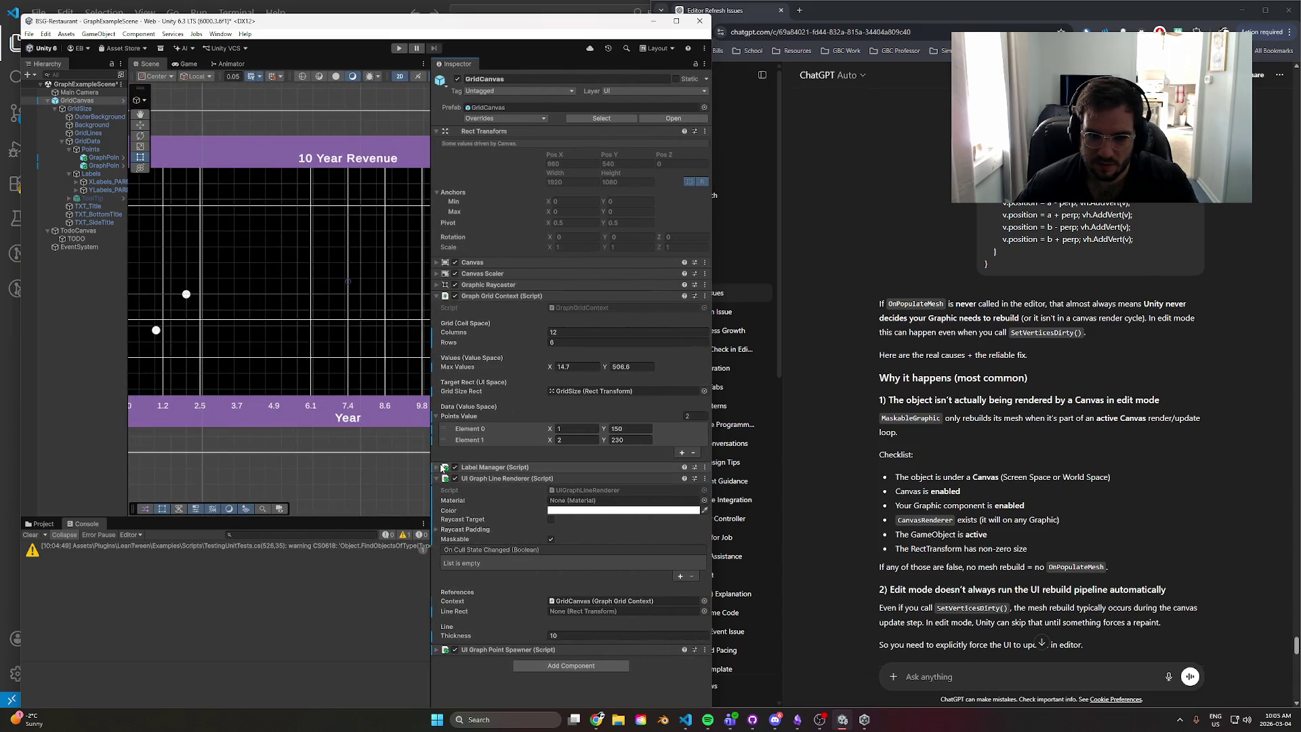
{"action": "left_click", "coordinate": [438, 468]}
{"action": "scroll", "coordinate": [448, 480], "scroll_direction": "down", "scroll_amount": 3}
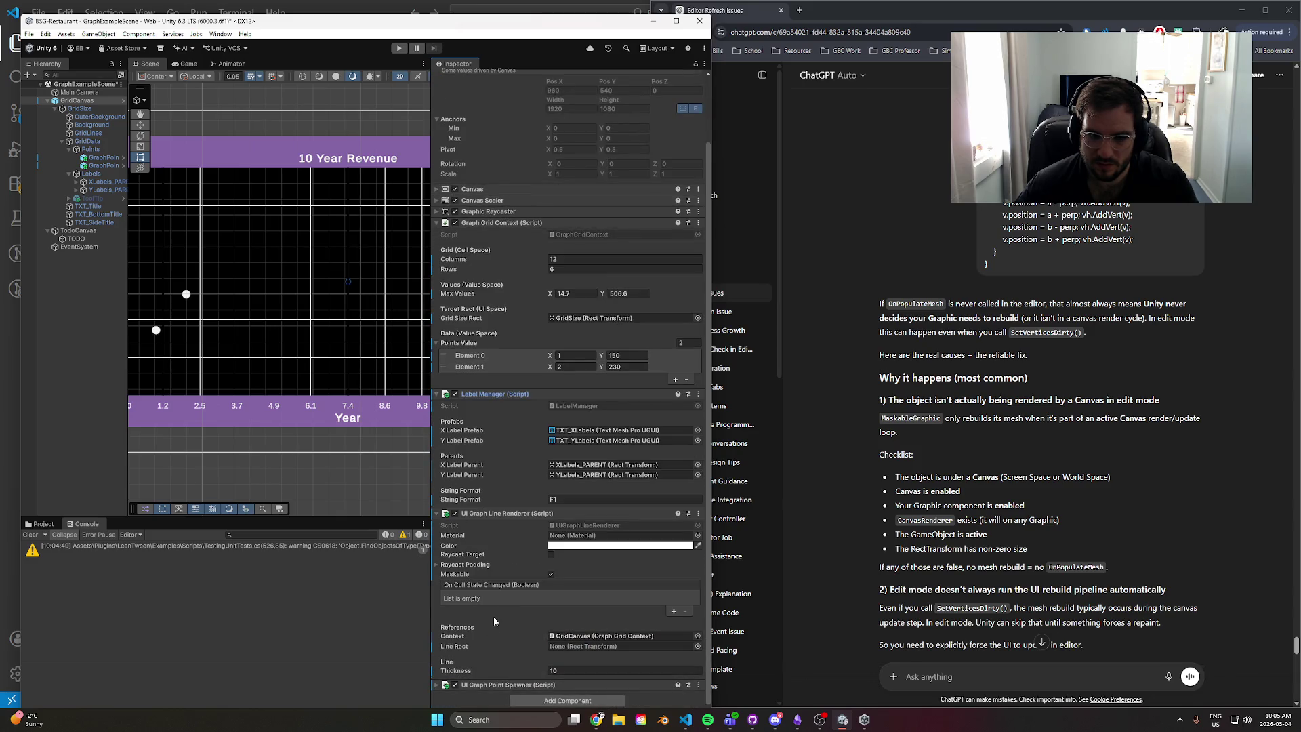
{"action": "left_click", "coordinate": [438, 685]}
{"action": "scroll", "coordinate": [438, 685], "scroll_direction": "down", "scroll_amount": 4}
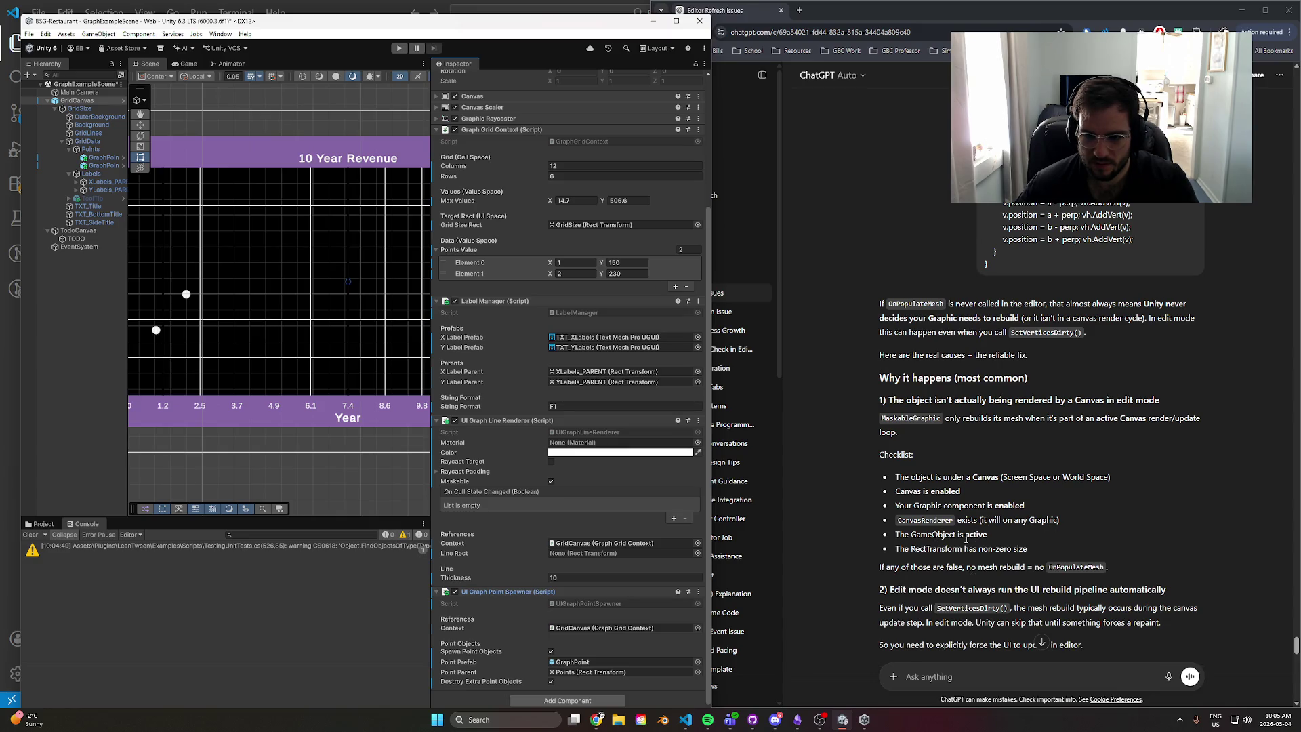
{"action": "scroll", "coordinate": [1014, 562], "scroll_direction": "down", "scroll_amount": 3}
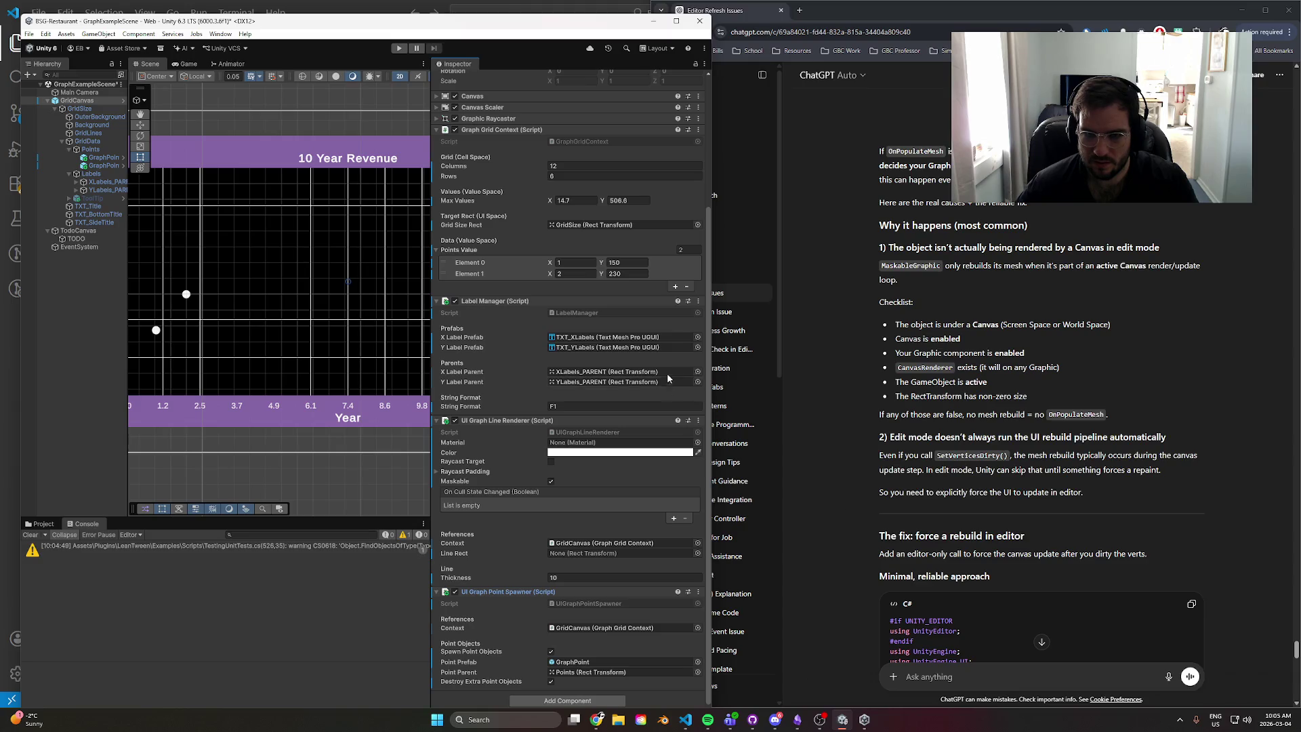
{"action": "scroll", "coordinate": [984, 573], "scroll_direction": "down", "scroll_amount": 1}
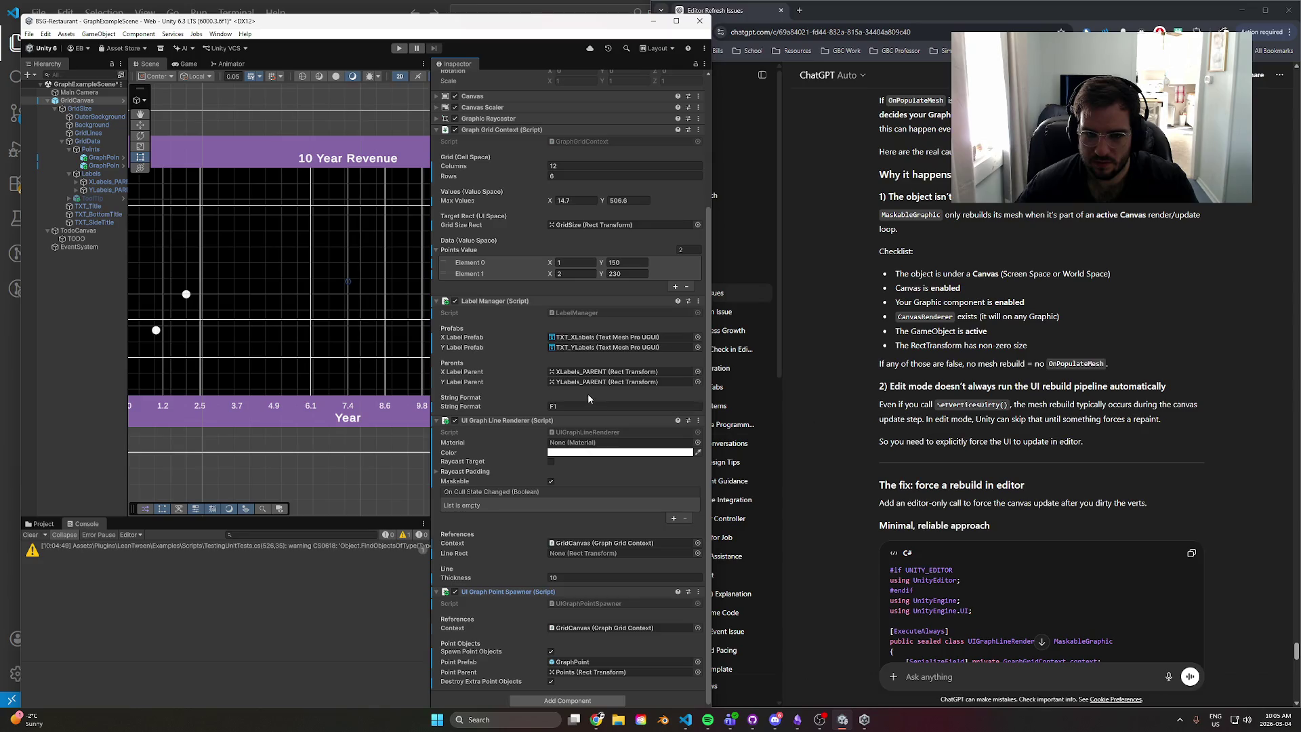
{"action": "scroll", "coordinate": [587, 394], "scroll_direction": "up", "scroll_amount": 3}
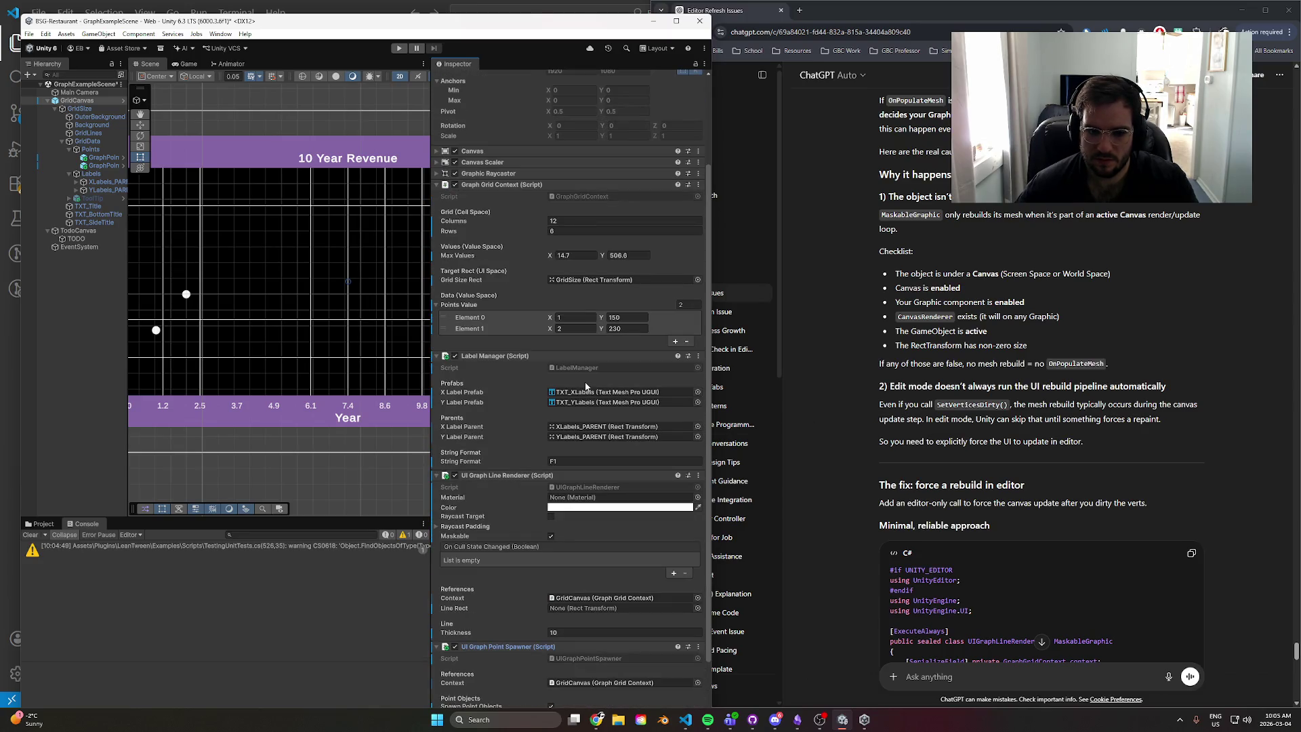
- Send ChatGPT a short follow-up question, then close the Chrome window
{"action": "scroll", "coordinate": [587, 385], "scroll_direction": "up", "scroll_amount": 3}
{"action": "left_click", "coordinate": [996, 679]}
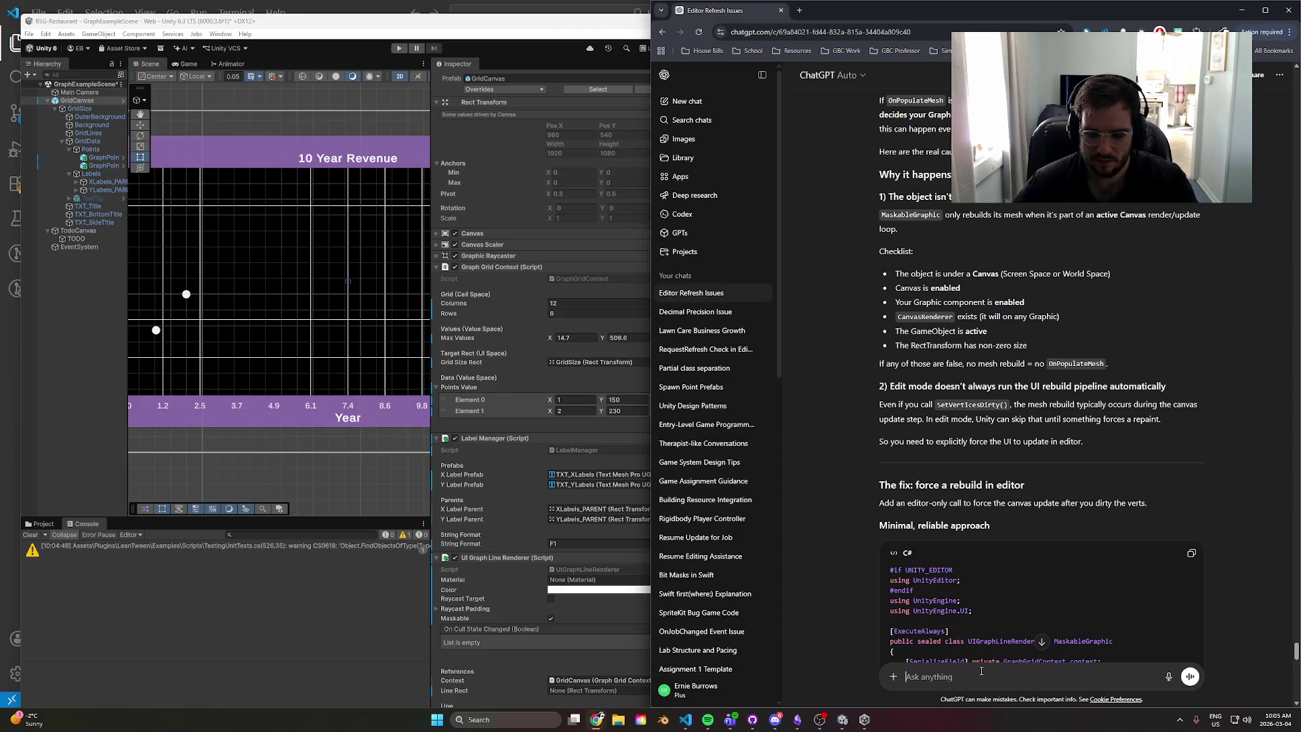
{"action": "type", "text": "It"}
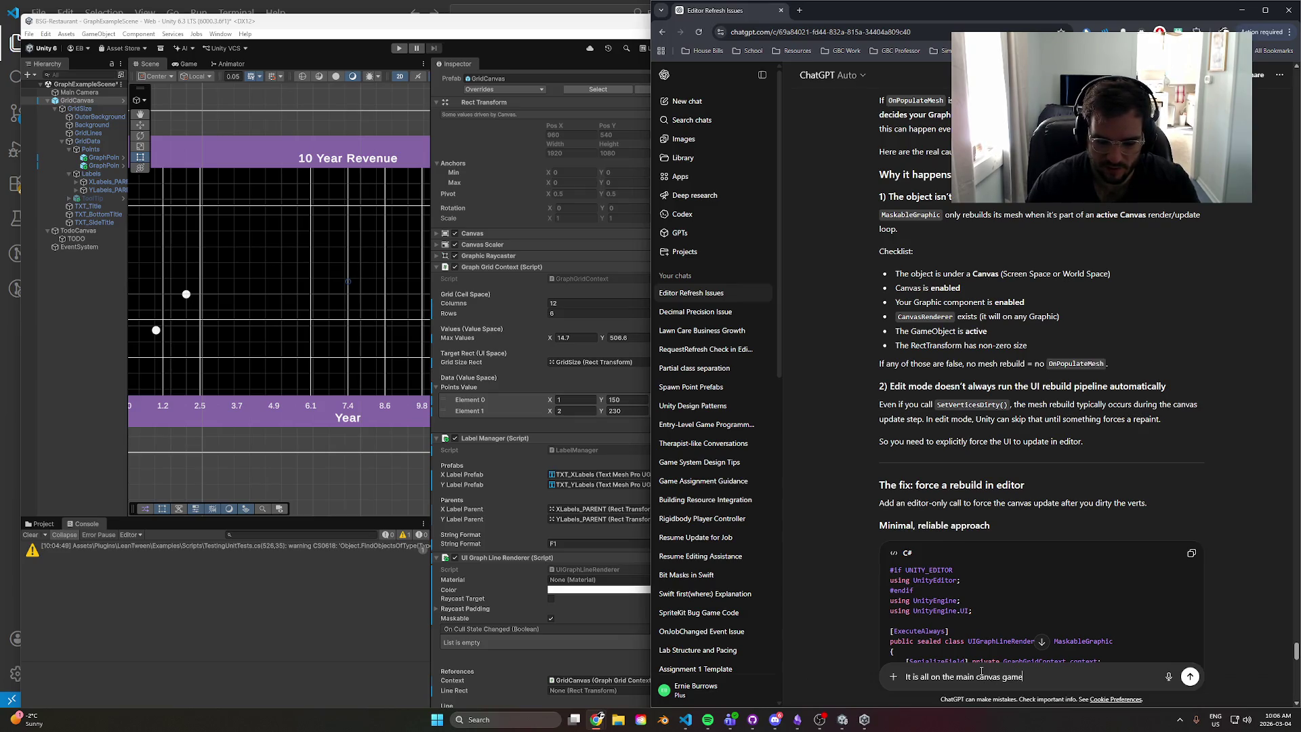
{"action": "type", "text": "hat cause issues?"}
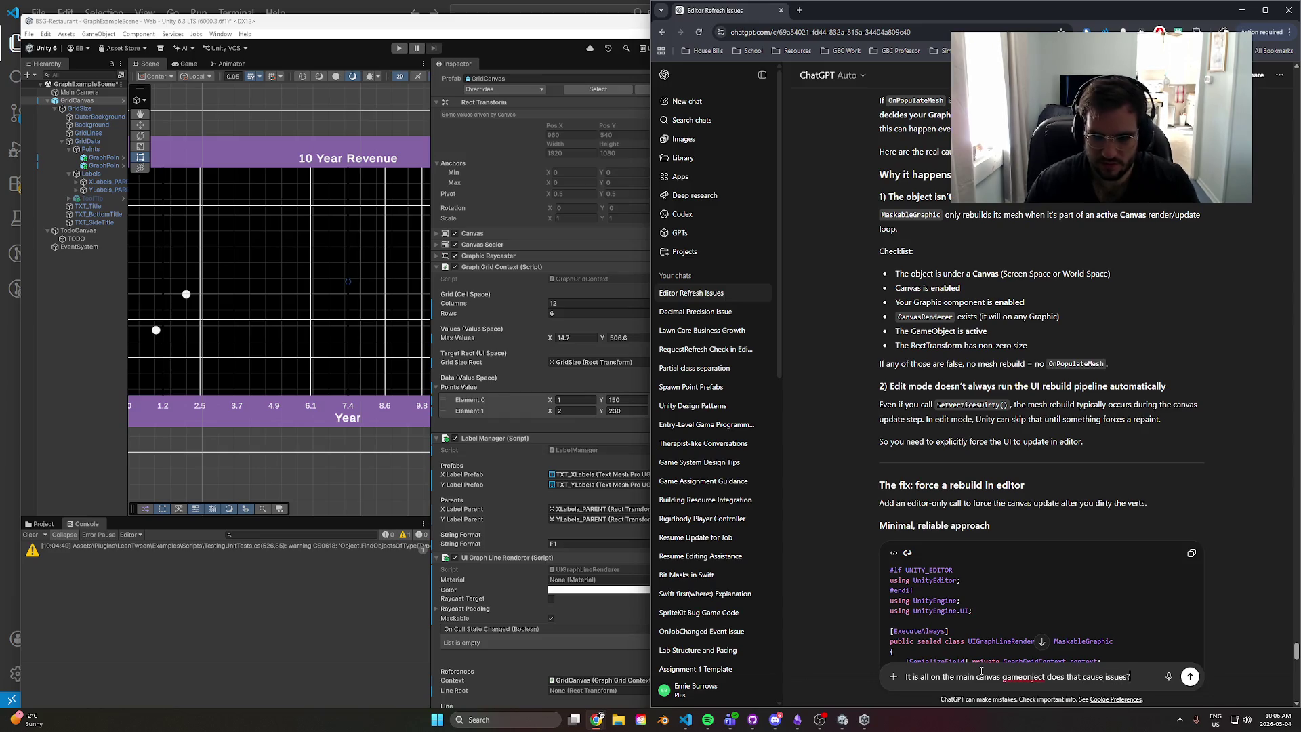
{"action": "key", "text": "Return"}
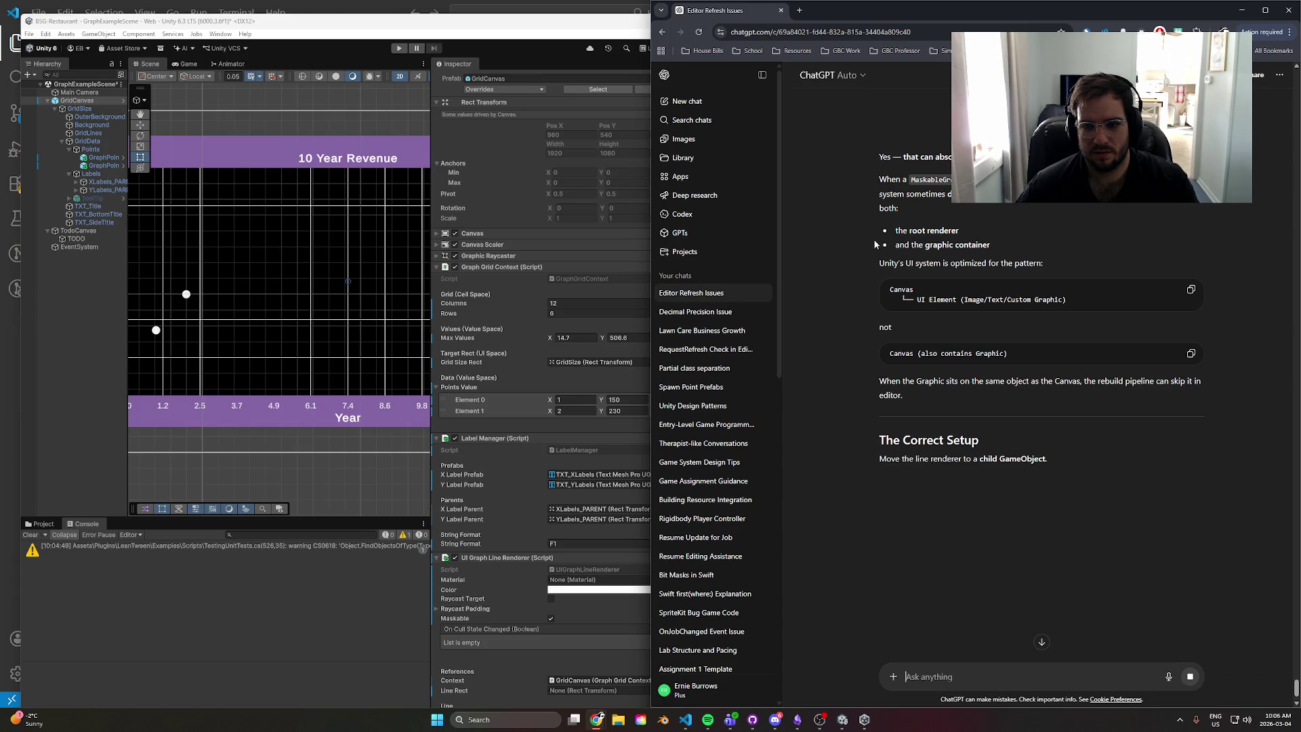
{"action": "left_click", "coordinate": [1288, 14]}
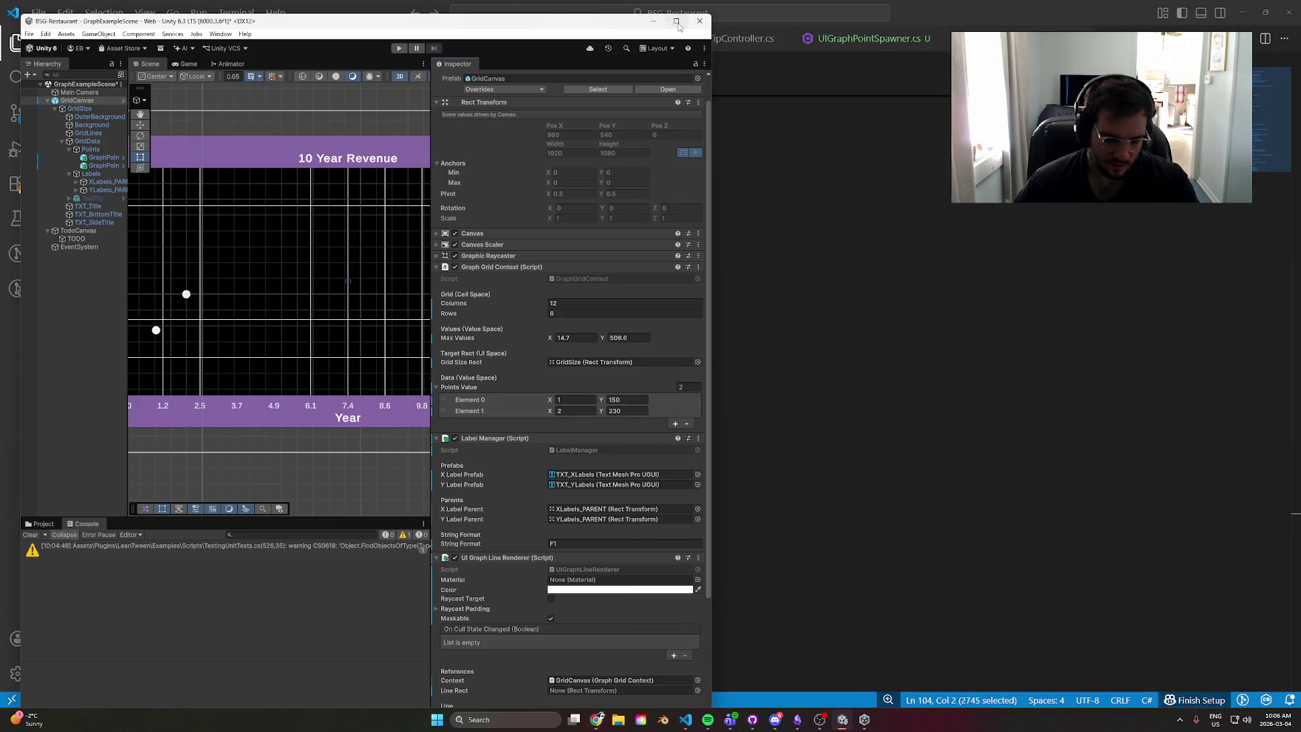
- Maximize Unity and copy GridCanvas's UI Graph Line Renderer component
{"action": "left_click", "coordinate": [677, 22]}
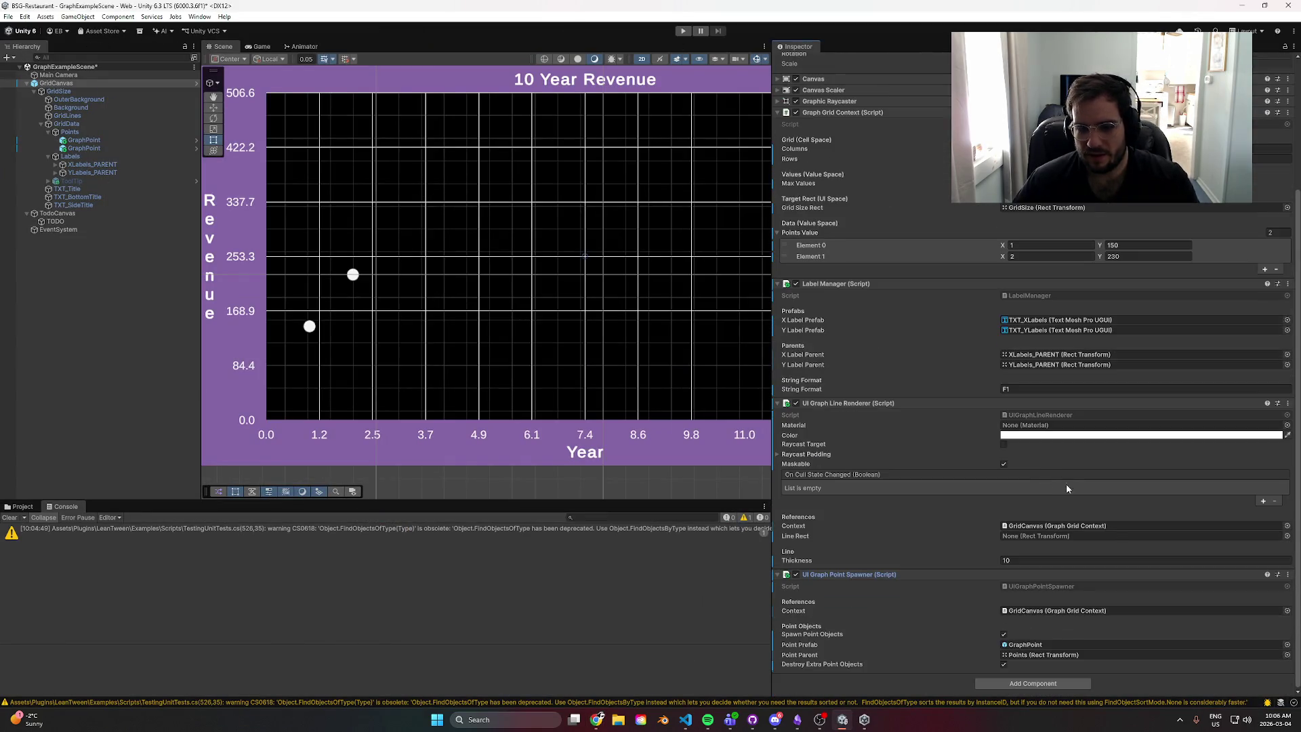
{"action": "left_click", "coordinate": [1289, 404]}
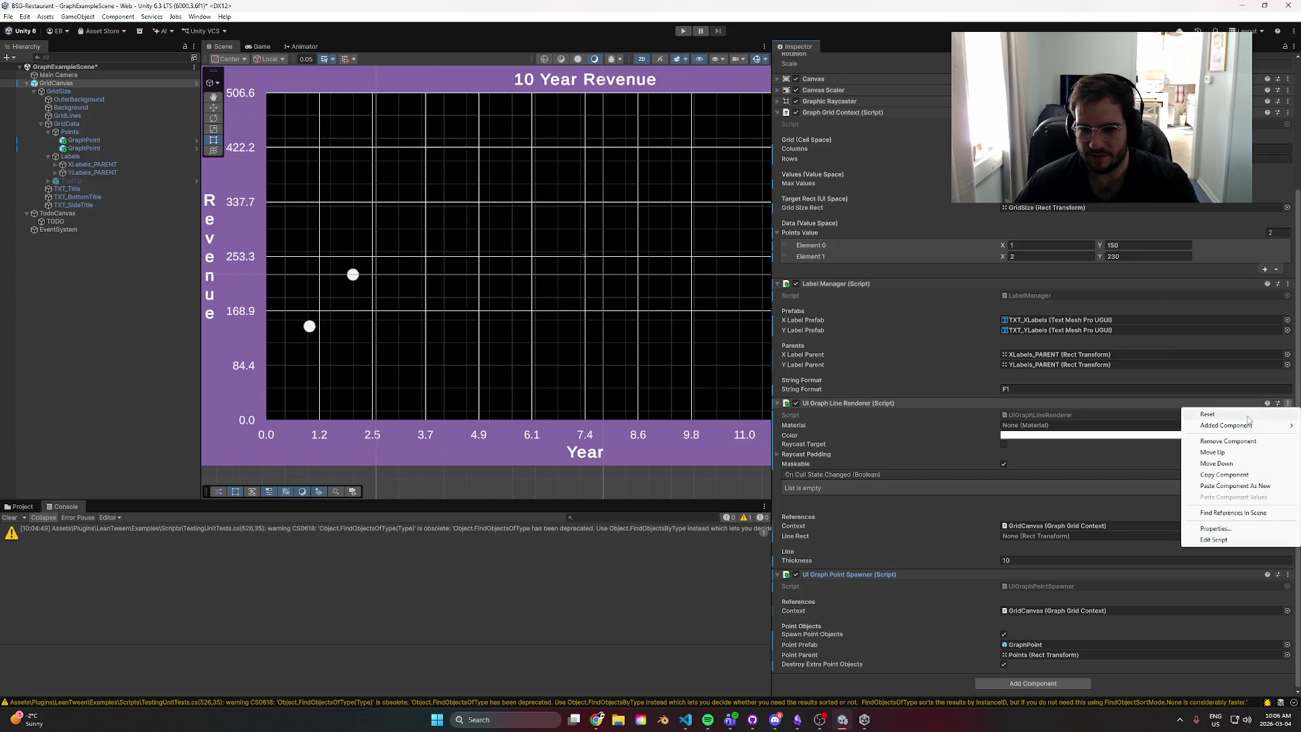
{"action": "left_click", "coordinate": [1244, 476]}
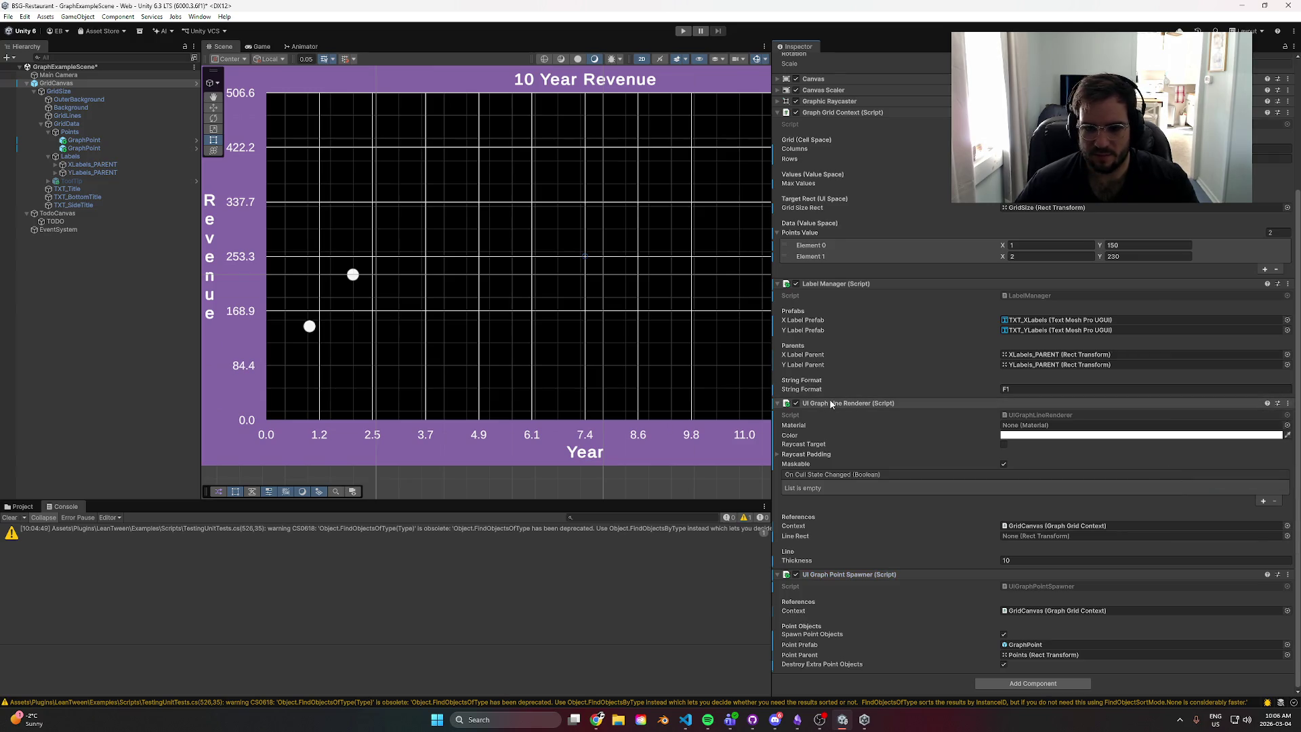
- Select the GridData object and frame the graph down to the Year axis
{"action": "left_click", "coordinate": [70, 131]}
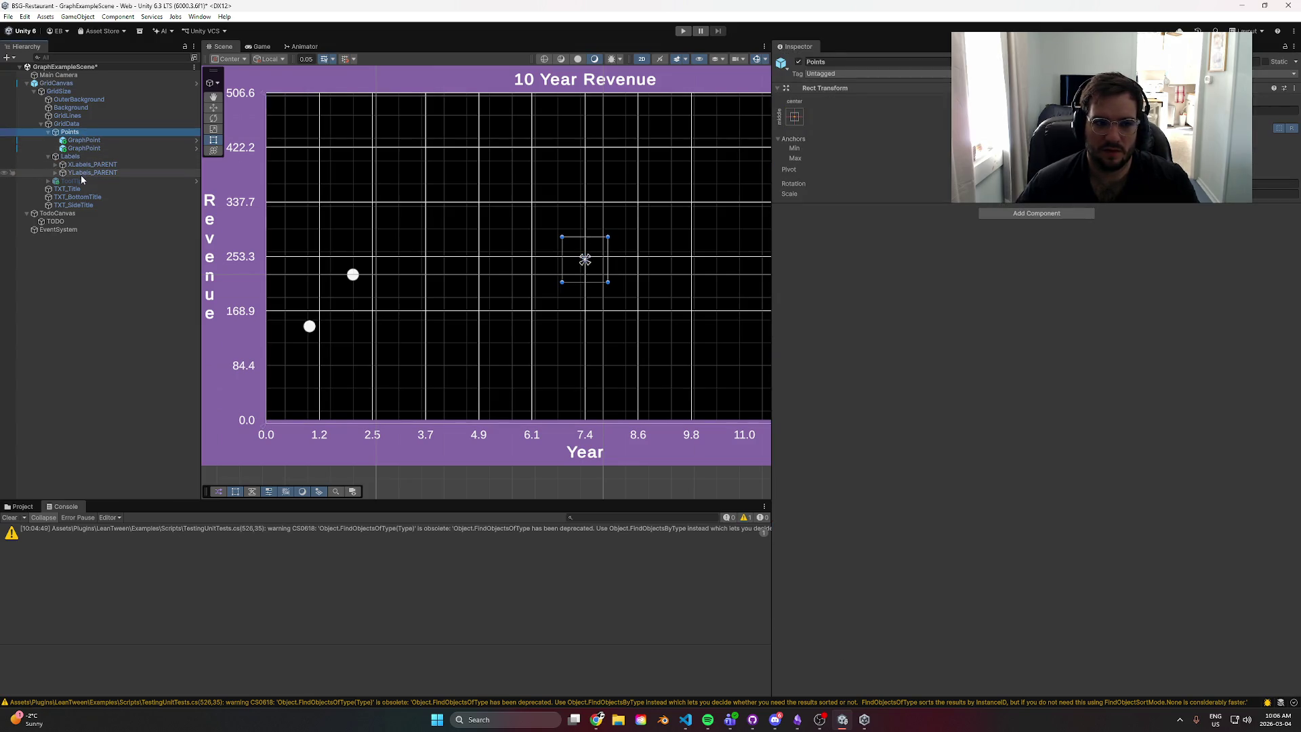
{"action": "left_click", "coordinate": [85, 157]}
{"action": "scroll", "coordinate": [509, 264], "scroll_direction": "down", "scroll_amount": 3}
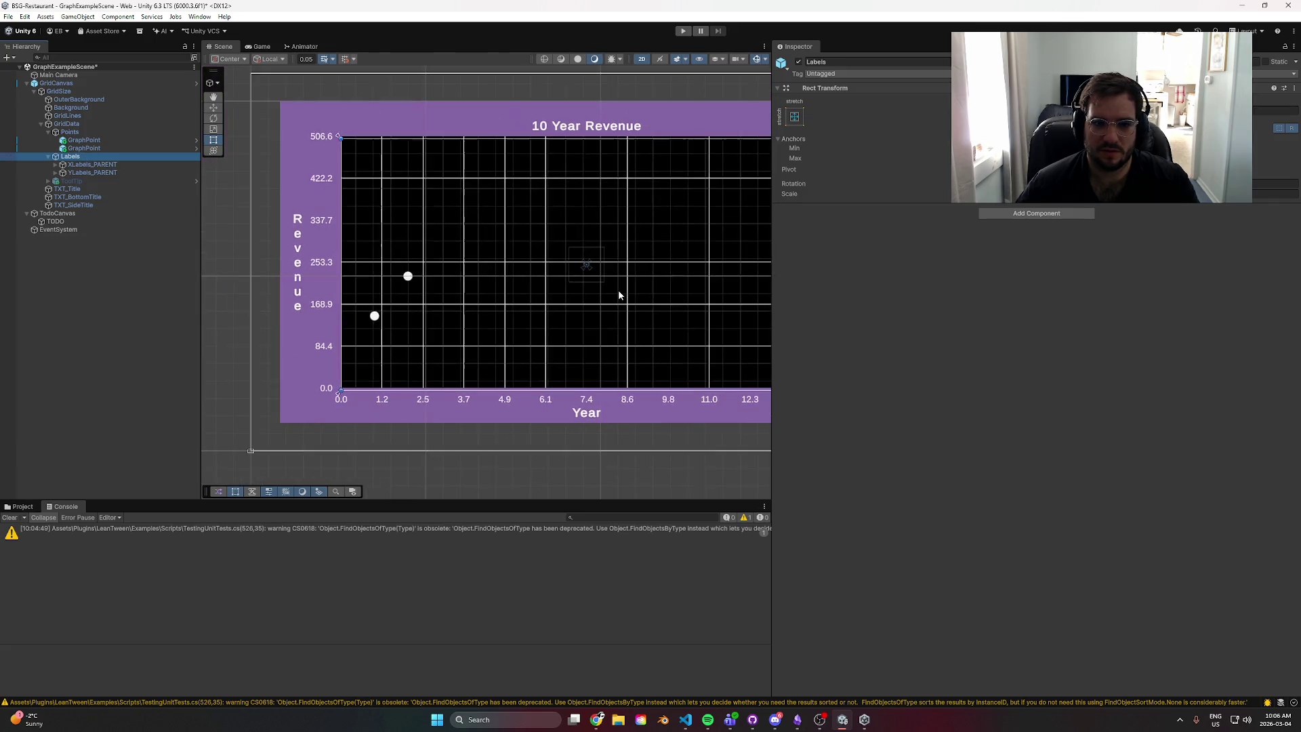
{"action": "scroll", "coordinate": [615, 290], "scroll_direction": "up", "scroll_amount": 2}
{"action": "left_click", "coordinate": [88, 126]}
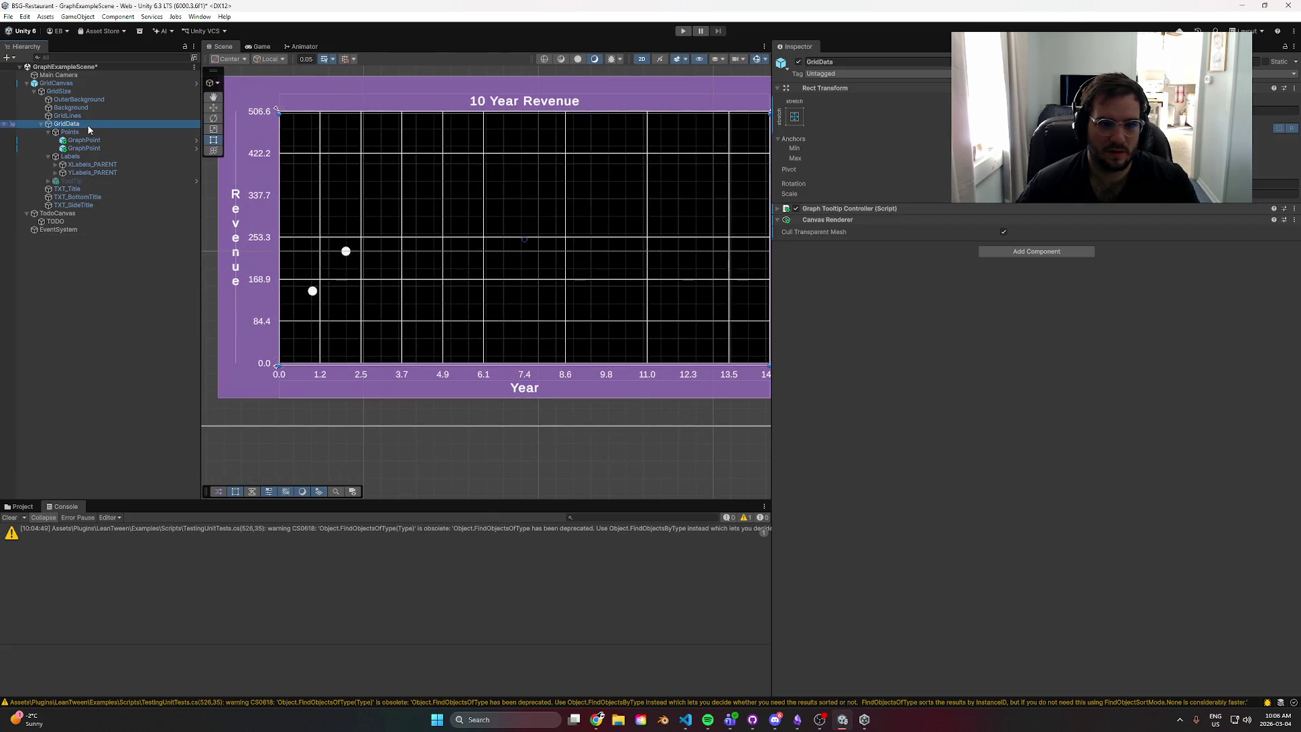
{"action": "key", "text": "f"}
{"action": "scroll", "coordinate": [481, 182], "scroll_direction": "up", "scroll_amount": 2}
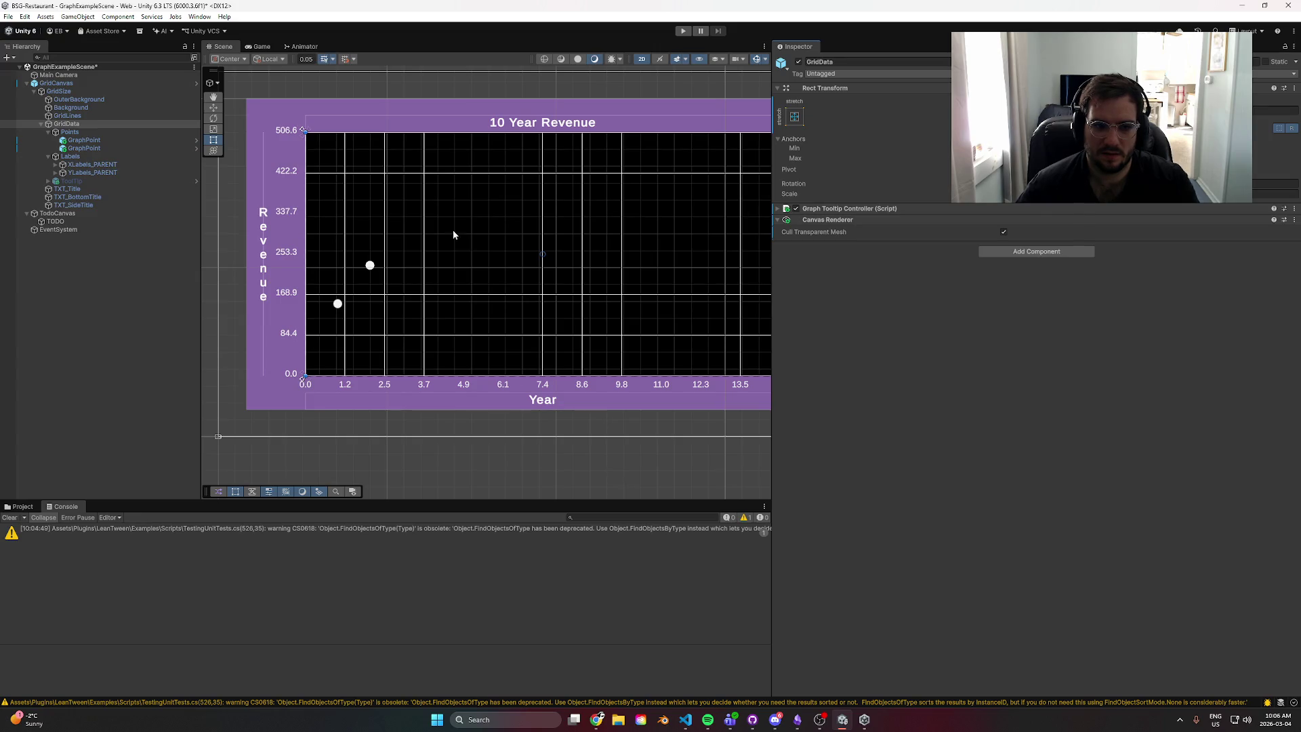
{"action": "scroll", "coordinate": [447, 234], "scroll_direction": "up", "scroll_amount": 3}
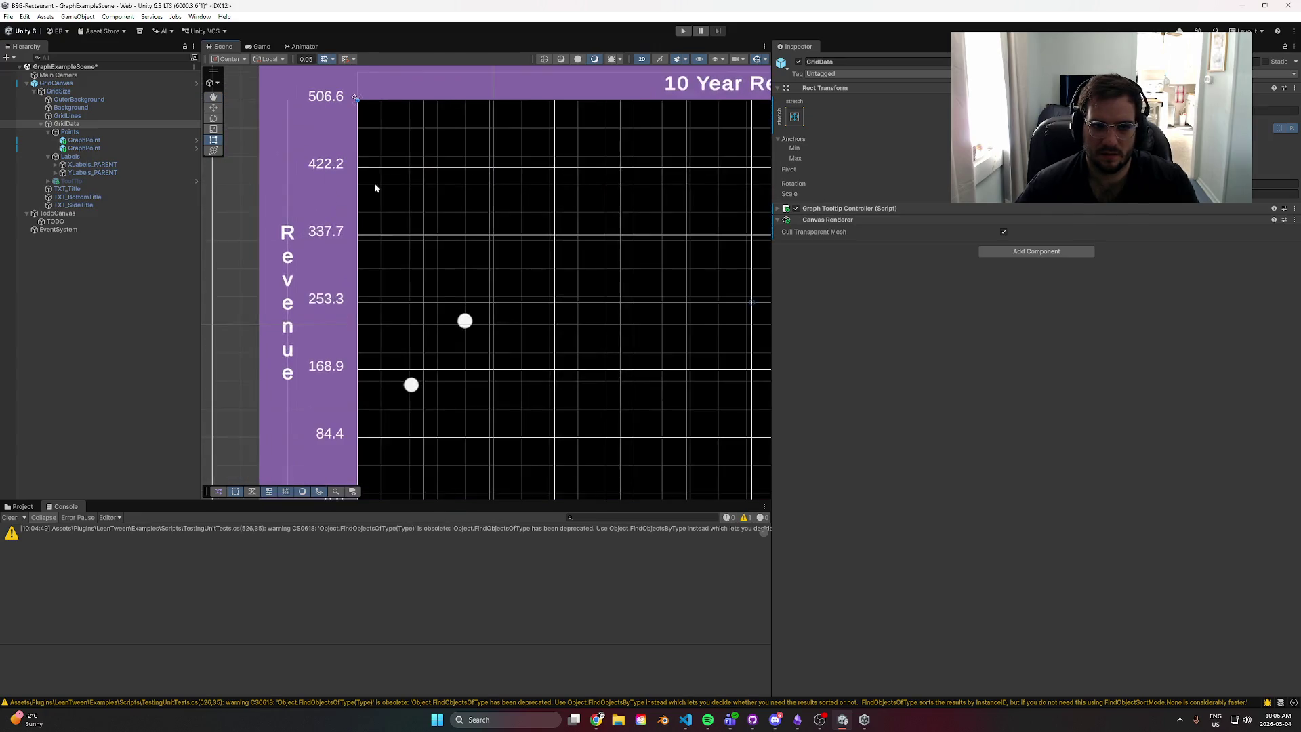
{"action": "scroll", "coordinate": [376, 187], "scroll_direction": "up", "scroll_amount": 3}
{"action": "scroll", "coordinate": [634, 336], "scroll_direction": "down", "scroll_amount": 2}
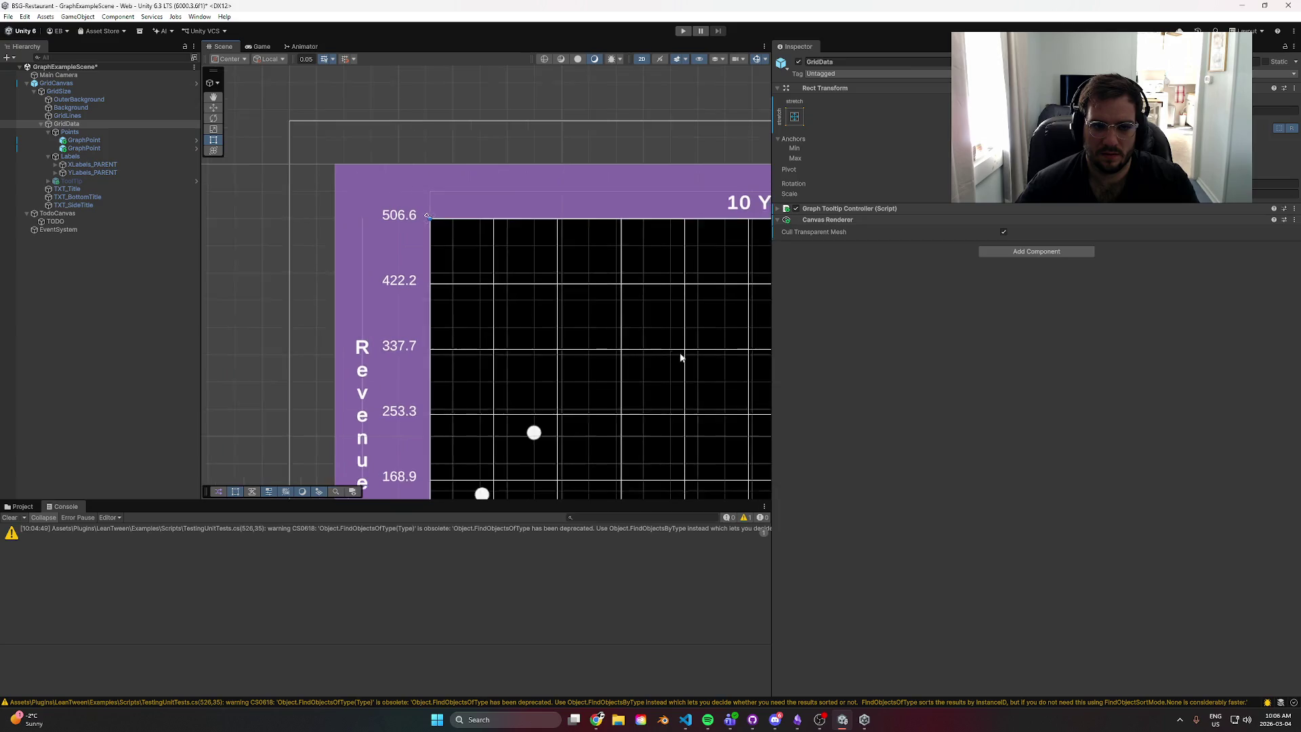
{"action": "mouse_move", "coordinate": [680, 357]}
{"action": "left_mouse_down"}
{"action": "mouse_move", "coordinate": [407, 111]}
{"action": "mouse_move", "coordinate": [398, 252]}
{"action": "mouse_move", "coordinate": [493, 306]}
{"action": "mouse_move", "coordinate": [750, 369]}
{"action": "left_mouse_up"}
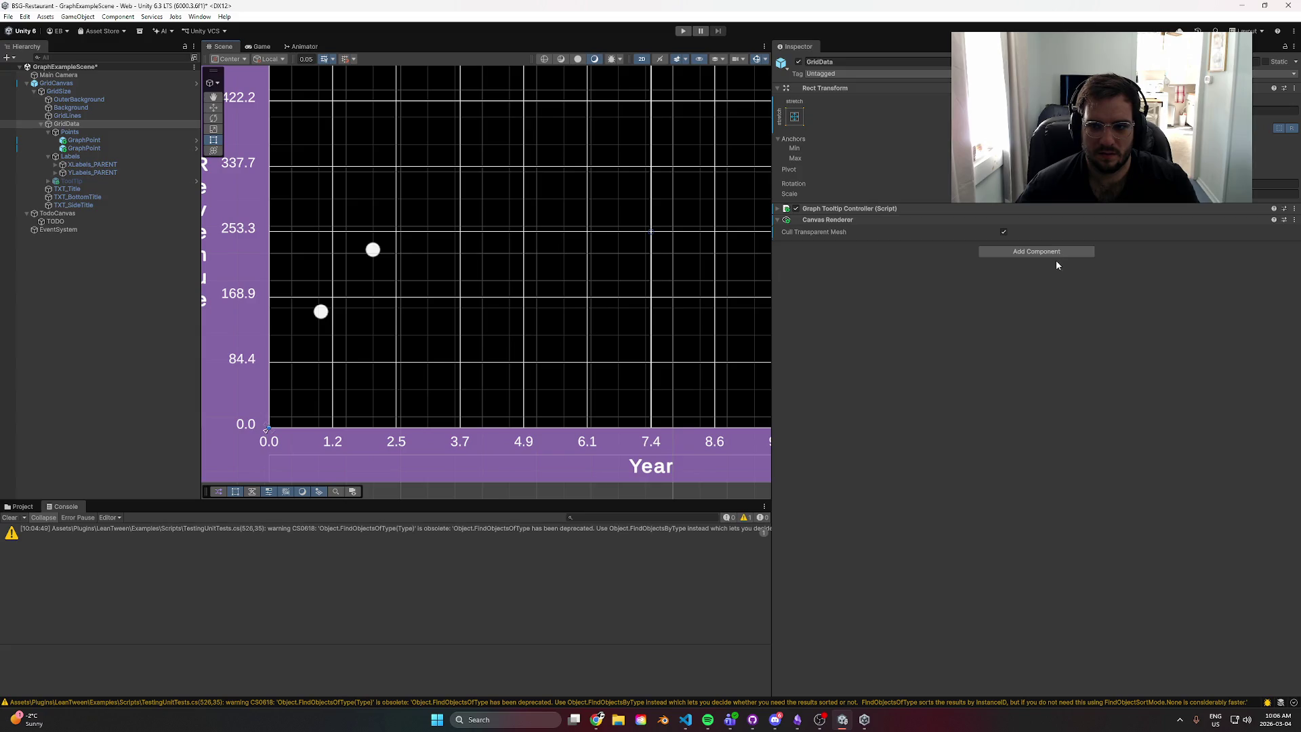
- Paste the UI Graph Line Renderer onto GridData as a new component
{"action": "left_click", "coordinate": [1036, 251]}
{"action": "left_click", "coordinate": [1294, 220]}
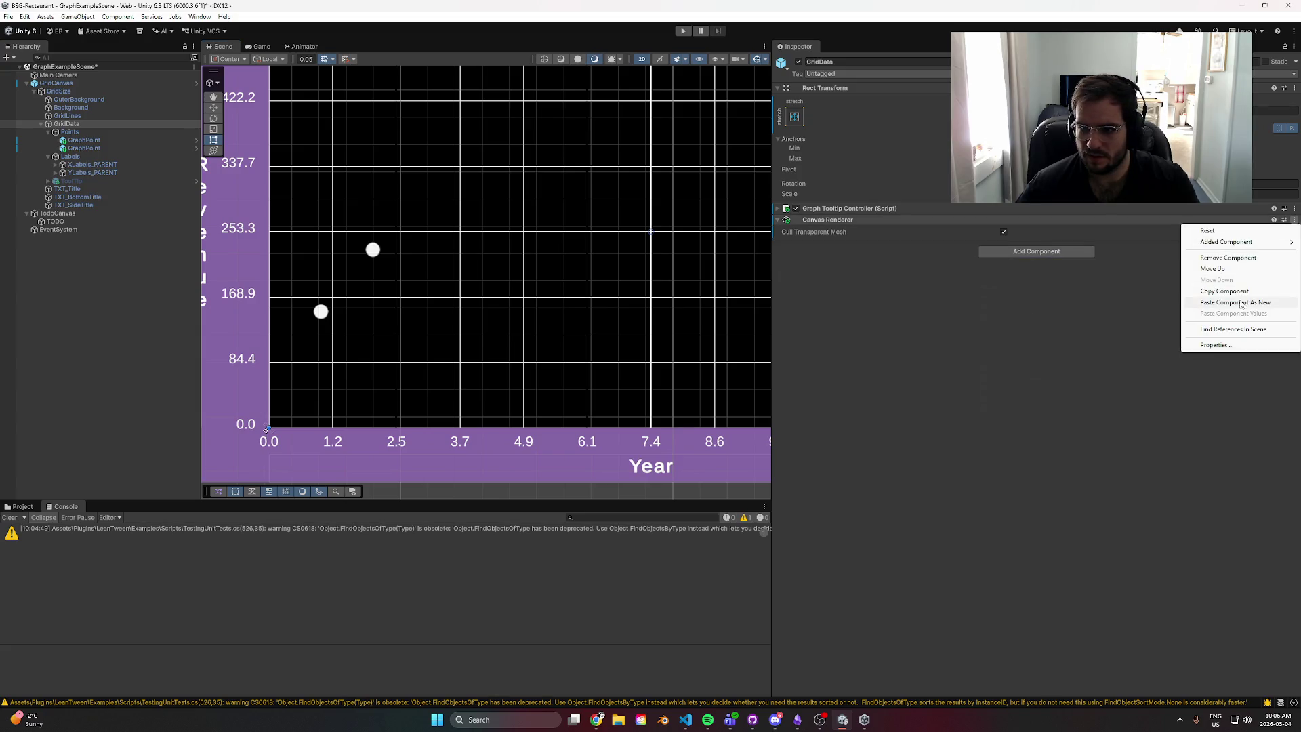
{"action": "left_click", "coordinate": [1220, 305]}
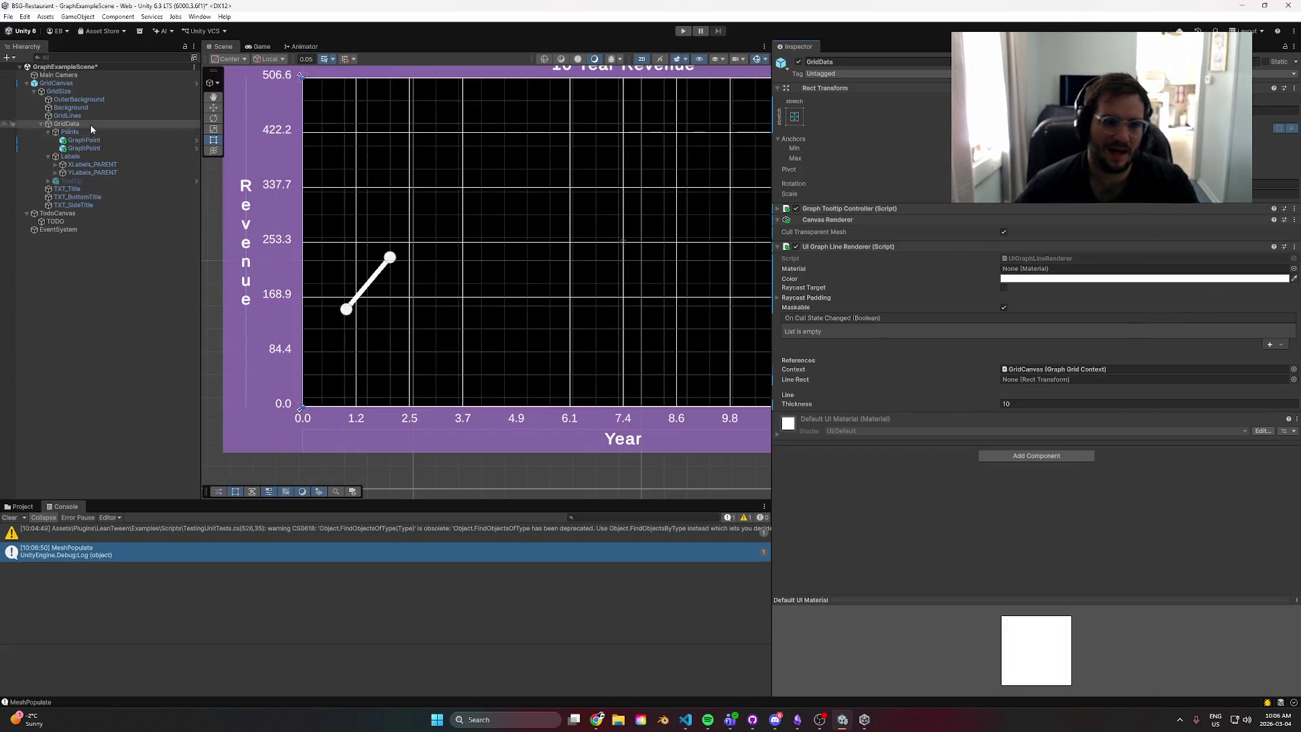
- Remove the UI Graph Line Renderer from GridCanvas and save the scene
{"action": "left_click", "coordinate": [96, 84]}
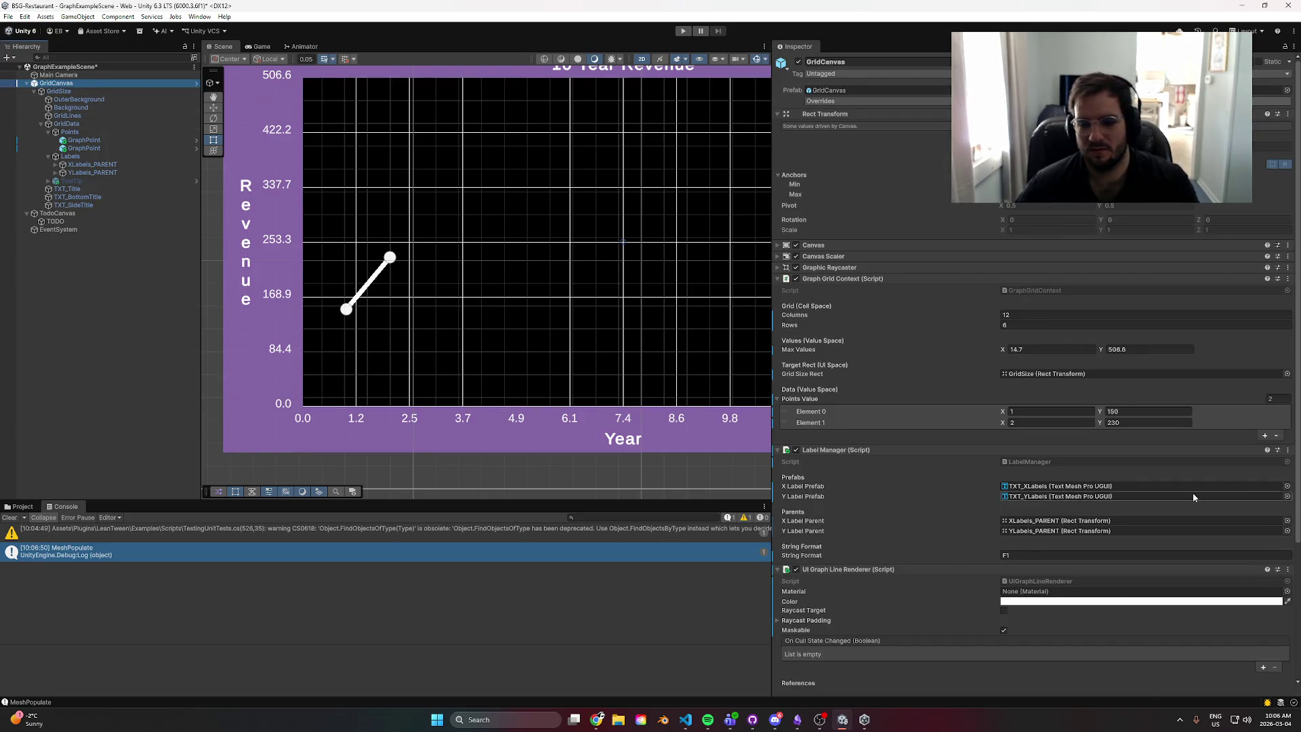
{"action": "scroll", "coordinate": [1256, 432], "scroll_direction": "down", "scroll_amount": 5}
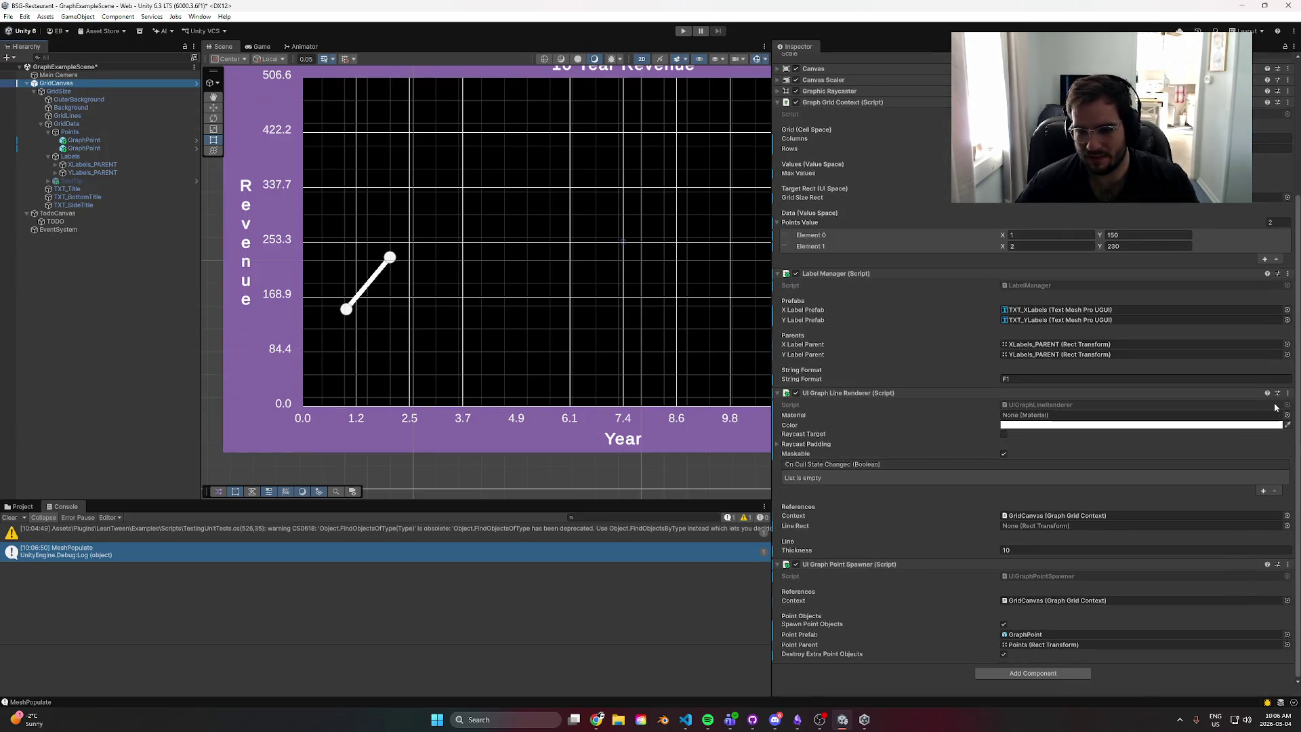
{"action": "left_click", "coordinate": [1287, 393]}
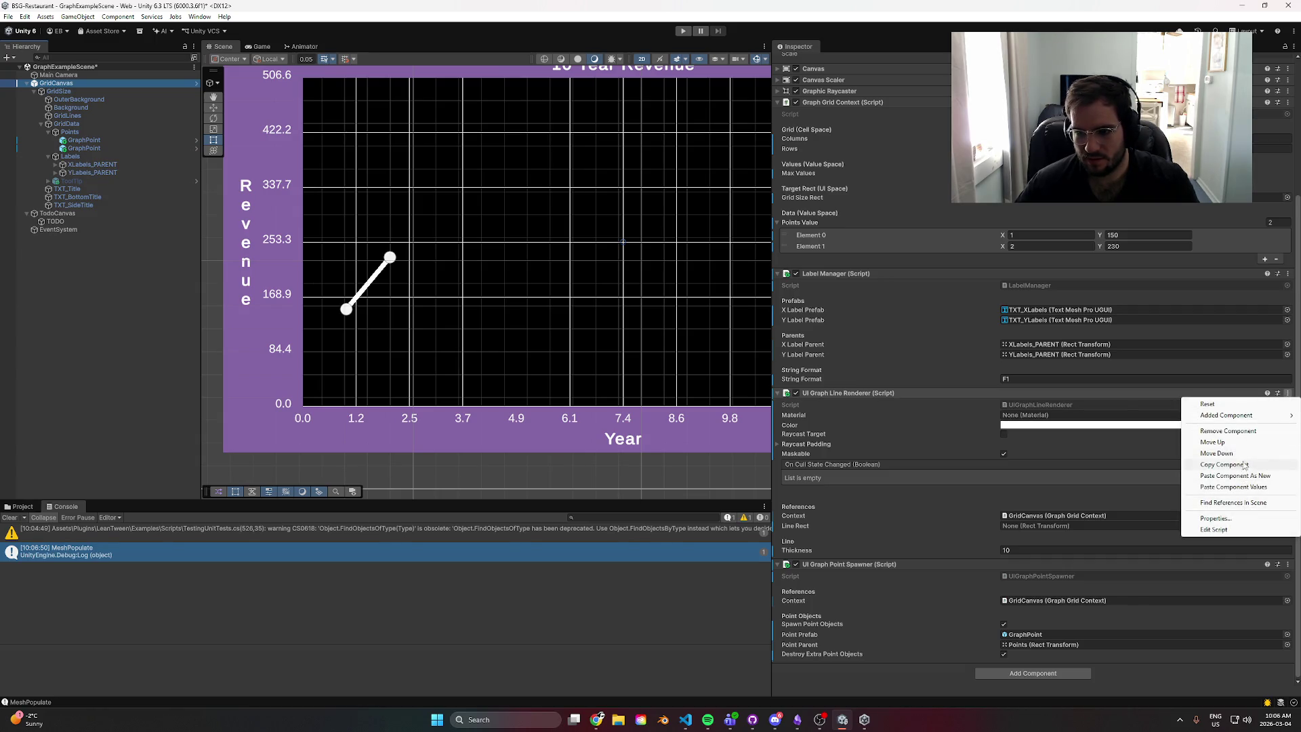
{"action": "left_click", "coordinate": [1228, 431]}
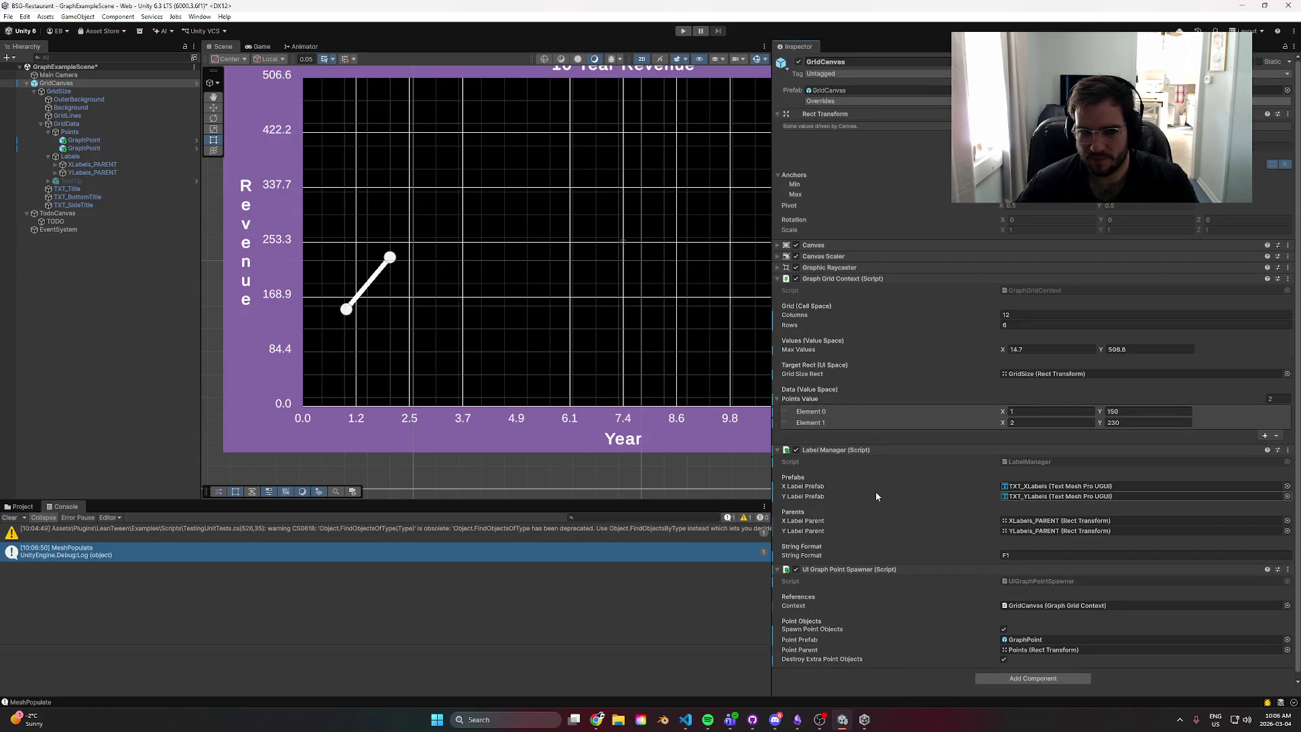
{"action": "key", "text": "ctrl+z"}
{"action": "scroll", "coordinate": [901, 528], "scroll_direction": "down", "scroll_amount": 3}
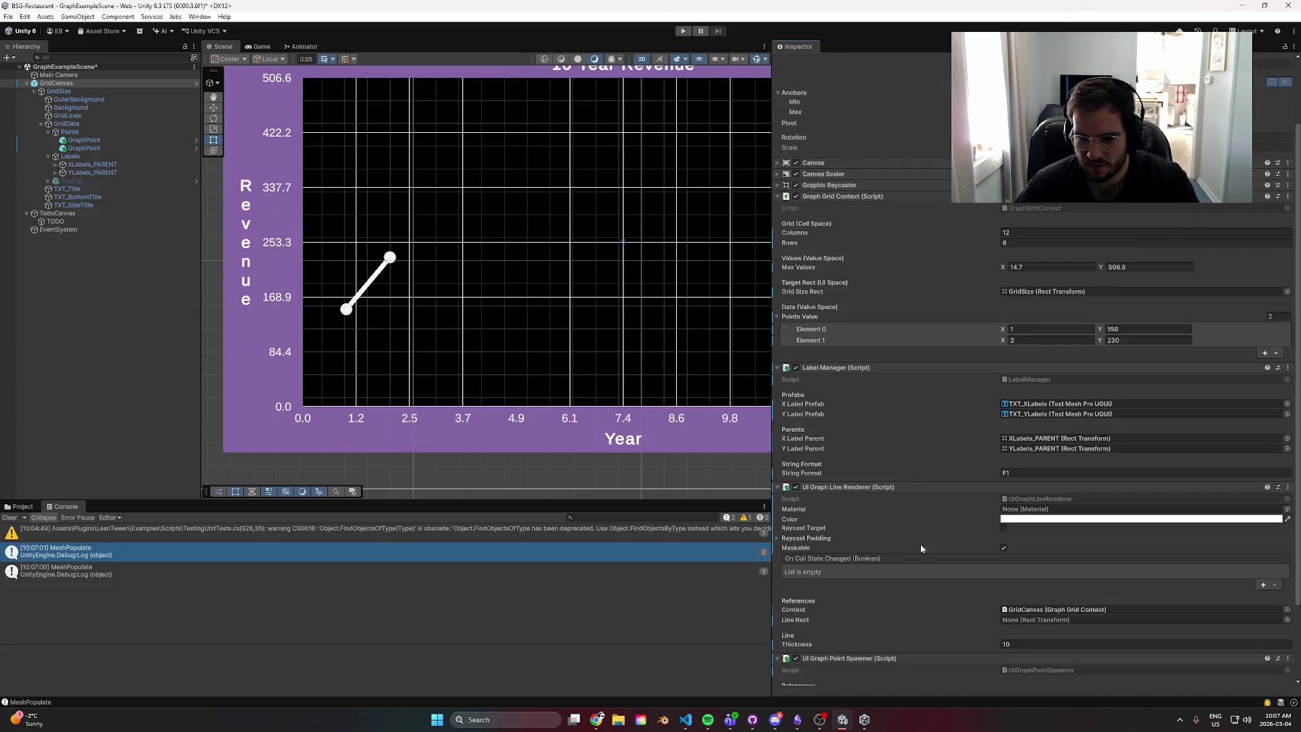
{"action": "left_click", "coordinate": [1269, 490]}
{"action": "left_click", "coordinate": [1228, 509]}
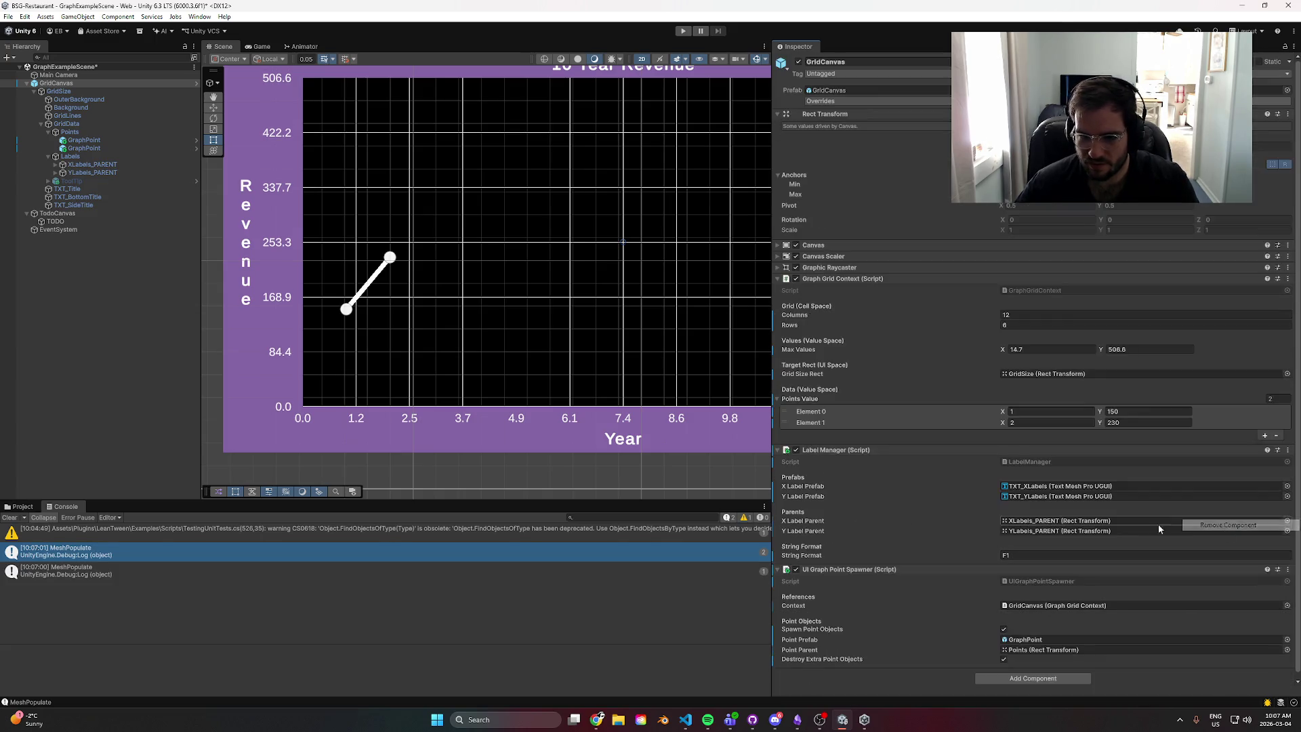
{"action": "key", "text": "ctrl+s"}
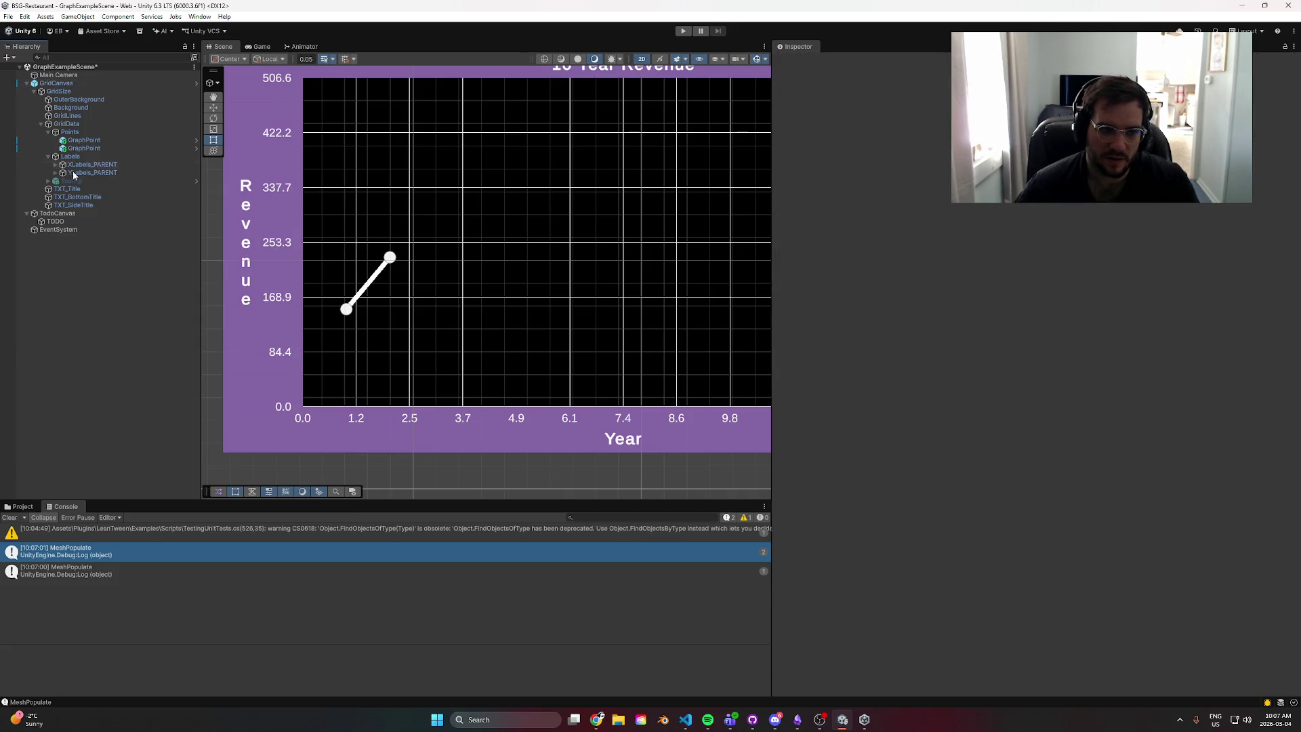
- Copy GridCanvas's UI Graph Point Spawner component
{"action": "left_click", "coordinate": [75, 131]}
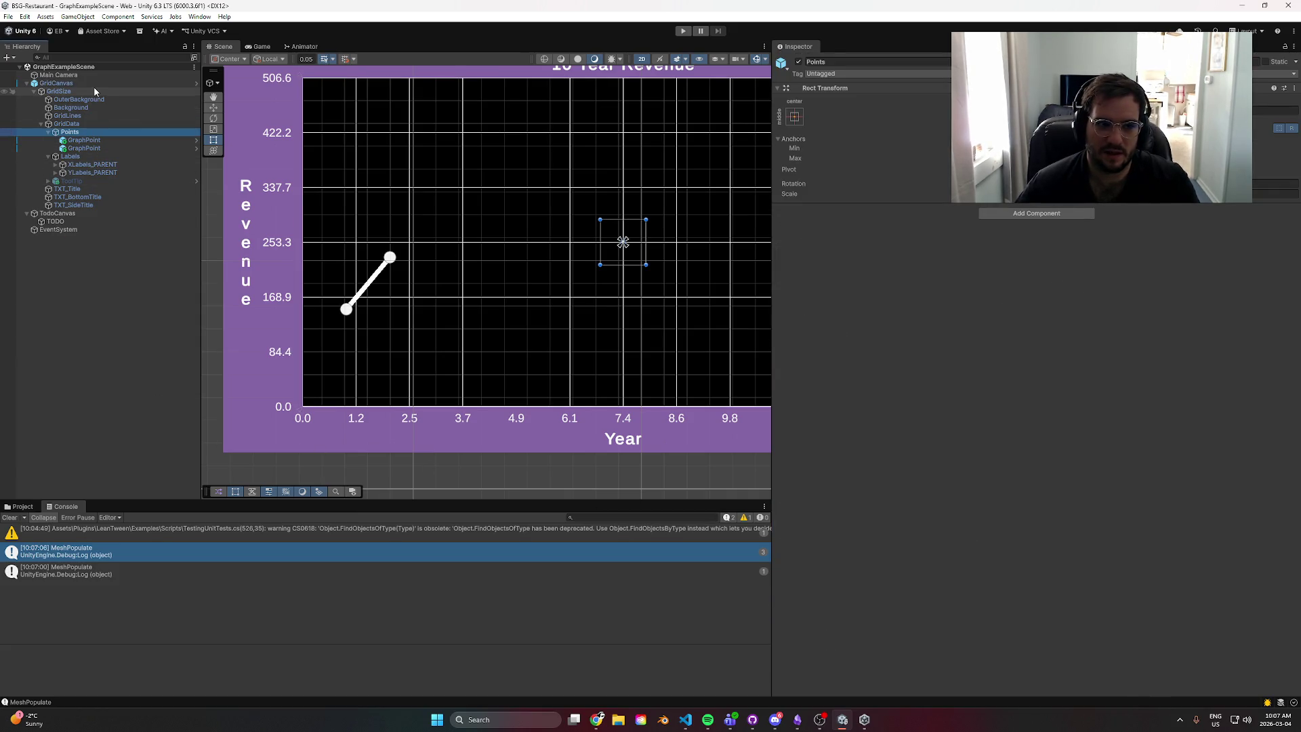
{"action": "left_click", "coordinate": [95, 91]}
{"action": "left_click", "coordinate": [91, 83]}
{"action": "left_click", "coordinate": [91, 133]}
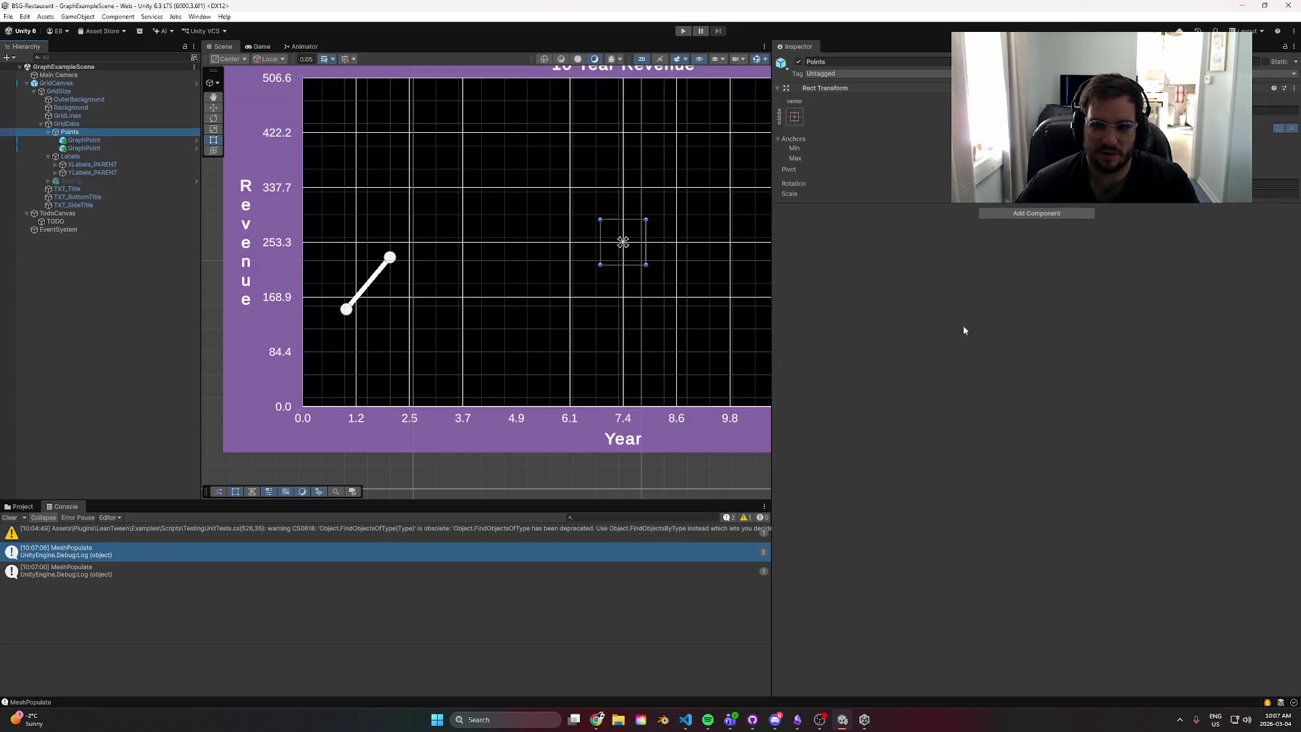
{"action": "left_click", "coordinate": [82, 85]}
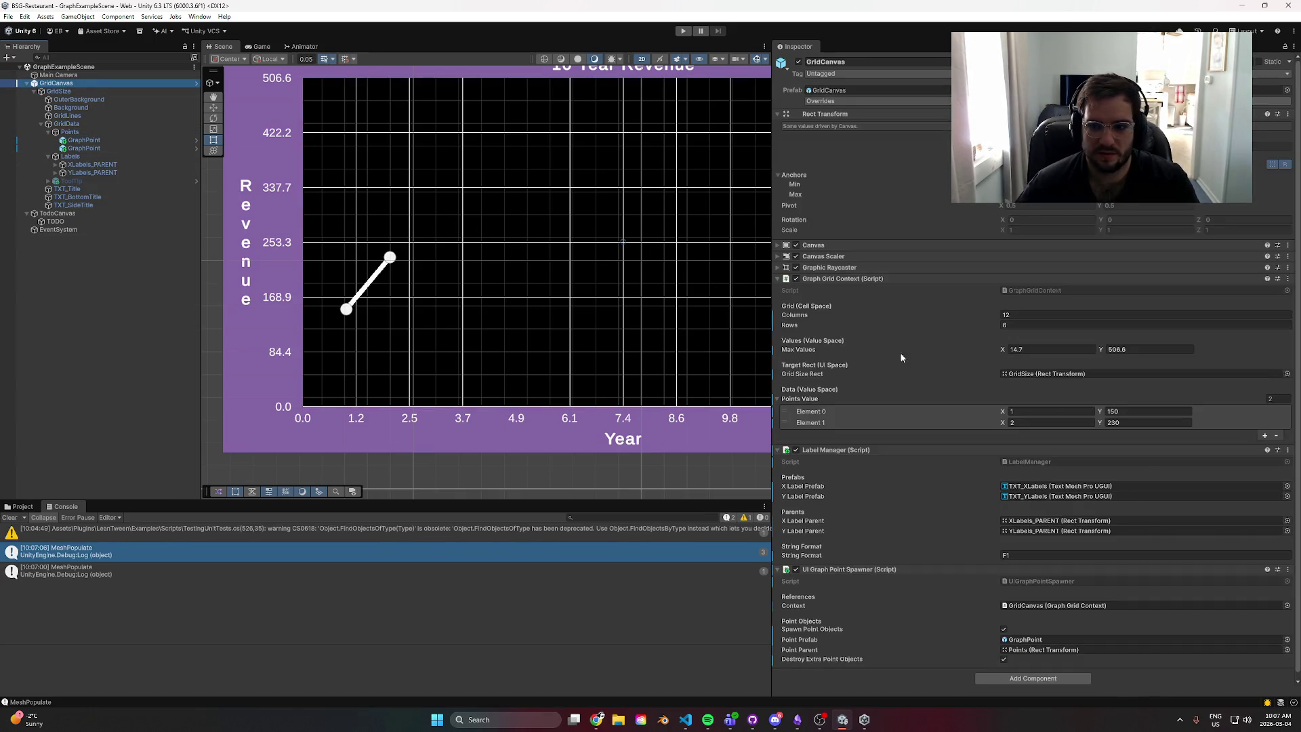
{"action": "left_click", "coordinate": [1288, 565]}
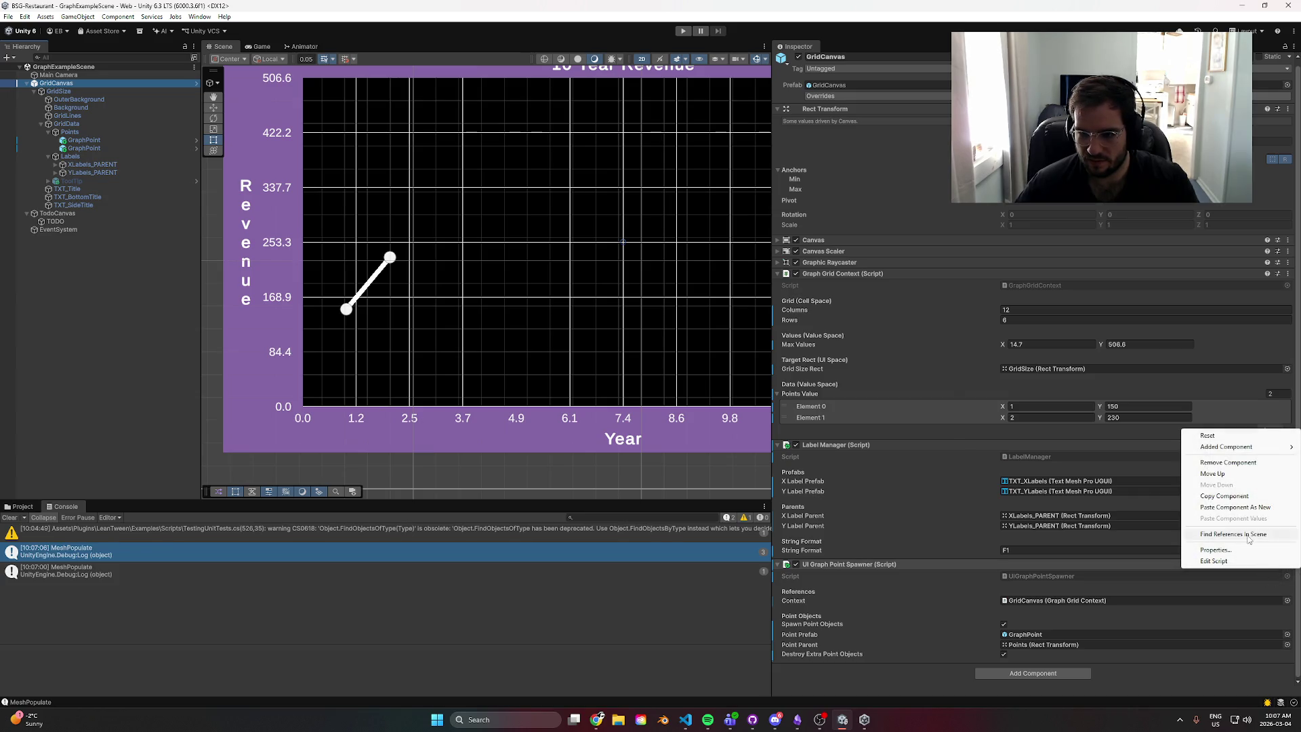
{"action": "left_click", "coordinate": [1245, 497]}
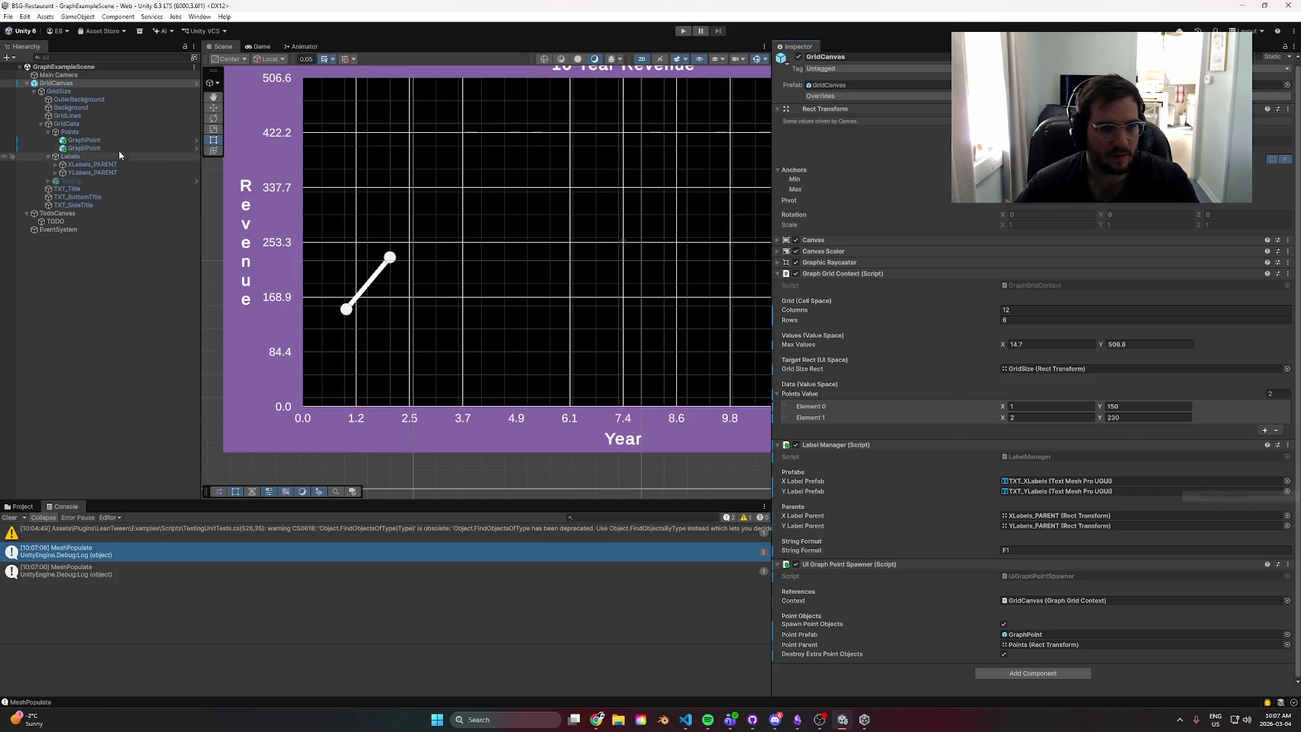
{"action": "key", "text": "ctrl+z"}
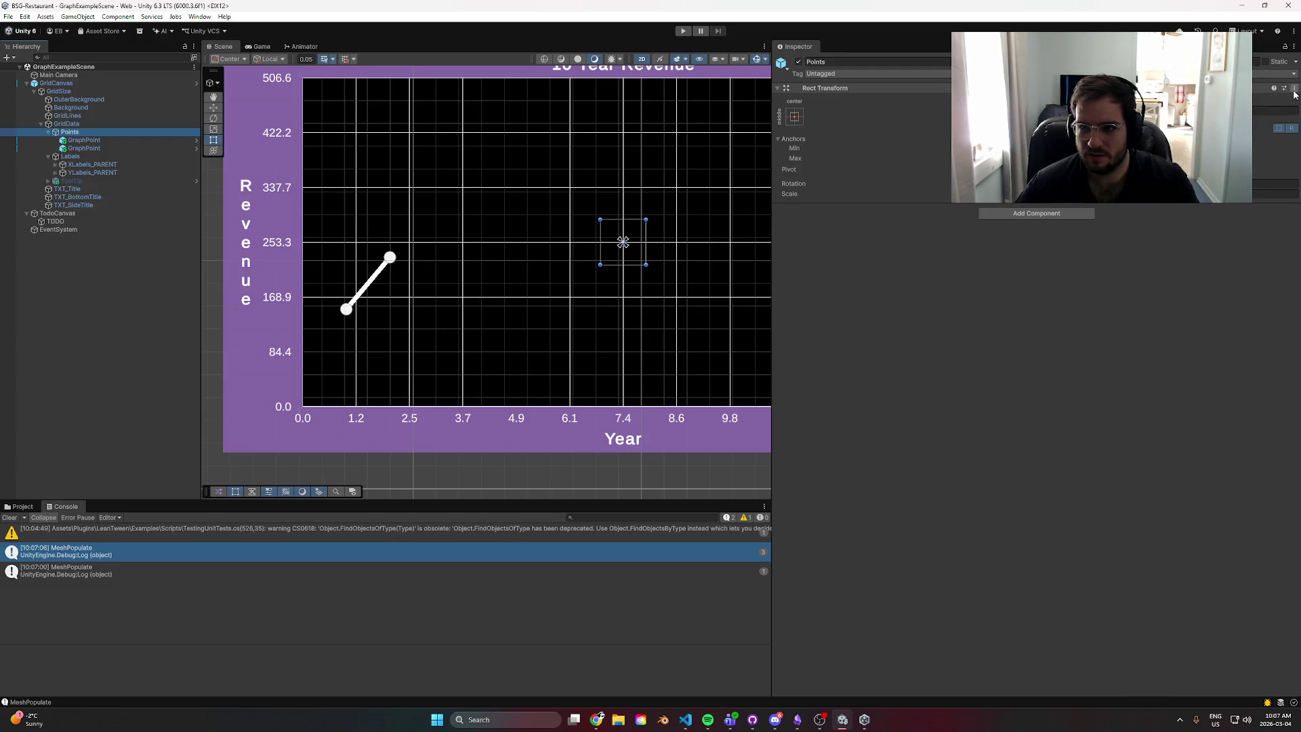
- Check GridData's Add Component list and default UI material options, then reselect GridCanvas
{"action": "left_click", "coordinate": [67, 124]}
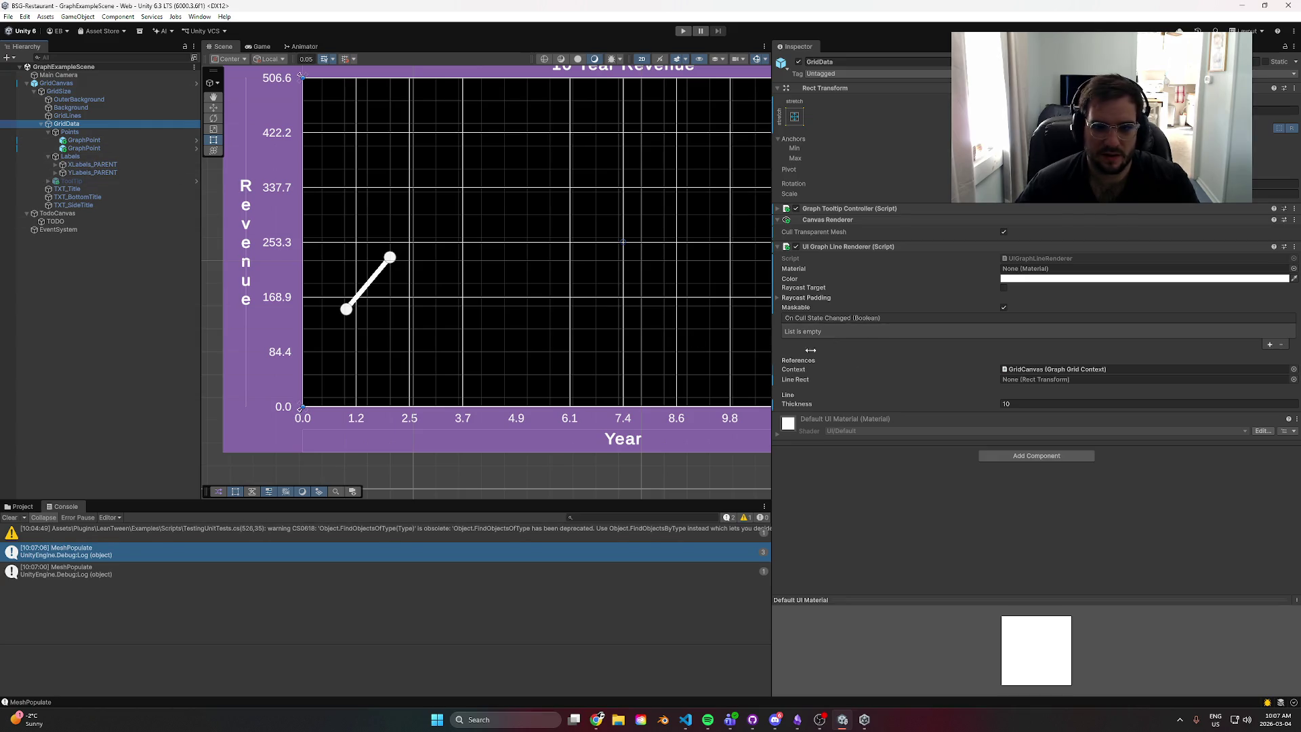
{"action": "left_click", "coordinate": [1027, 455]}
{"action": "type", "text": "ca"}
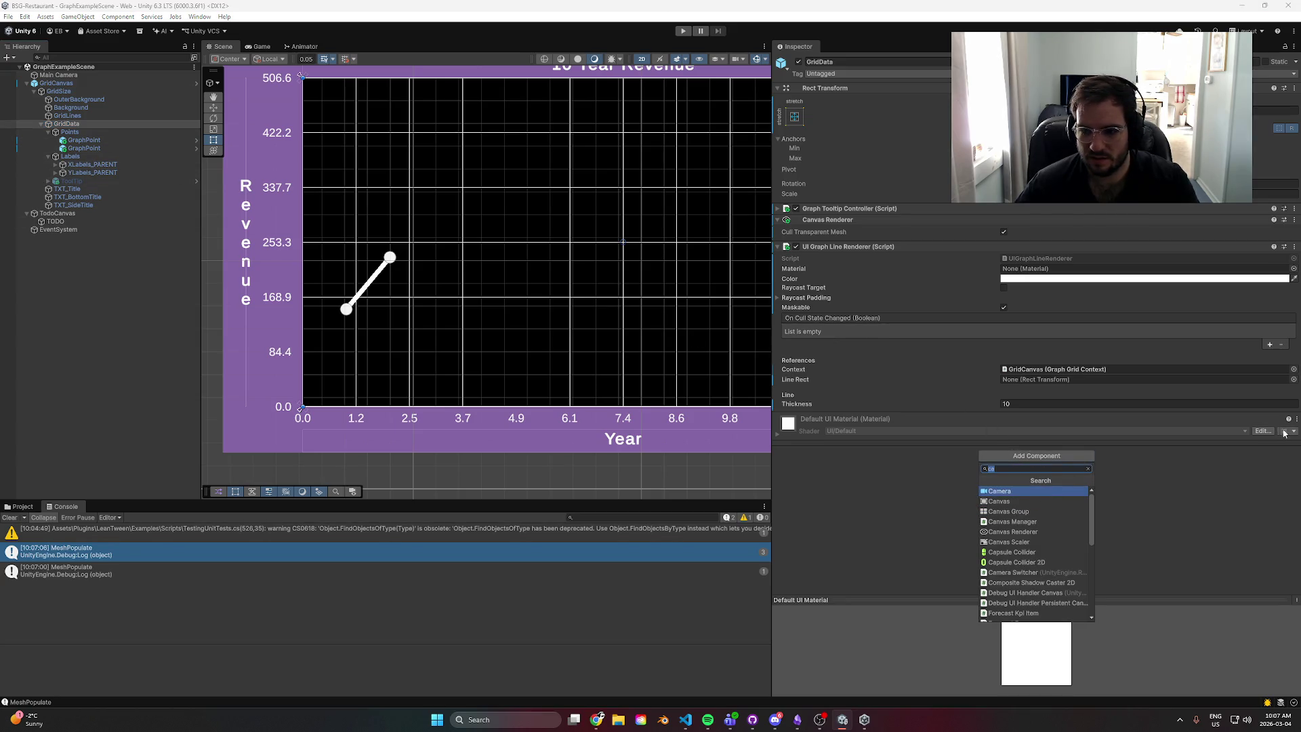
{"action": "left_click", "coordinate": [1297, 419]}
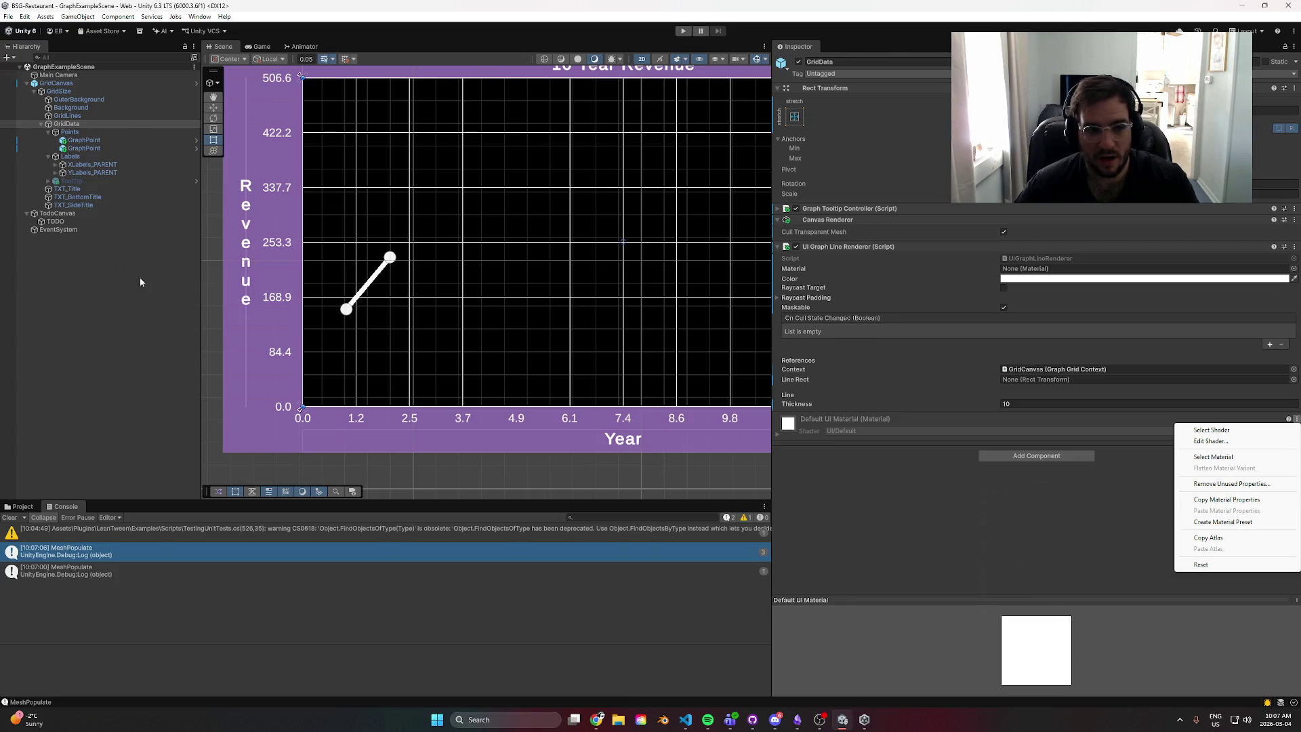
{"action": "left_click", "coordinate": [70, 88]}
{"action": "left_click", "coordinate": [69, 84]}
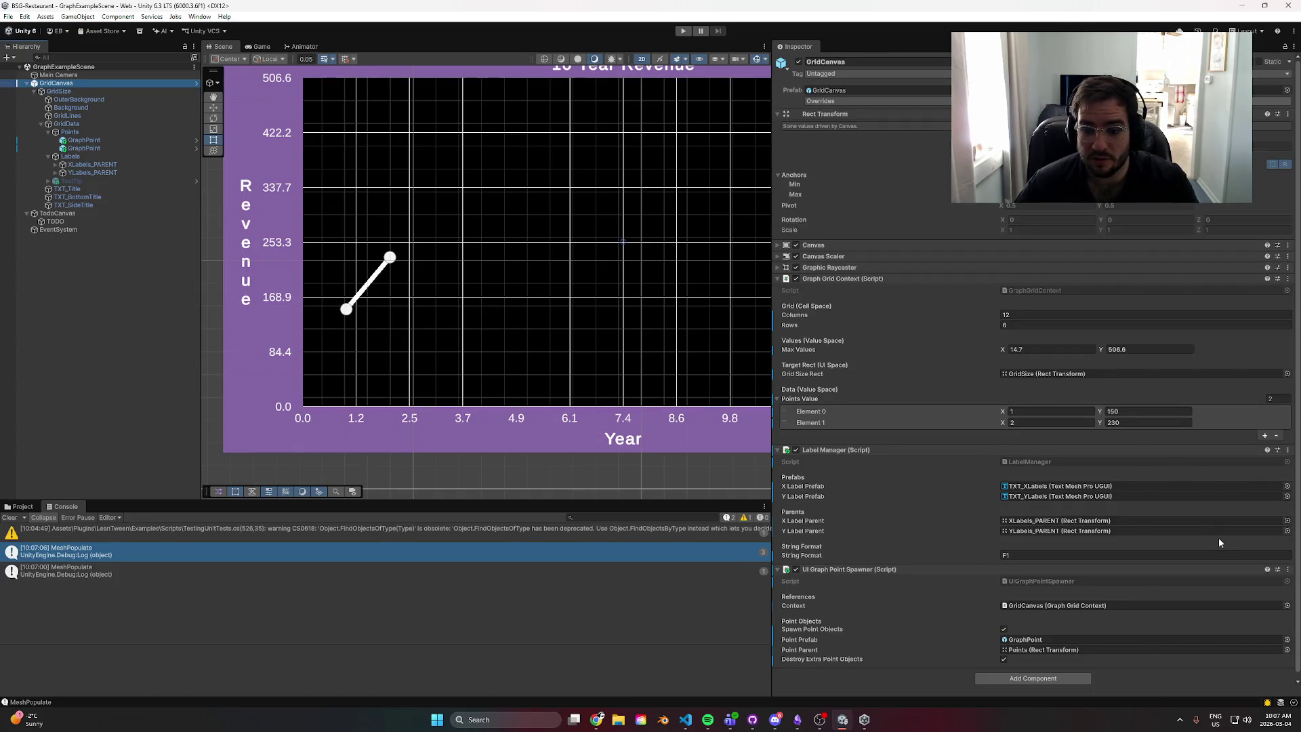
- Copy the UI Graph Point Spawner from GridCanvas and paste it onto GridData
{"action": "left_click", "coordinate": [1287, 564]}
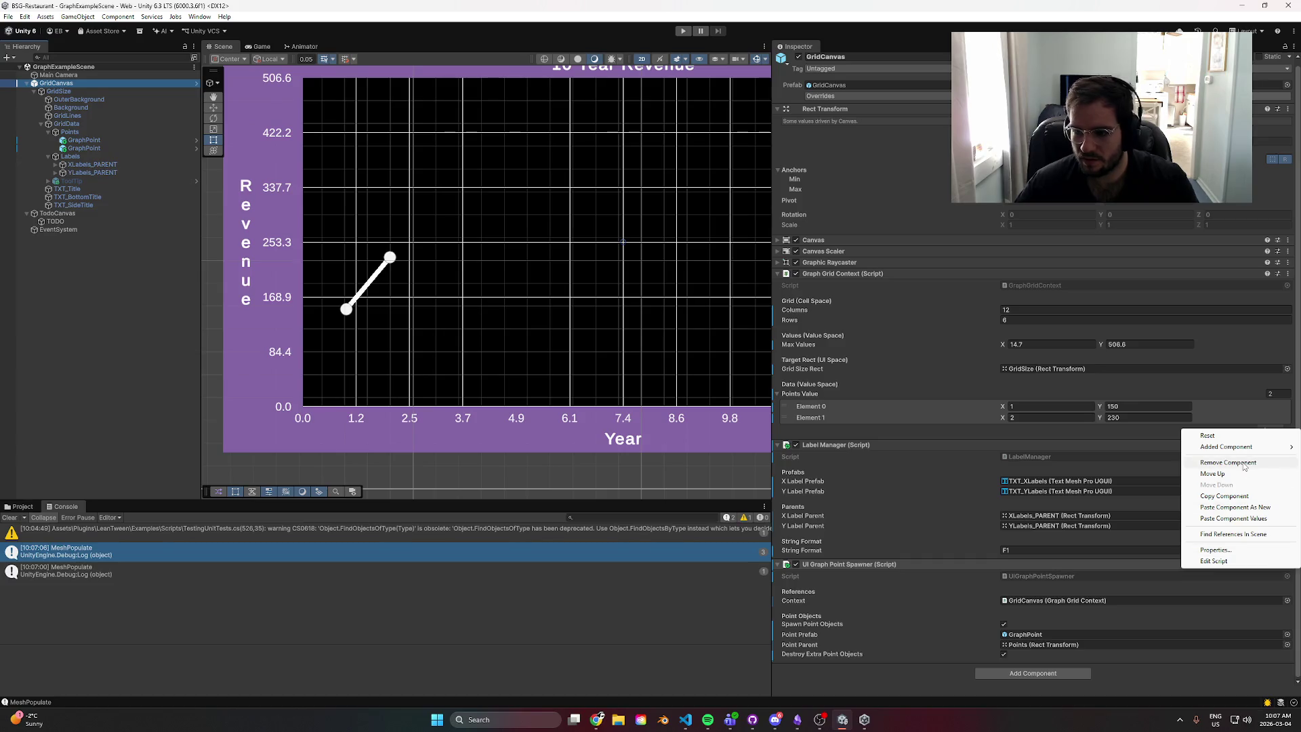
{"action": "mouse_move", "coordinate": [1249, 451]}
{"action": "left_click", "coordinate": [1248, 496]}
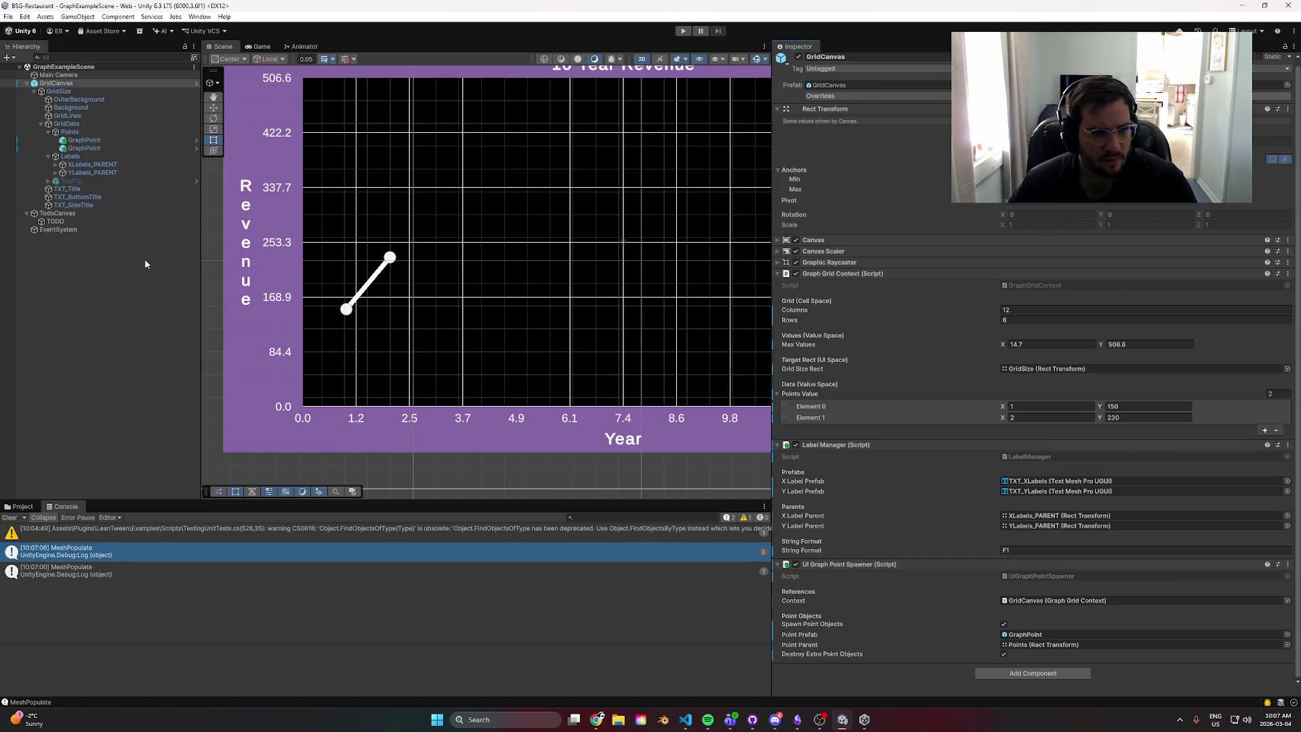
{"action": "left_click", "coordinate": [74, 124]}
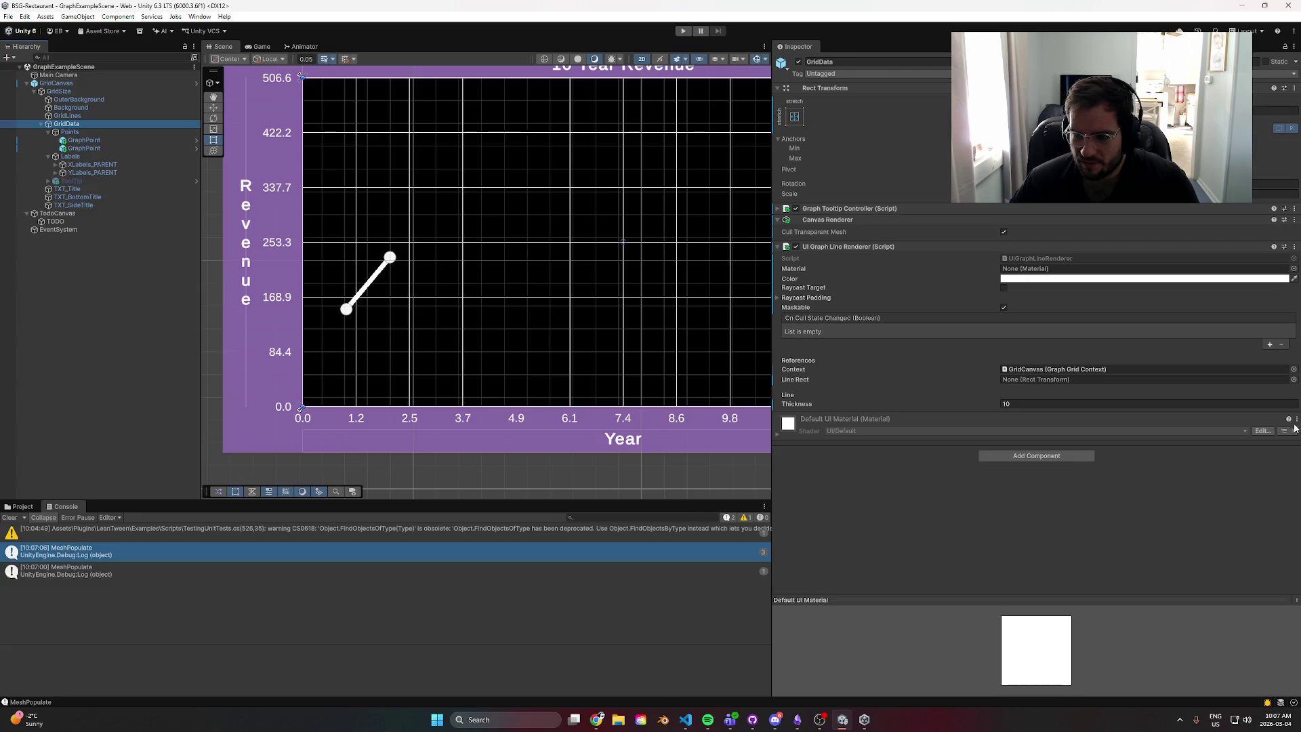
{"action": "left_click", "coordinate": [1297, 420]}
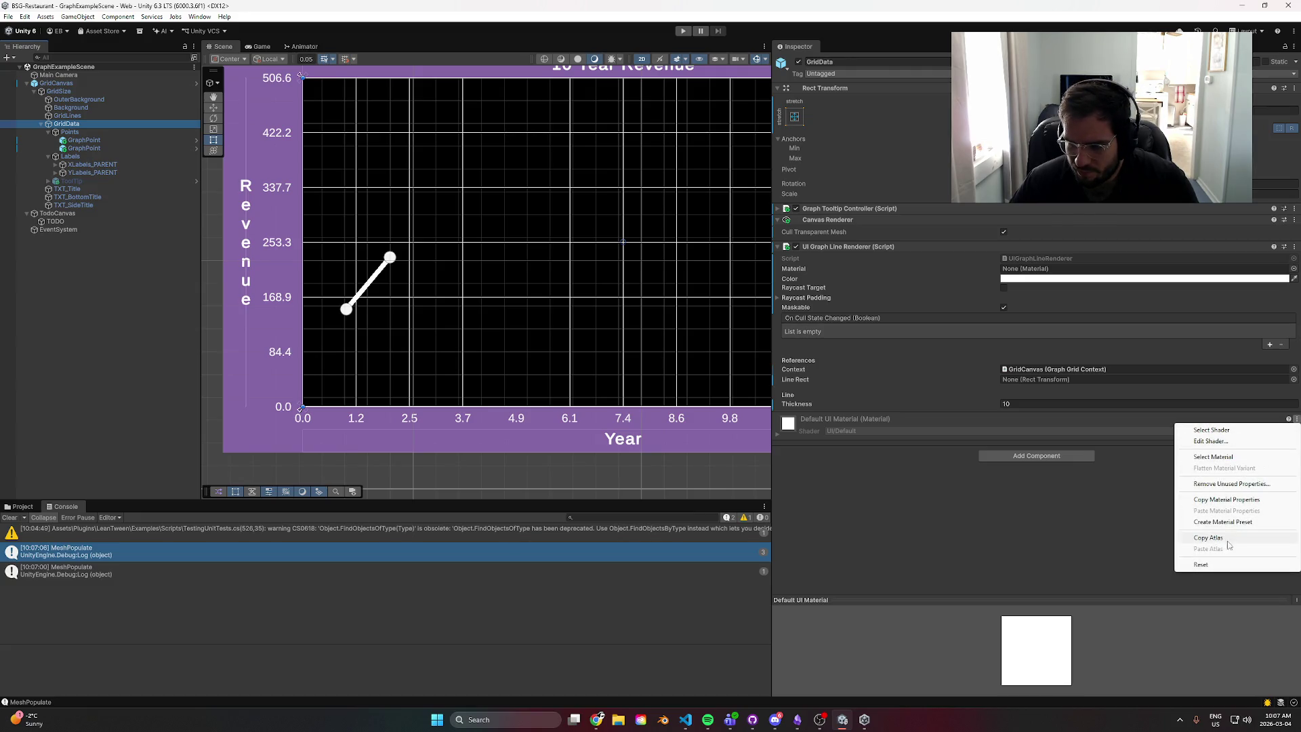
{"action": "left_click", "coordinate": [1259, 391]}
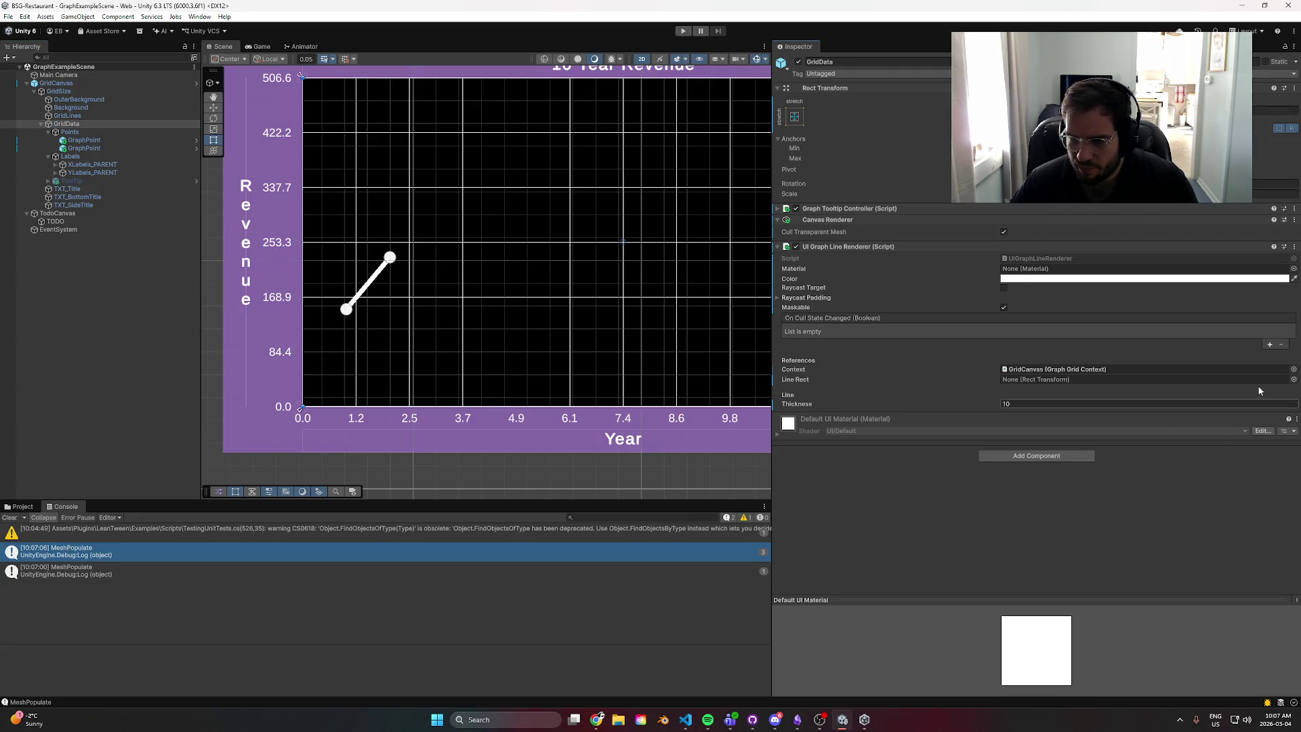
{"action": "left_click", "coordinate": [1295, 246]}
{"action": "left_click", "coordinate": [1254, 329]}
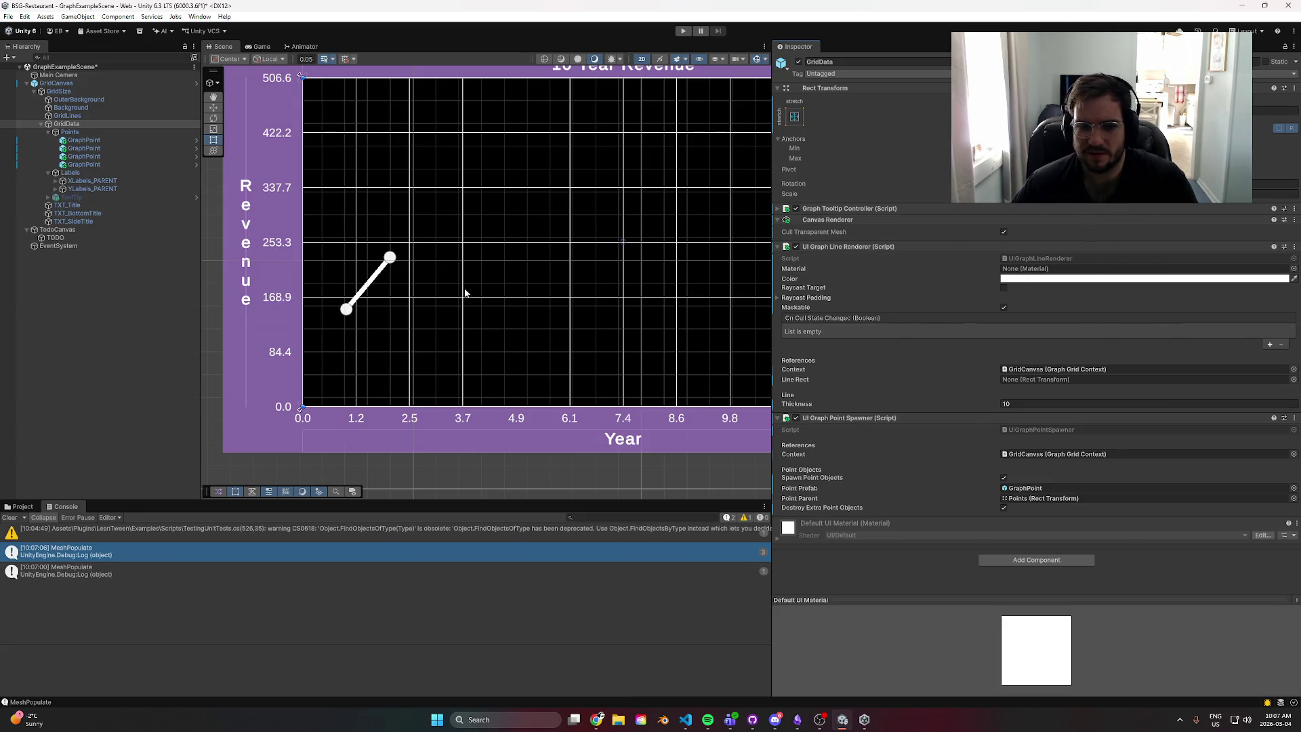
- Remove the UI Graph Point Spawner from GridCanvas and save the scene
{"action": "left_click", "coordinate": [93, 92]}
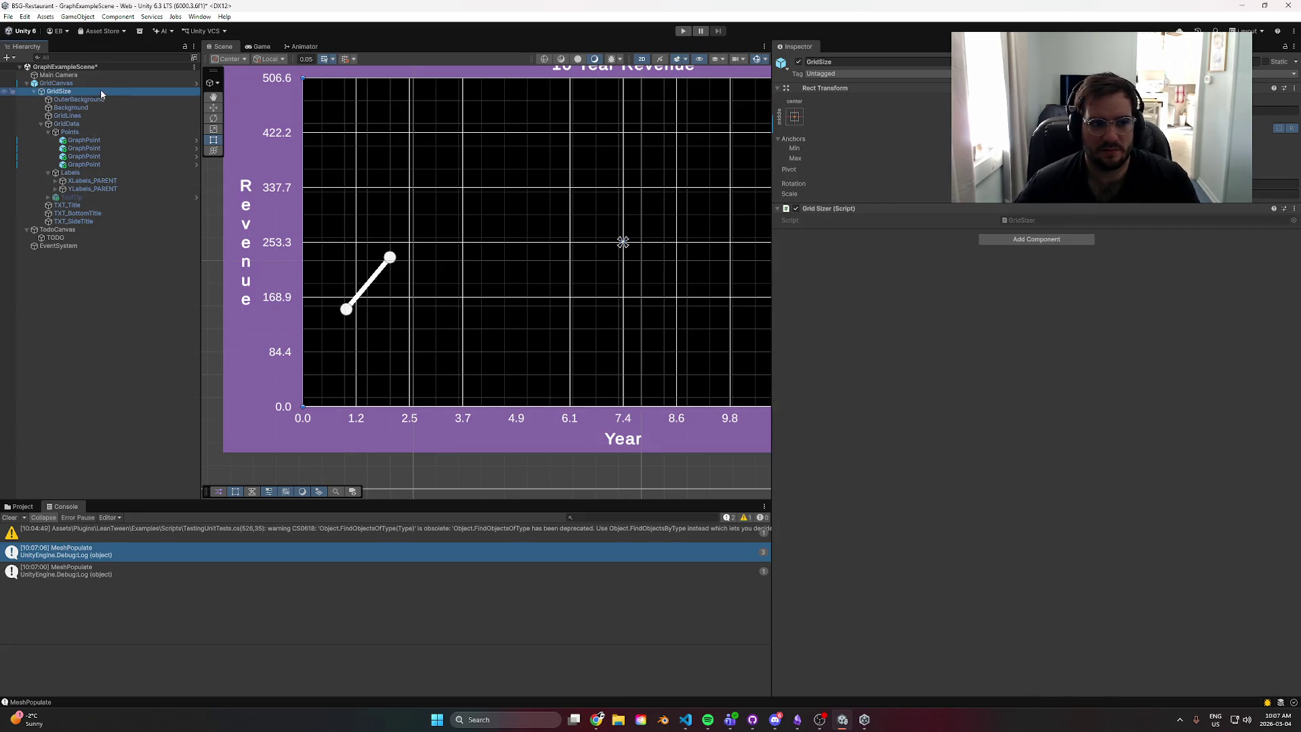
{"action": "left_click", "coordinate": [145, 84]}
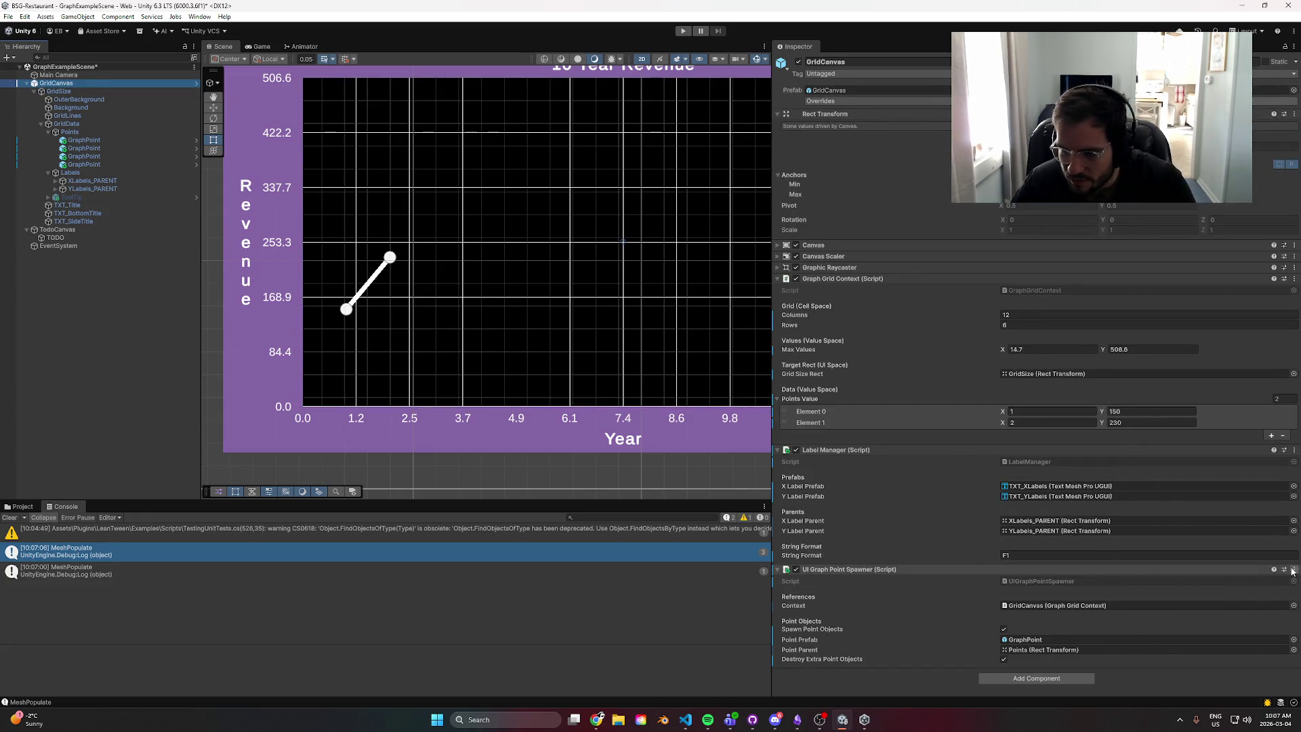
{"action": "left_click", "coordinate": [1295, 569]}
{"action": "left_click", "coordinate": [1239, 467]}
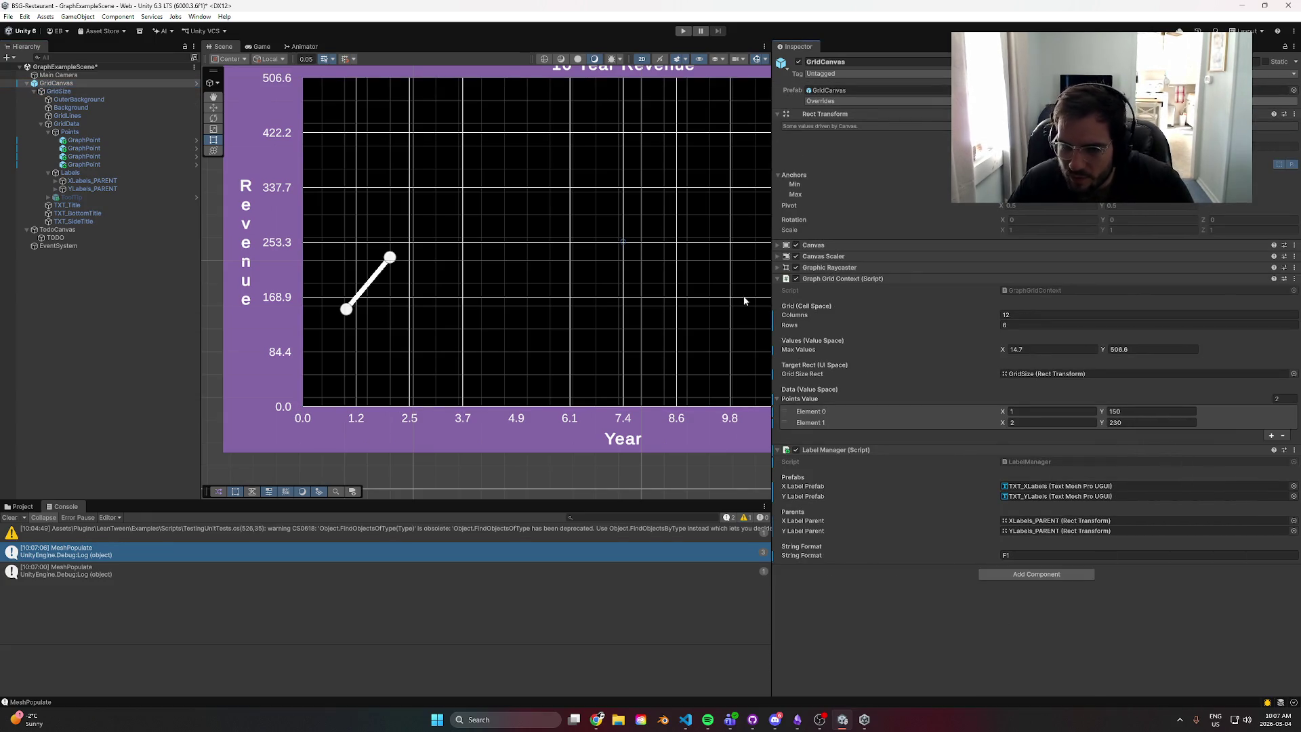
{"action": "mouse_move", "coordinate": [772, 290]}
{"action": "left_mouse_down"}
{"action": "mouse_move", "coordinate": [1054, 312]}
{"action": "mouse_move", "coordinate": [1042, 319]}
{"action": "left_mouse_up"}
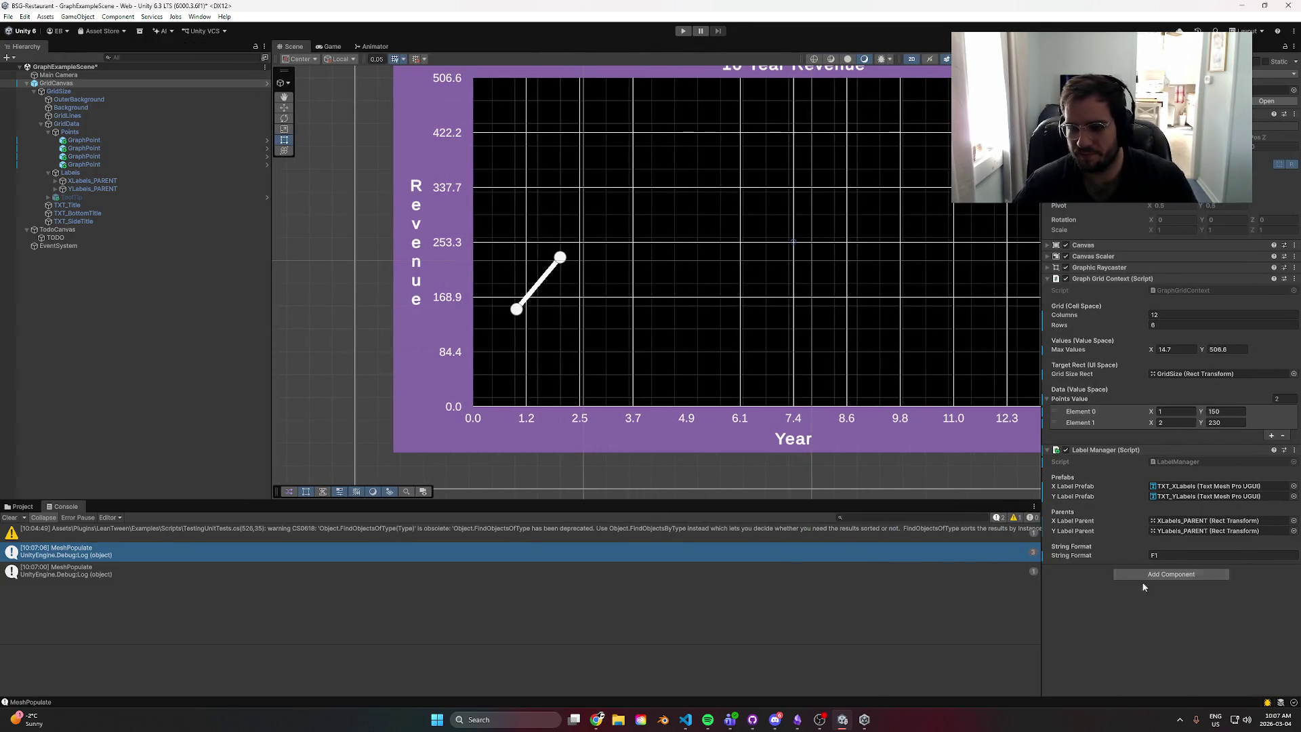
{"action": "key", "text": "ctrl+s"}
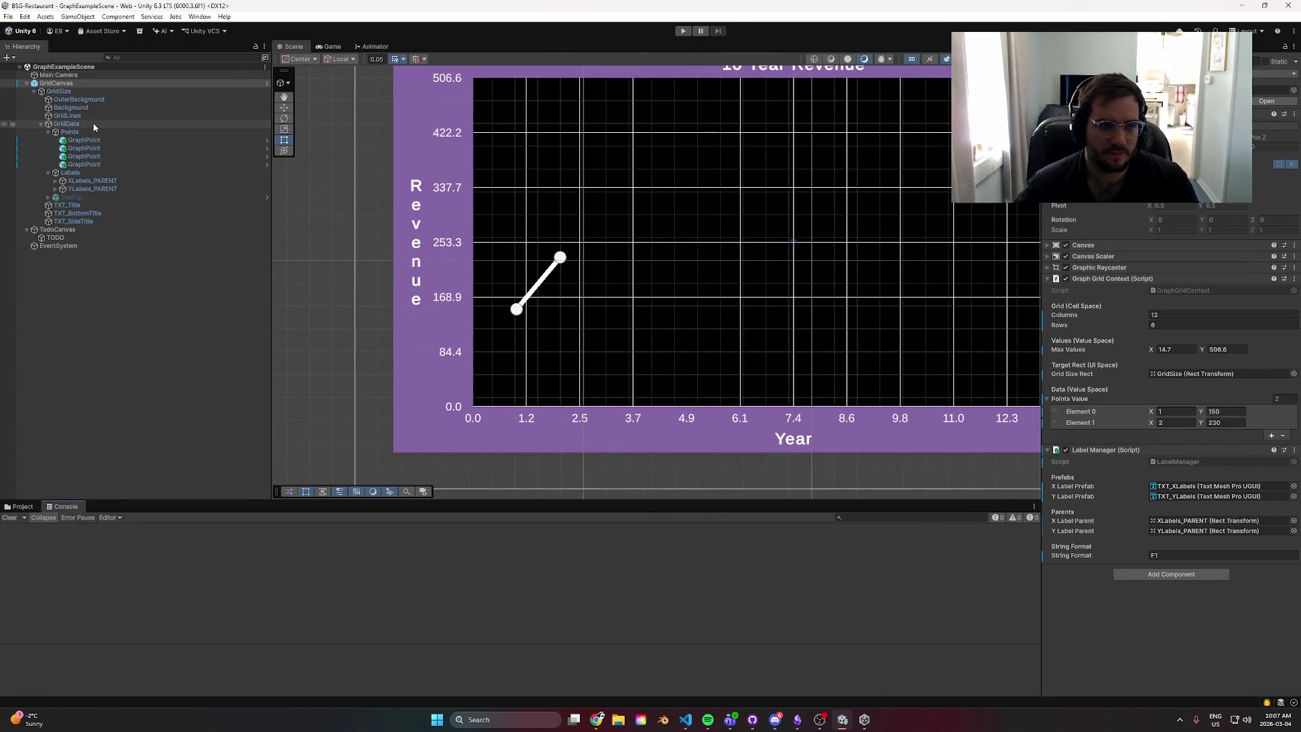
- Move GridData's Graph Tooltip Controller to the bottom, save, and select the four leftover graph points
{"action": "left_click", "coordinate": [88, 125]}
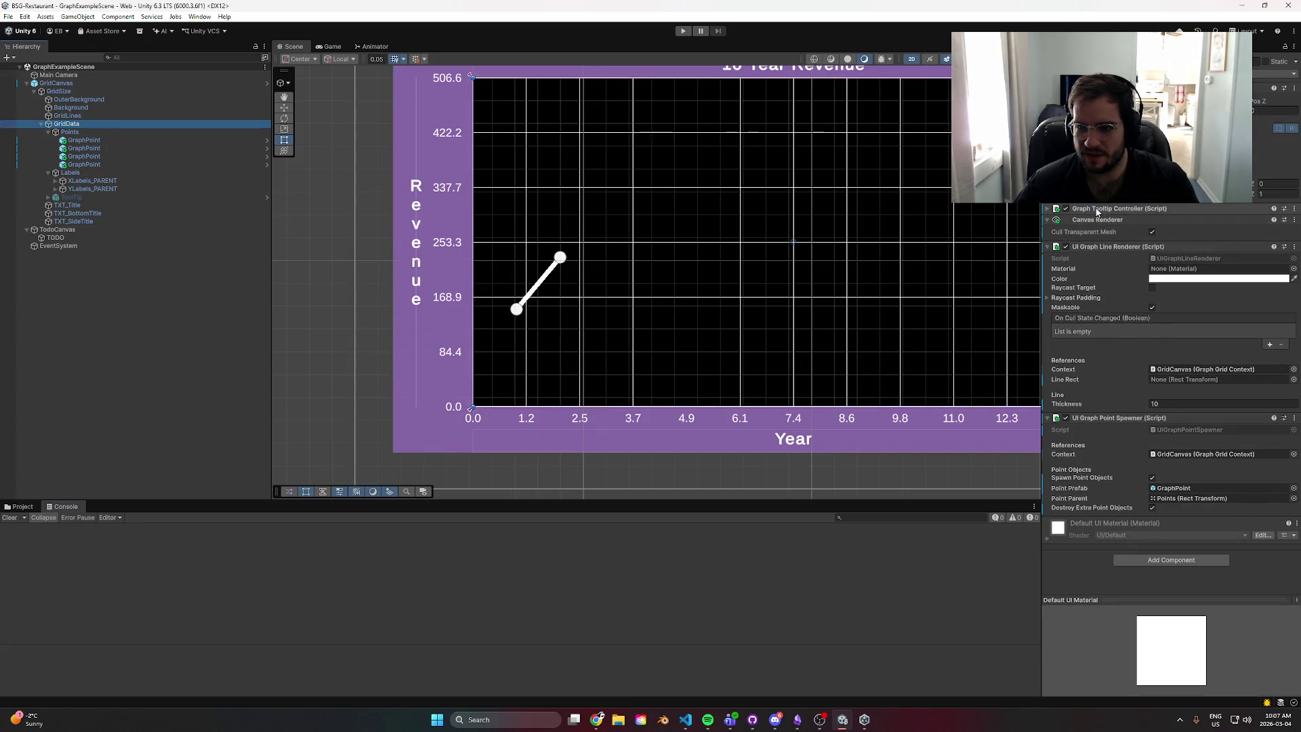
{"action": "mouse_move", "coordinate": [1096, 242]}
{"action": "left_mouse_down"}
{"action": "mouse_move", "coordinate": [1094, 513]}
{"action": "mouse_move", "coordinate": [1128, 569]}
{"action": "left_mouse_up"}
{"action": "scroll", "coordinate": [1057, 244], "scroll_direction": "down", "scroll_amount": 5}
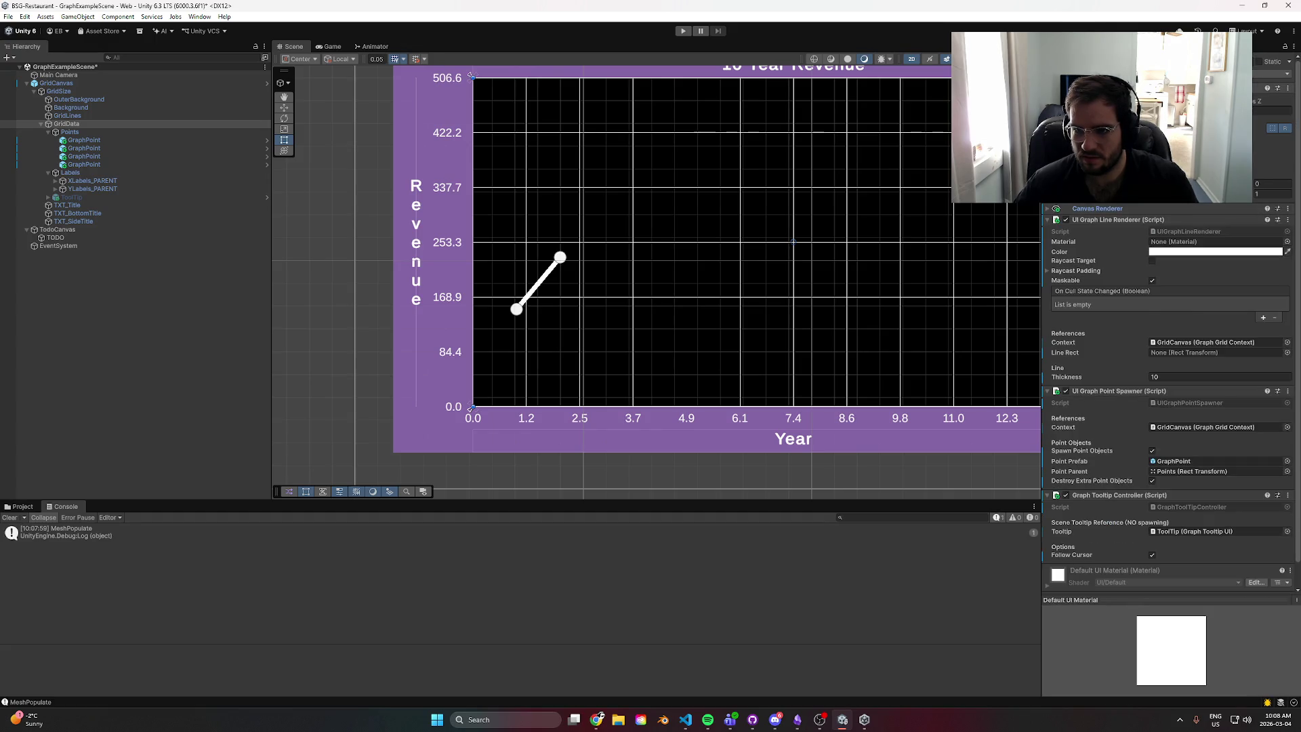
{"action": "key", "text": "ctrl+s"}
{"action": "scroll", "coordinate": [749, 353], "scroll_direction": "down", "scroll_amount": 3}
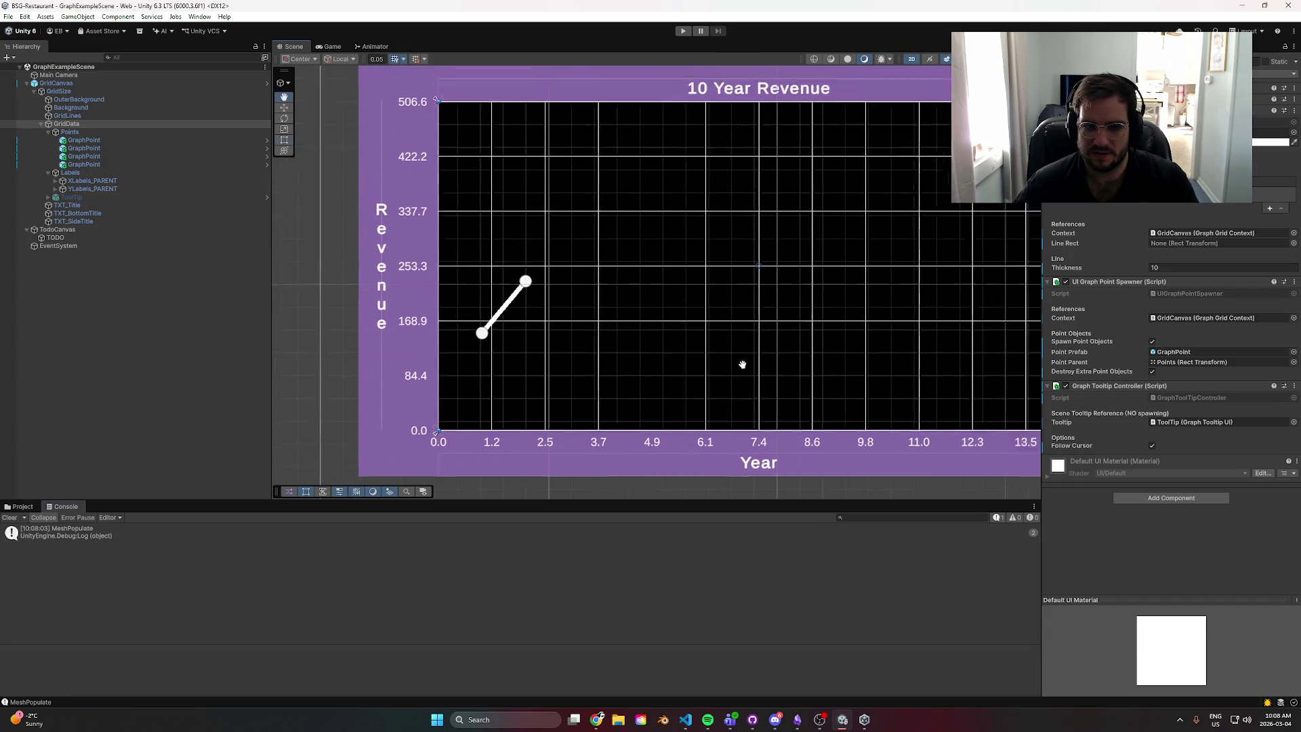
{"action": "scroll", "coordinate": [597, 381], "scroll_direction": "up", "scroll_amount": 1}
{"action": "scroll", "coordinate": [596, 382], "scroll_direction": "up", "scroll_amount": 2}
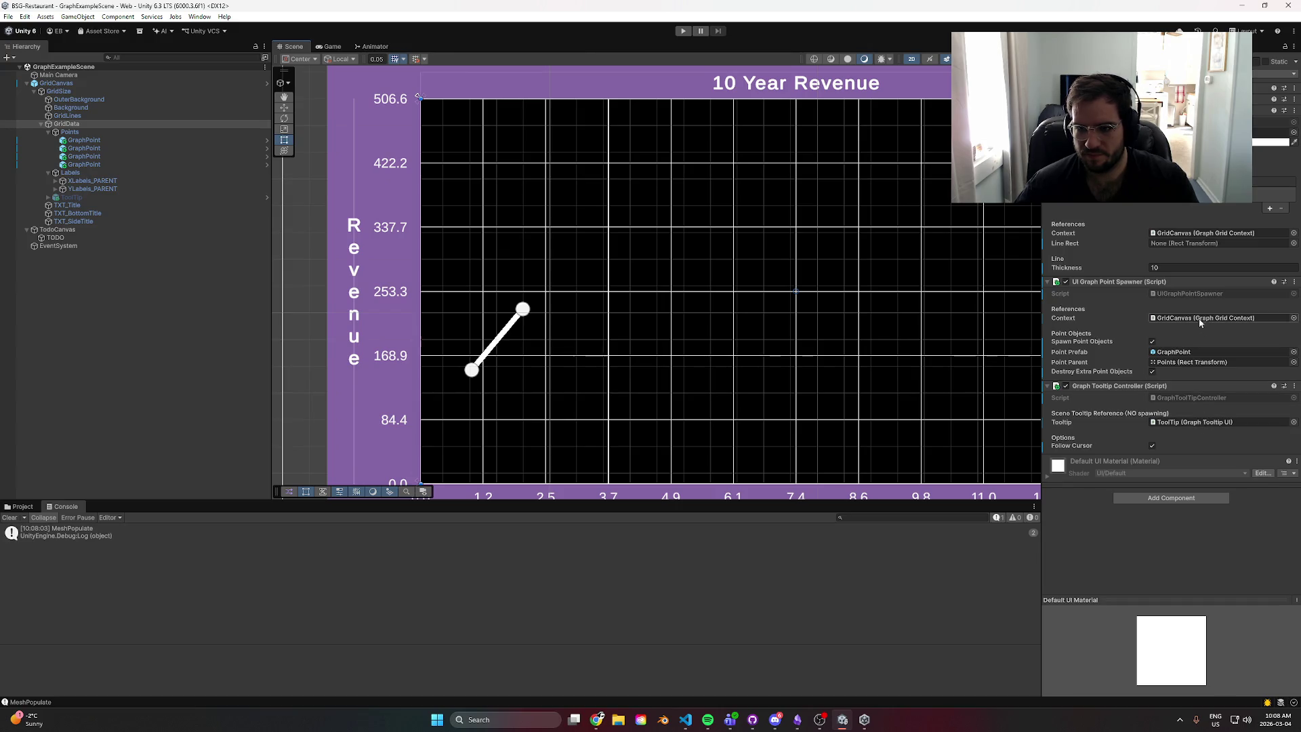
{"action": "left_click", "coordinate": [110, 140]}
{"action": "left_click", "coordinate": [101, 164], "text": "shift"}
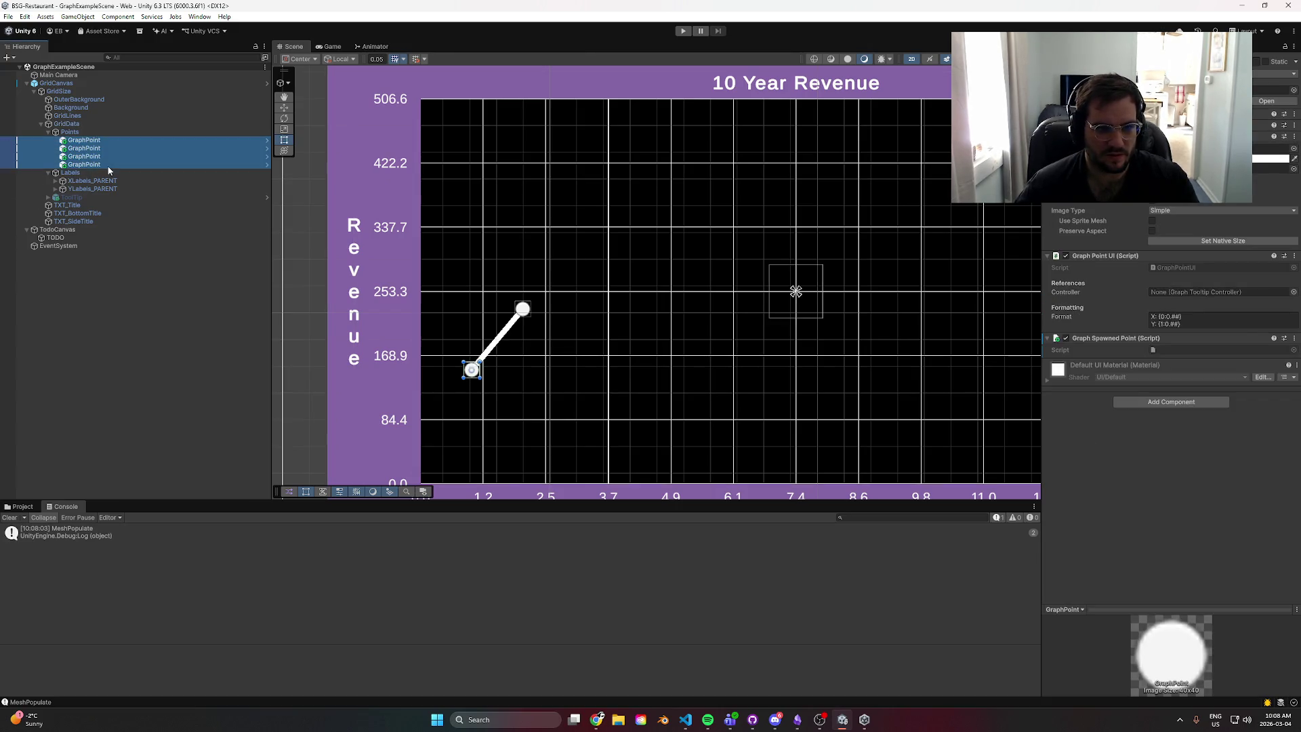
- Delete the four leftover graph points and test the graph in Play mode
{"action": "key", "text": "Delete"}
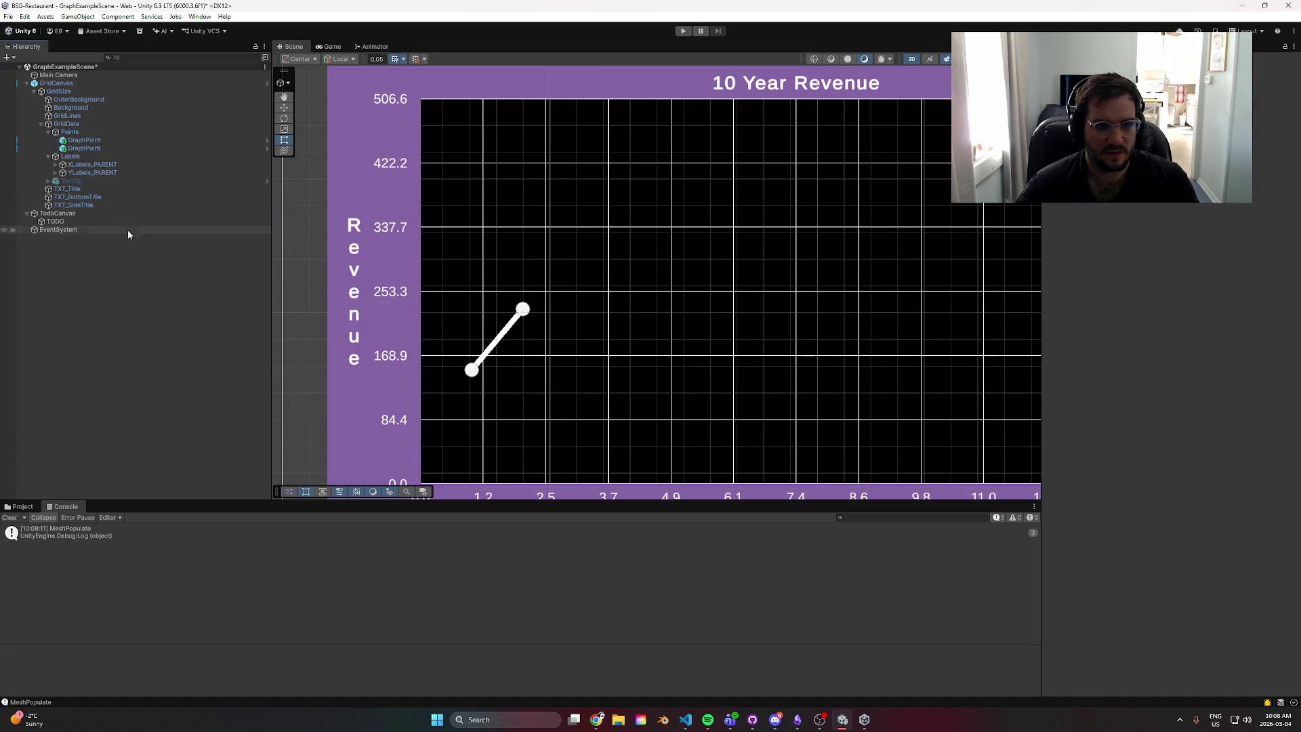
{"action": "left_click", "coordinate": [93, 92]}
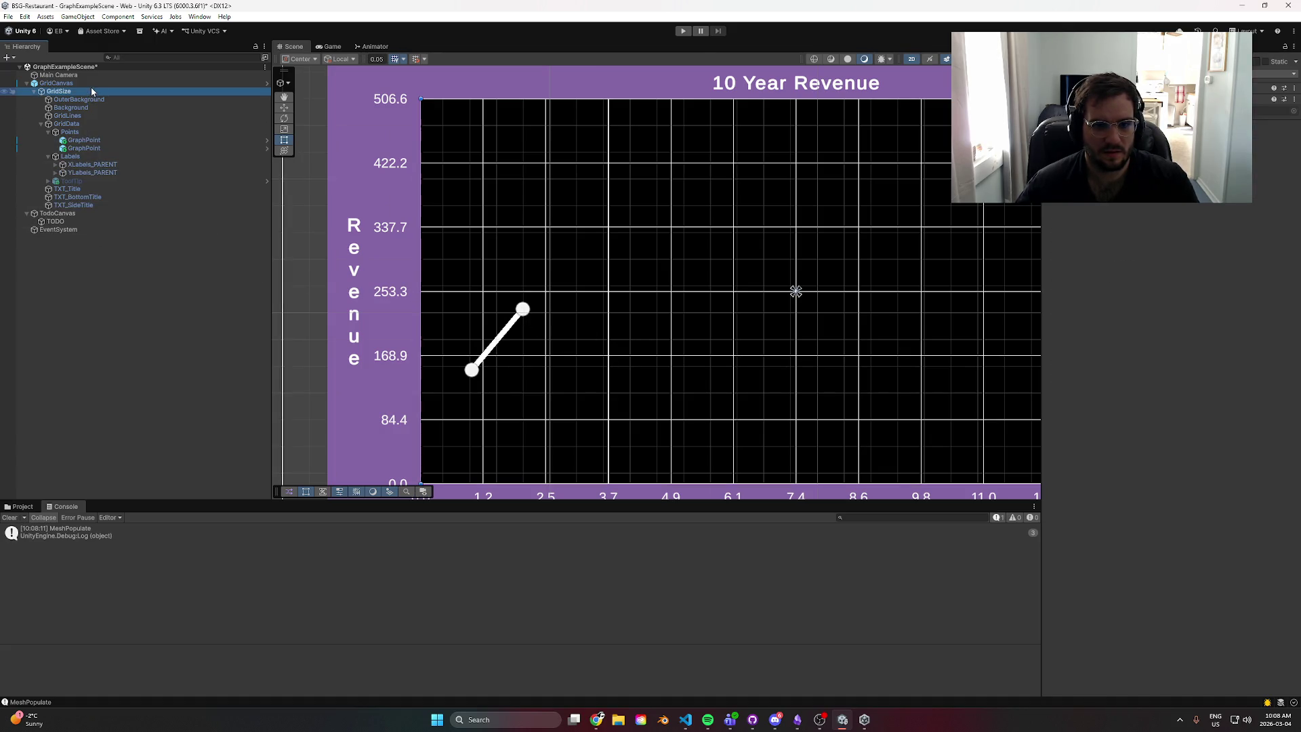
{"action": "left_click", "coordinate": [685, 31]}
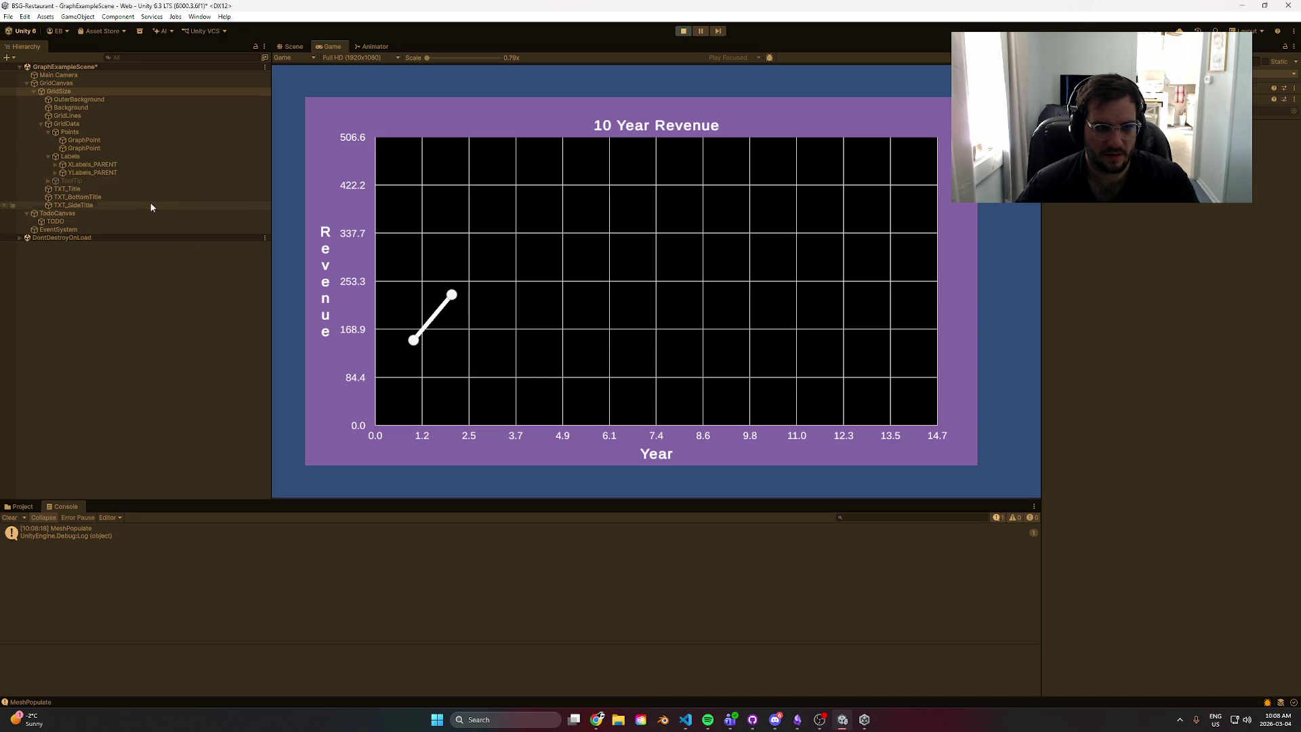
{"action": "key", "text": "ctrl+p"}
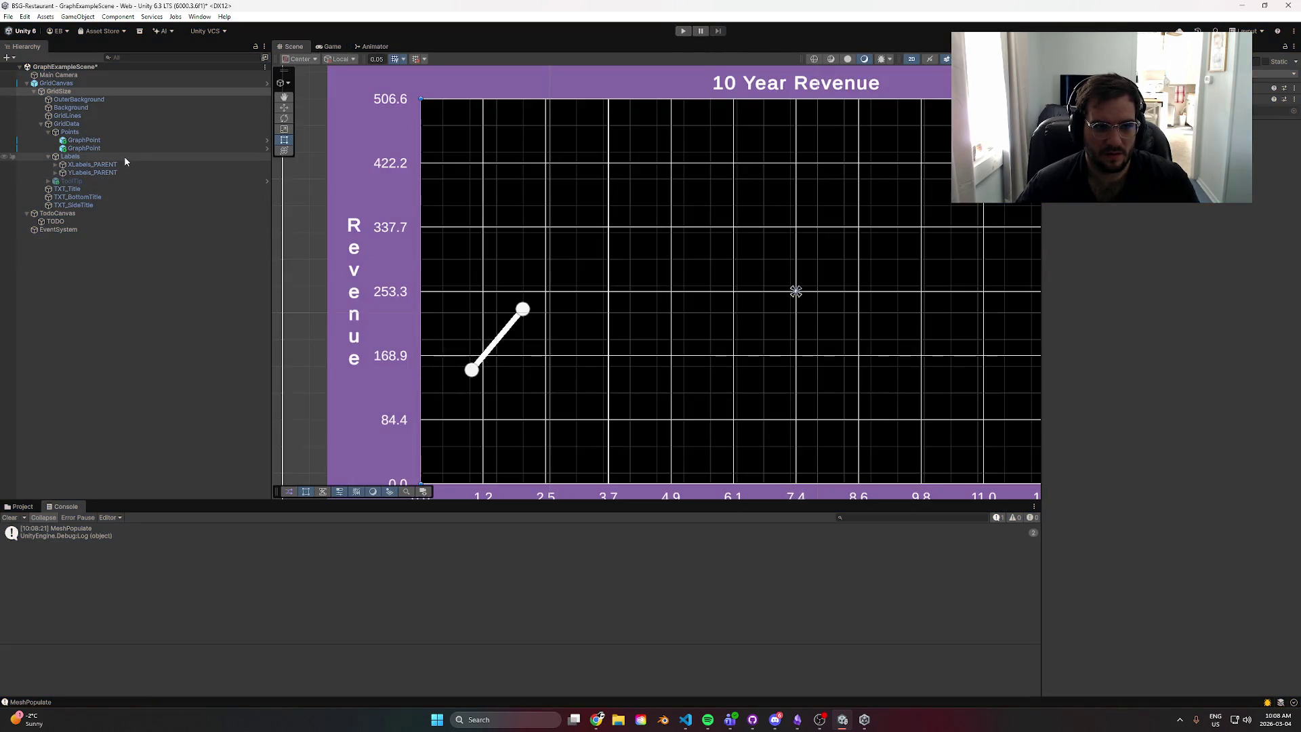
- Add a third entry (2, 230) to GridCanvas's points list
{"action": "left_click", "coordinate": [101, 92]}
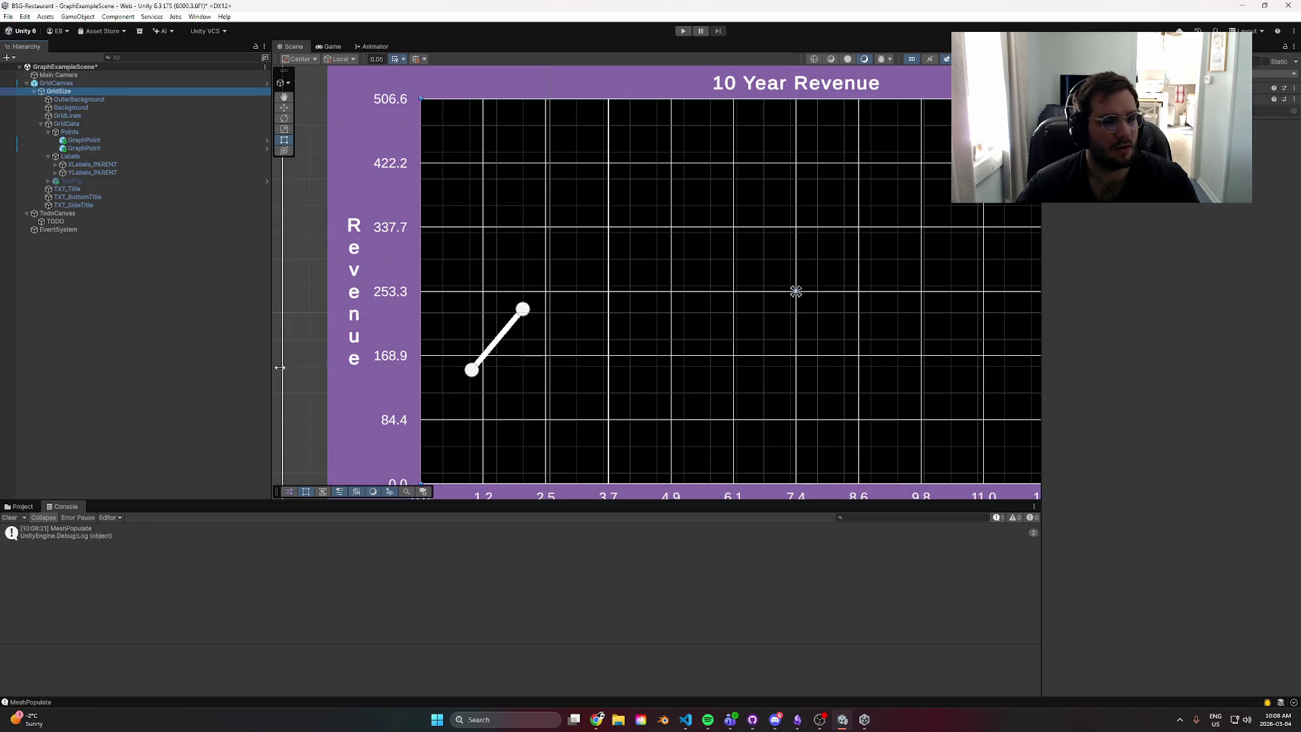
{"action": "left_click", "coordinate": [173, 82]}
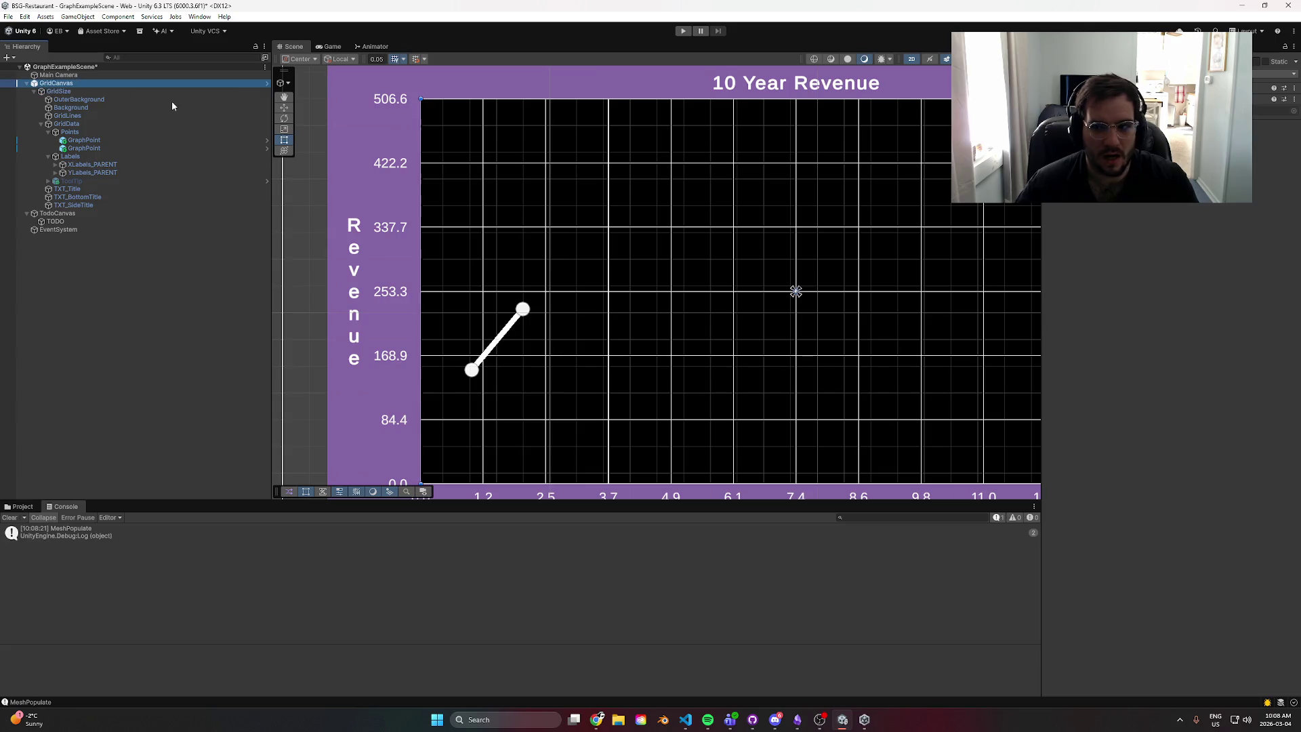
{"action": "left_click", "coordinate": [1271, 325]}
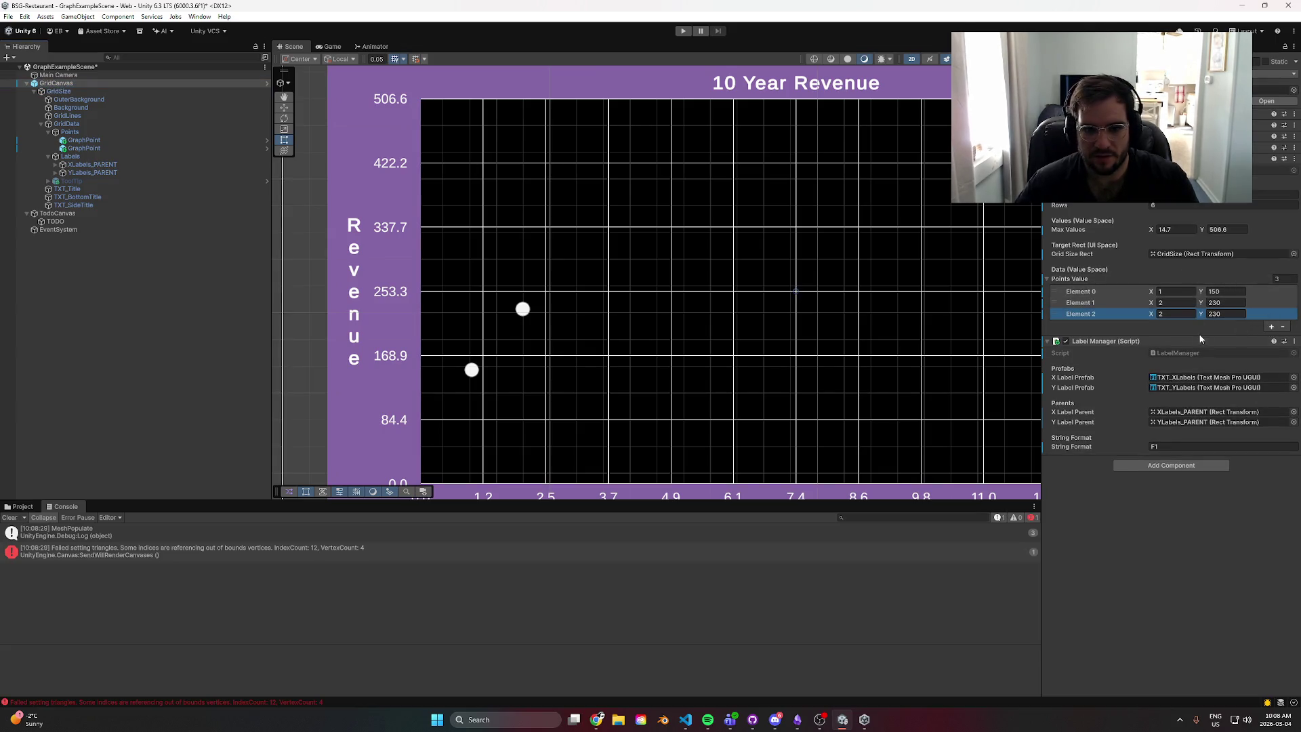
- Change the third point's X value to 3
{"action": "left_click", "coordinate": [236, 550]}
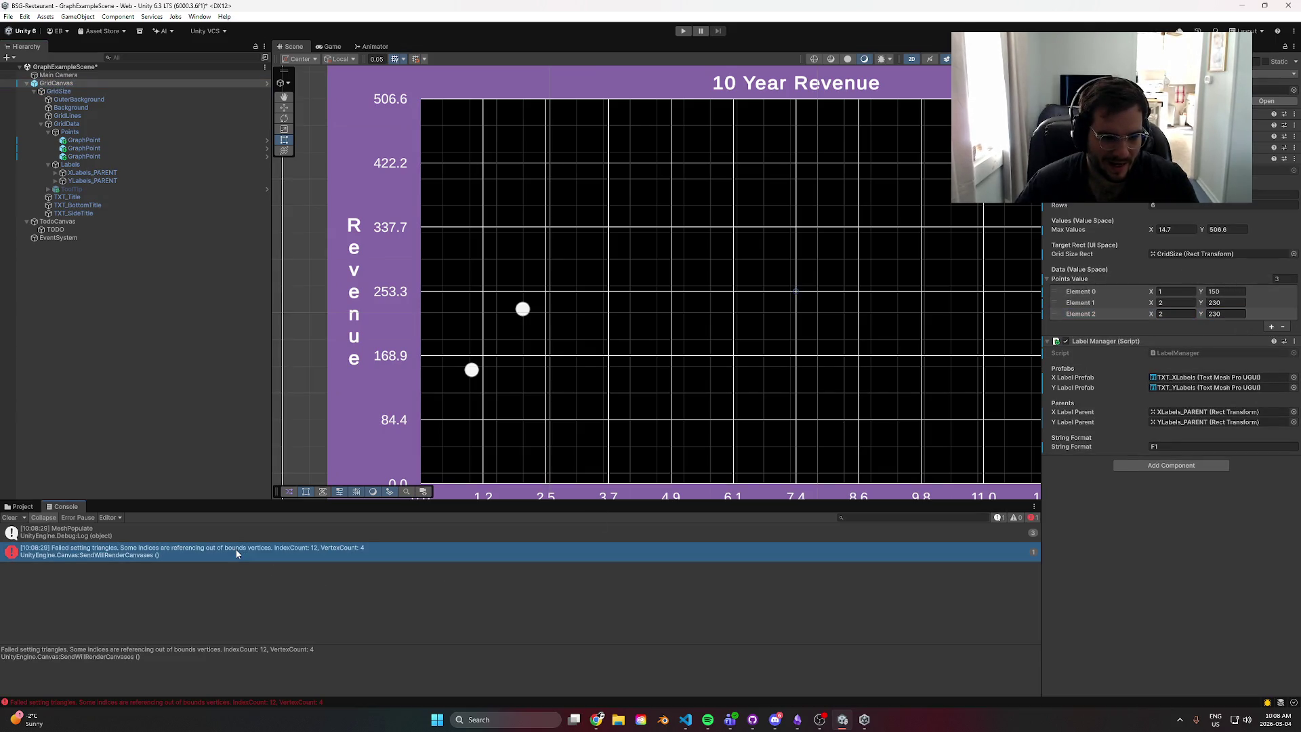
{"action": "left_click", "coordinate": [1171, 312]}
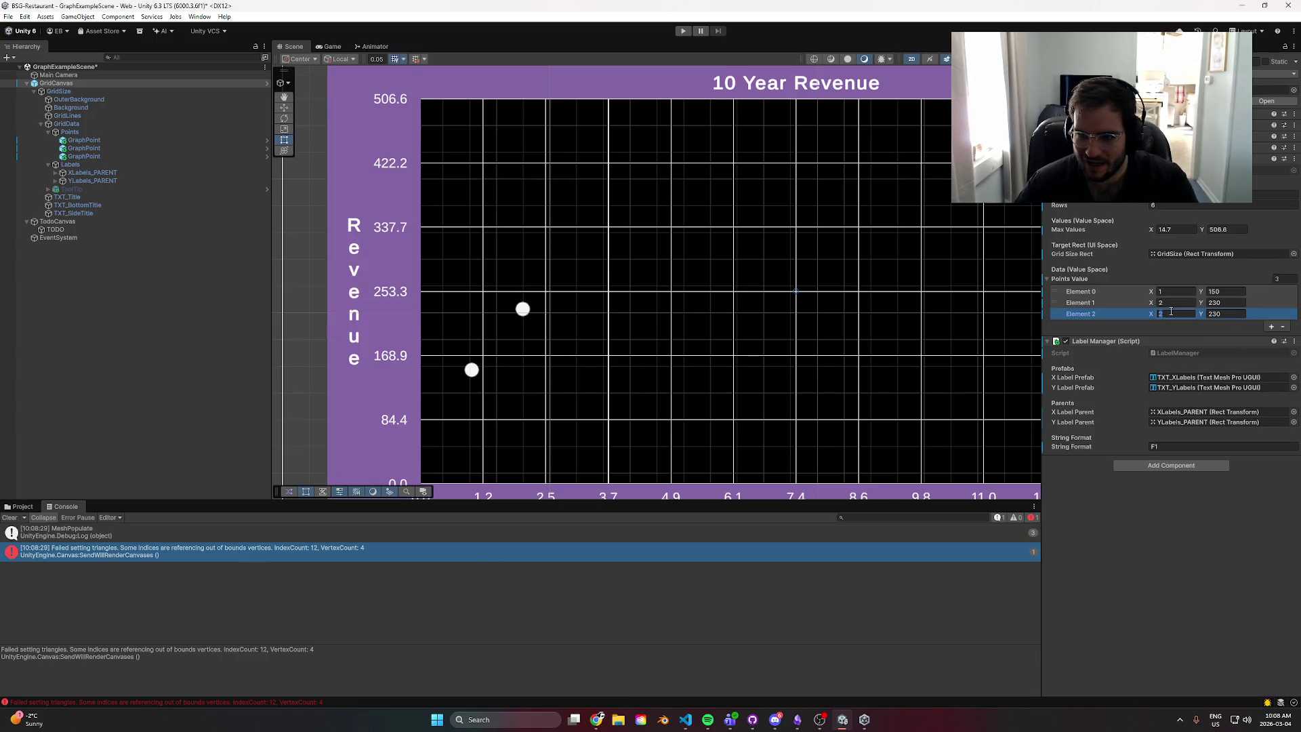
{"action": "type", "text": "3"}
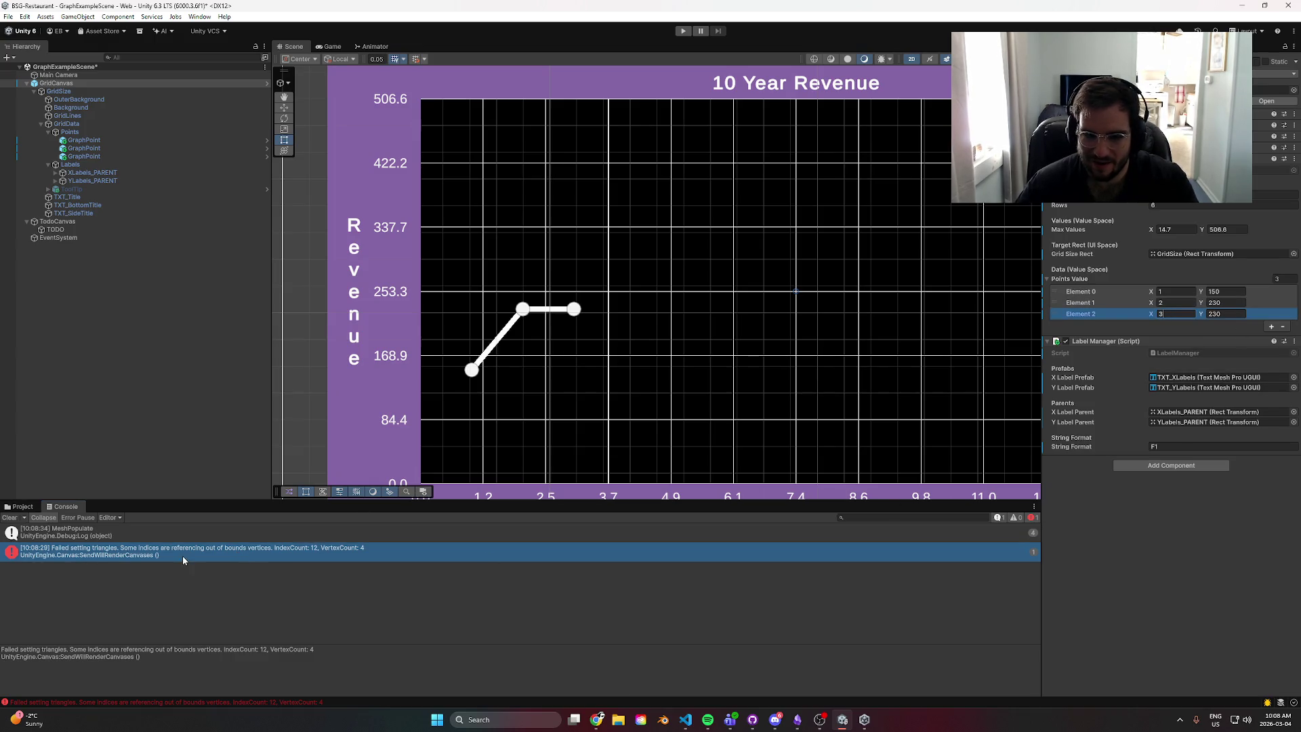
{"action": "key", "text": "Return"}
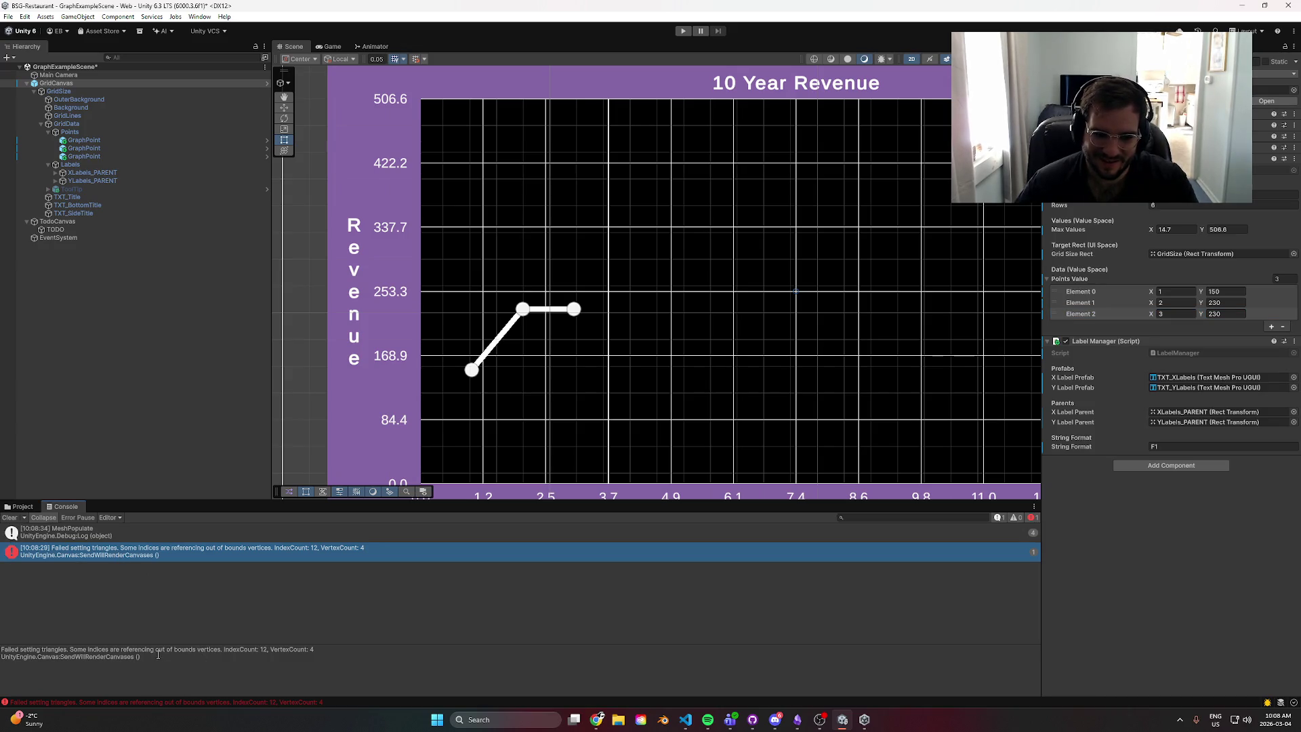
- Select the full out-of-bounds triangle error text from the console
{"action": "double_click", "coordinate": [237, 549]}
{"action": "key", "text": "alt+Tab"}
{"action": "left_click_drag", "start_coordinate": [148, 667], "coordinate": [17, 637]}
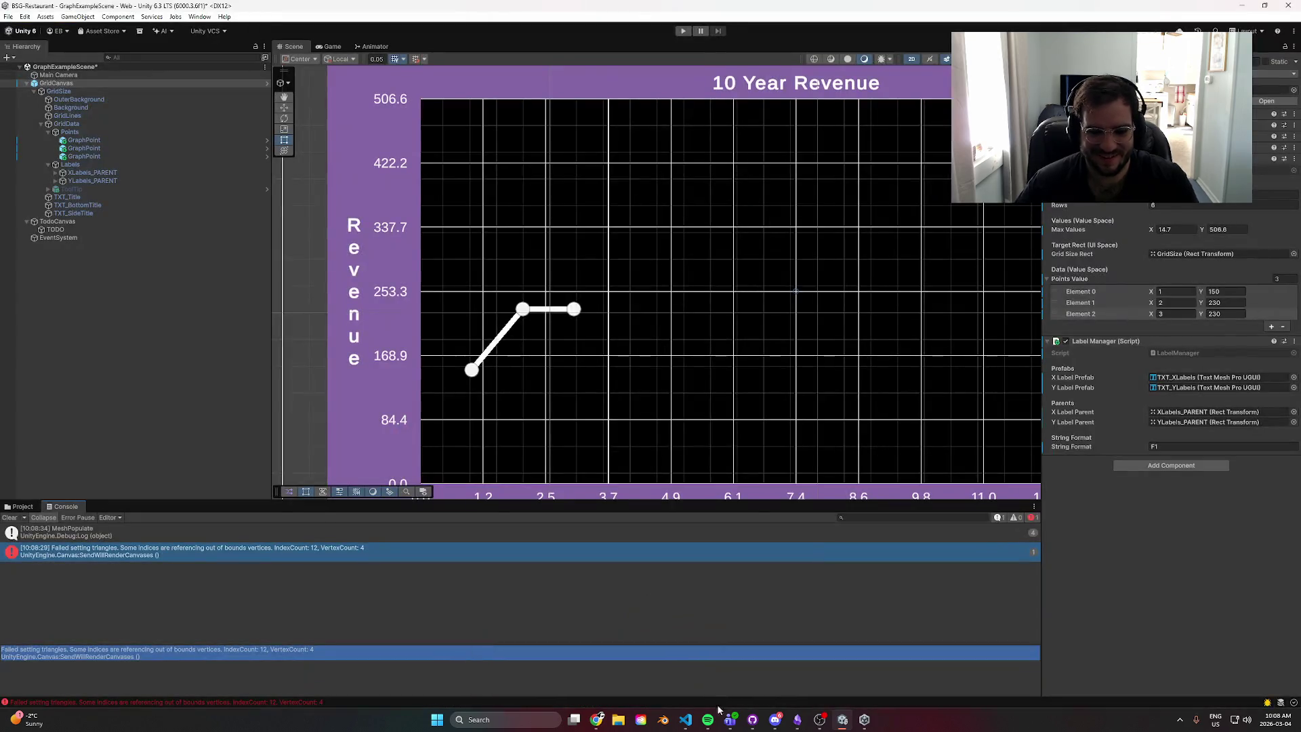
{"action": "mouse_move", "coordinate": [596, 719]}
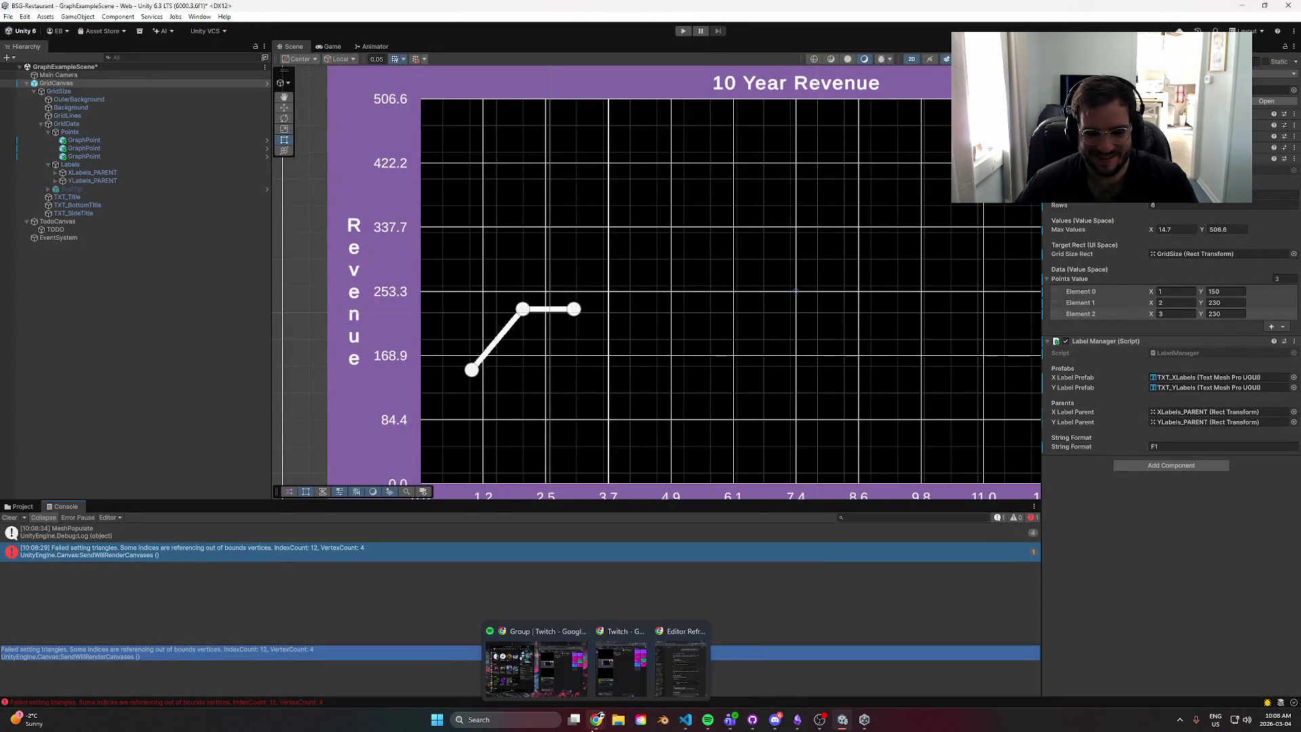
{"action": "left_click", "coordinate": [522, 647]}
{"action": "type", "text": "Get this error when adding a point on"}
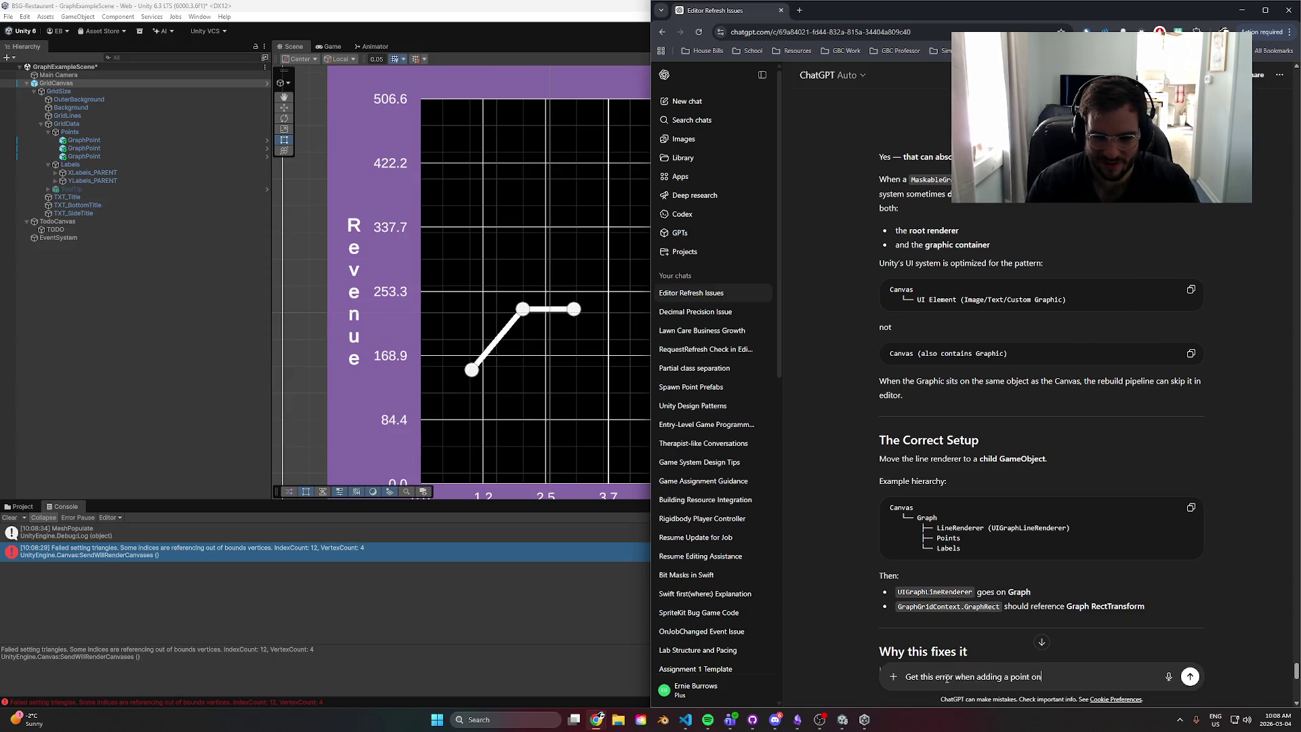
- Ask ChatGPT why a point at the exact same location as a previous one fails, pasting the error
{"action": "type", "text": "the excact s"}
{"action": "type", "text": "ame location"}
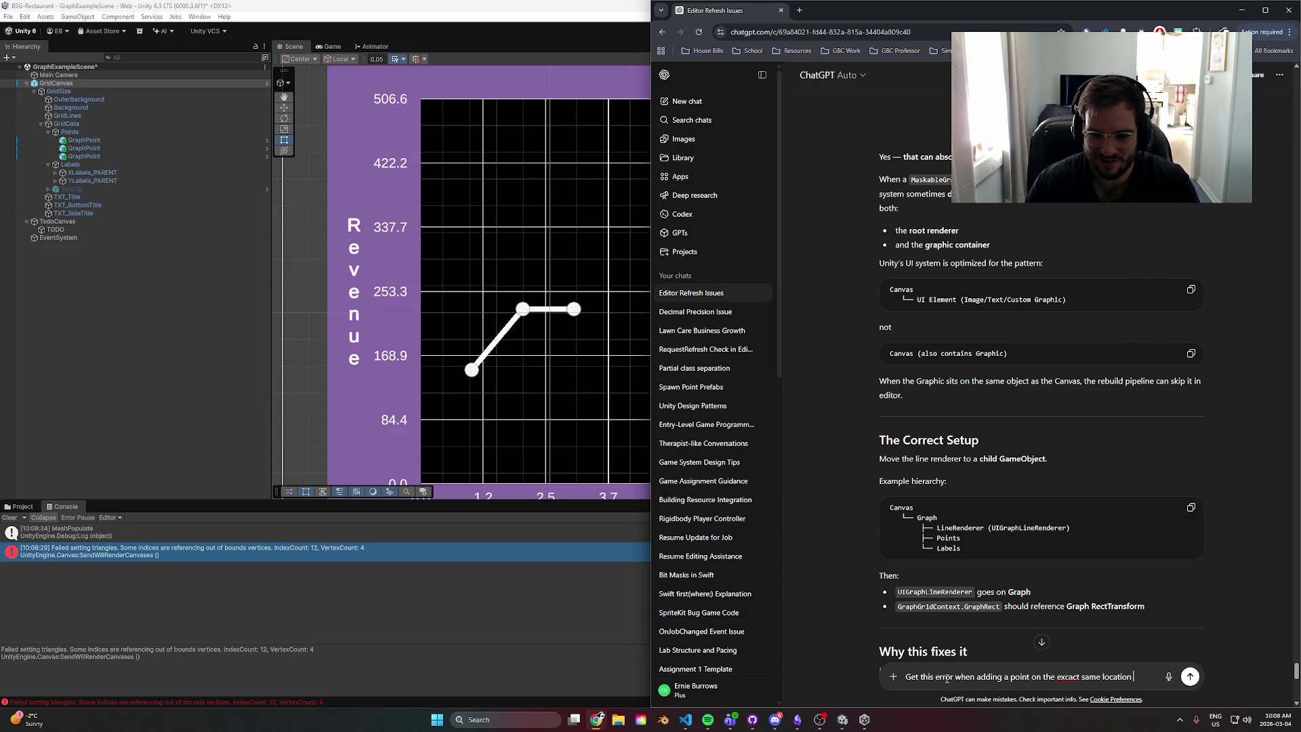
{"action": "type", "text": " as a previou"}
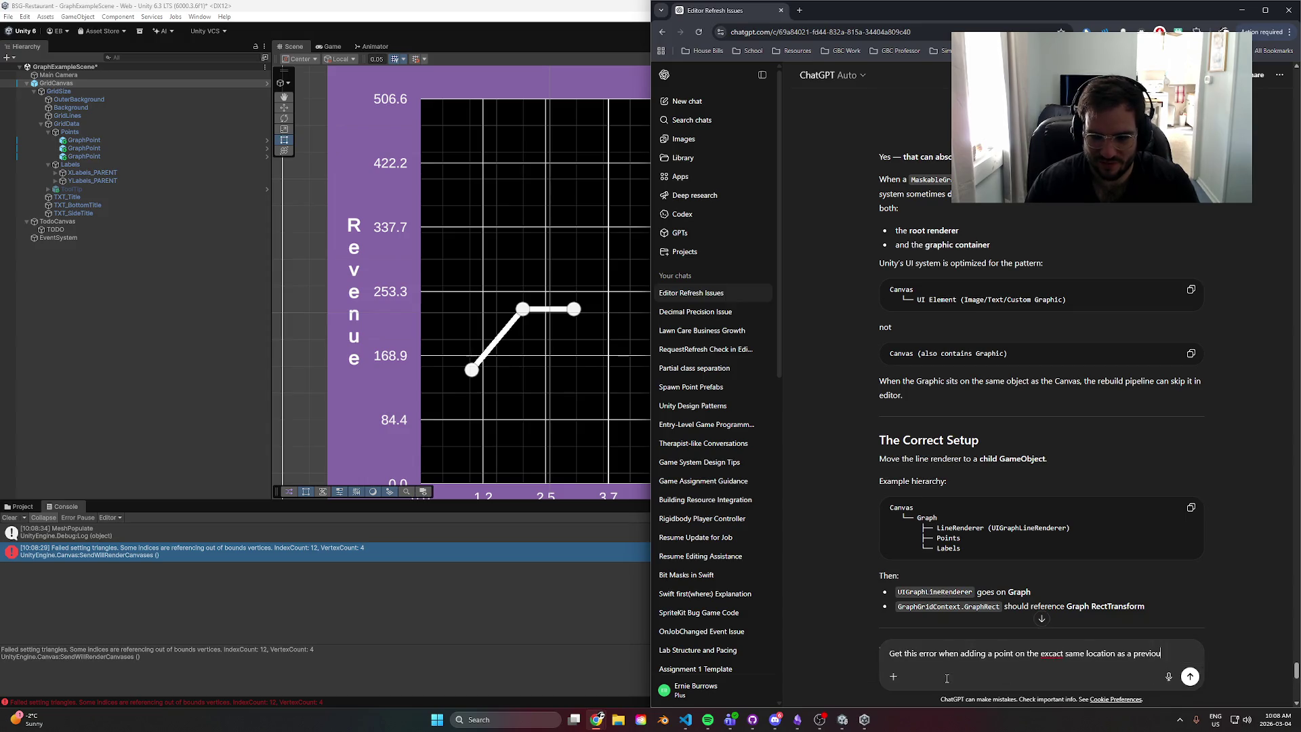
{"action": "type", "text": "s pou"}
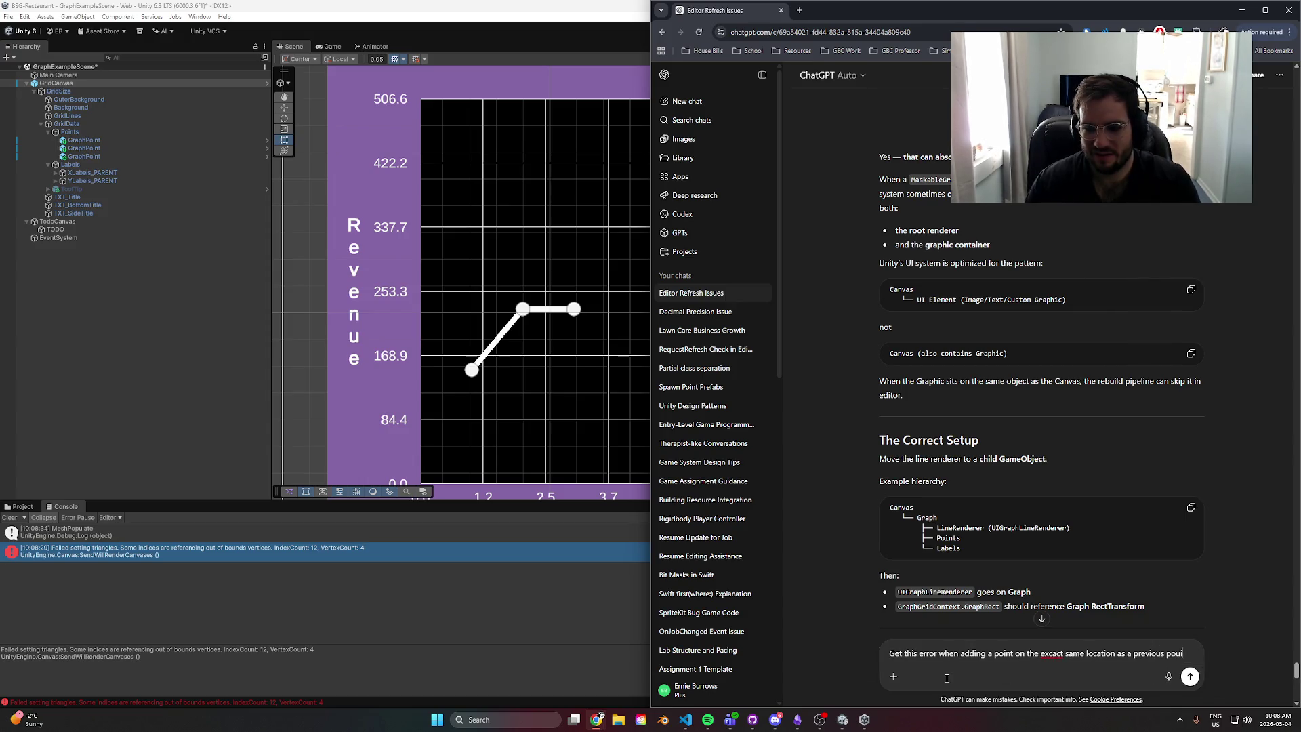
{"action": "key", "text": "BackSpace"}
{"action": "key", "text": "shift+Return"}
{"action": "type", "text": "Failed setting triangles. Some indices are referencing out of bounds vertices. IndexCount: 12, VertexCount: 4 UnityEngine.Canvas:SendWillRenderCanvases ()"}
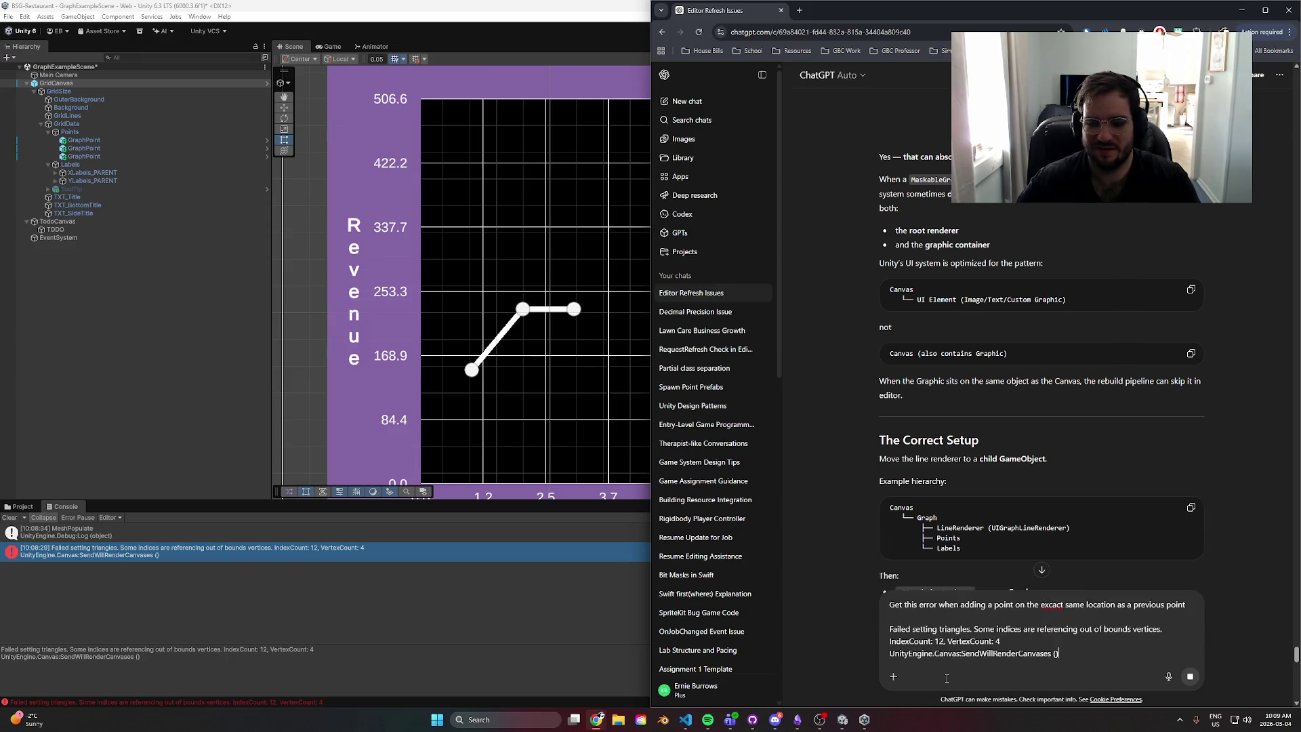
{"action": "key", "text": "Return"}
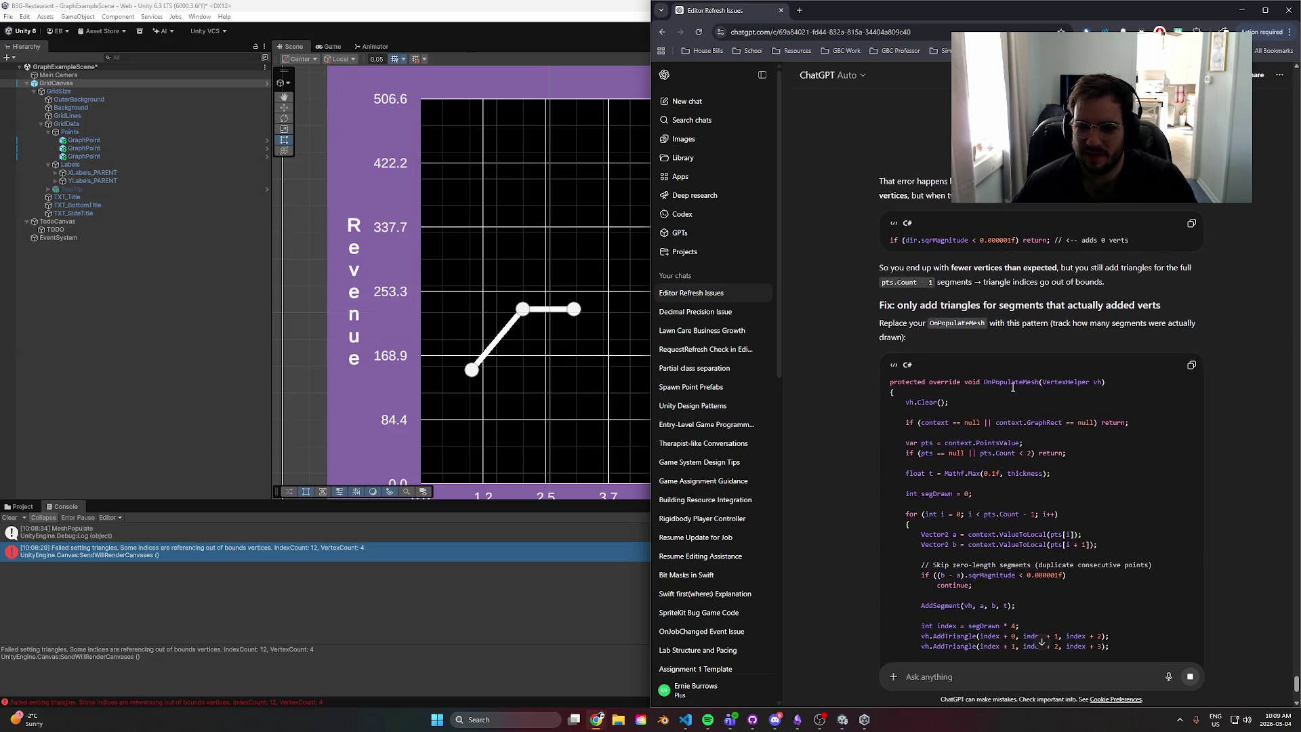
- Read the reply and select the fixed OnPopulateMesh code that skips duplicate points
{"action": "scroll", "coordinate": [1114, 544], "scroll_direction": "down", "scroll_amount": 3}
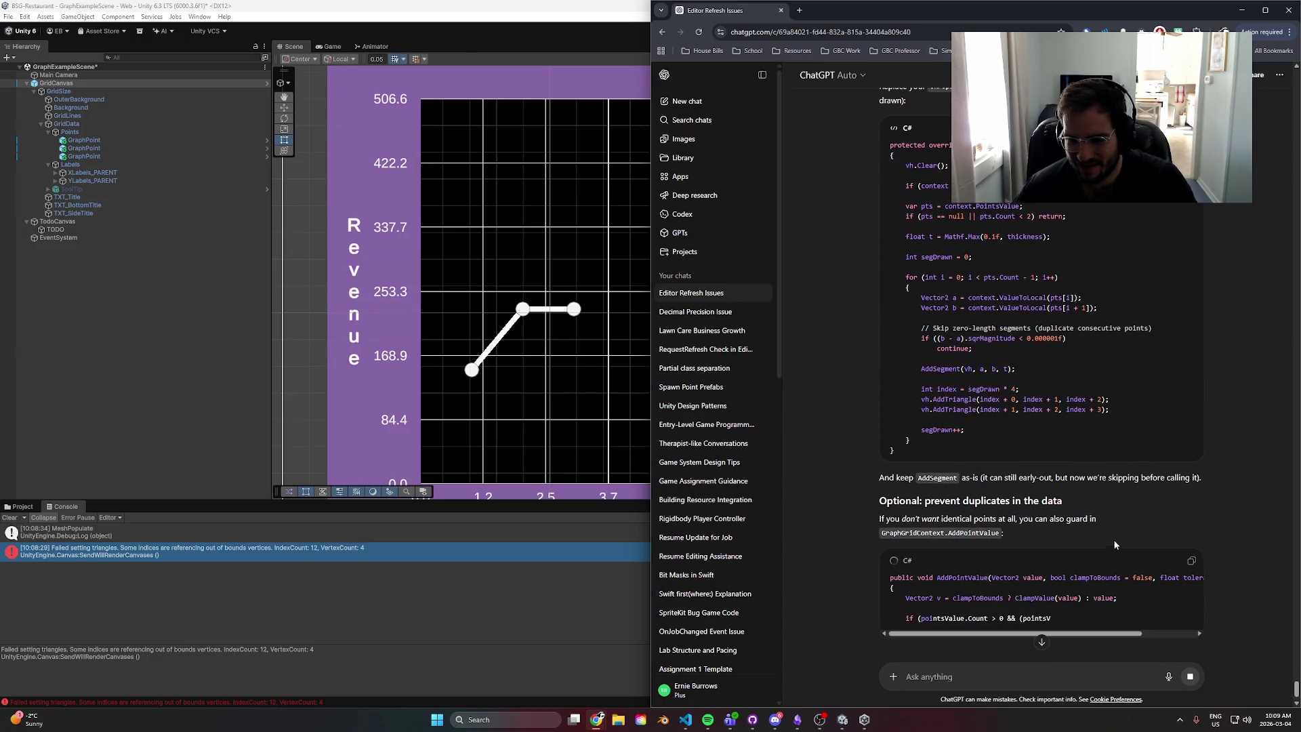
{"action": "scroll", "coordinate": [1128, 547], "scroll_direction": "down", "scroll_amount": 1}
{"action": "left_click_drag", "start_coordinate": [880, 465], "coordinate": [1076, 489]}
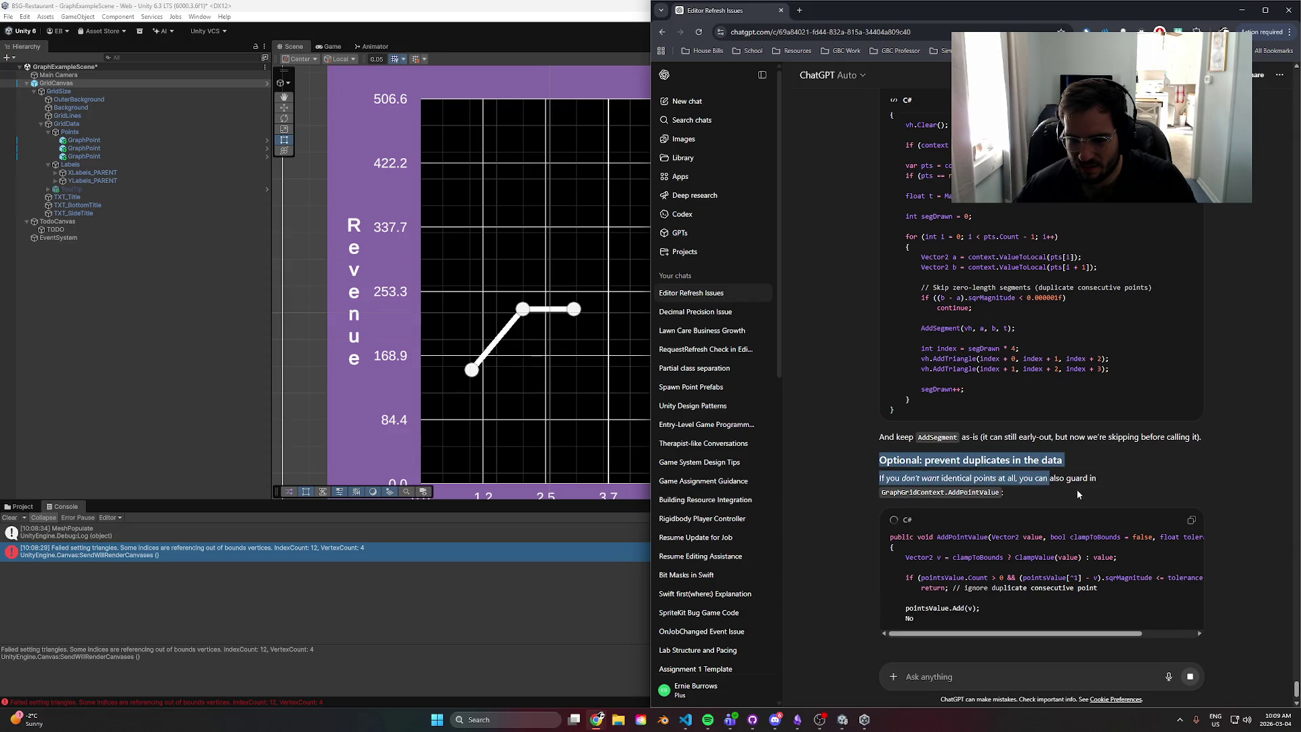
{"action": "left_click_drag", "start_coordinate": [939, 492], "coordinate": [1097, 494]}
{"action": "left_click", "coordinate": [1031, 507]}
{"action": "scroll", "coordinate": [1109, 579], "scroll_direction": "down", "scroll_amount": 2}
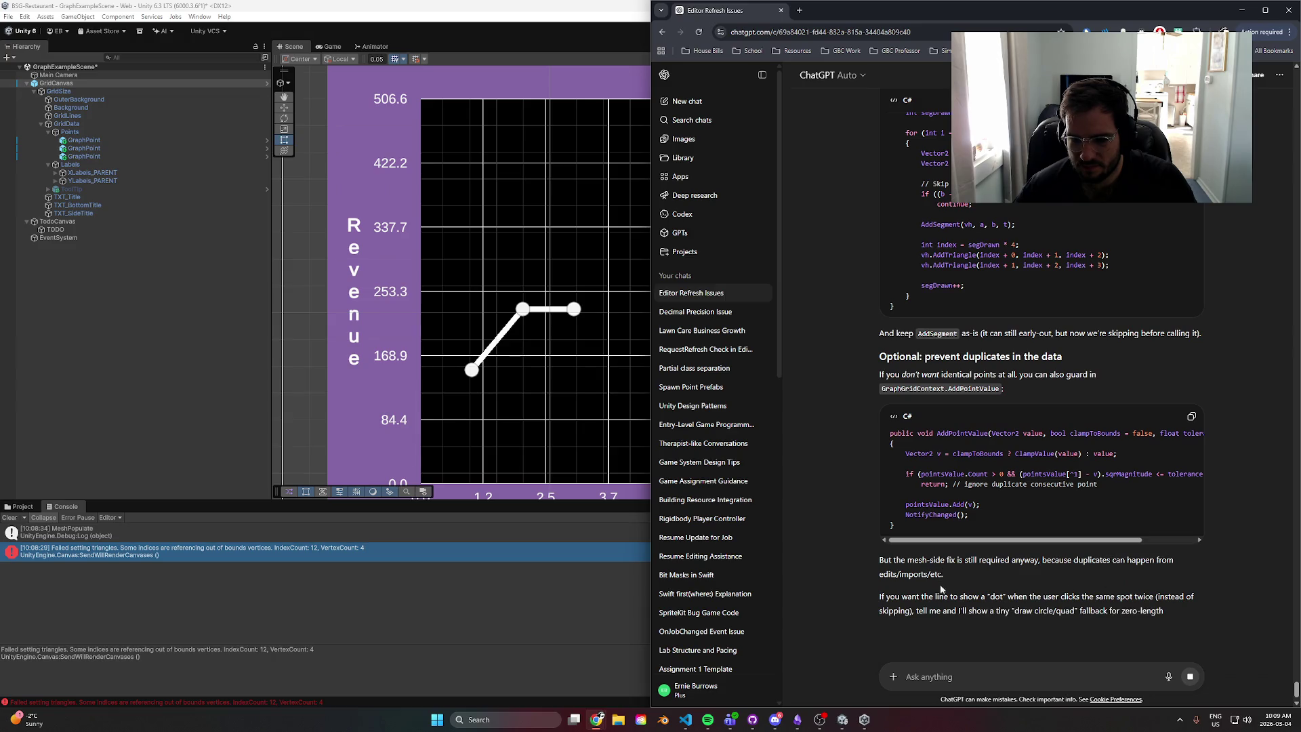
{"action": "triple_click", "coordinate": [1107, 580]}
{"action": "left_click", "coordinate": [973, 576]}
{"action": "scroll", "coordinate": [973, 576], "scroll_direction": "up", "scroll_amount": 4}
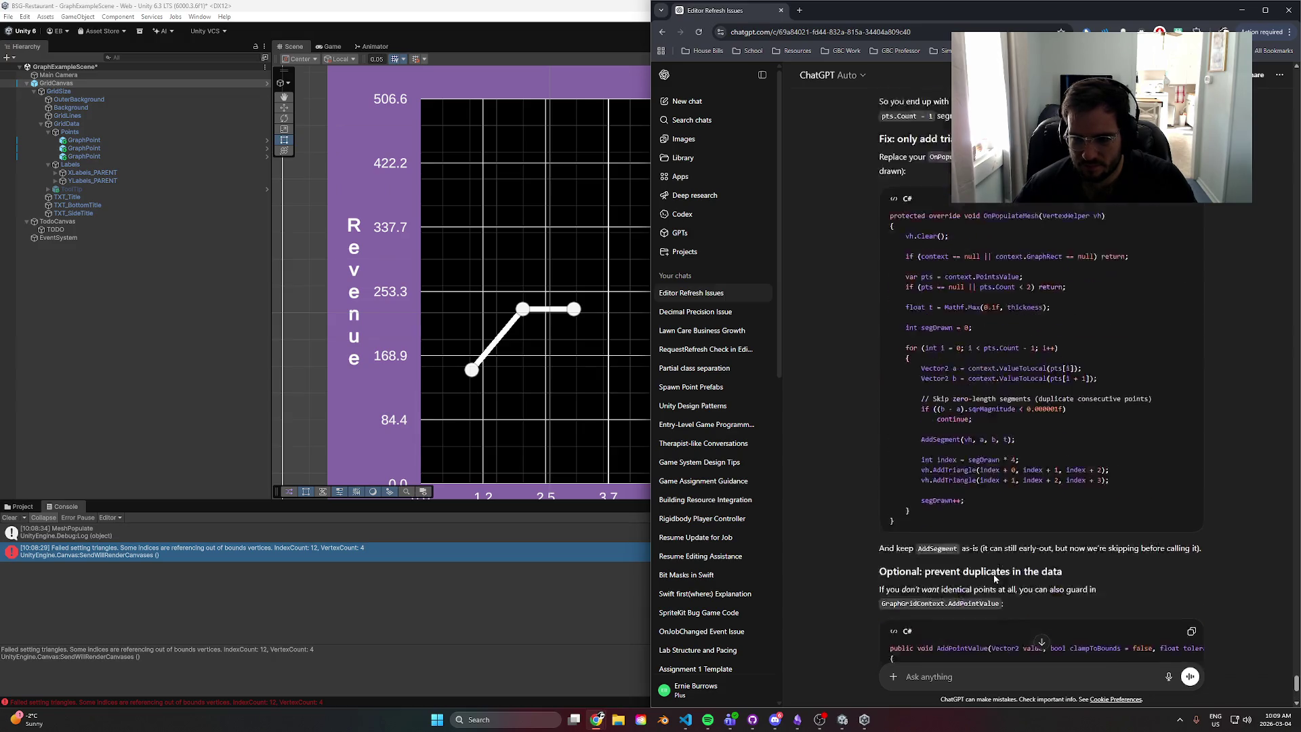
{"action": "left_click_drag", "start_coordinate": [916, 561], "coordinate": [875, 254]}
{"action": "key", "text": "ctrl+c"}
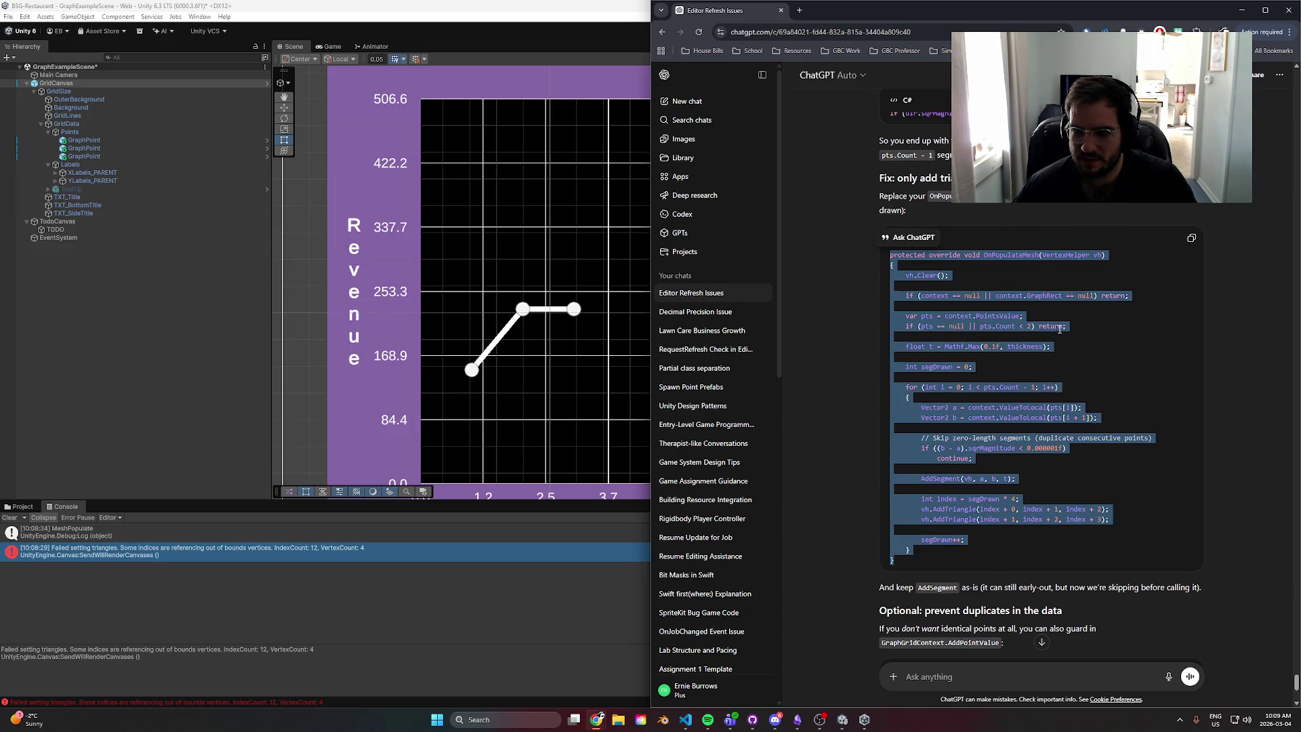
{"action": "left_click_drag", "start_coordinate": [1006, 597], "coordinate": [1038, 610]}
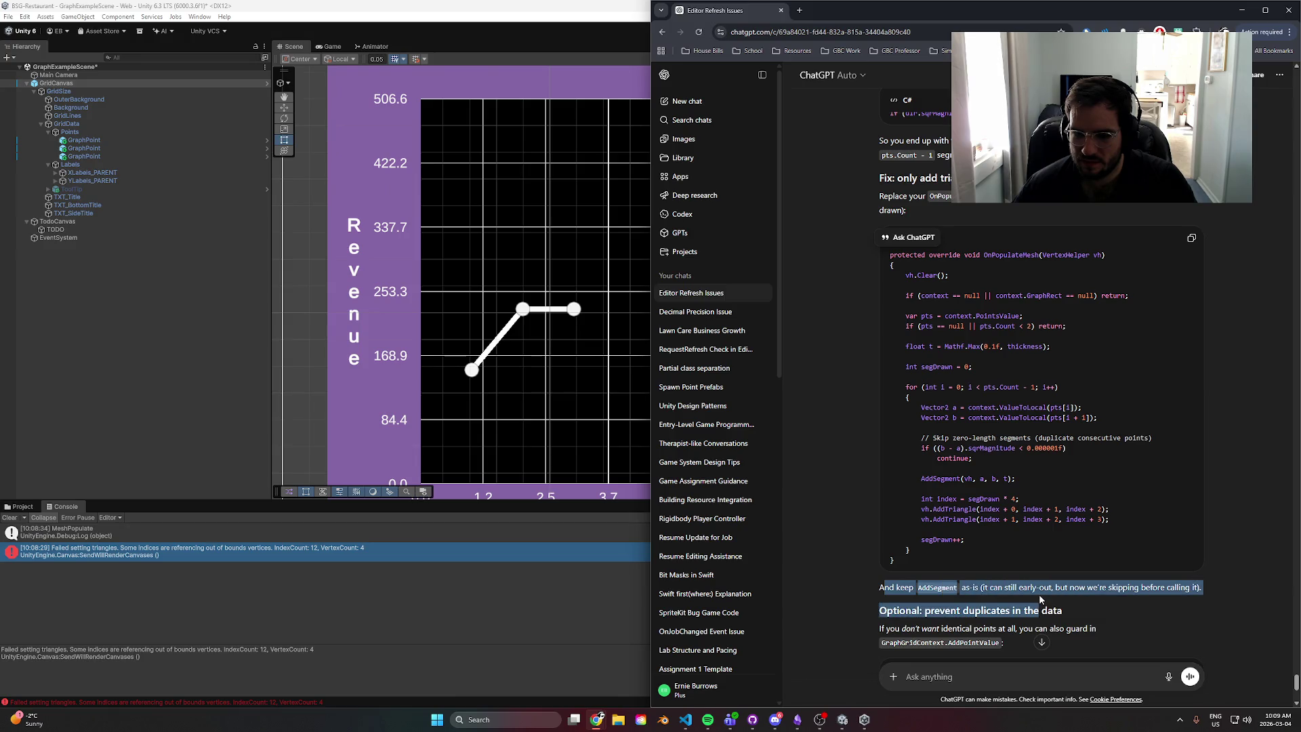
{"action": "left_click", "coordinate": [685, 719]}
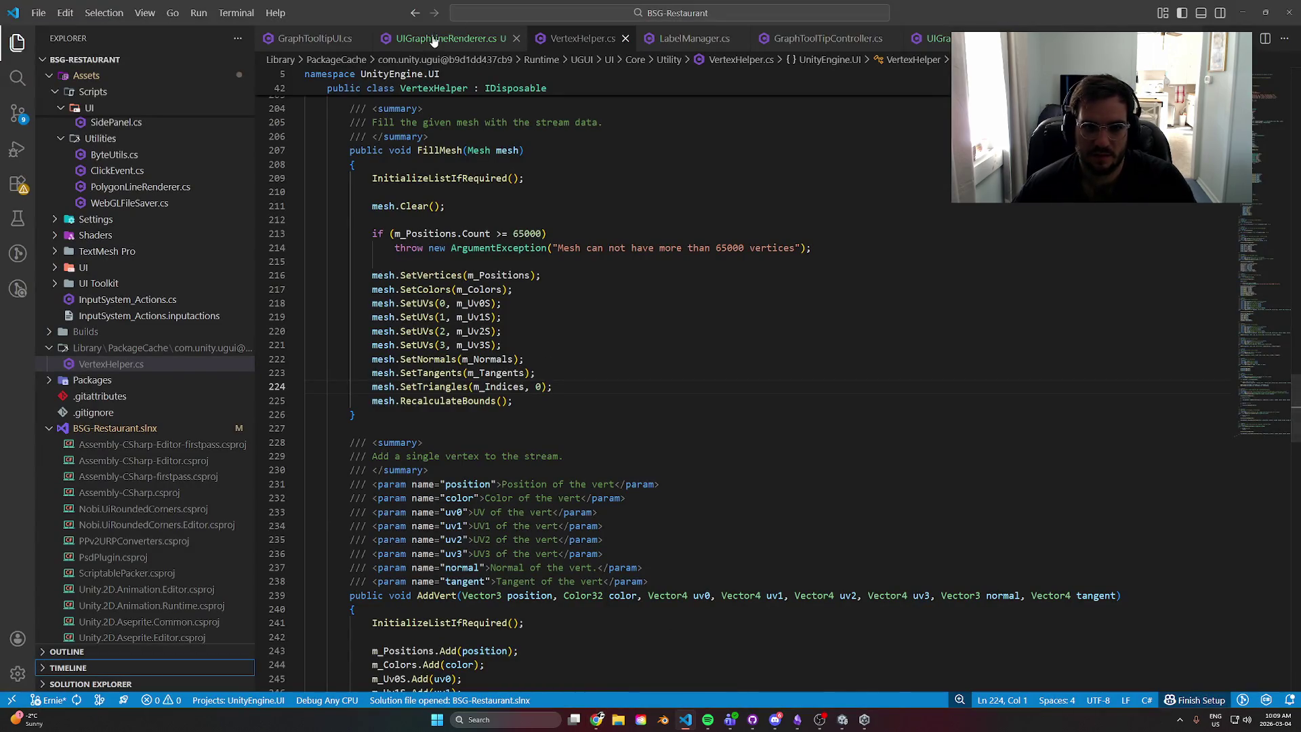
- Paste the duplicate-skipping OnPopulateMesh over the old method in UIGraphLineRenderer.cs and save
{"action": "key", "text": "ctrl+Tab"}
{"action": "left_click", "coordinate": [545, 326]}
{"action": "left_click_drag", "start_coordinate": [355, 584], "coordinate": [315, 184]}
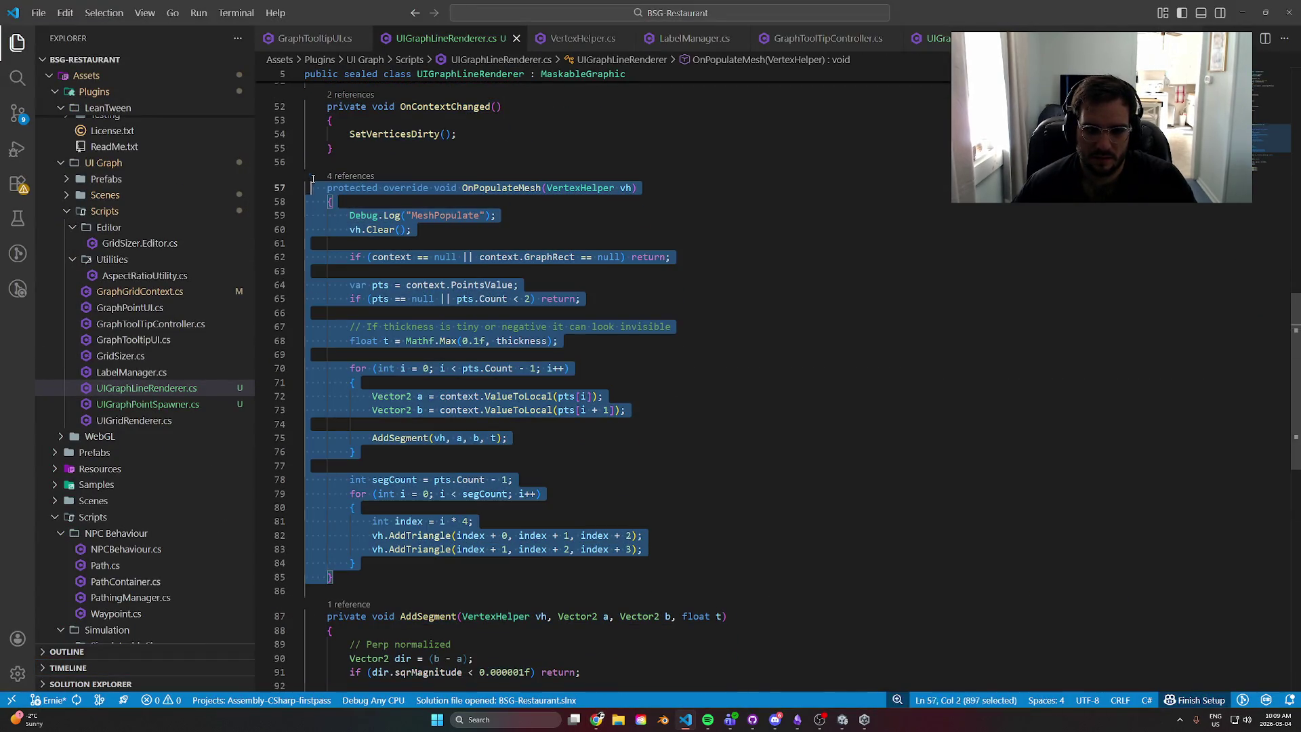
{"action": "key", "text": "ctrl+v"}
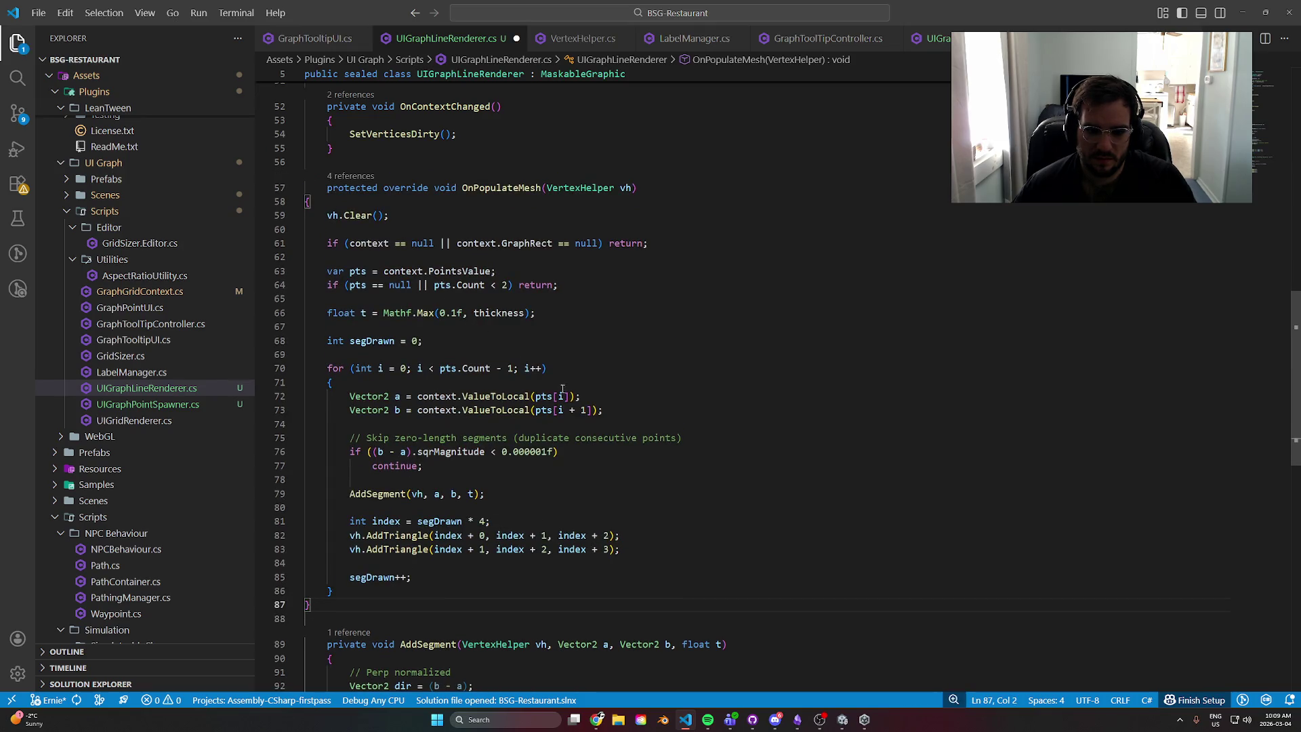
{"action": "key", "text": "ctrl+s"}
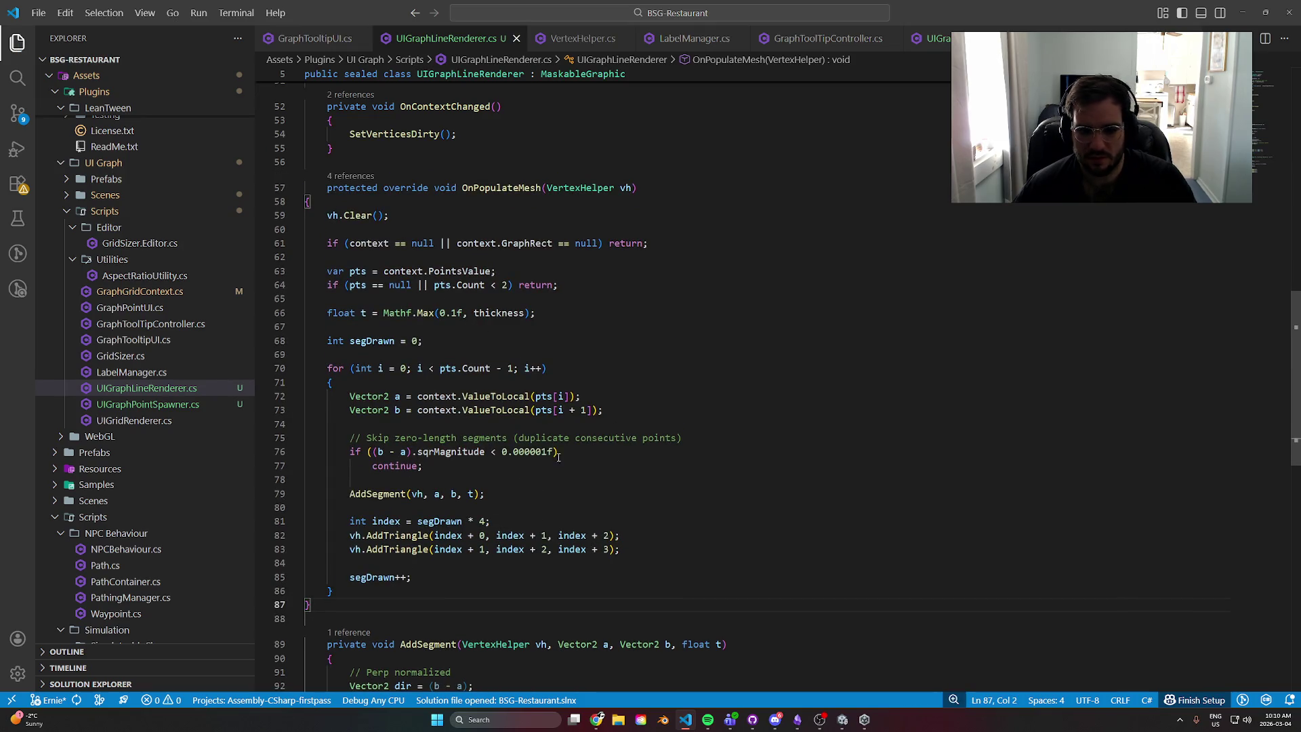
{"action": "key", "text": "alt+Tab"}
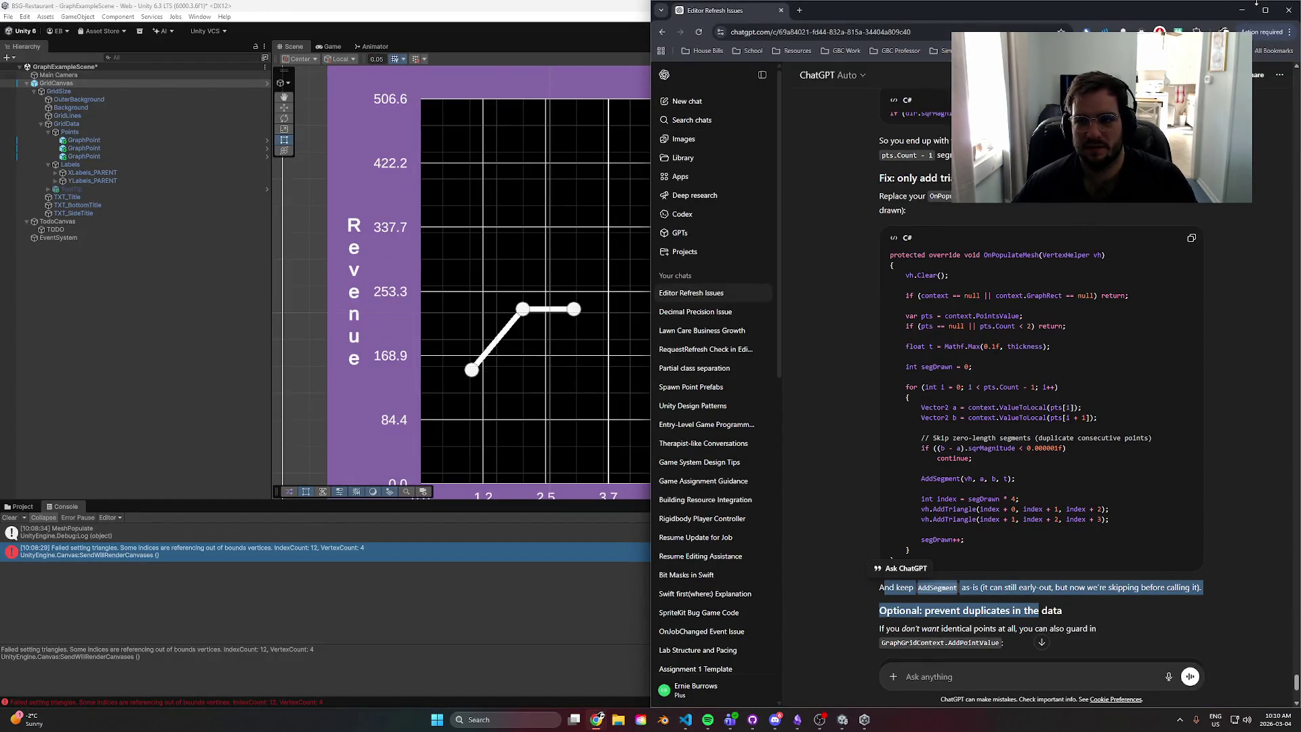
- Add a fourth Points Value entry, Element 3, at X 4 and Y 230
{"action": "left_click", "coordinate": [1244, 10]}
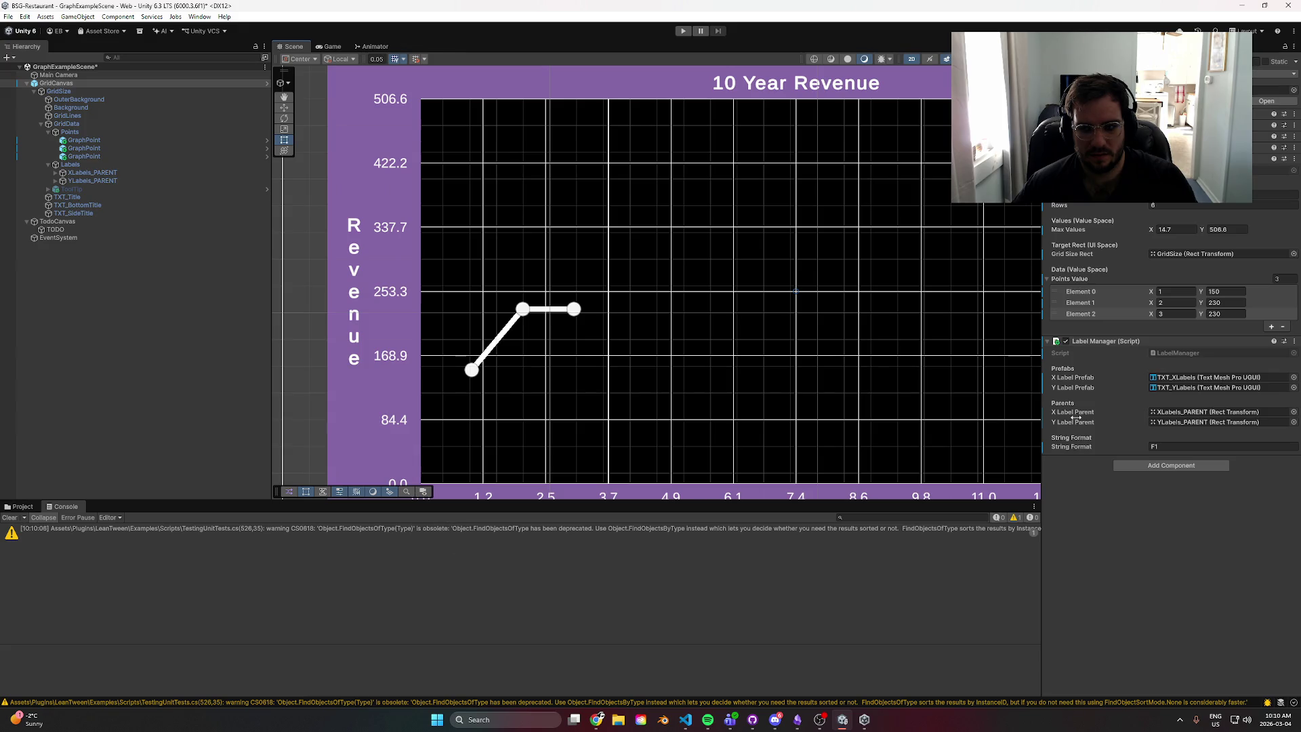
{"action": "left_click", "coordinate": [1270, 327]}
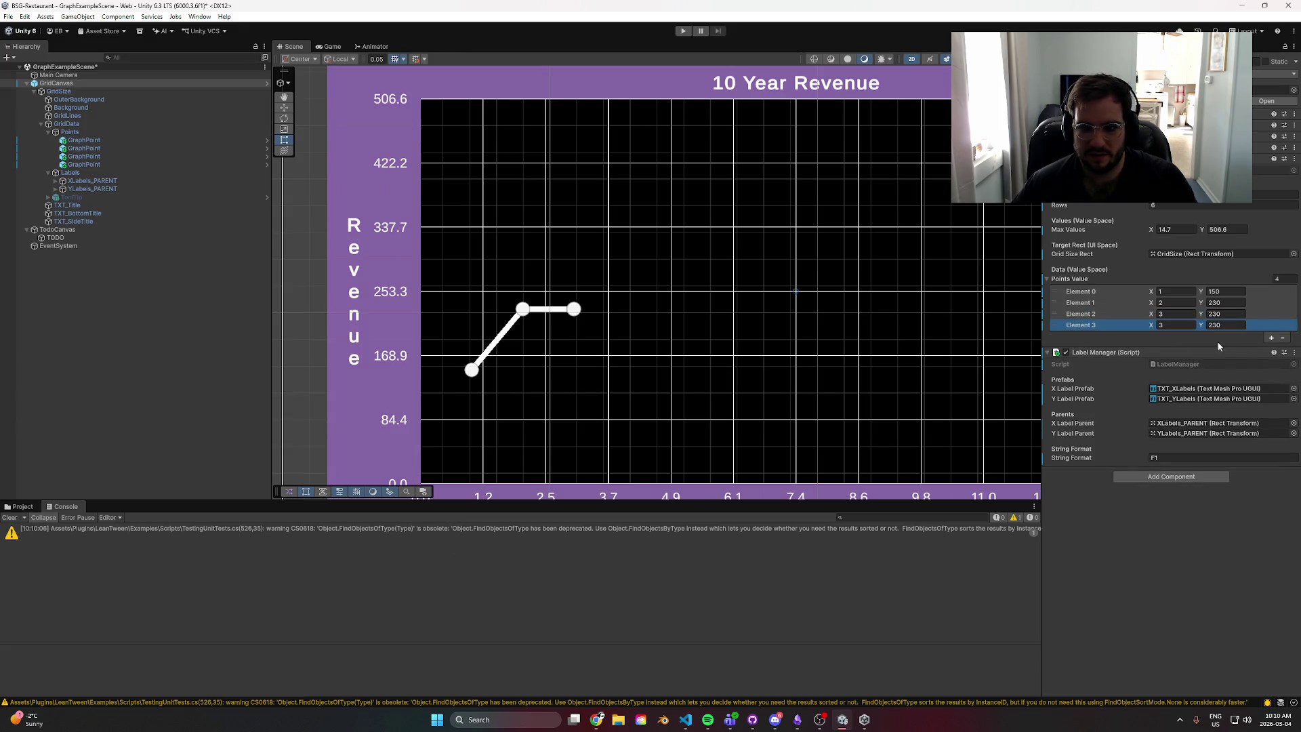
{"action": "left_click", "coordinate": [1183, 326]}
{"action": "type", "text": "4"}
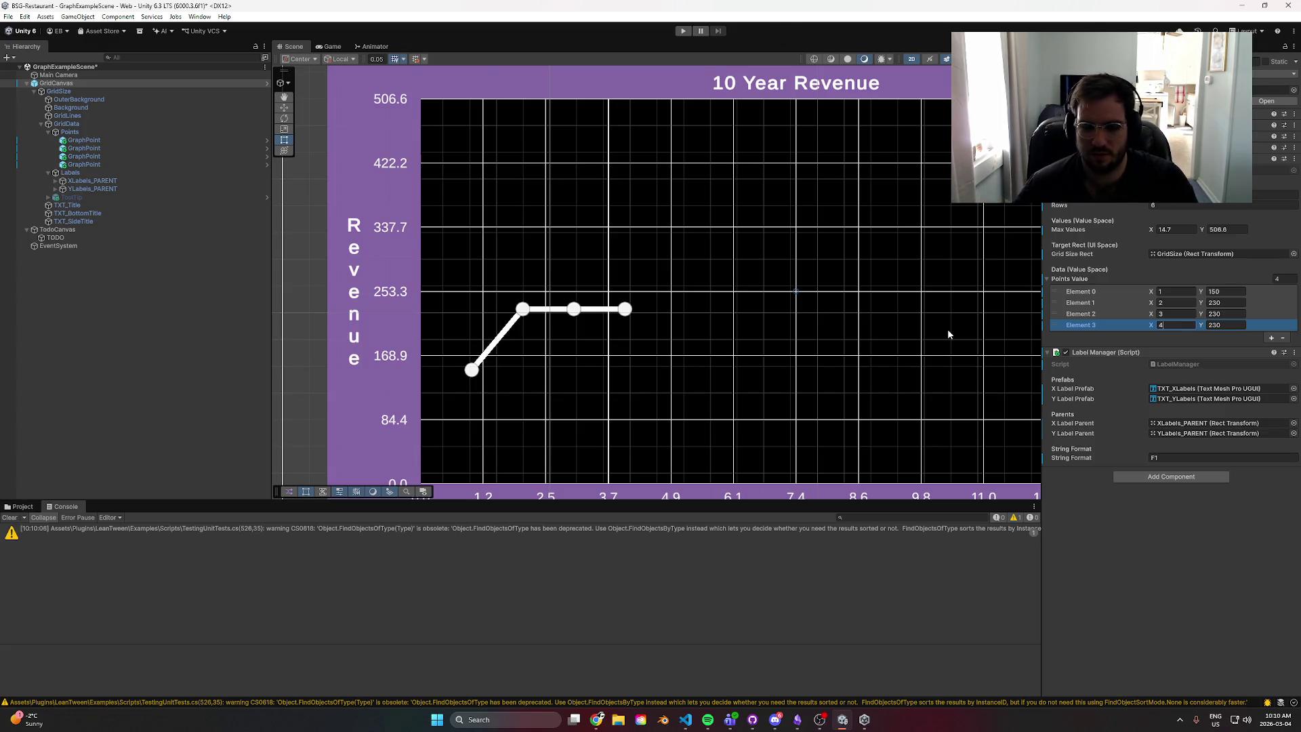
{"action": "scroll", "coordinate": [865, 421], "scroll_direction": "down", "scroll_amount": 2}
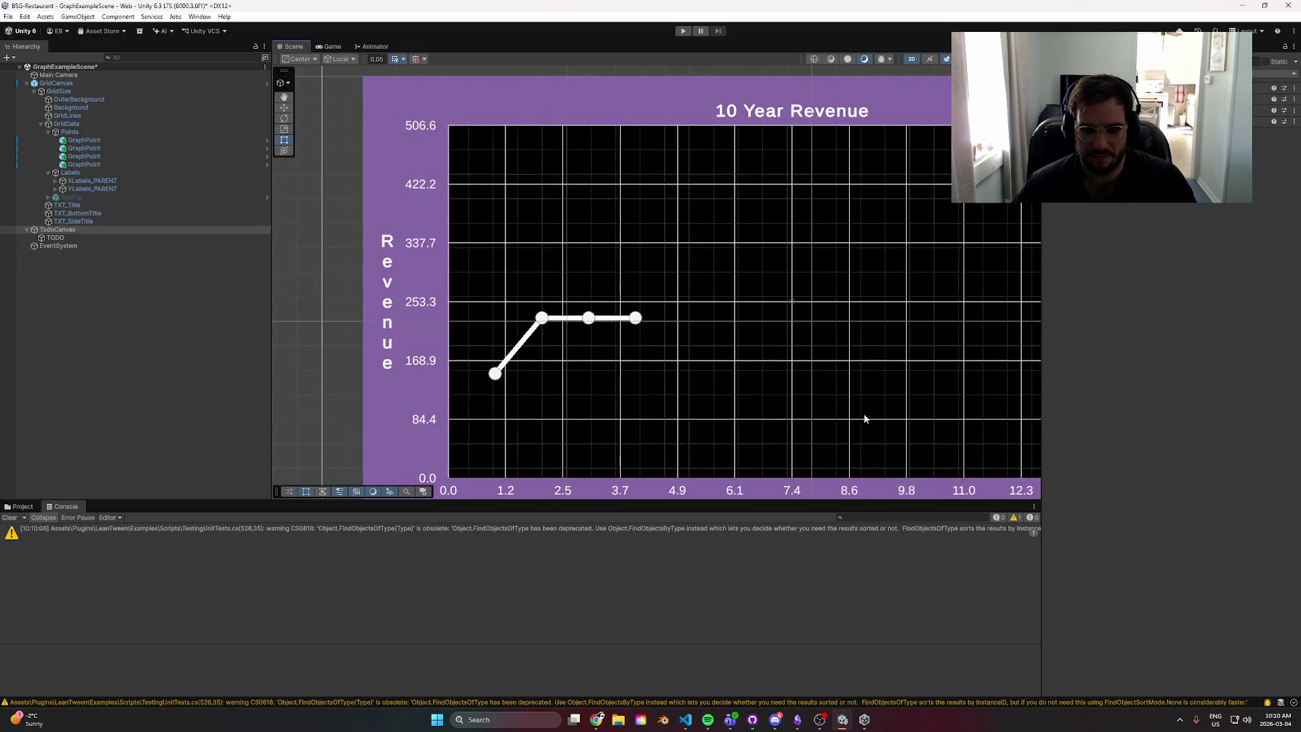
{"action": "left_click", "coordinate": [711, 313]}
{"action": "scroll", "coordinate": [712, 313], "scroll_direction": "up", "scroll_amount": 4}
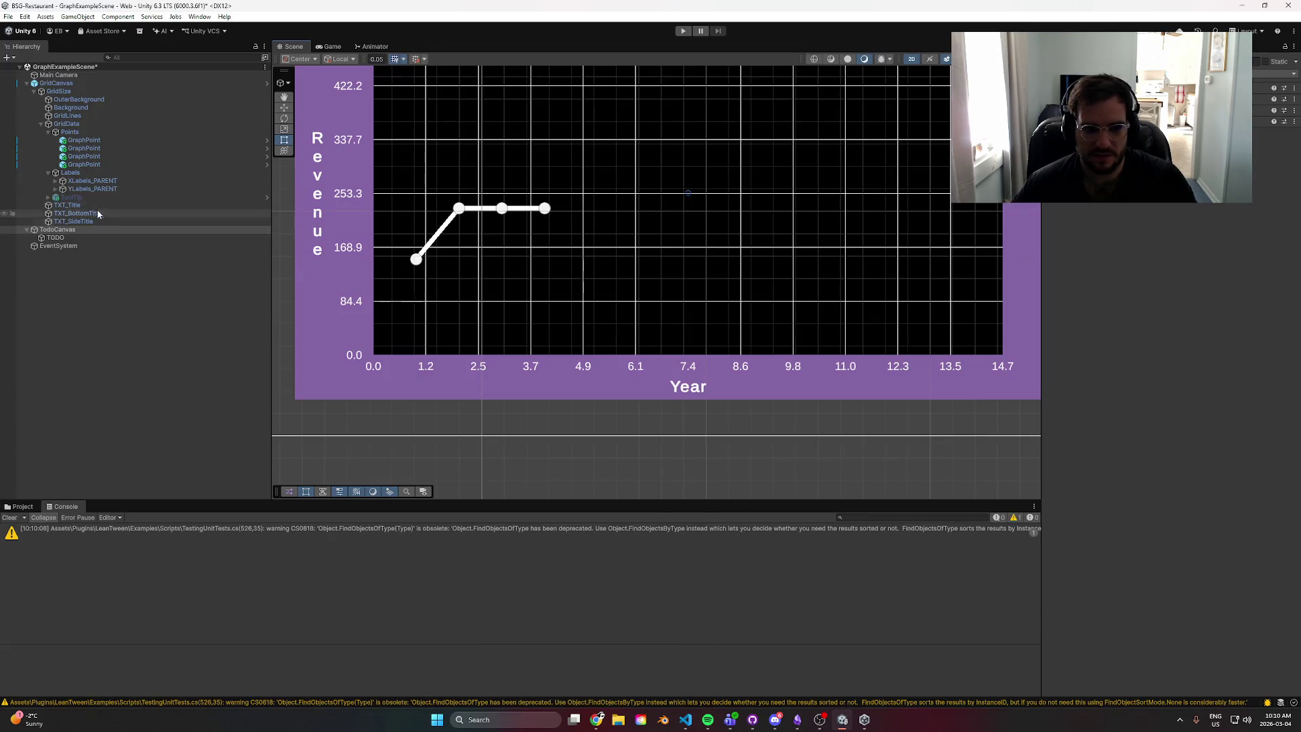
- Narrow the Inspector and Hierarchy panels and make the Scene view taller to see the four-point graph
{"action": "left_click", "coordinate": [192, 302]}
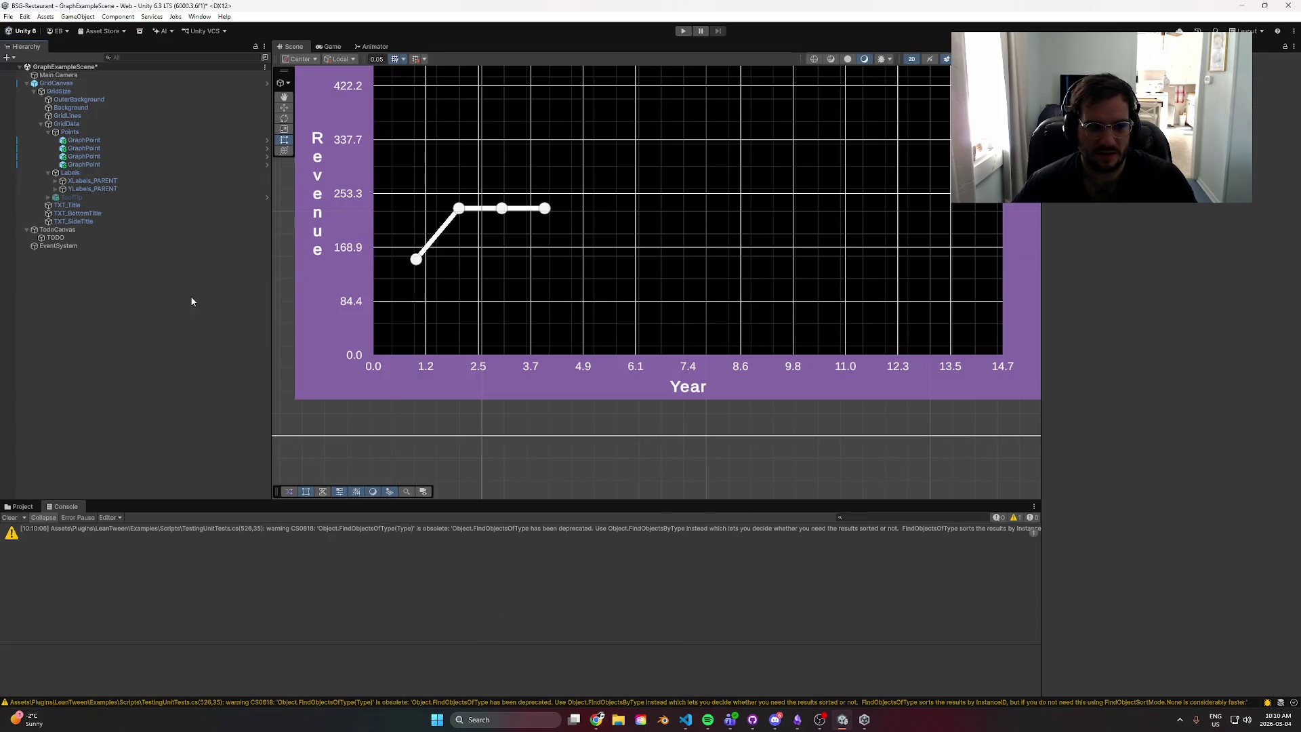
{"action": "scroll", "coordinate": [616, 319], "scroll_direction": "up", "scroll_amount": 3}
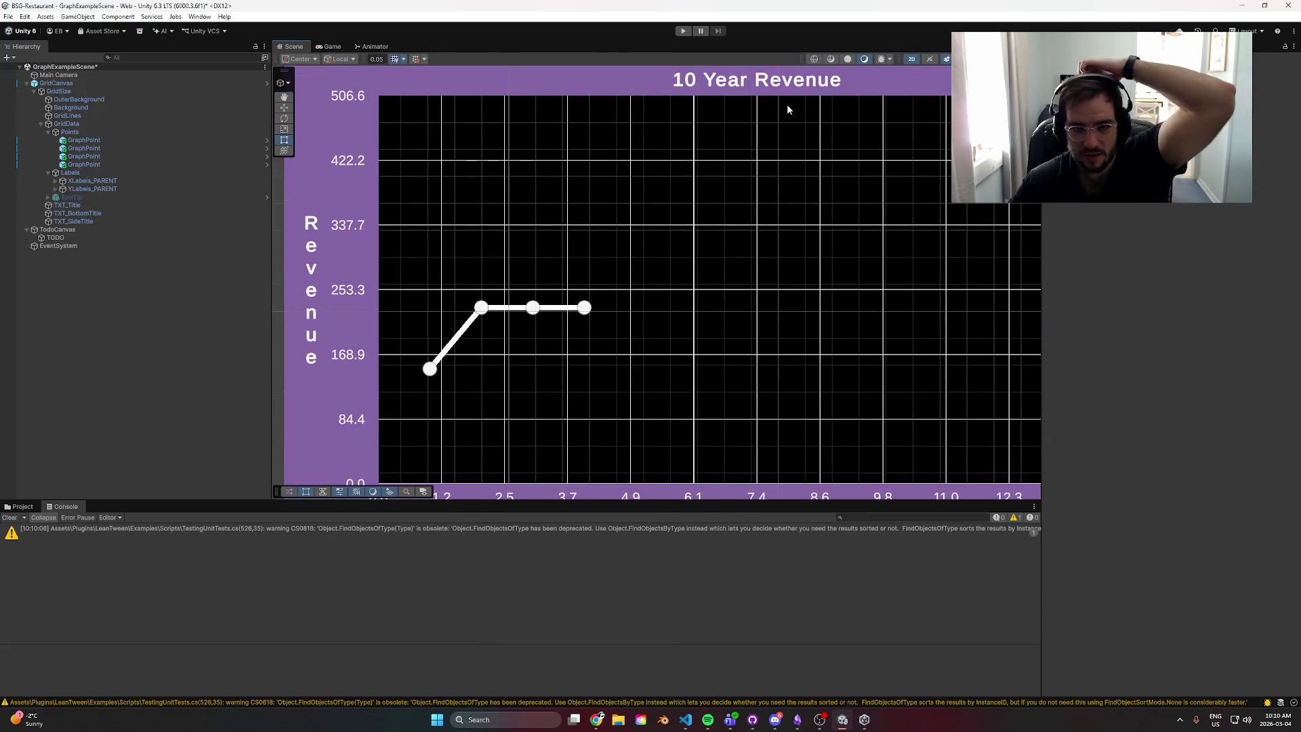
{"action": "left_click_drag", "start_coordinate": [1041, 344], "coordinate": [1132, 344]}
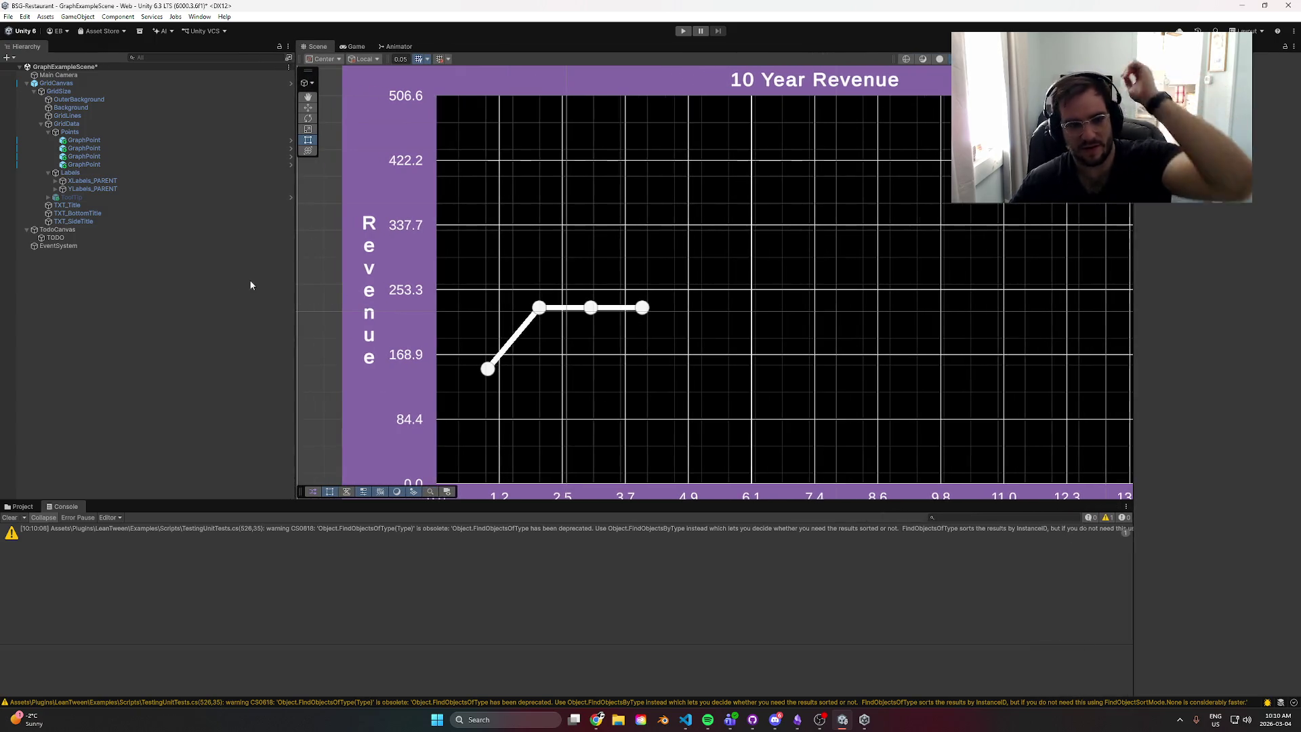
{"action": "left_click_drag", "start_coordinate": [295, 275], "coordinate": [139, 283]}
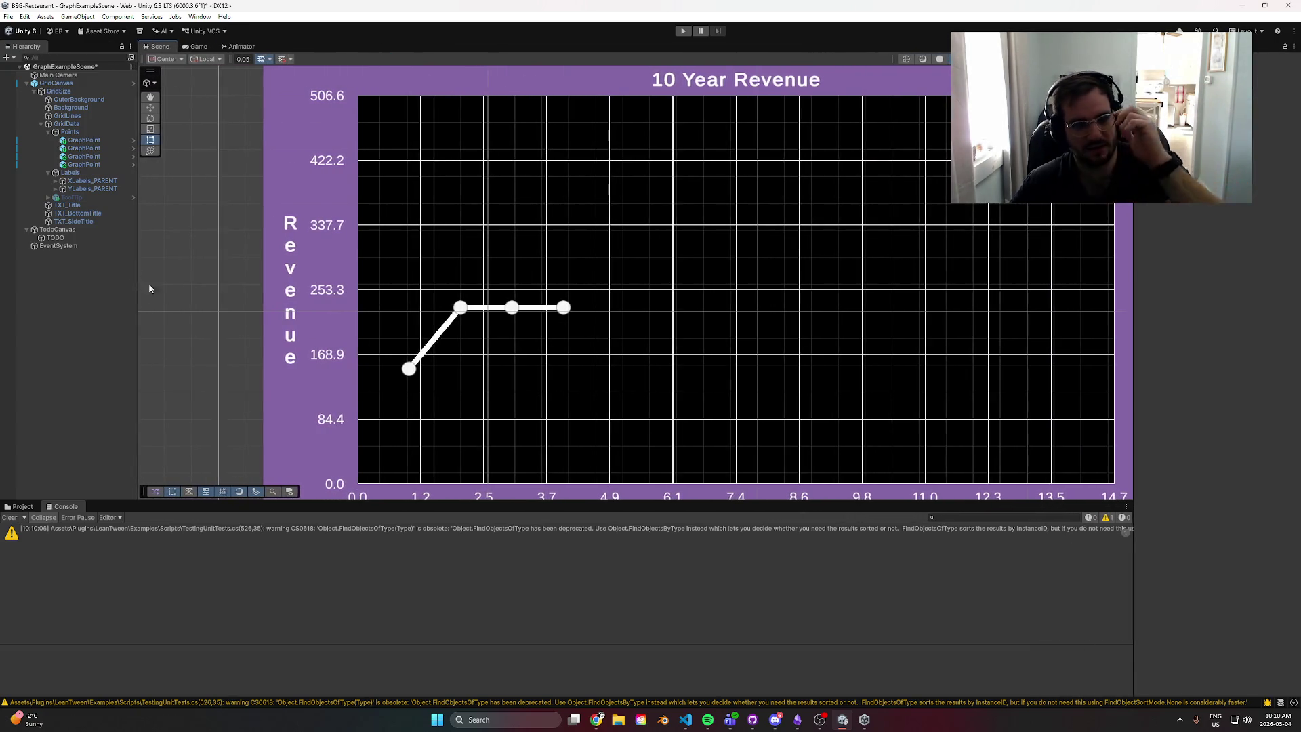
{"action": "left_click_drag", "start_coordinate": [477, 501], "coordinate": [477, 534]}
{"action": "scroll", "coordinate": [644, 340], "scroll_direction": "down", "scroll_amount": 4}
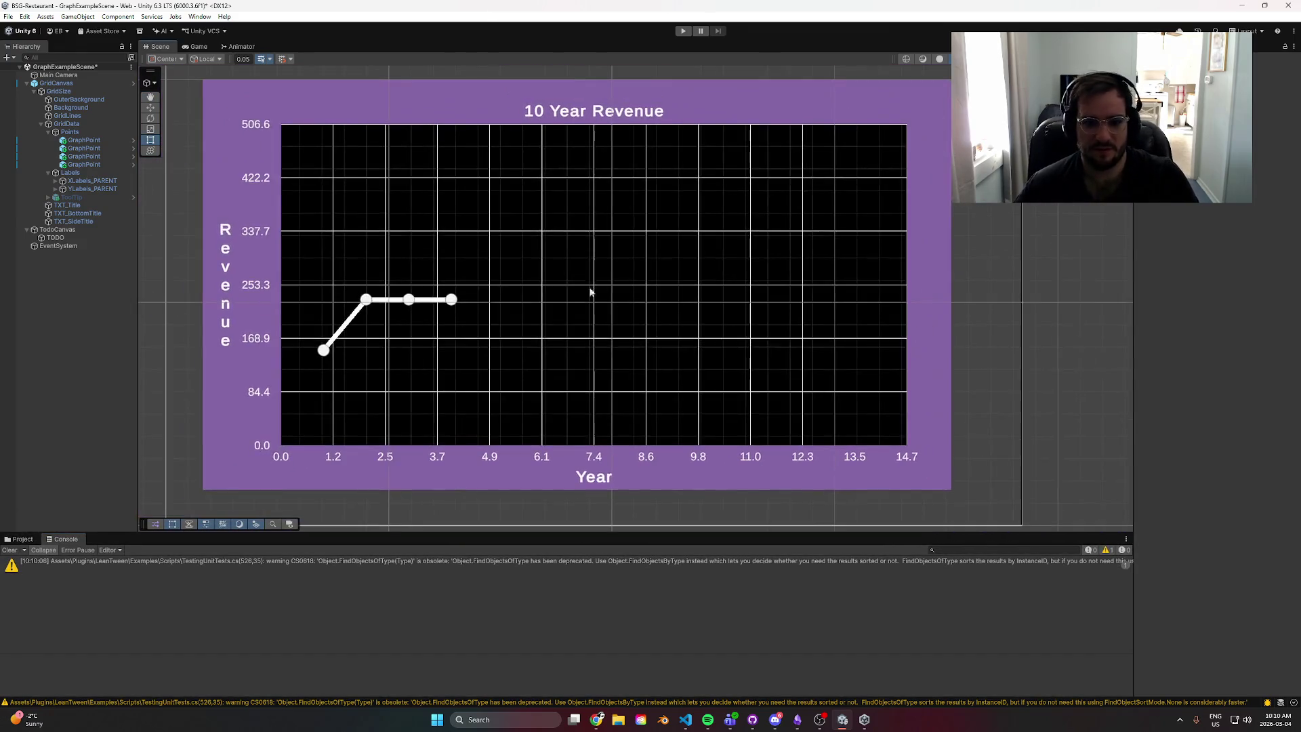
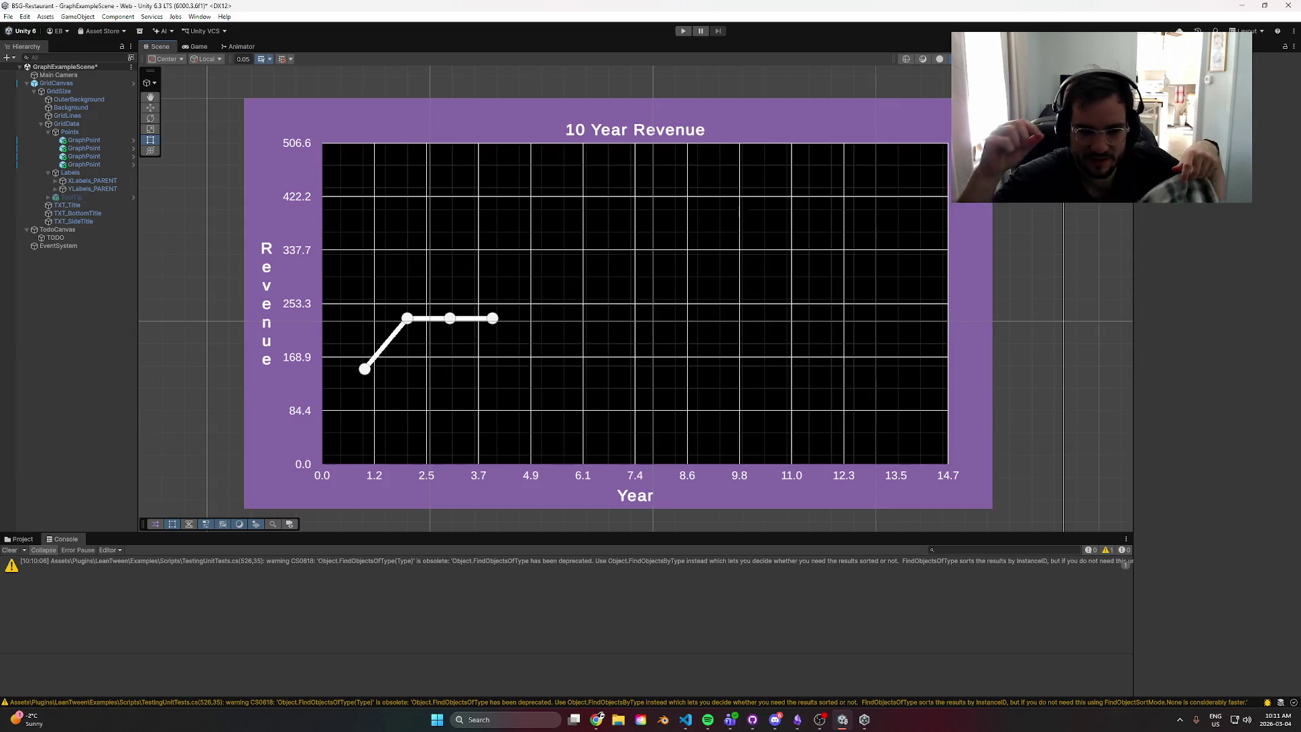
- Run the scene, add a fourth point at year 5 with revenue 250, and select its clone
{"action": "key", "text": "ctrl+p"}
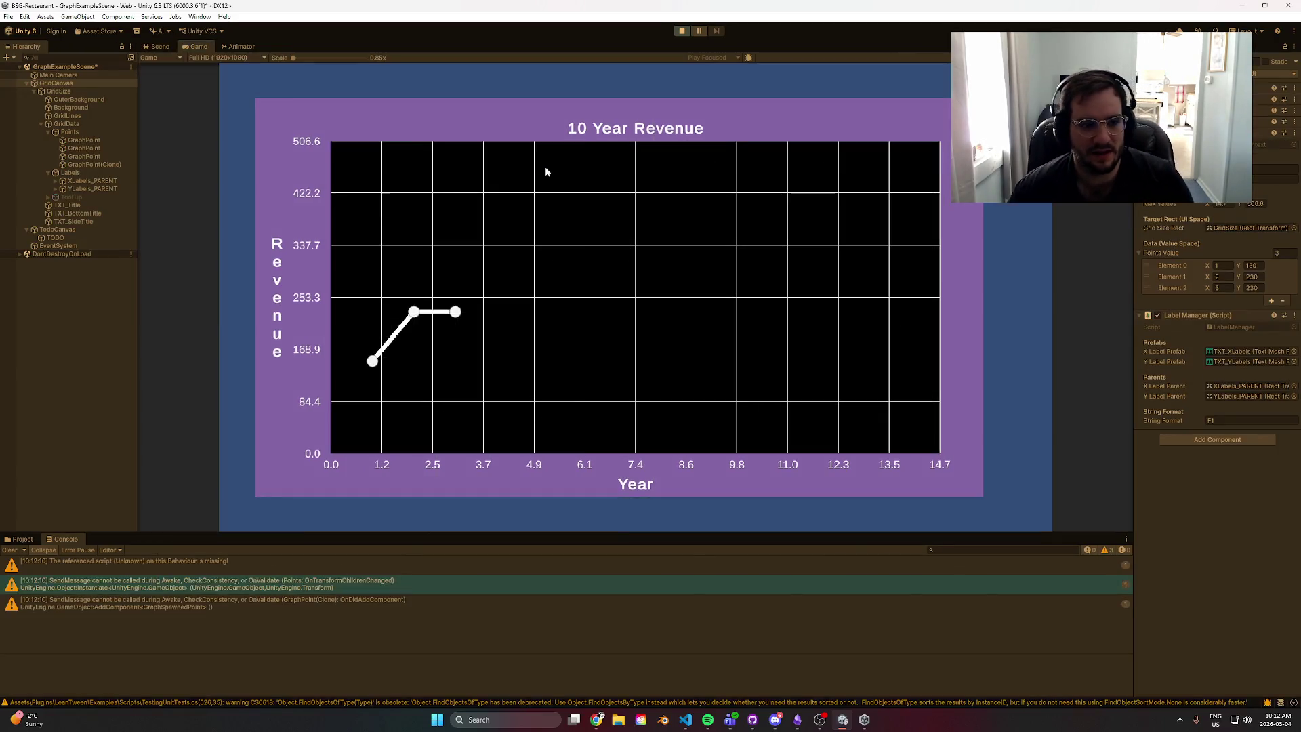
{"action": "left_click", "coordinate": [1271, 301]}
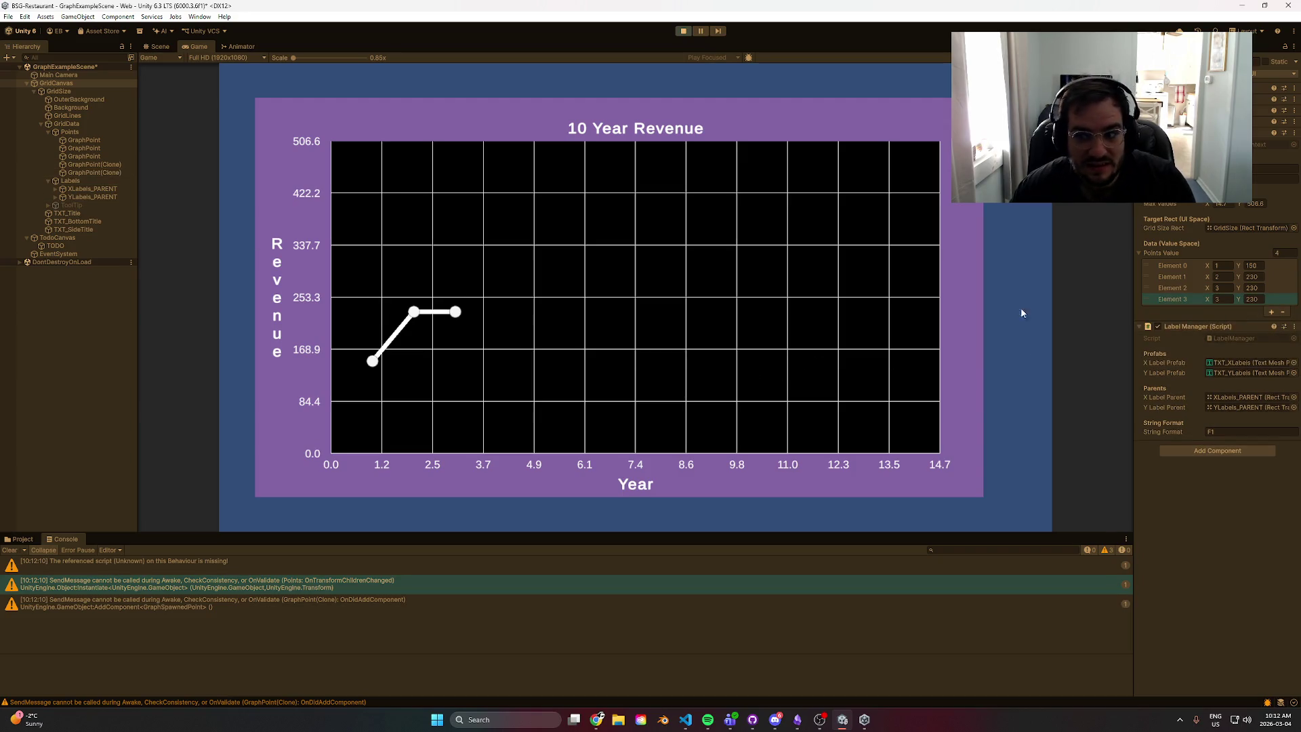
{"action": "left_click", "coordinate": [1223, 301]}
{"action": "type", "text": "5"}
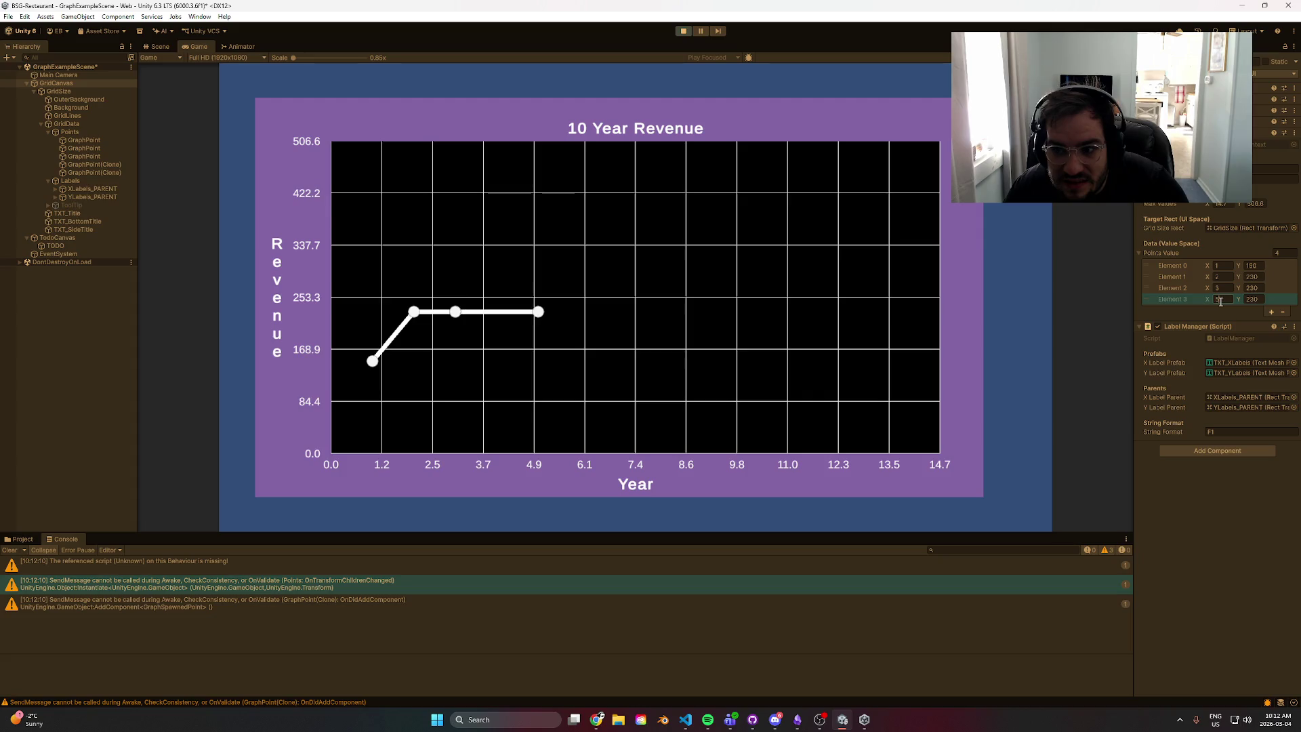
{"action": "key", "text": "Tab"}
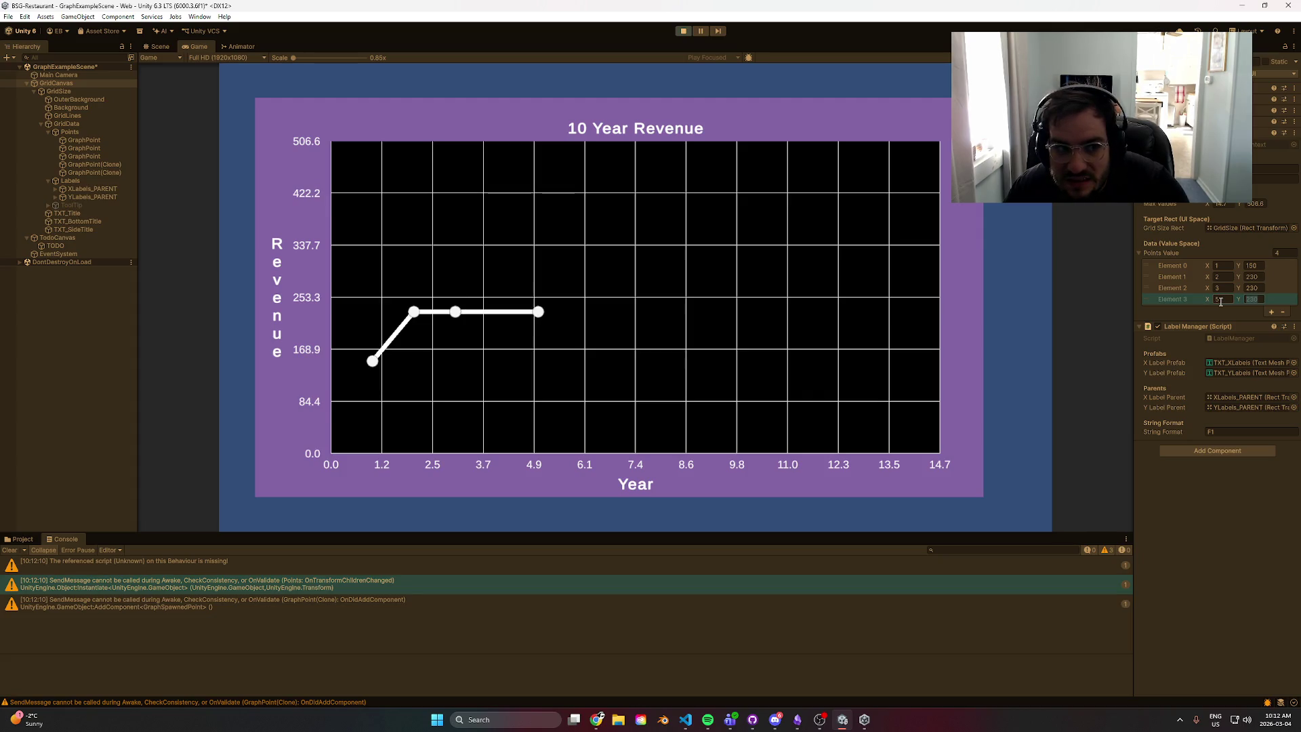
{"action": "type", "text": "250"}
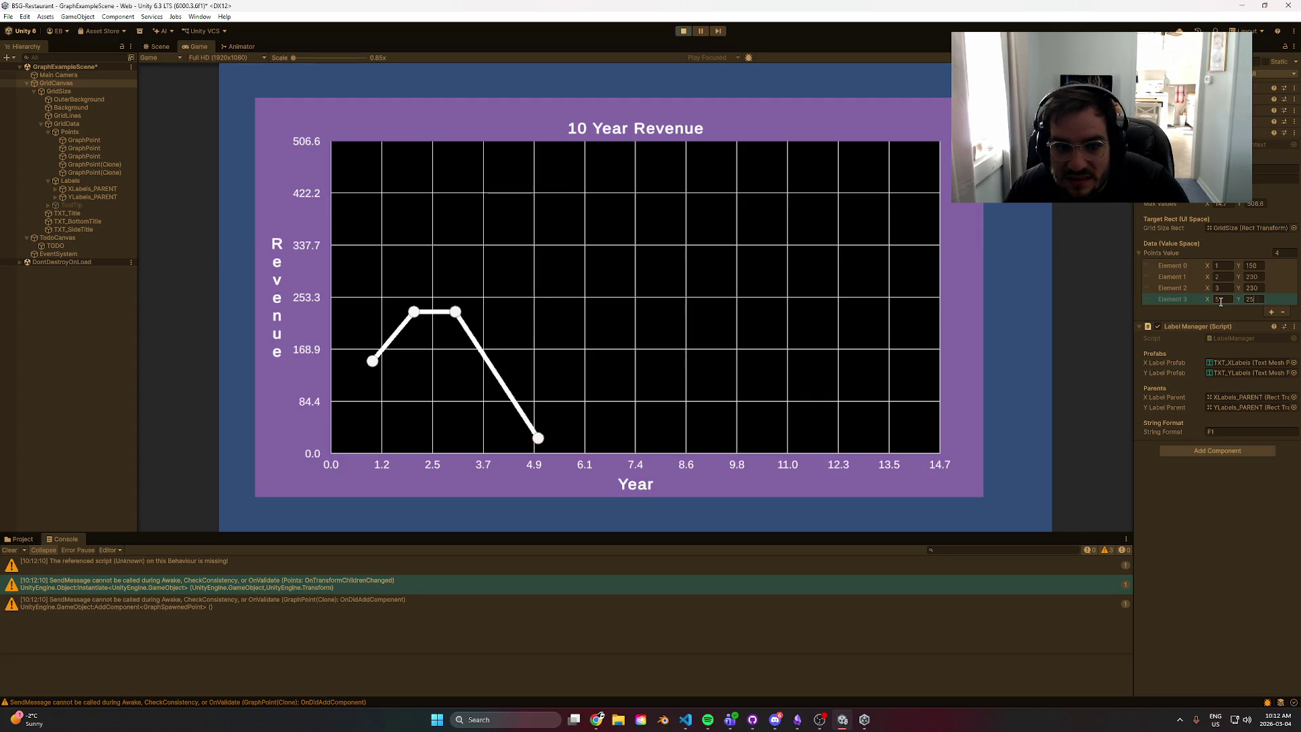
{"action": "left_click", "coordinate": [112, 173]}
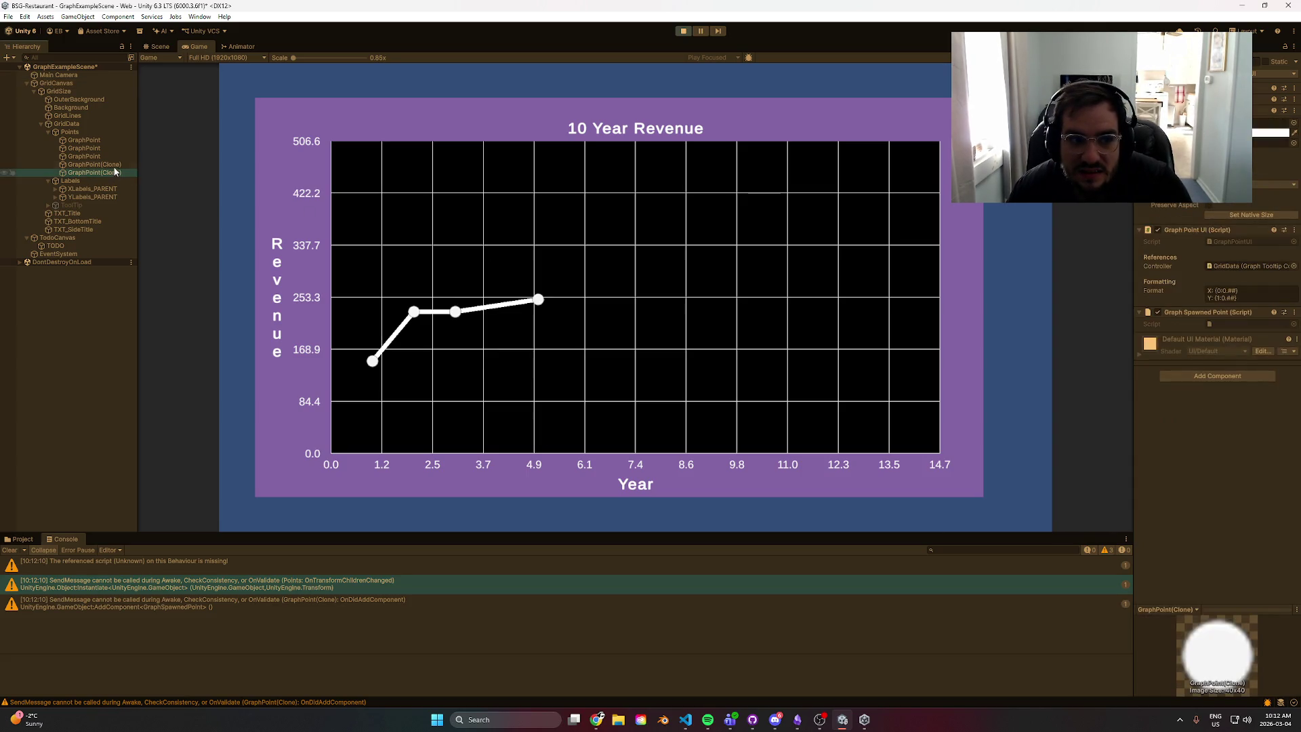
- Frame the spawned clone point and the first graph point in the Scene view
{"action": "left_click", "coordinate": [157, 46]}
{"action": "double_click", "coordinate": [112, 165]}
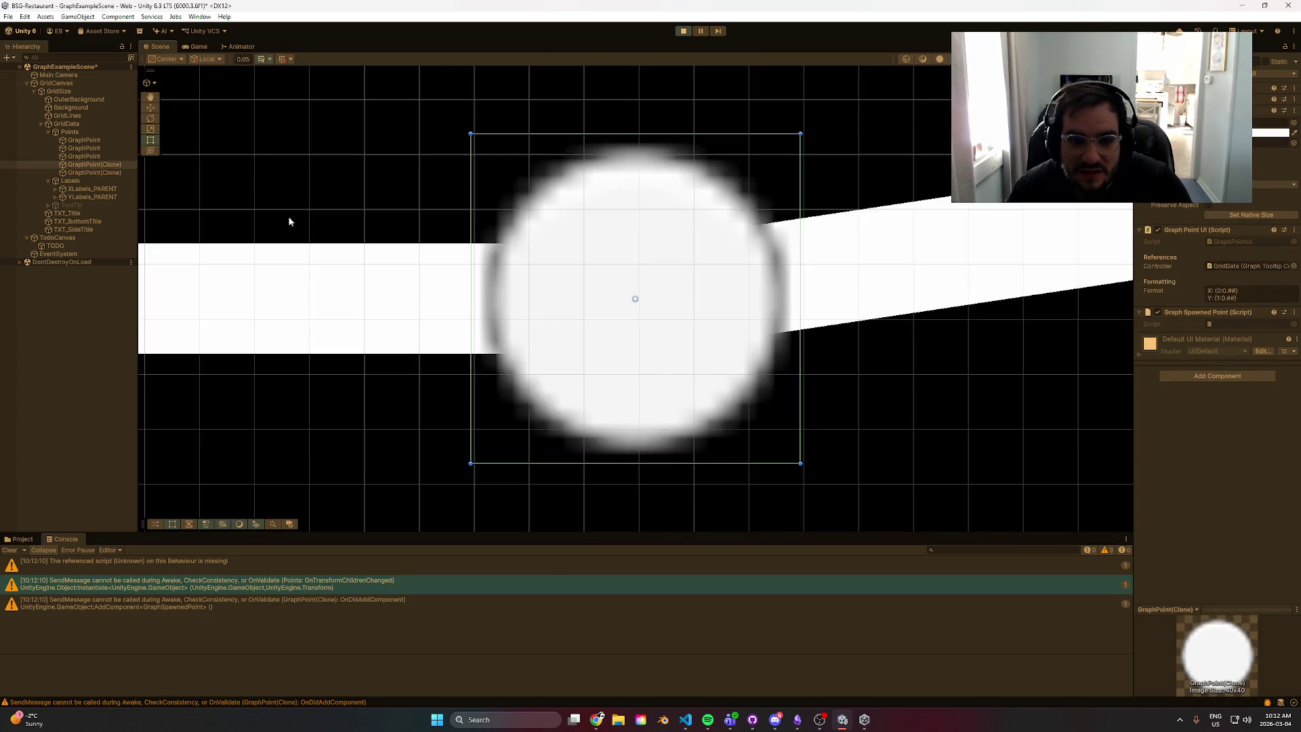
{"action": "scroll", "coordinate": [535, 244], "scroll_direction": "down", "scroll_amount": 5}
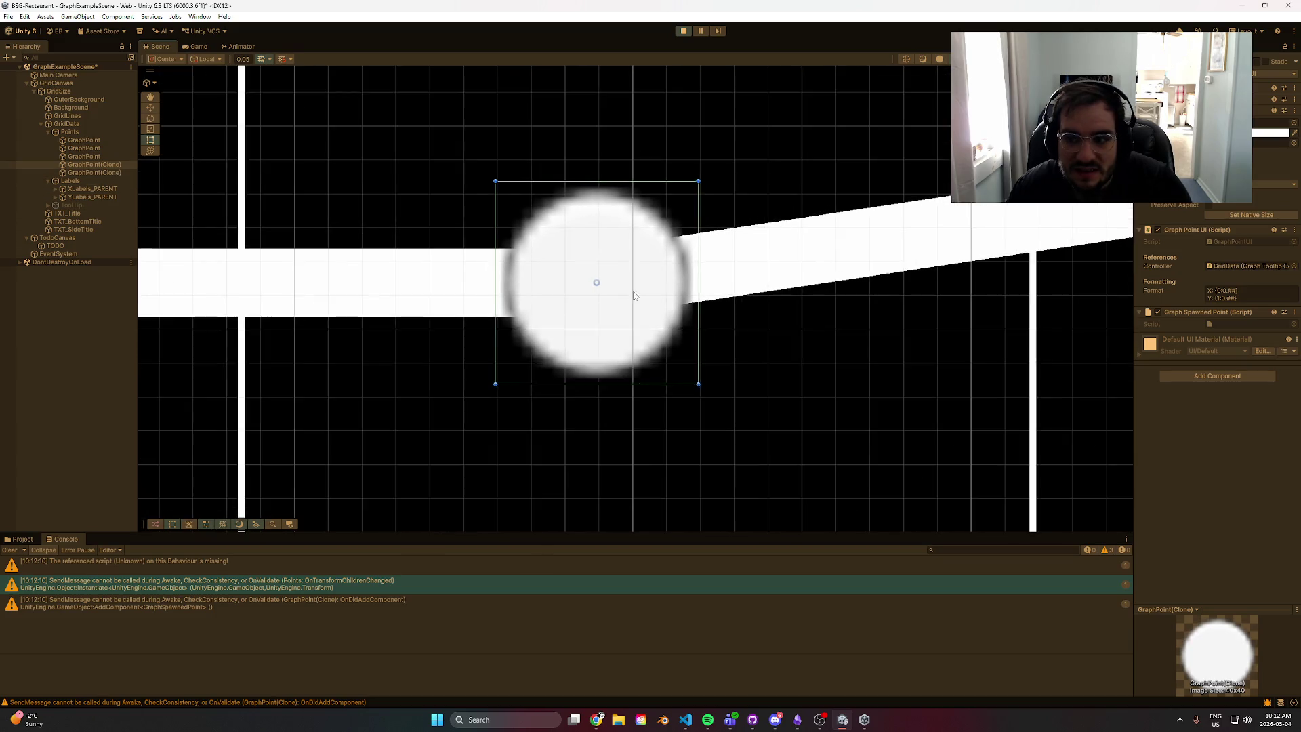
{"action": "left_click", "coordinate": [197, 46]}
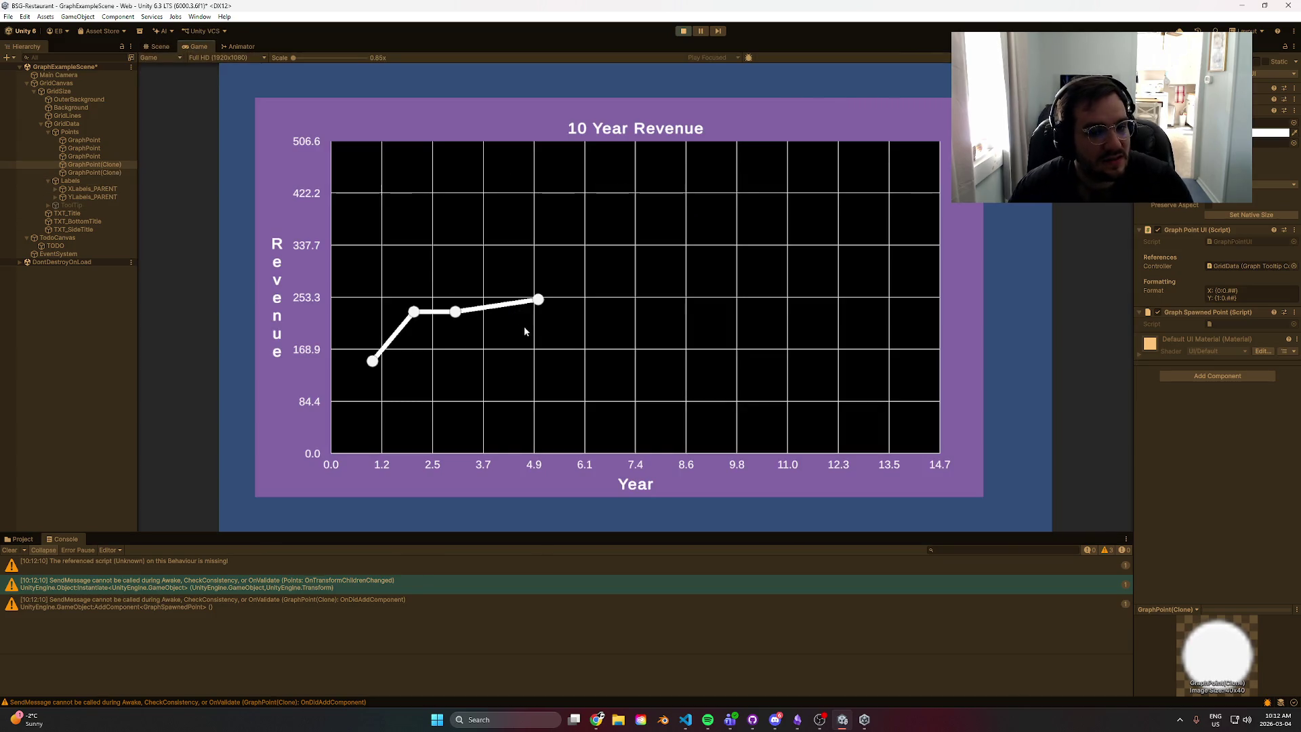
{"action": "double_click", "coordinate": [85, 139]}
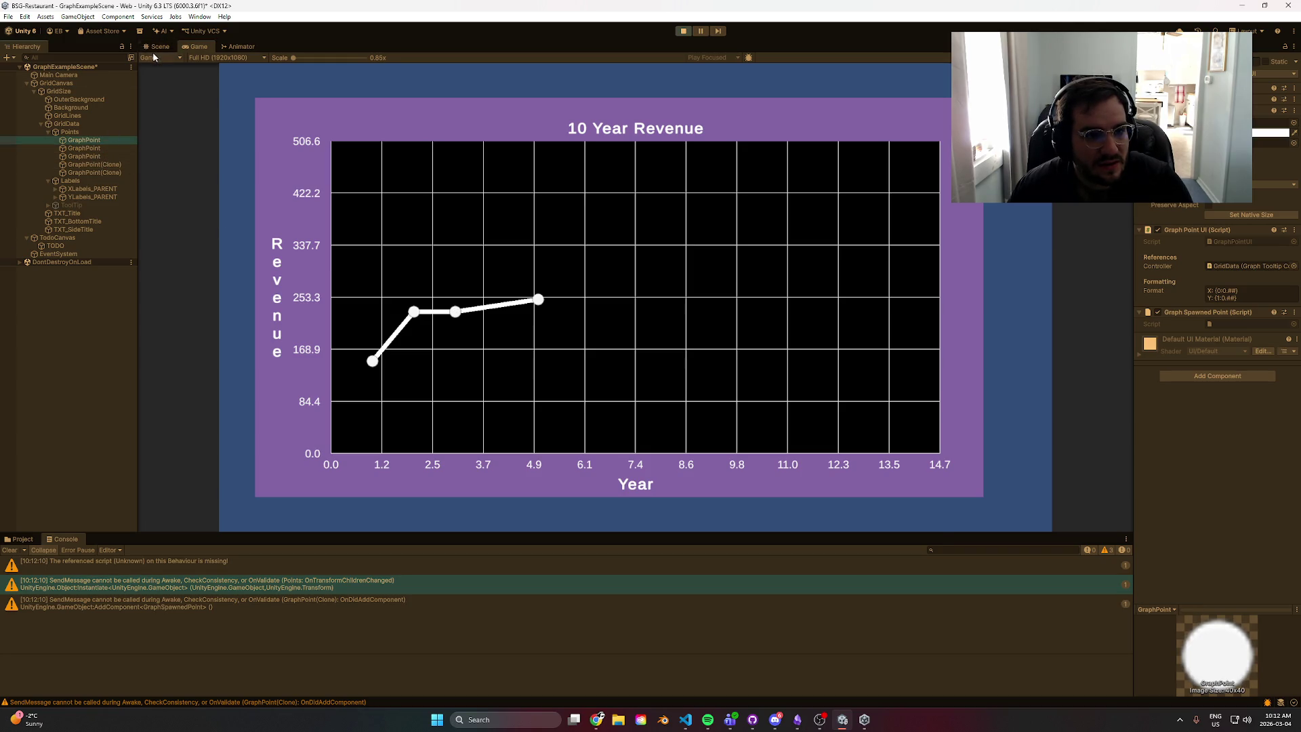
{"action": "scroll", "coordinate": [473, 297], "scroll_direction": "up", "scroll_amount": 4}
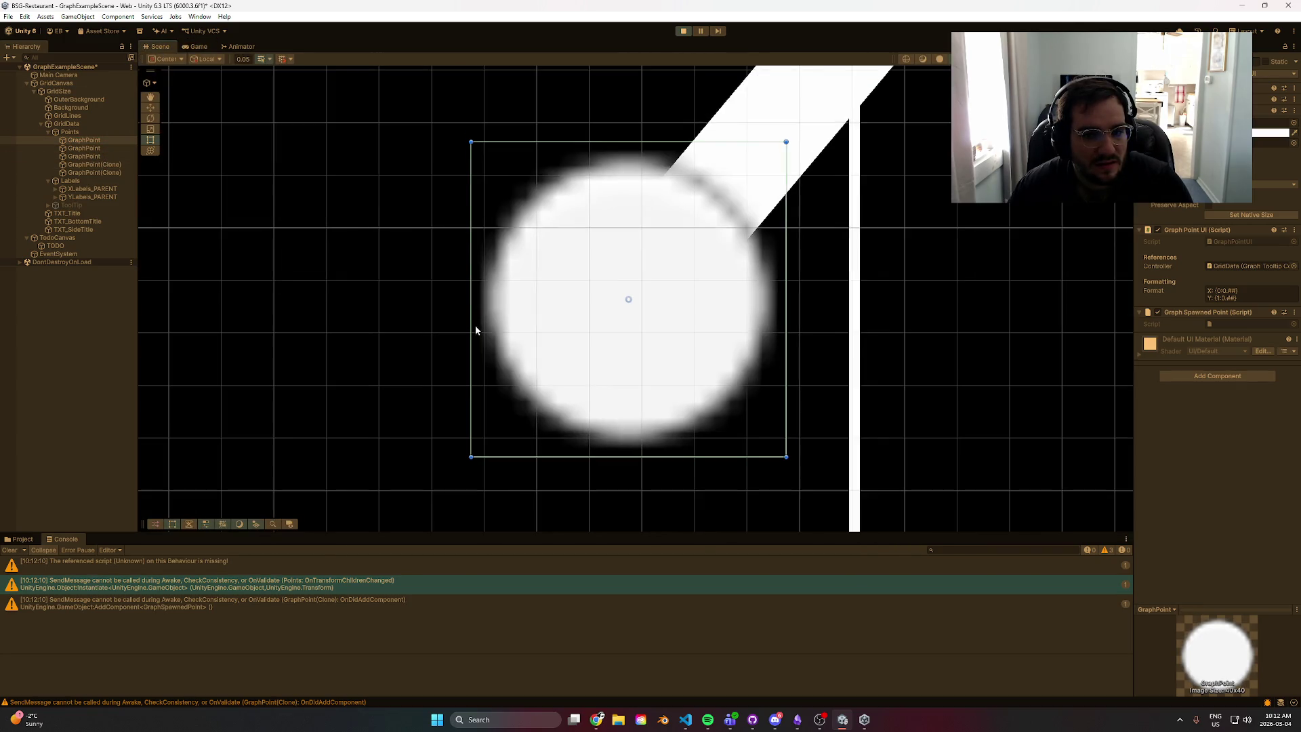
{"action": "scroll", "coordinate": [669, 309], "scroll_direction": "down", "scroll_amount": 8}
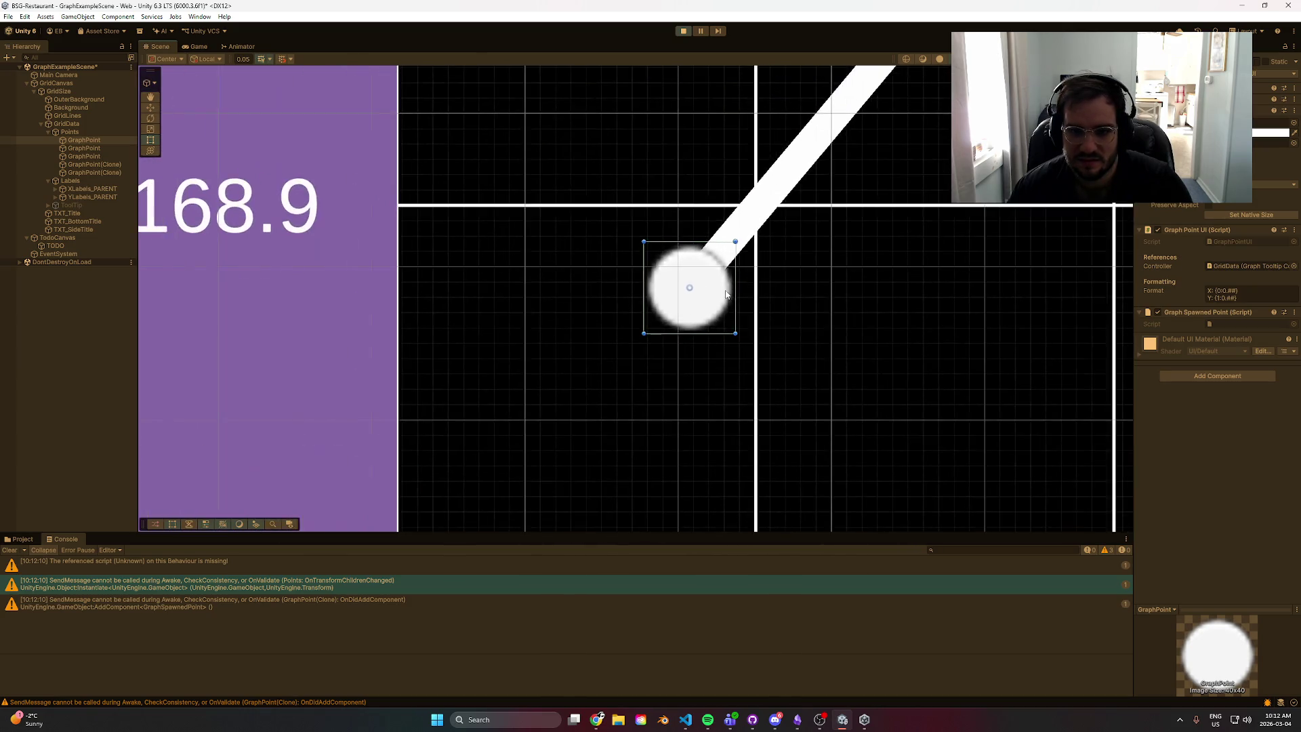
{"action": "scroll", "coordinate": [731, 295], "scroll_direction": "down", "scroll_amount": 6}
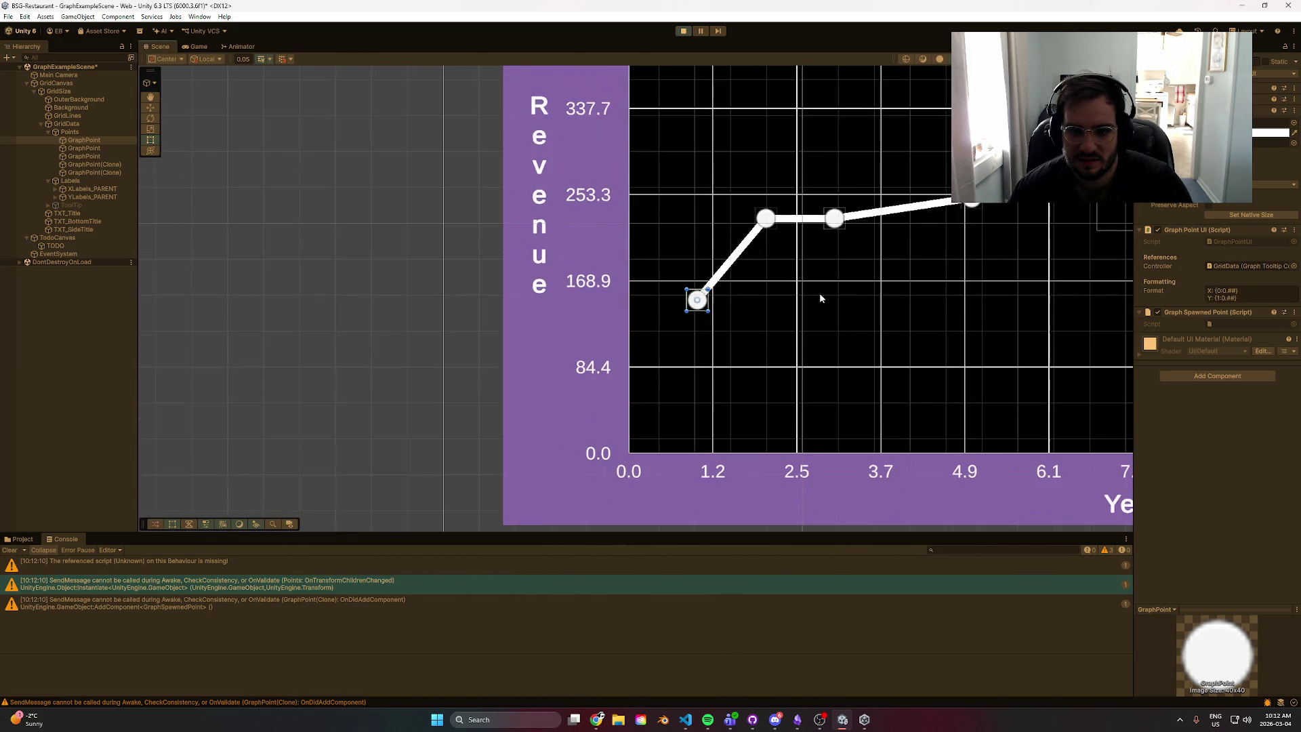
- Inspect the clone points' components, frame the last clone, and stop play mode
{"action": "left_click", "coordinate": [104, 157]}
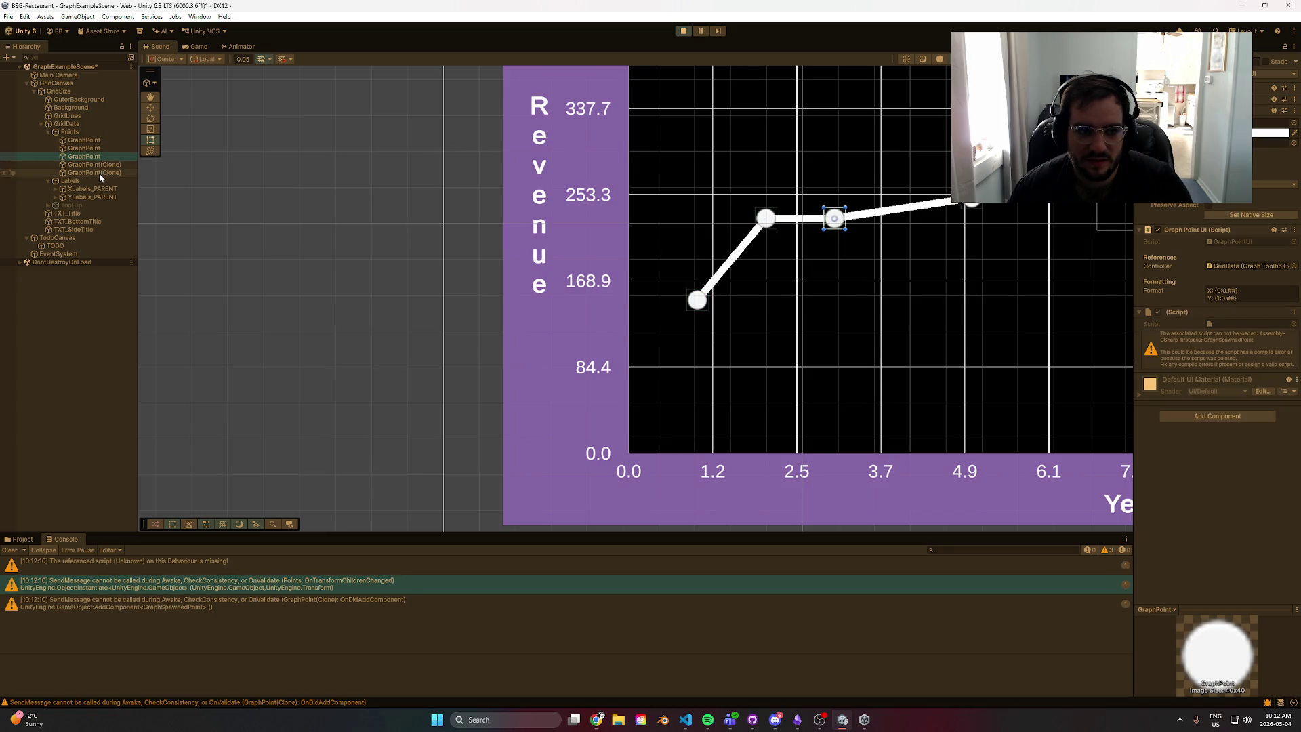
{"action": "left_click", "coordinate": [98, 165]}
{"action": "key", "text": "f"}
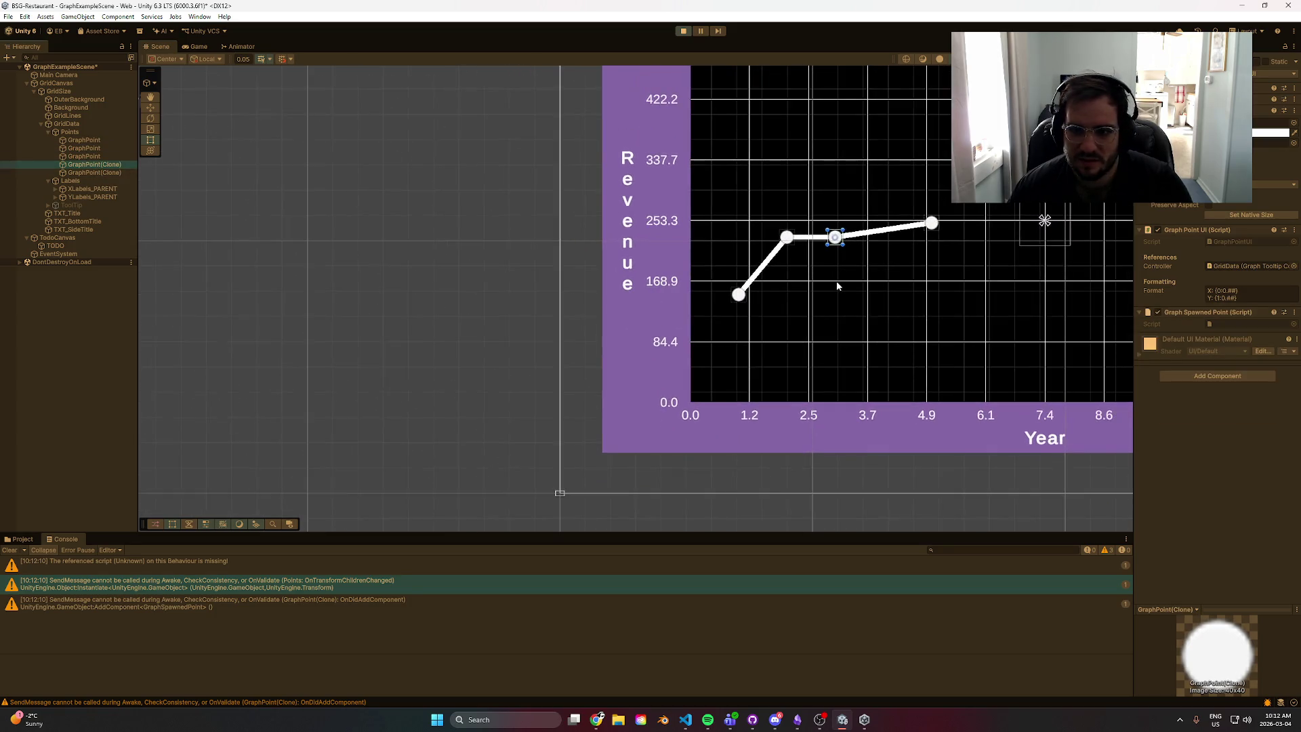
{"action": "scroll", "coordinate": [835, 286], "scroll_direction": "down", "scroll_amount": 3}
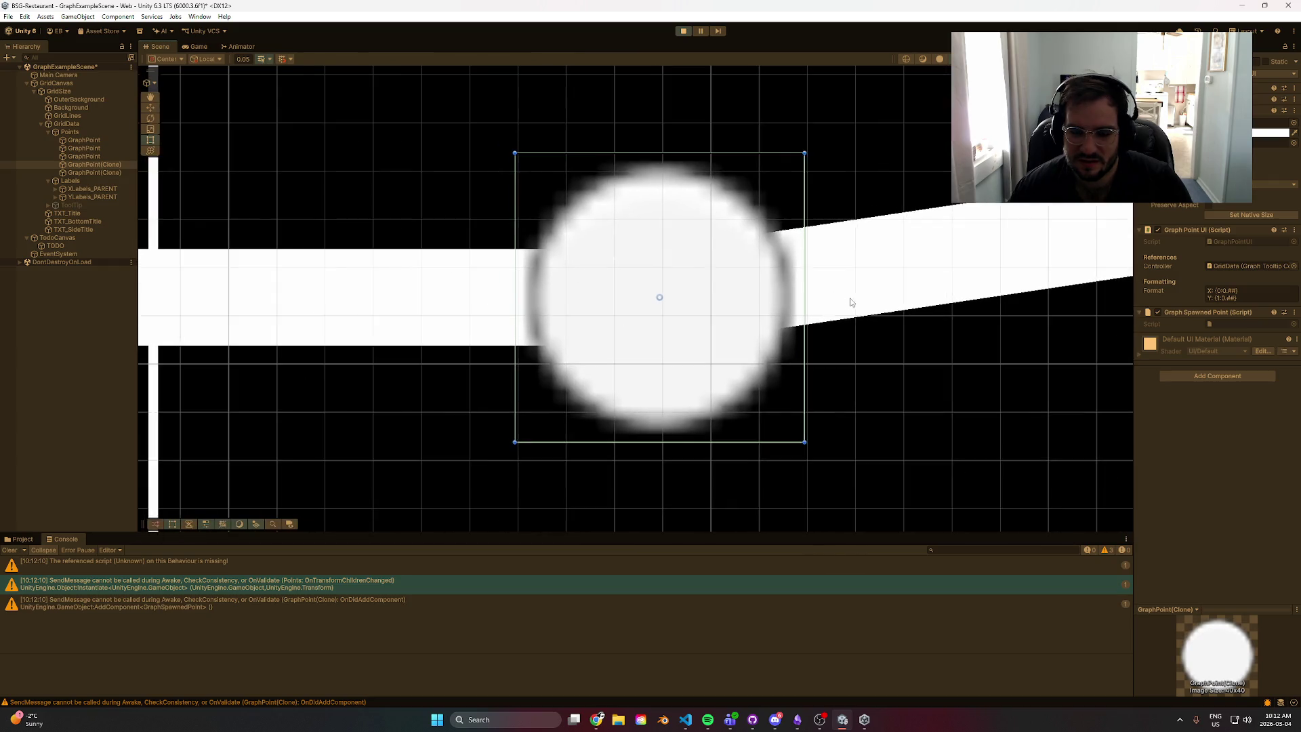
{"action": "scroll", "coordinate": [828, 281], "scroll_direction": "down", "scroll_amount": 10}
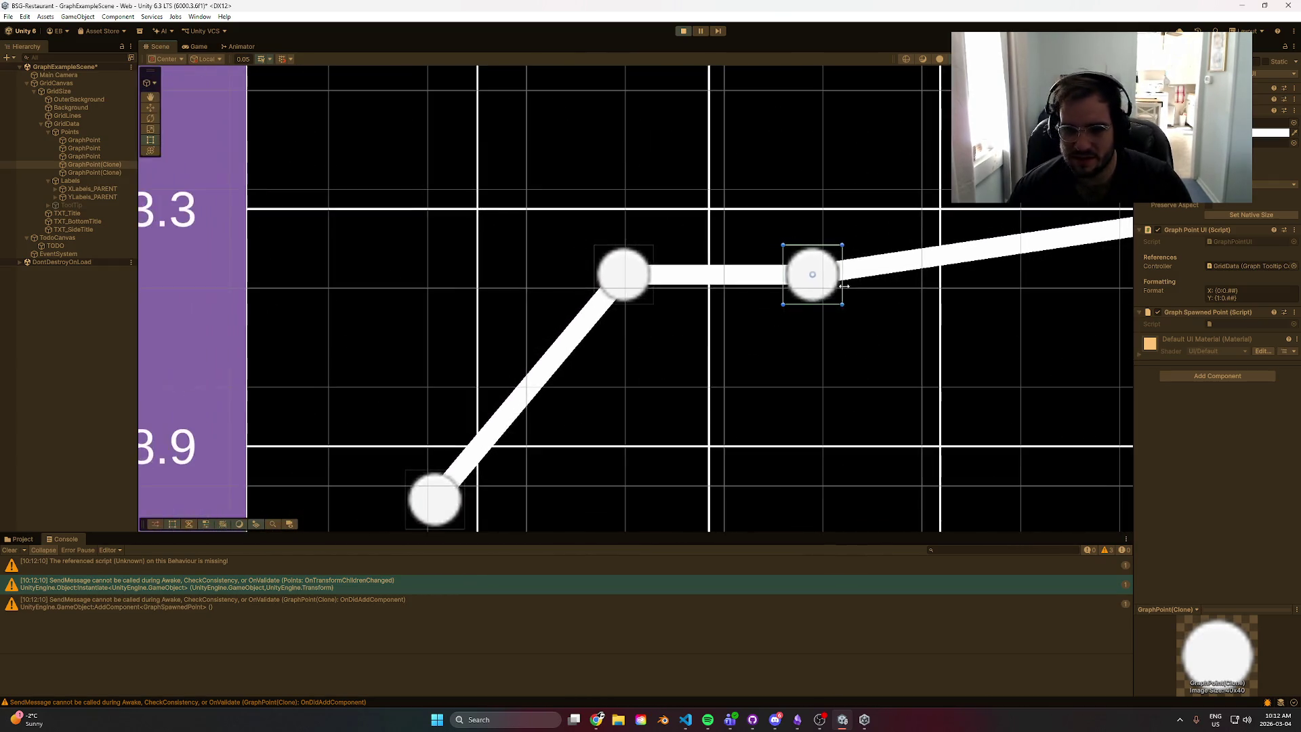
{"action": "scroll", "coordinate": [436, 303], "scroll_direction": "down", "scroll_amount": 2}
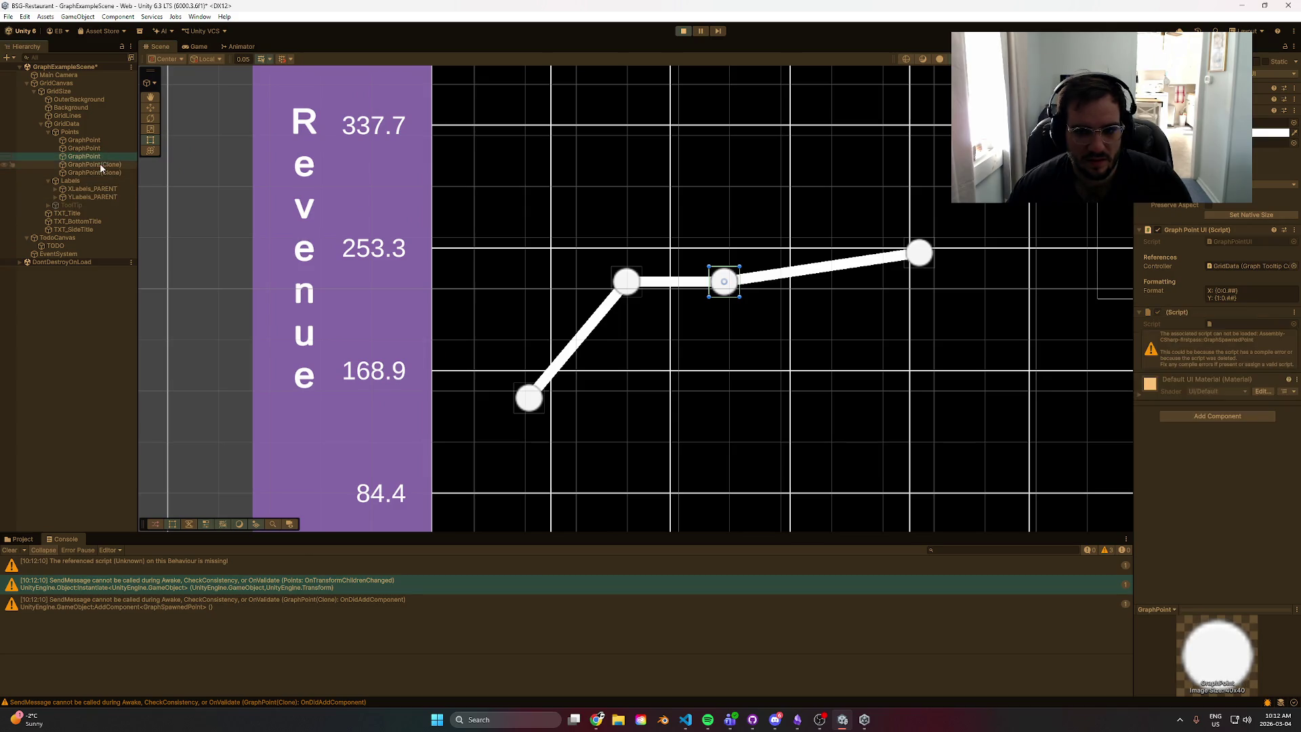
{"action": "left_click", "coordinate": [100, 173]}
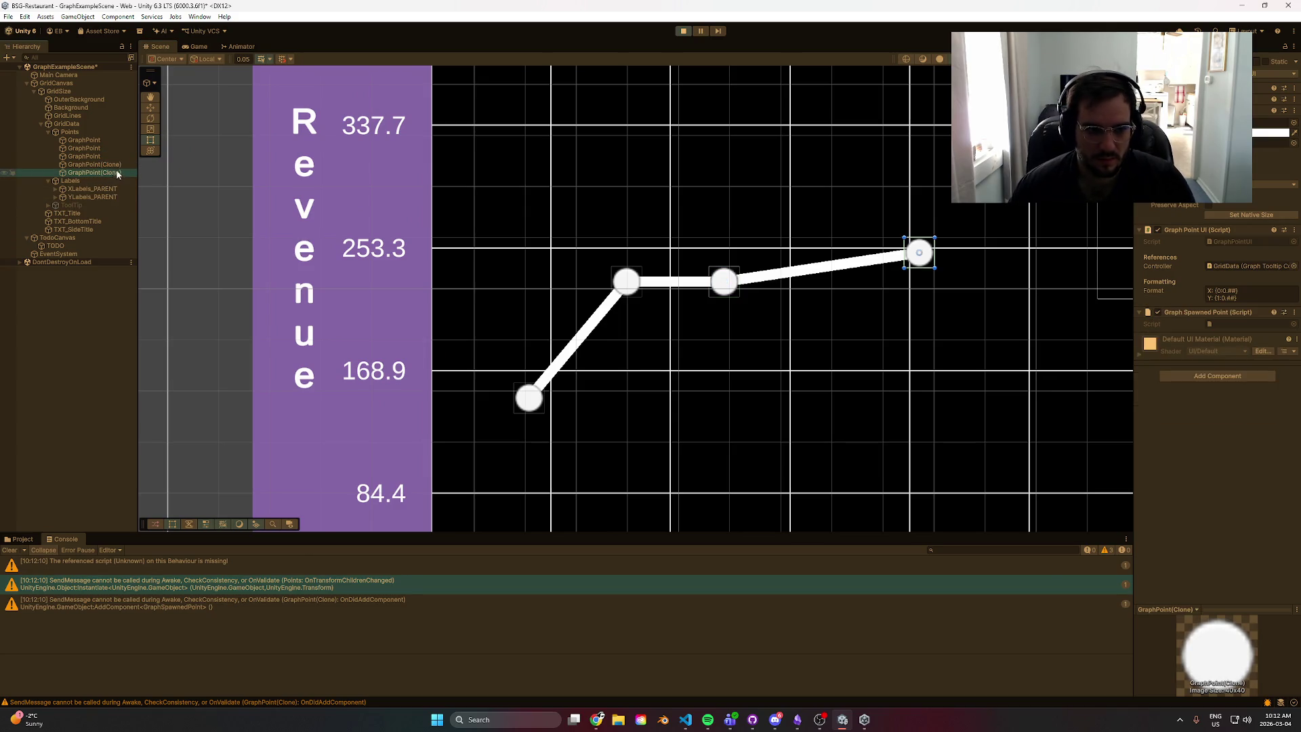
{"action": "left_click", "coordinate": [684, 30]}
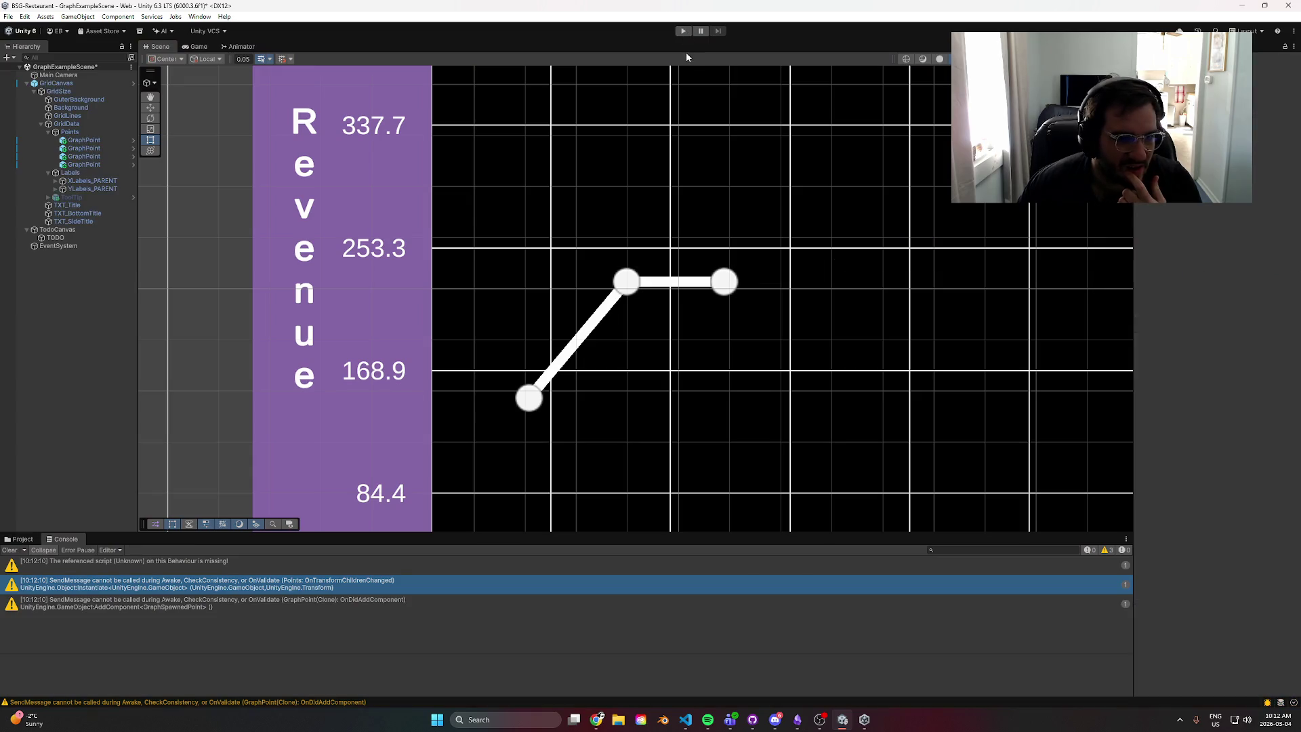
- Click through the graph points, checking the third point's missing-script component
{"action": "left_click", "coordinate": [85, 164]}
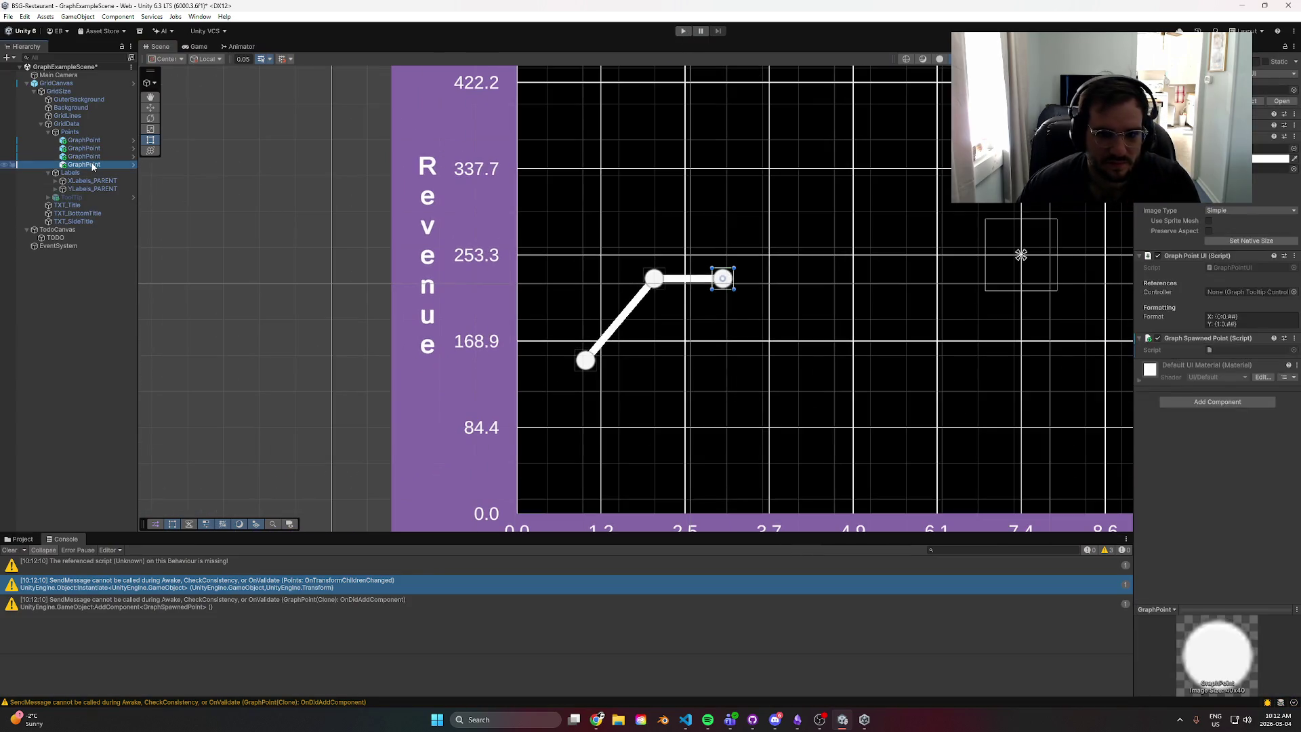
{"action": "left_click", "coordinate": [95, 156]}
{"action": "left_click", "coordinate": [100, 165]}
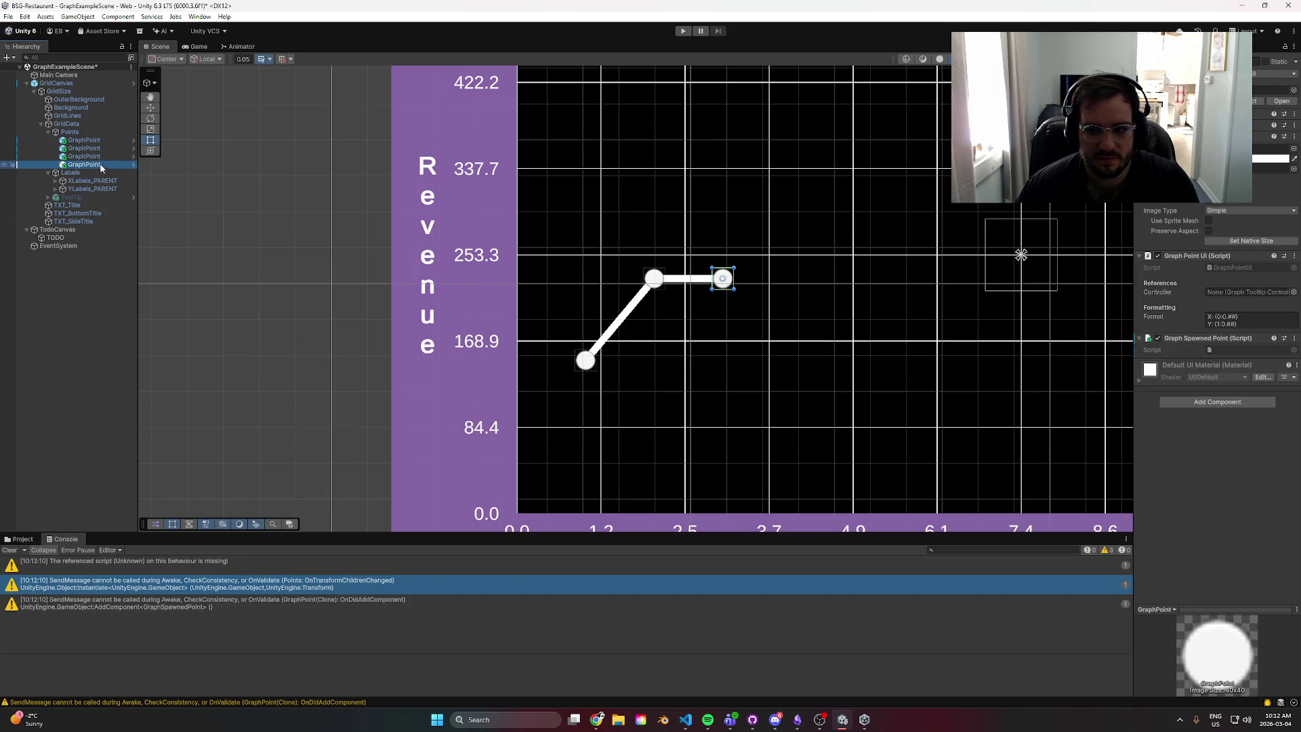
{"action": "left_click", "coordinate": [102, 157]}
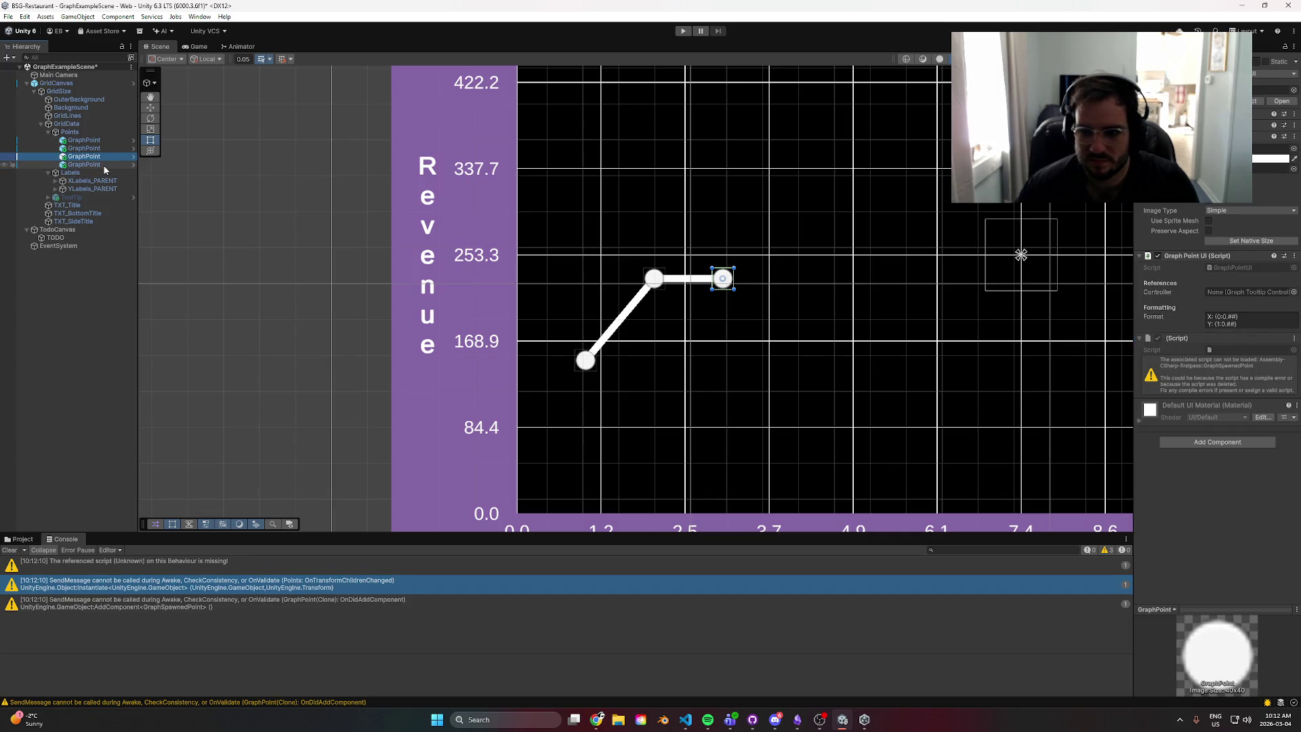
{"action": "left_click", "coordinate": [95, 149]}
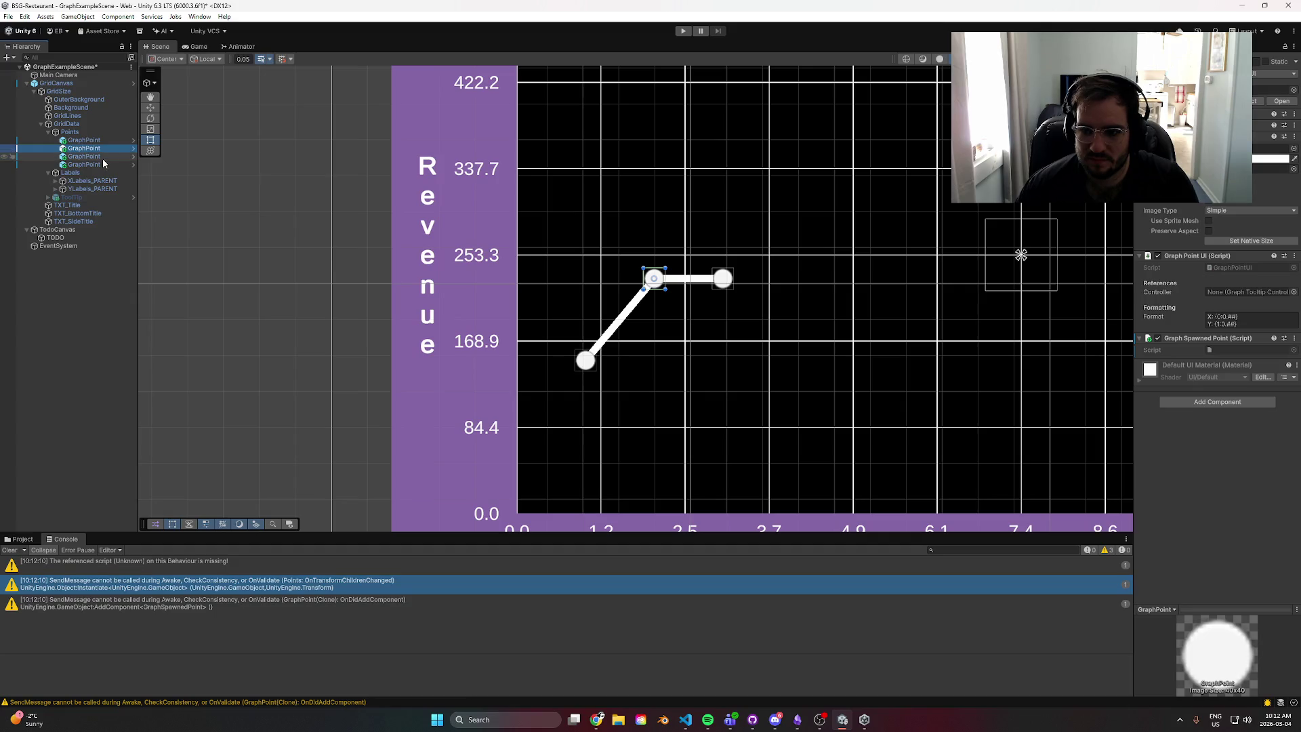
{"action": "left_click", "coordinate": [102, 157]}
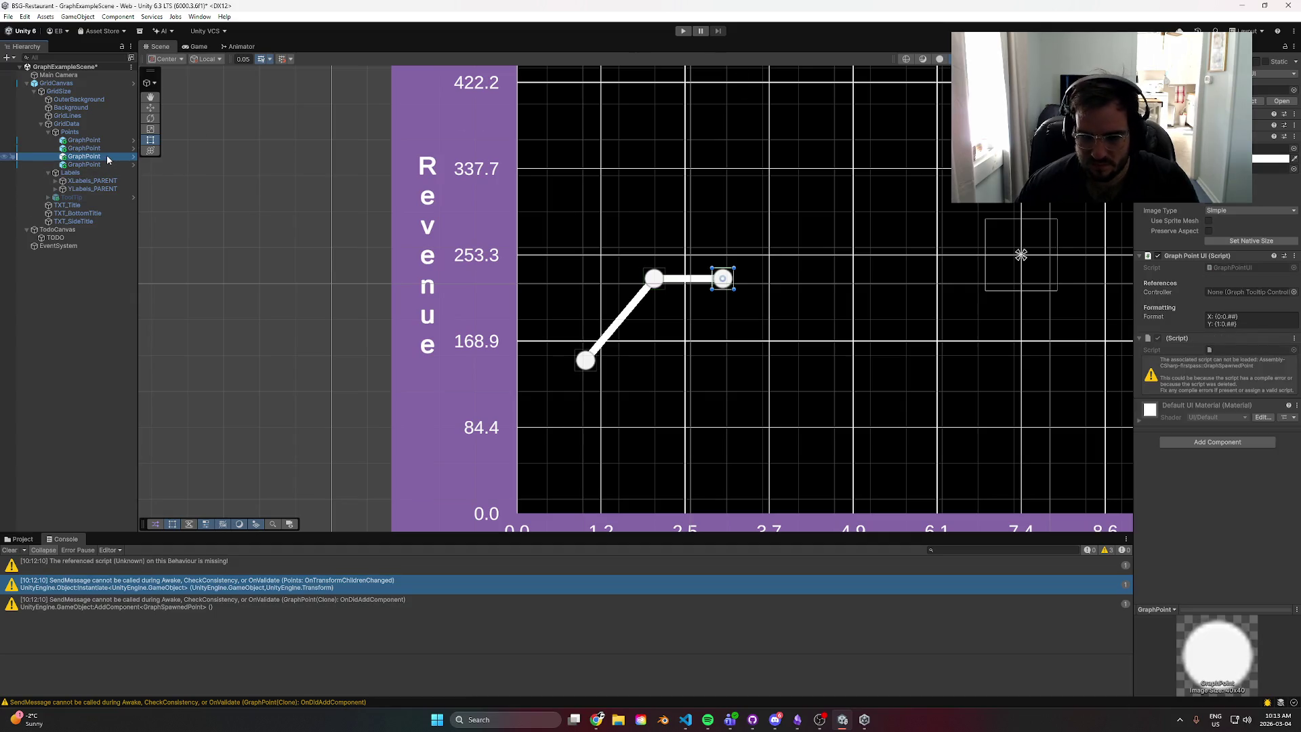
- Delete the graph points under Points, undo the deletion, and run the scene again
{"action": "left_click", "coordinate": [95, 164]}
{"action": "left_click", "coordinate": [81, 141], "text": "shift"}
{"action": "key", "text": "Delete"}
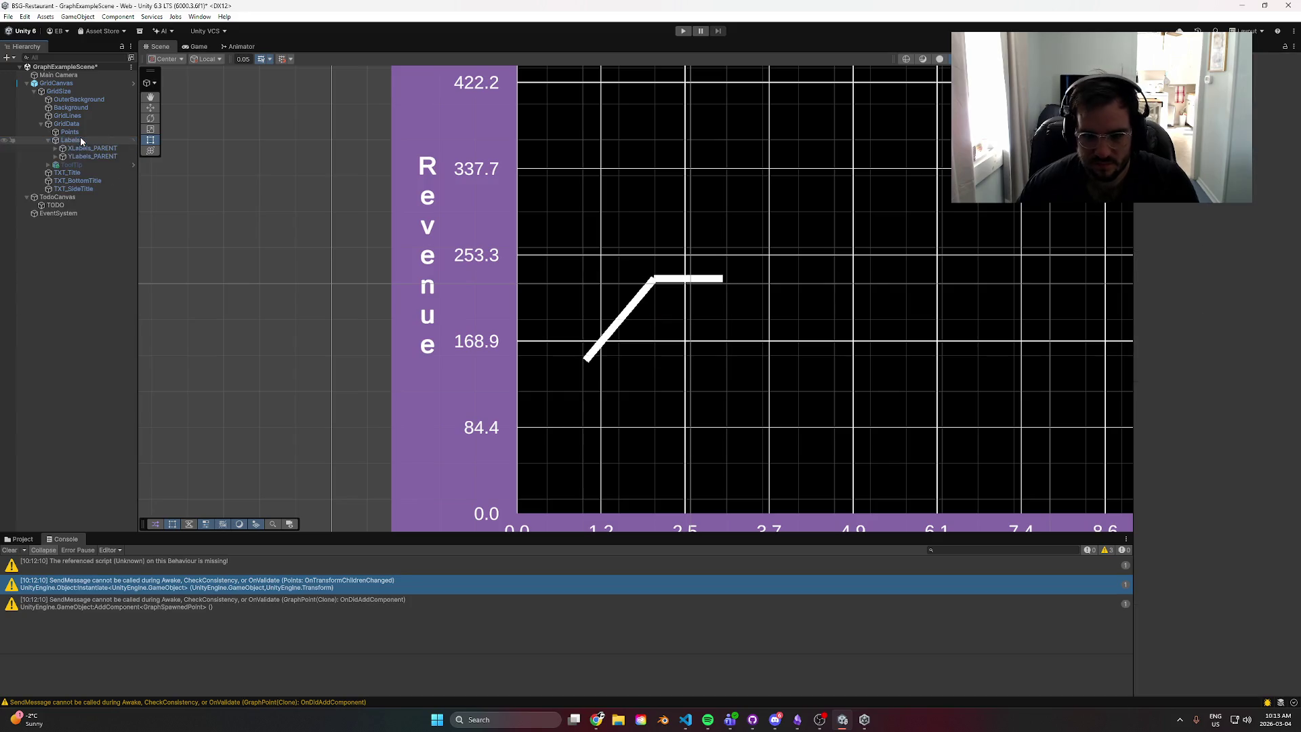
{"action": "key", "text": "ctrl+z"}
{"action": "left_click", "coordinate": [85, 147]}
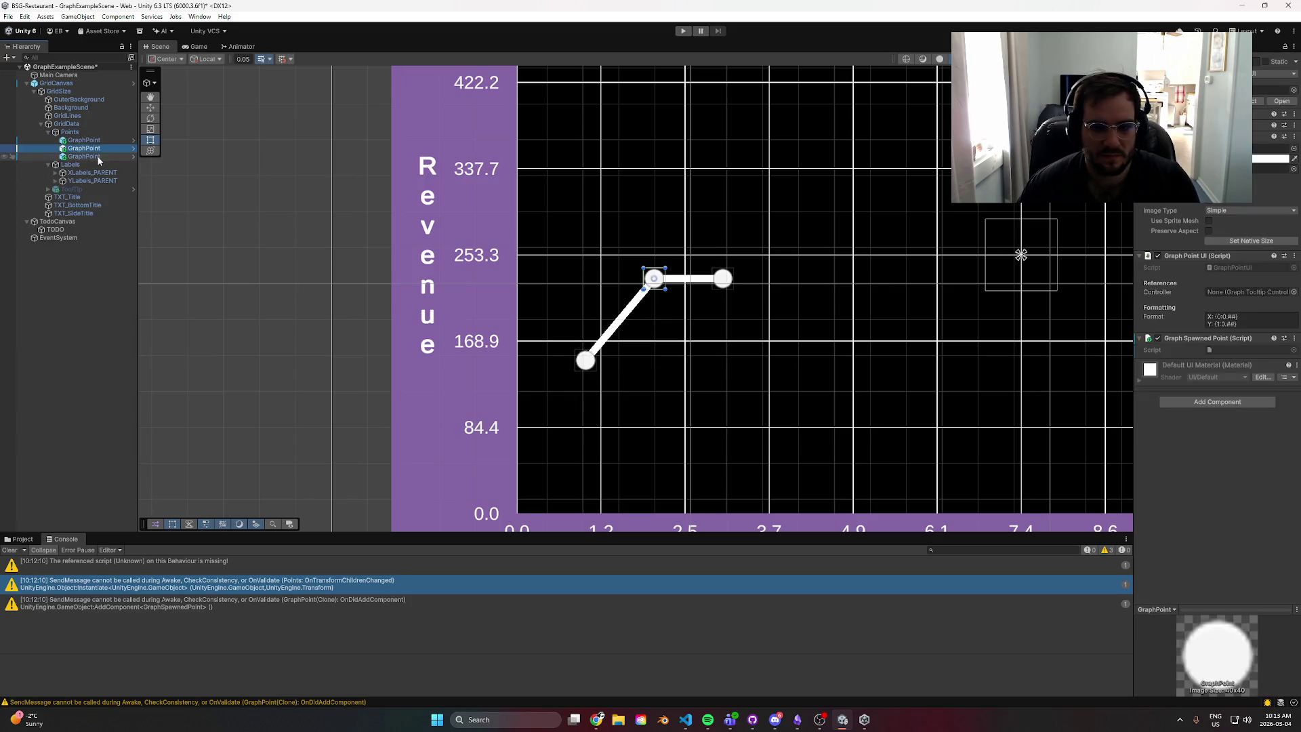
{"action": "left_click", "coordinate": [98, 156]}
{"action": "key", "text": "Up"}
{"action": "key", "text": "Up"}
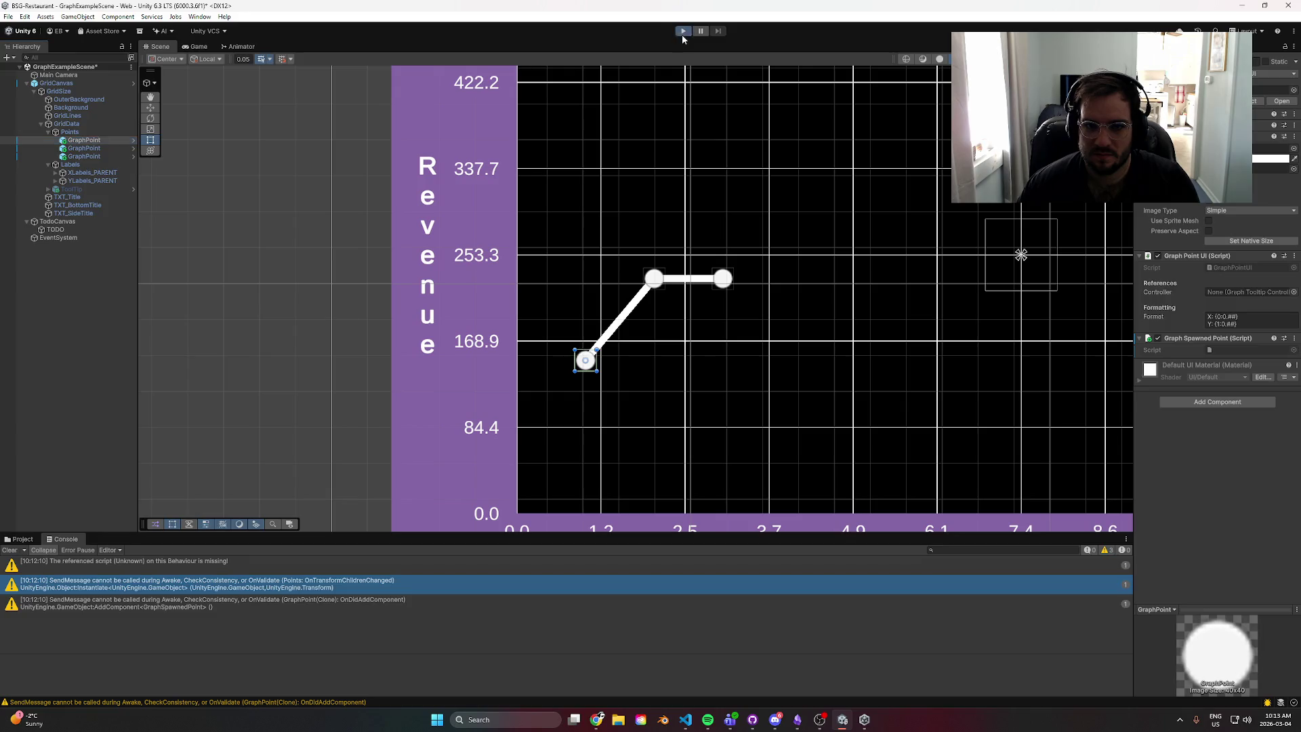
{"action": "left_click", "coordinate": [682, 34]}
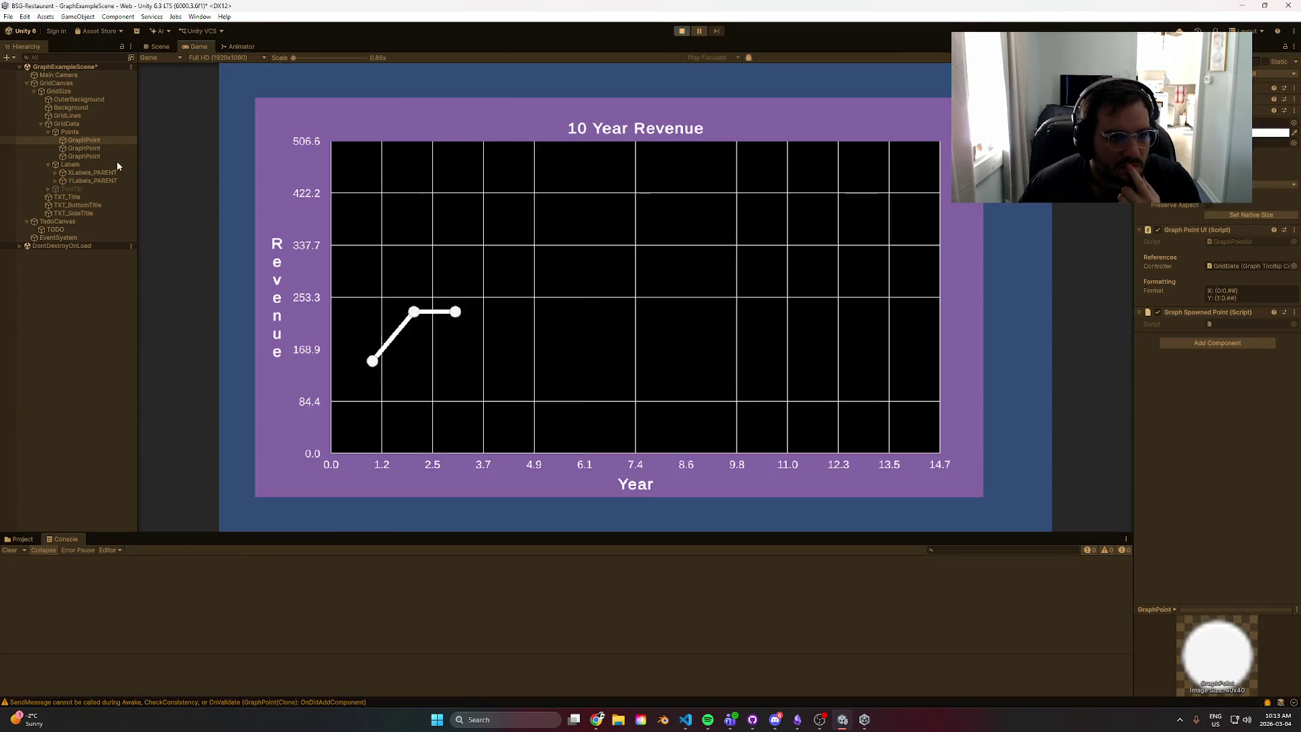
- Select GridCanvas and add a data point with X set to 4
{"action": "left_click", "coordinate": [95, 83]}
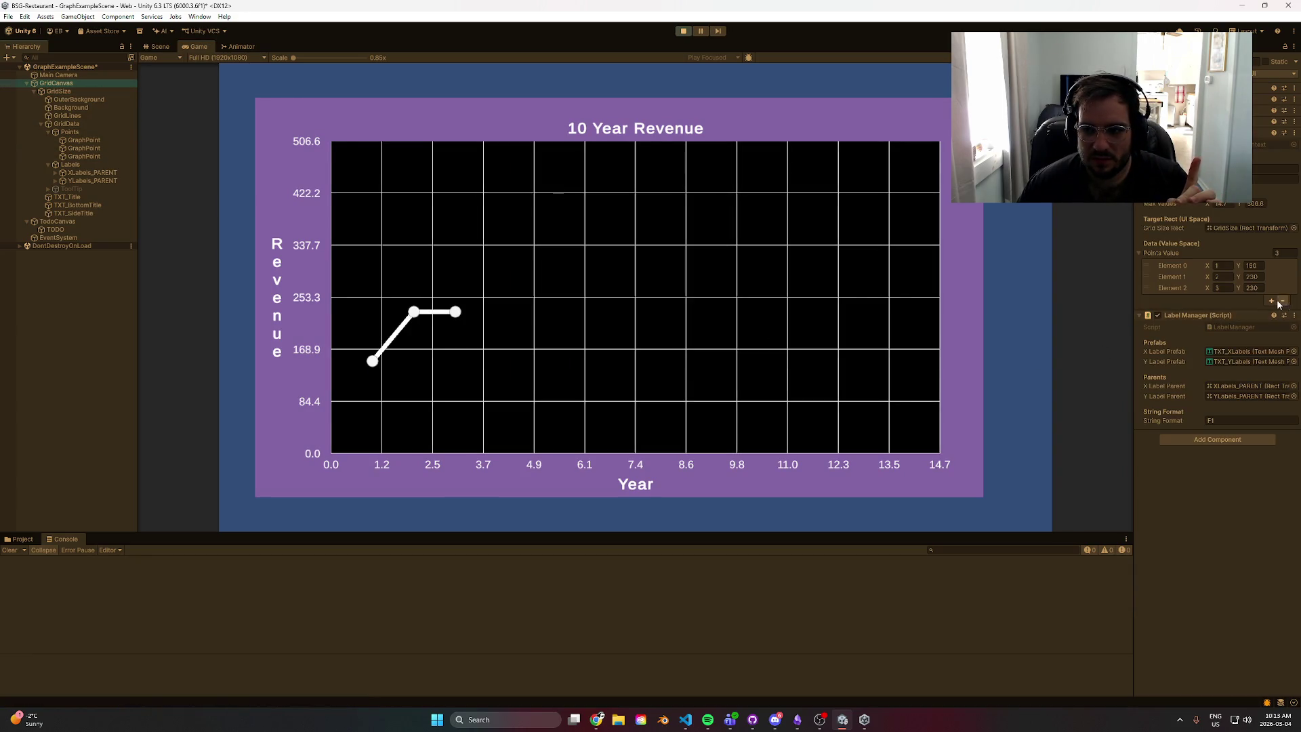
{"action": "left_click", "coordinate": [1271, 300]}
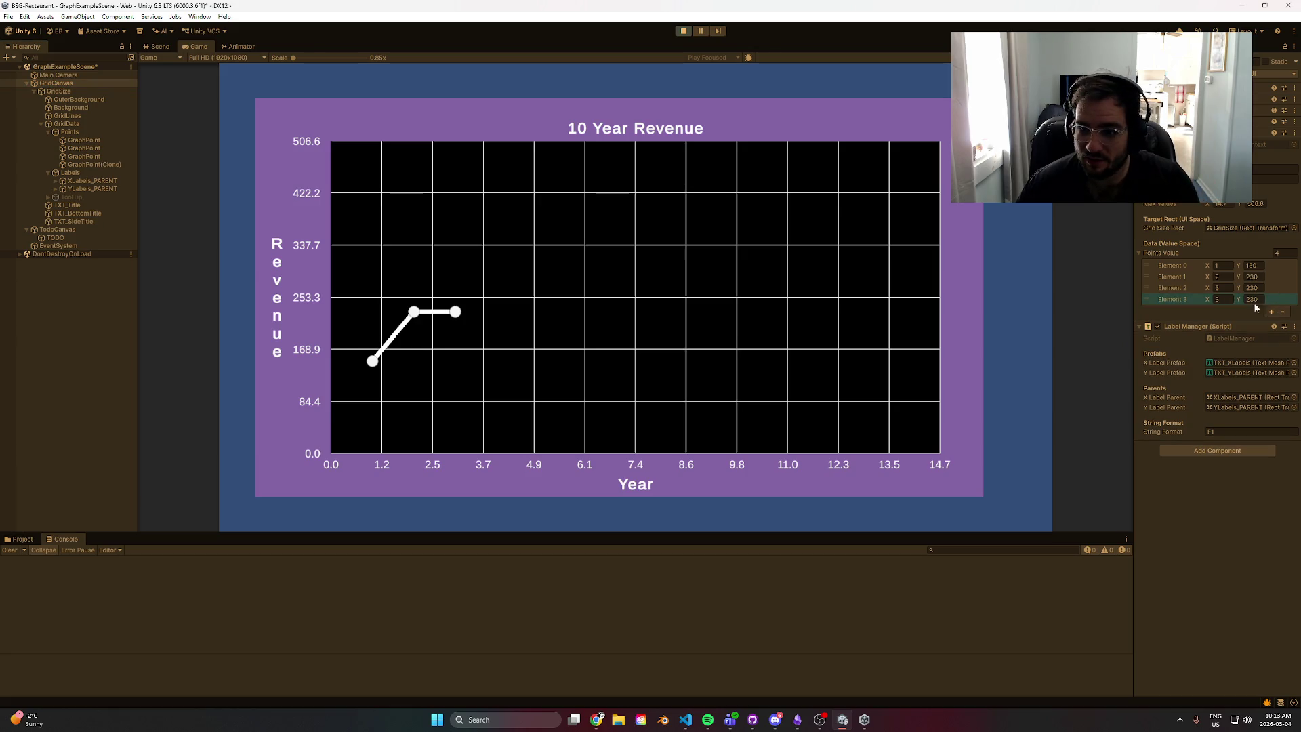
{"action": "left_click", "coordinate": [1225, 299]}
{"action": "type", "text": "4"}
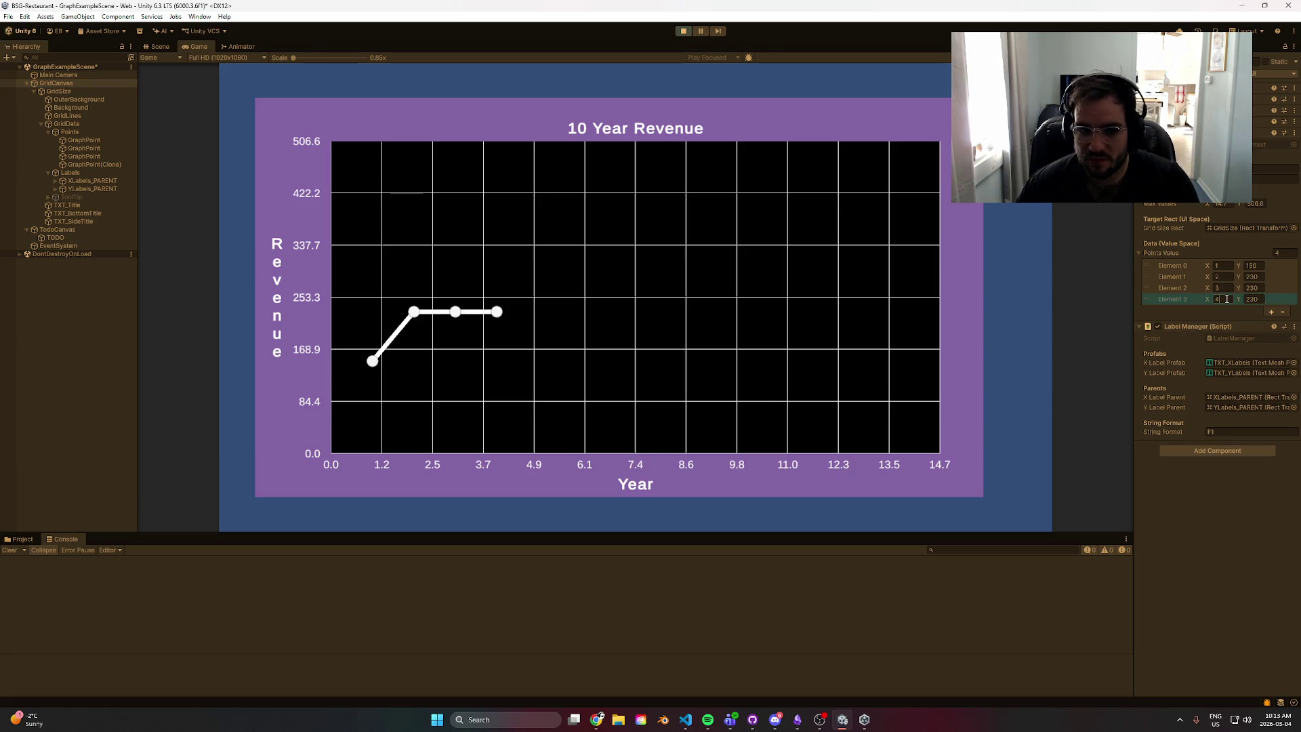
- Remove the third and fourth points, add one at year 3, and stop play mode
{"action": "left_click", "coordinate": [1282, 311]}
{"action": "left_click", "coordinate": [1283, 300]}
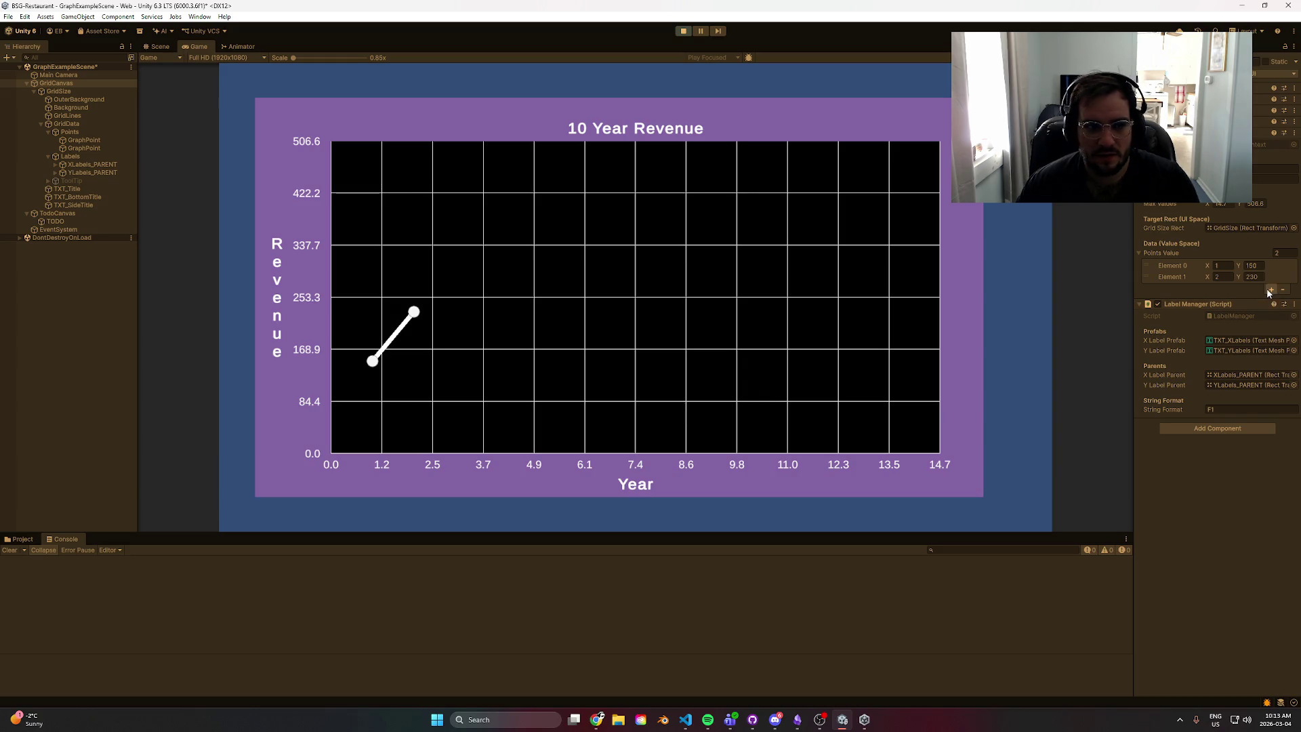
{"action": "left_click", "coordinate": [1270, 290]}
{"action": "left_click", "coordinate": [1224, 288]}
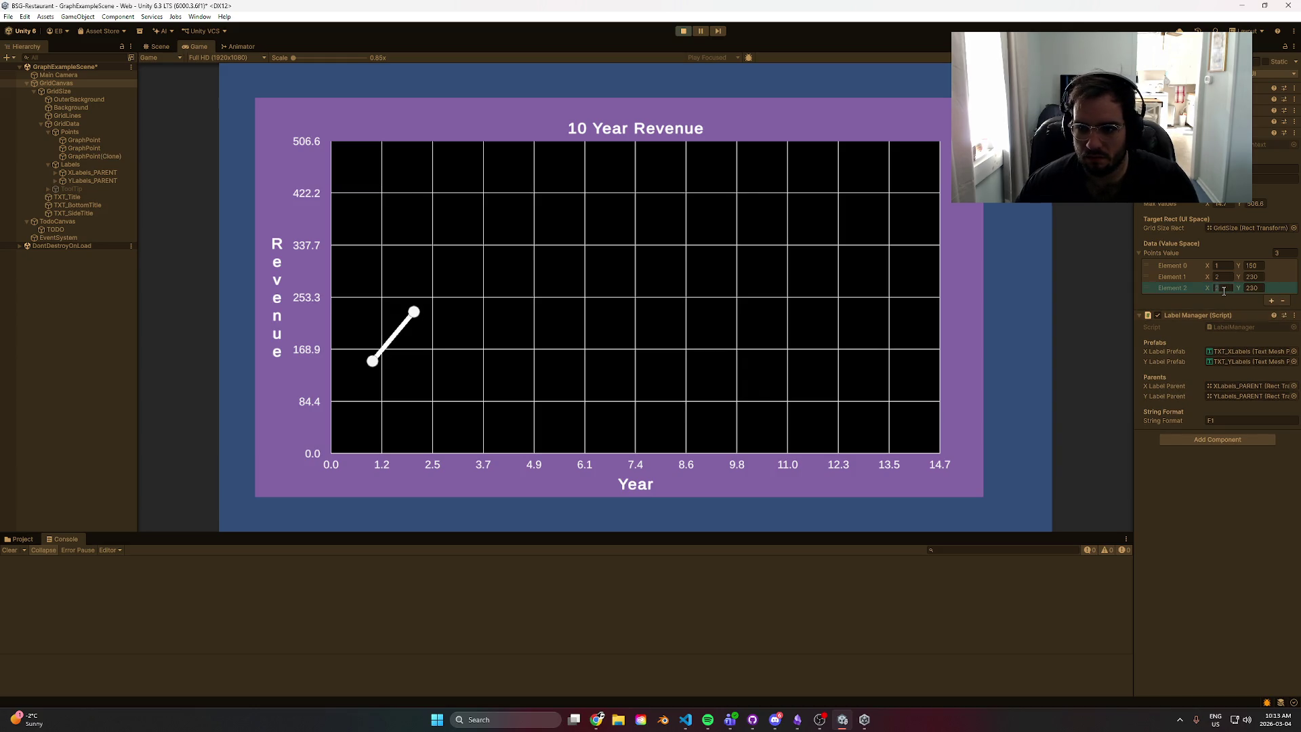
{"action": "type", "text": "3"}
{"action": "left_click", "coordinate": [683, 31]}
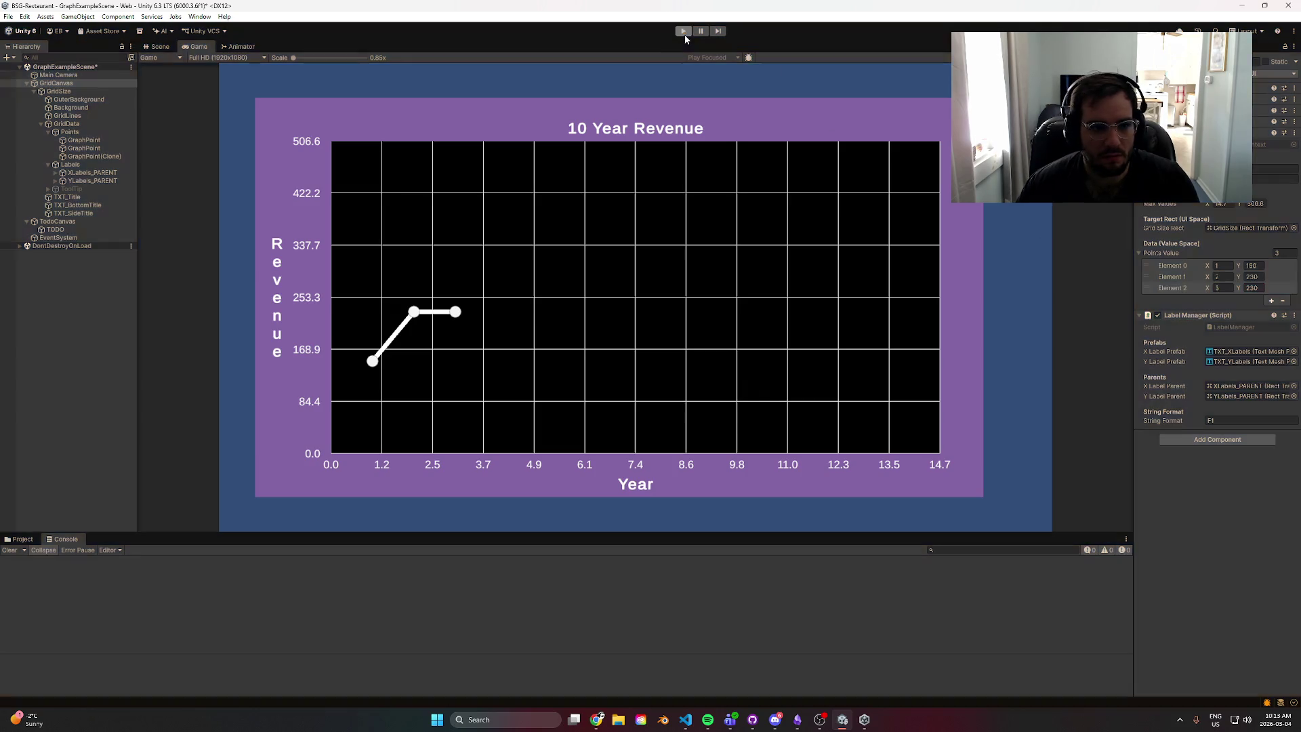
{"action": "left_click", "coordinate": [96, 149]}
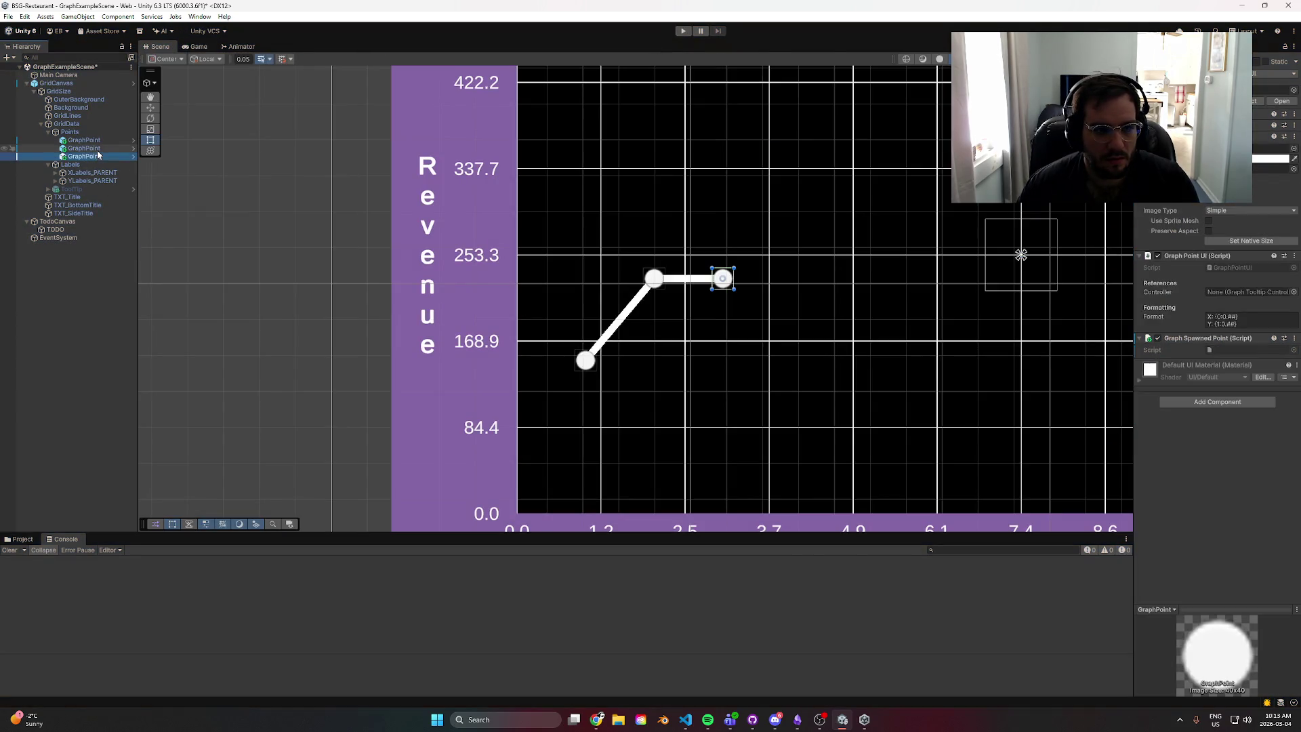
- Remove Element 2 from GridCanvas's Points Value and run the two-point revenue graph
{"action": "left_click", "coordinate": [102, 157]}
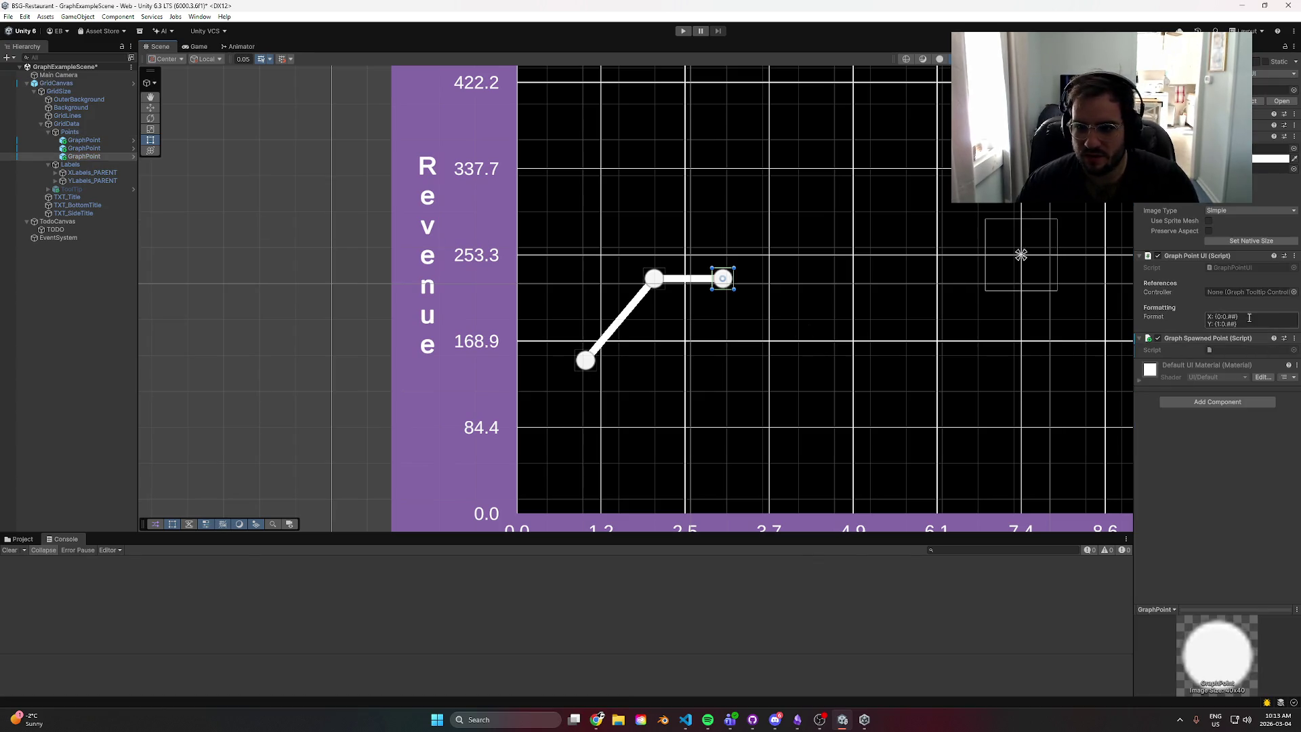
{"action": "left_click", "coordinate": [57, 83]}
{"action": "left_click", "coordinate": [1179, 313]}
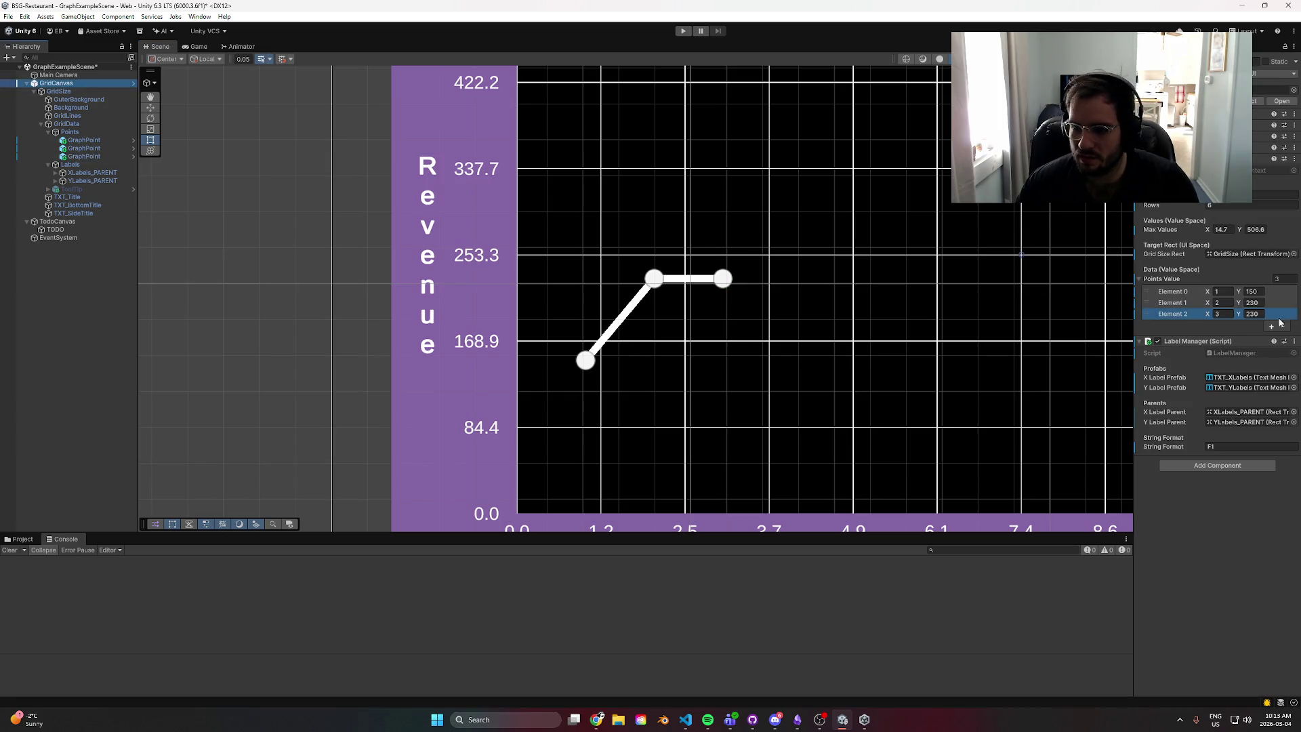
{"action": "left_click", "coordinate": [1283, 327]}
{"action": "left_click", "coordinate": [683, 32]}
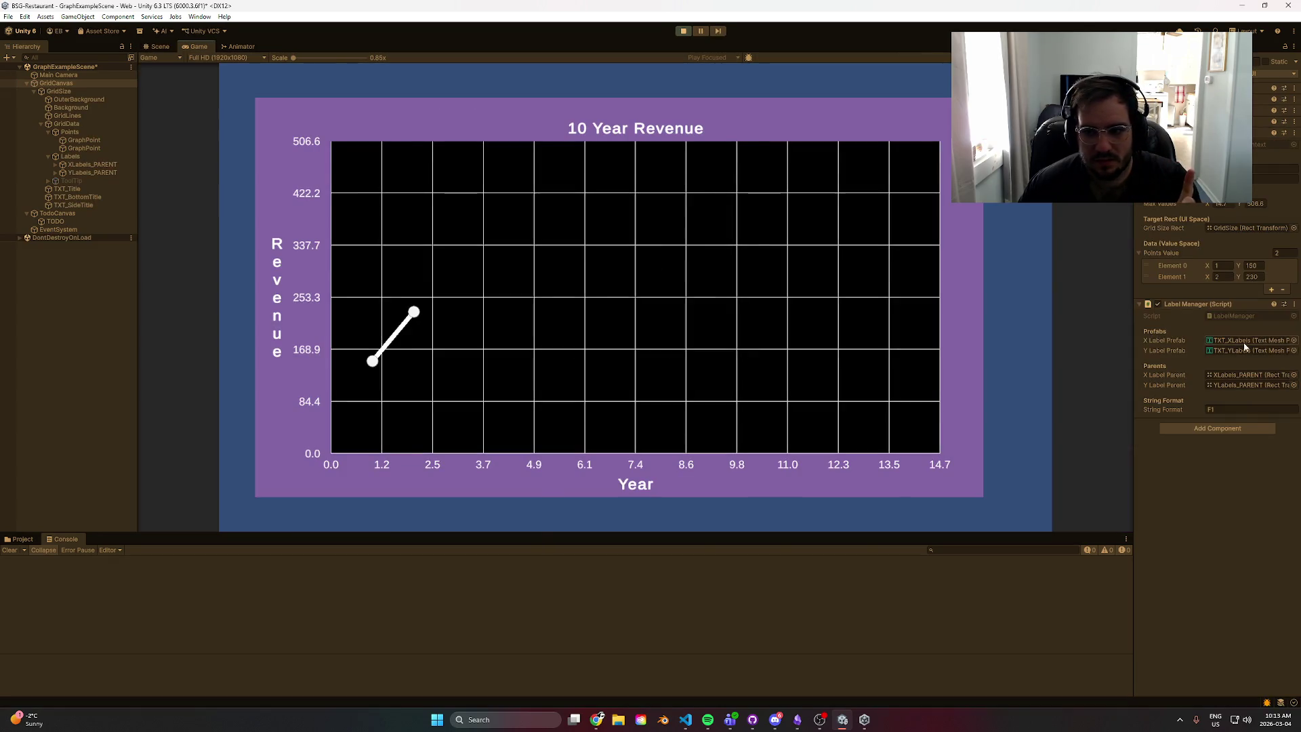
- Try adding a point at X 4 and removing an element, then stop play mode
{"action": "left_click", "coordinate": [1272, 291]}
{"action": "left_click", "coordinate": [1223, 288]}
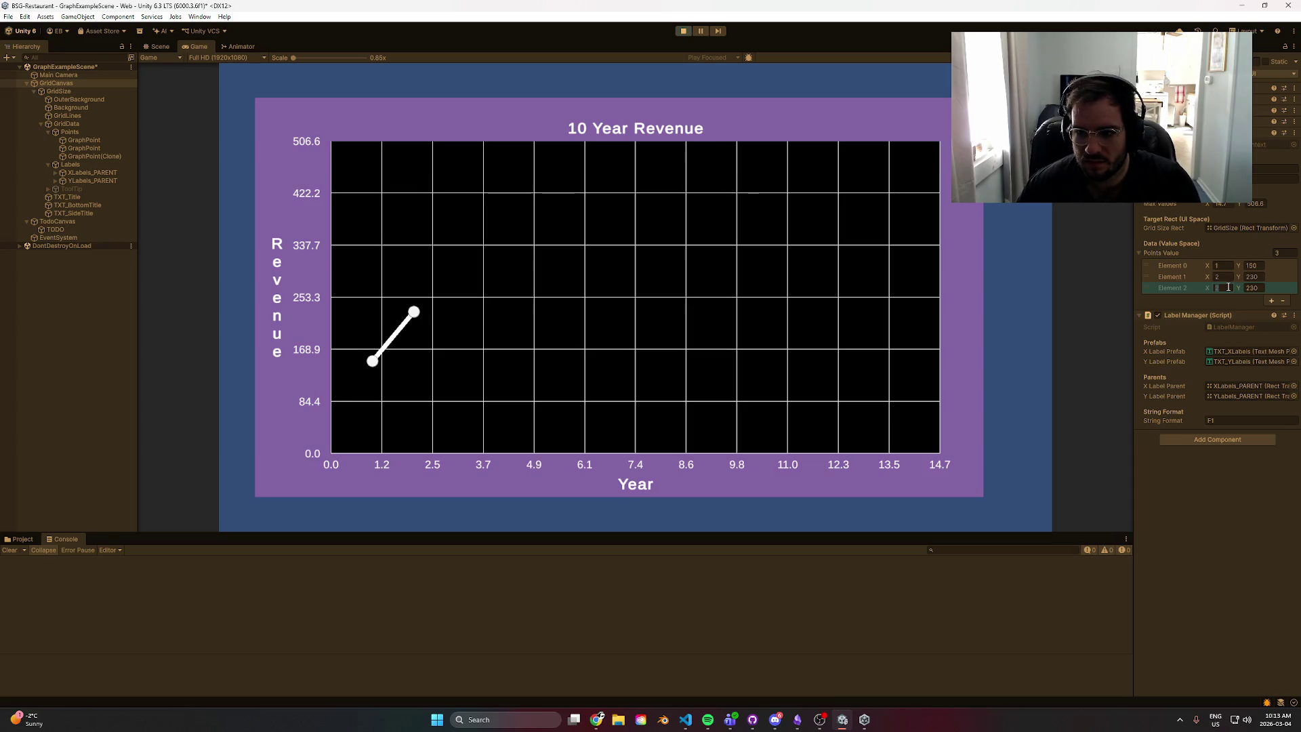
{"action": "type", "text": "4"}
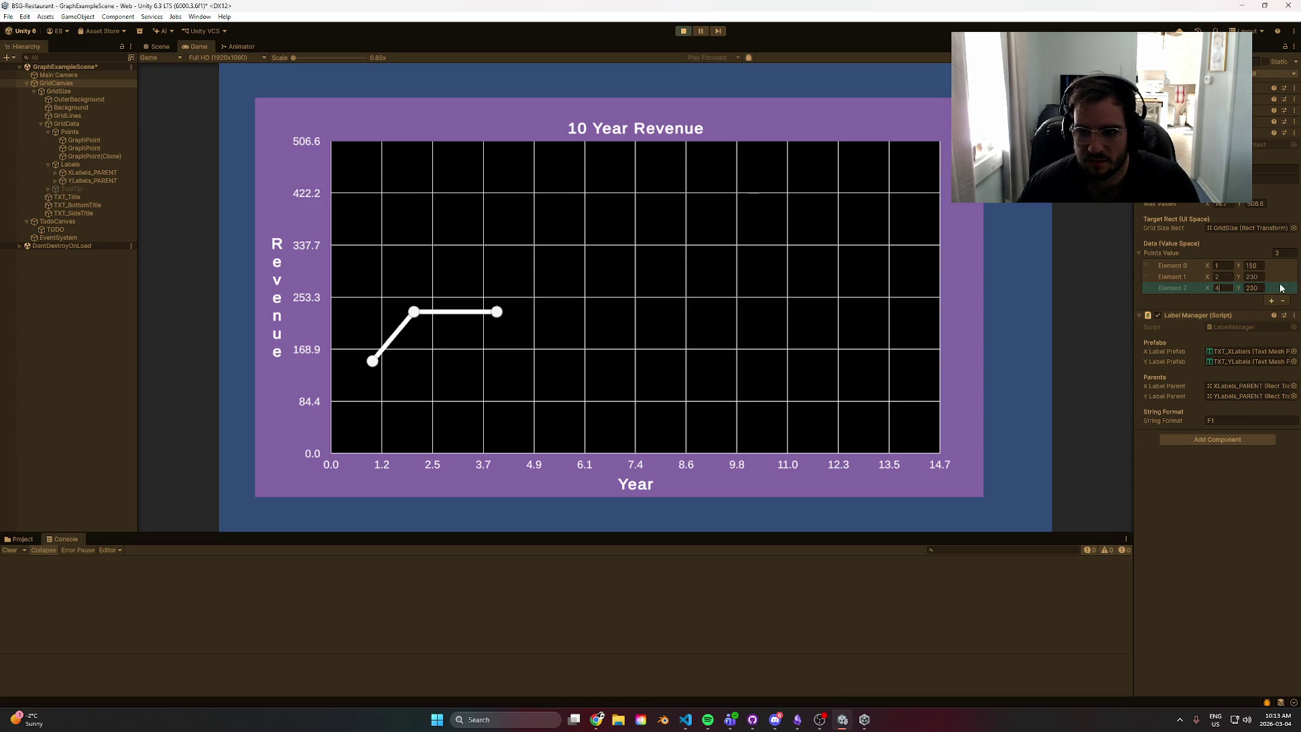
{"action": "left_click", "coordinate": [1280, 300]}
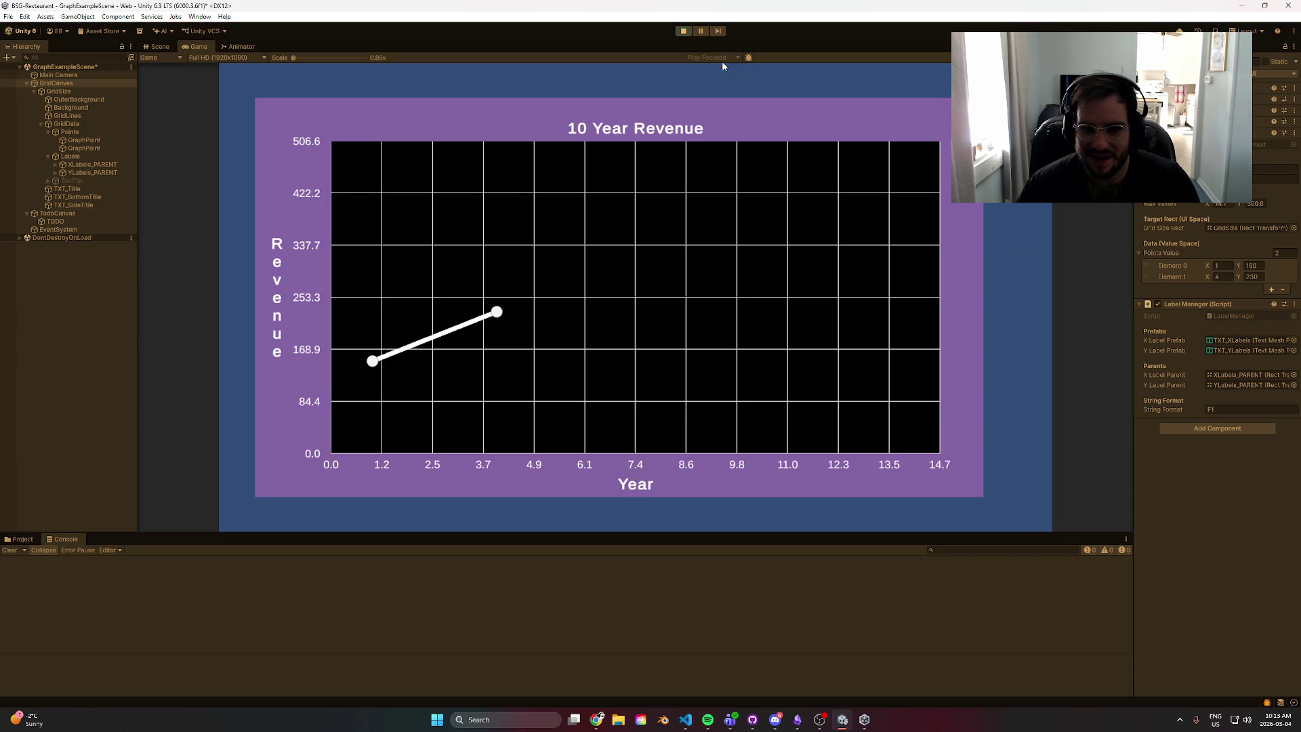
{"action": "left_click", "coordinate": [684, 32]}
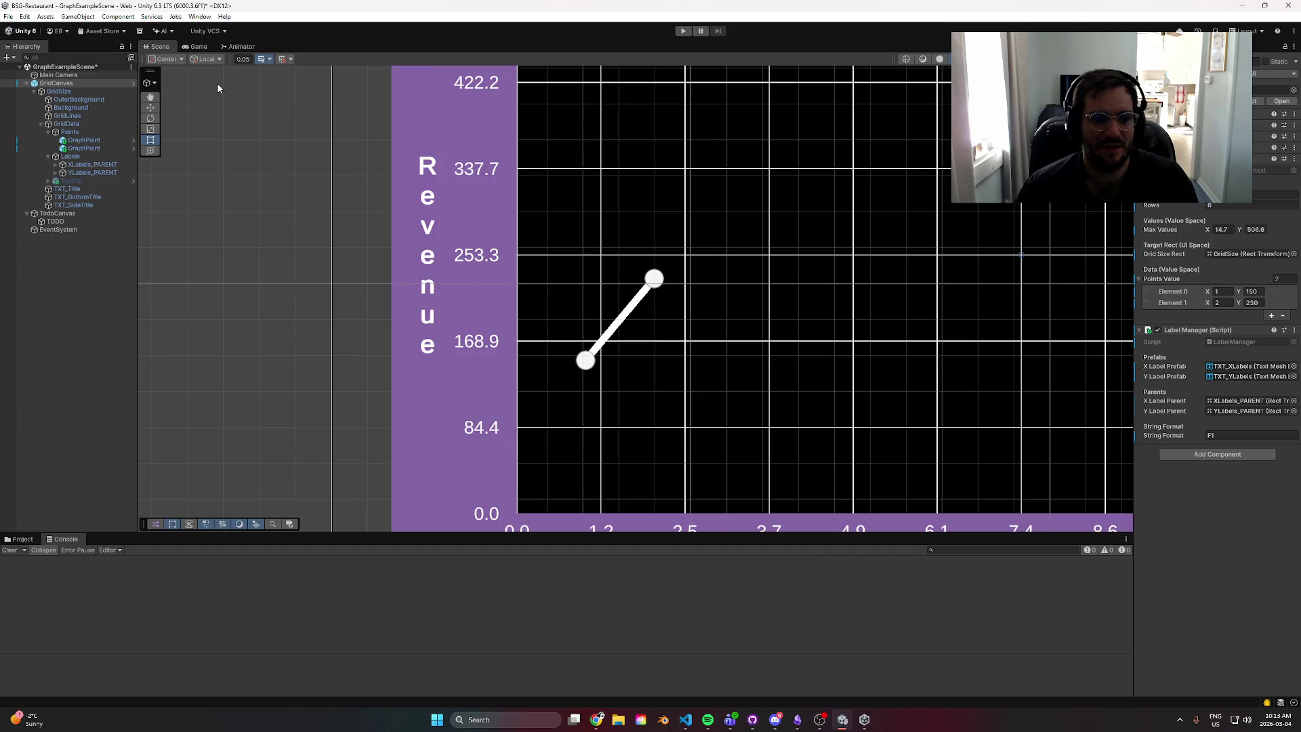
{"action": "left_click", "coordinate": [75, 181]}
{"action": "left_click", "coordinate": [294, 226]}
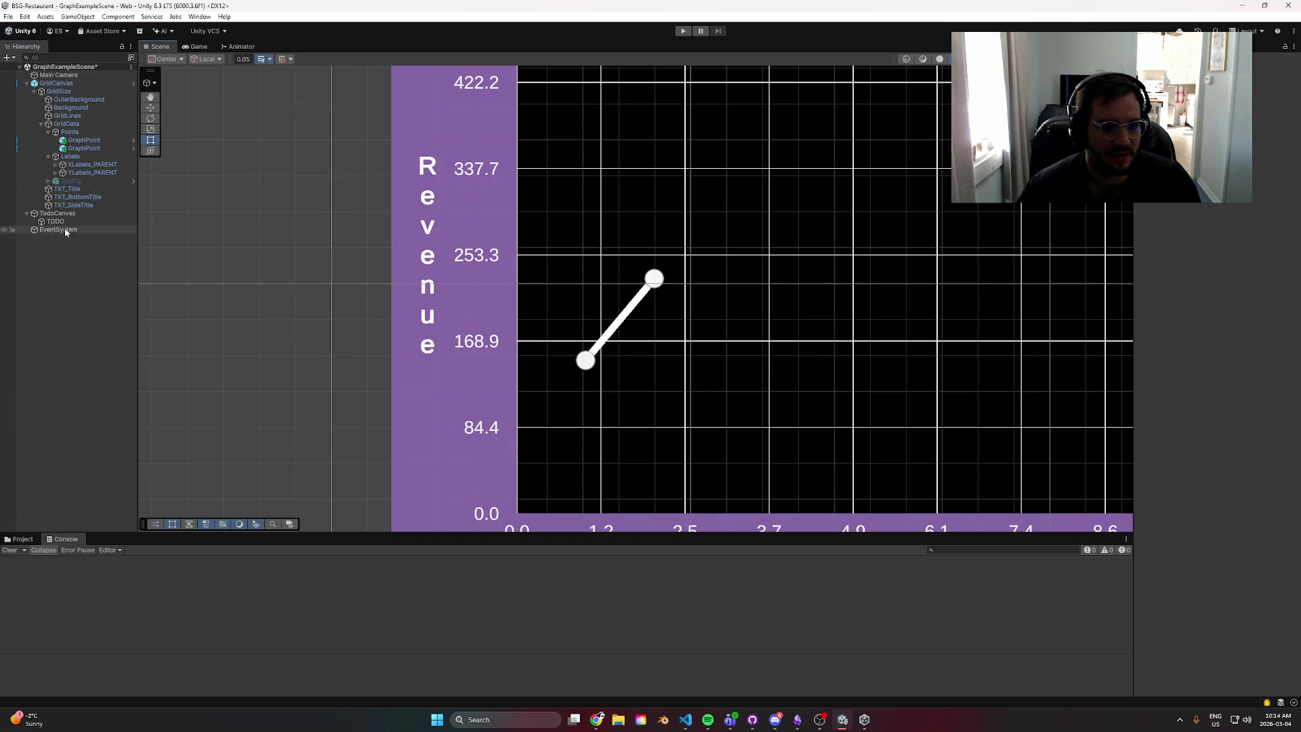
- Select the TODO note and frame it in the Scene view
{"action": "left_click", "coordinate": [56, 222]}
{"action": "key", "text": "f"}
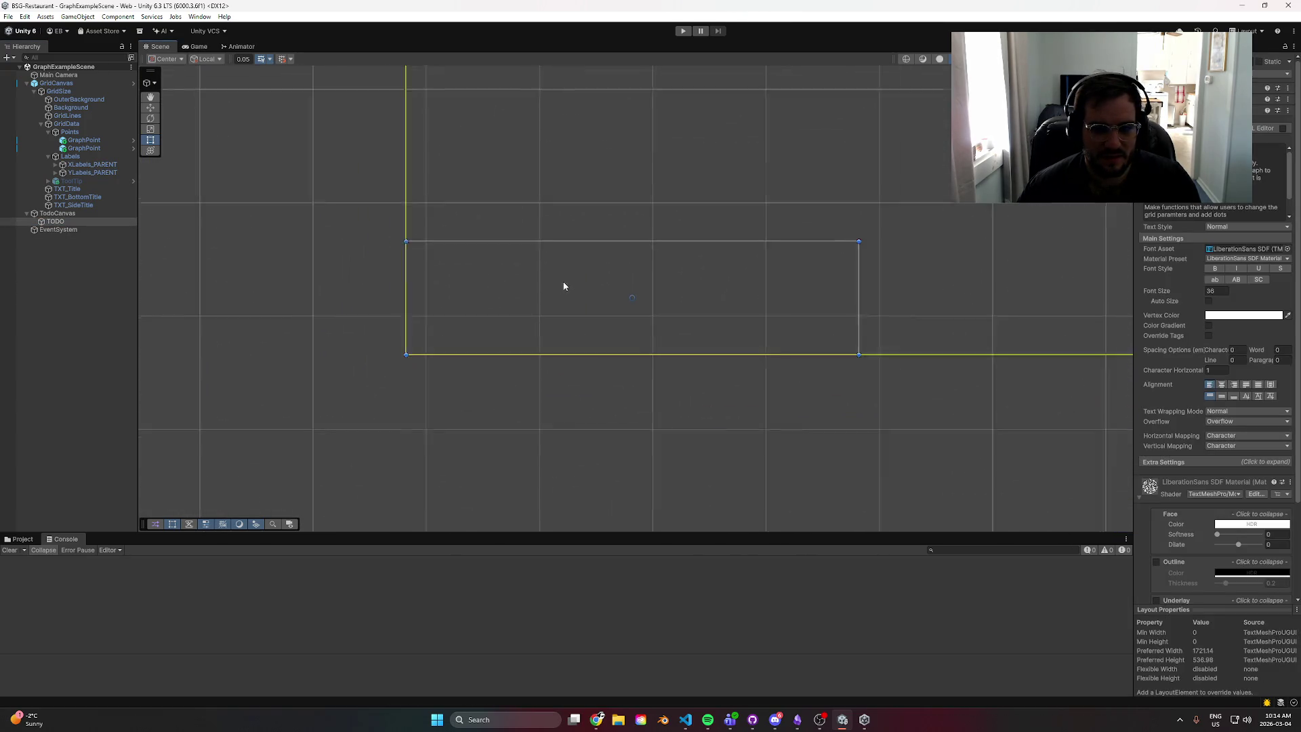
{"action": "scroll", "coordinate": [676, 277], "scroll_direction": "down", "scroll_amount": 3}
{"action": "scroll", "coordinate": [784, 299], "scroll_direction": "up", "scroll_amount": 5}
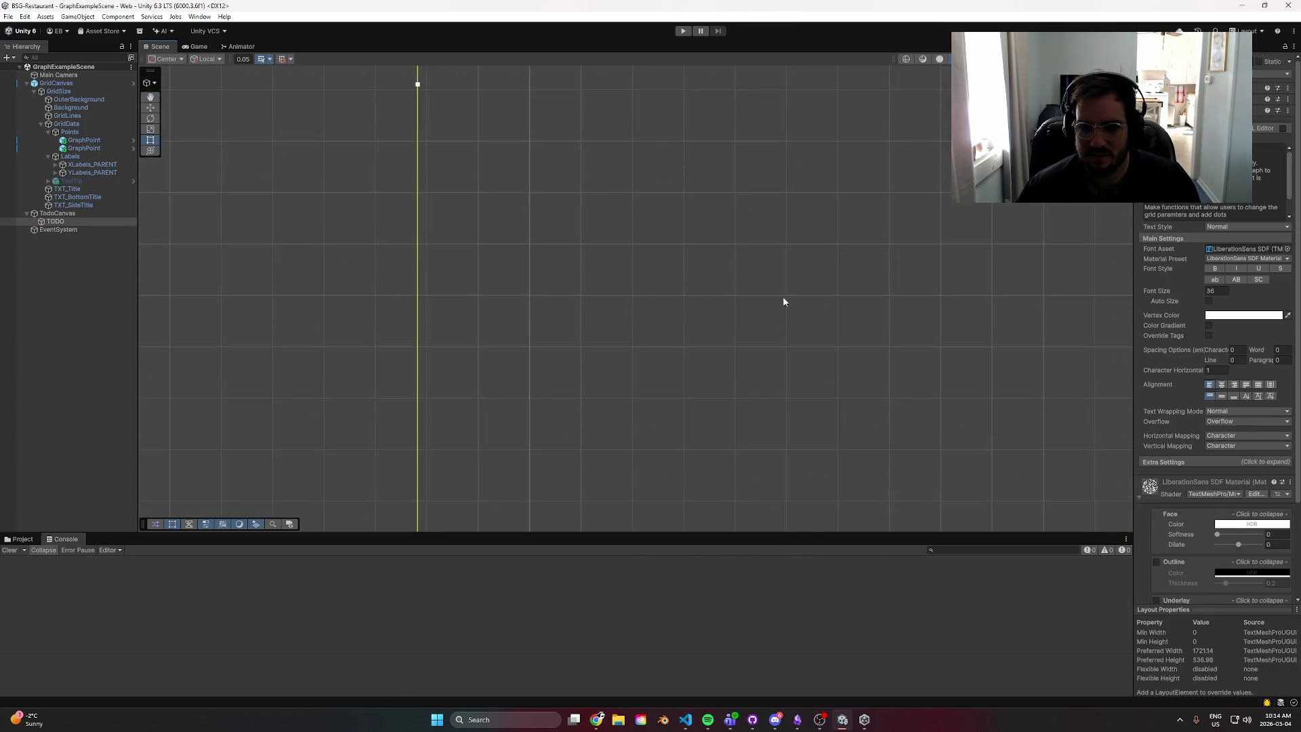
{"action": "scroll", "coordinate": [893, 175], "scroll_direction": "down", "scroll_amount": 8}
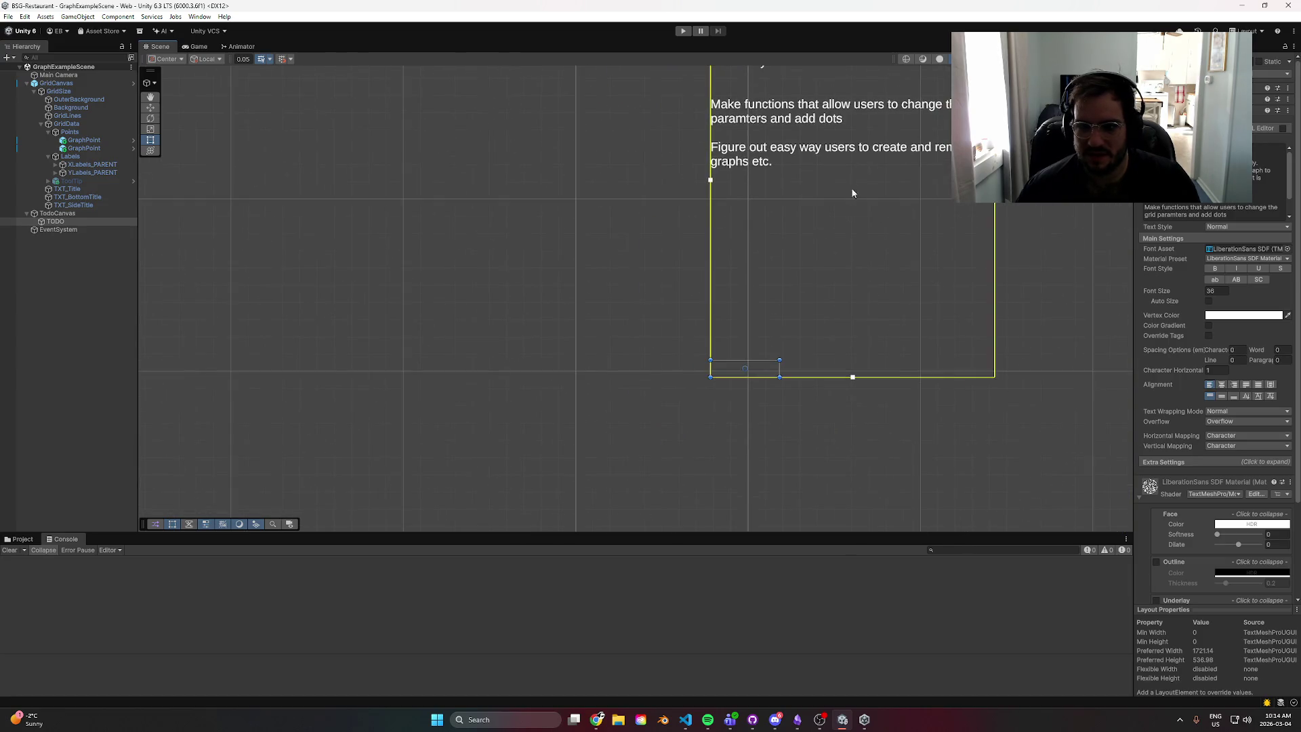
{"action": "scroll", "coordinate": [779, 330], "scroll_direction": "up", "scroll_amount": 1}
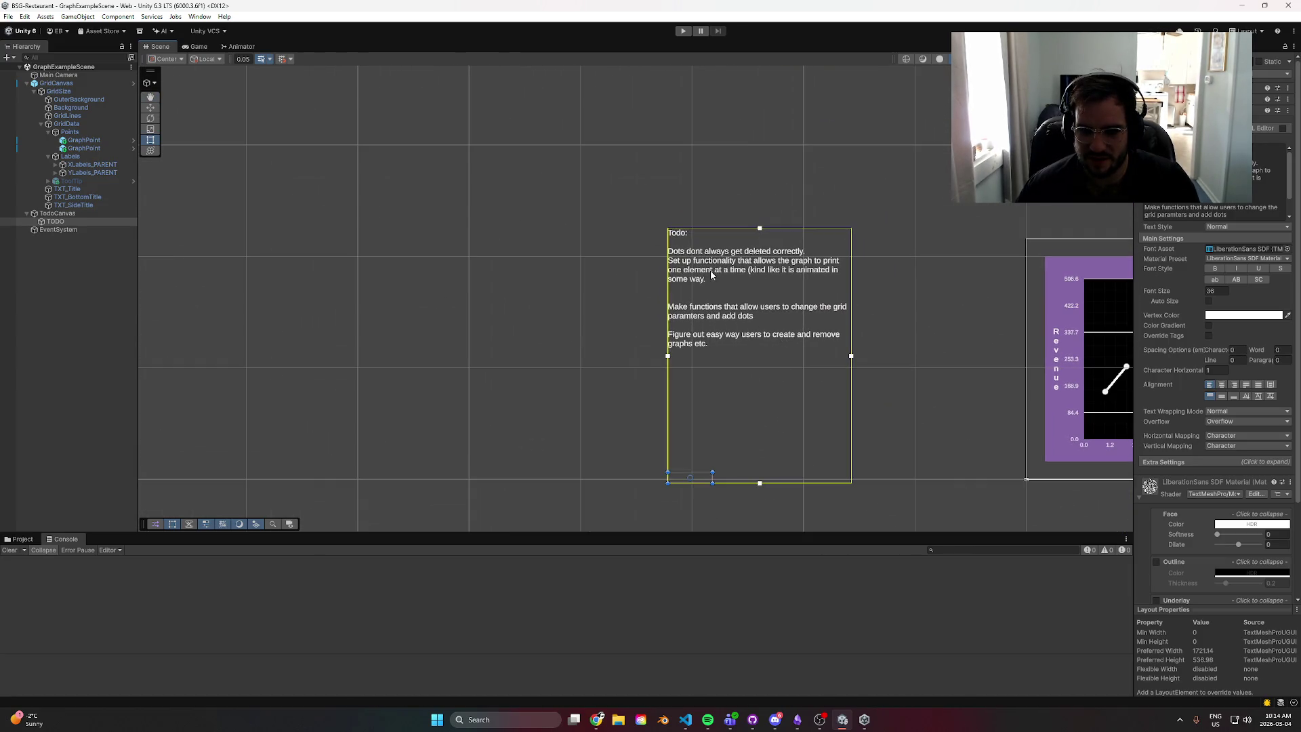
{"action": "left_click", "coordinate": [730, 281]}
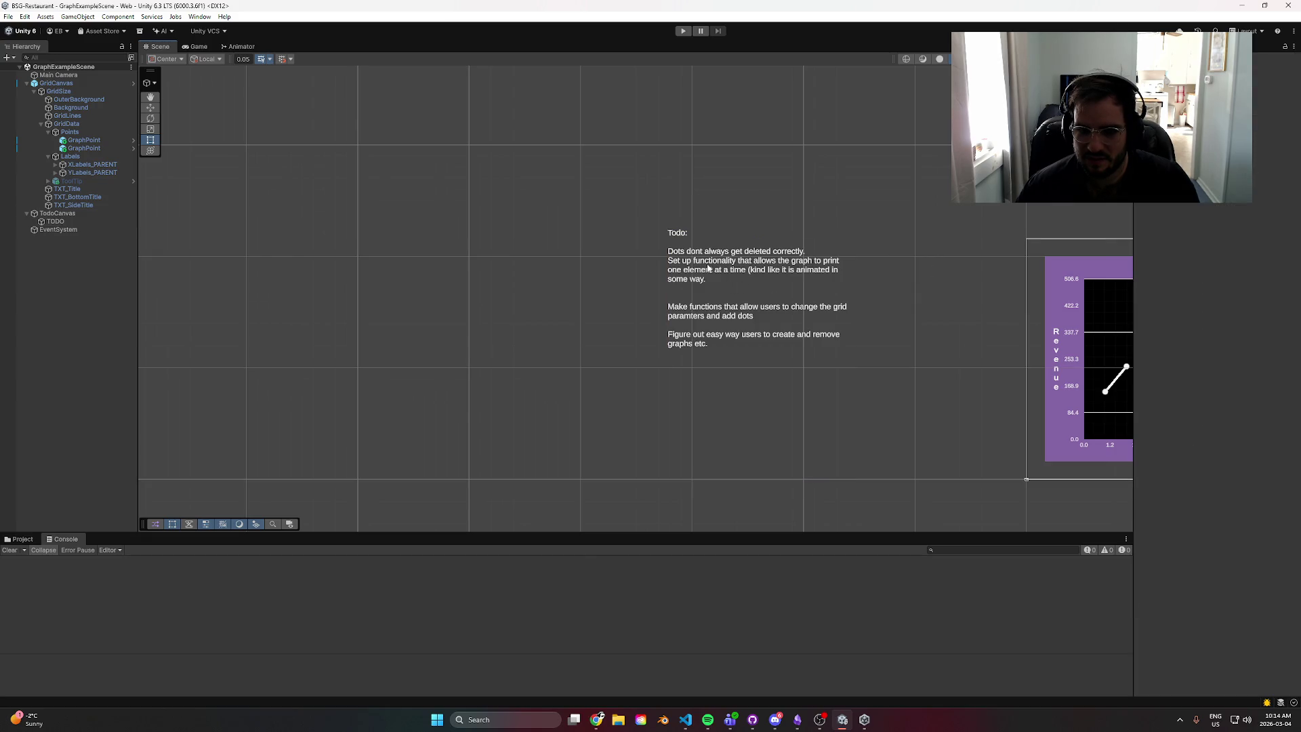
- Delete the 'Dots dont always get deleted correctly.' line from the TODO text
{"action": "left_click", "coordinate": [91, 181]}
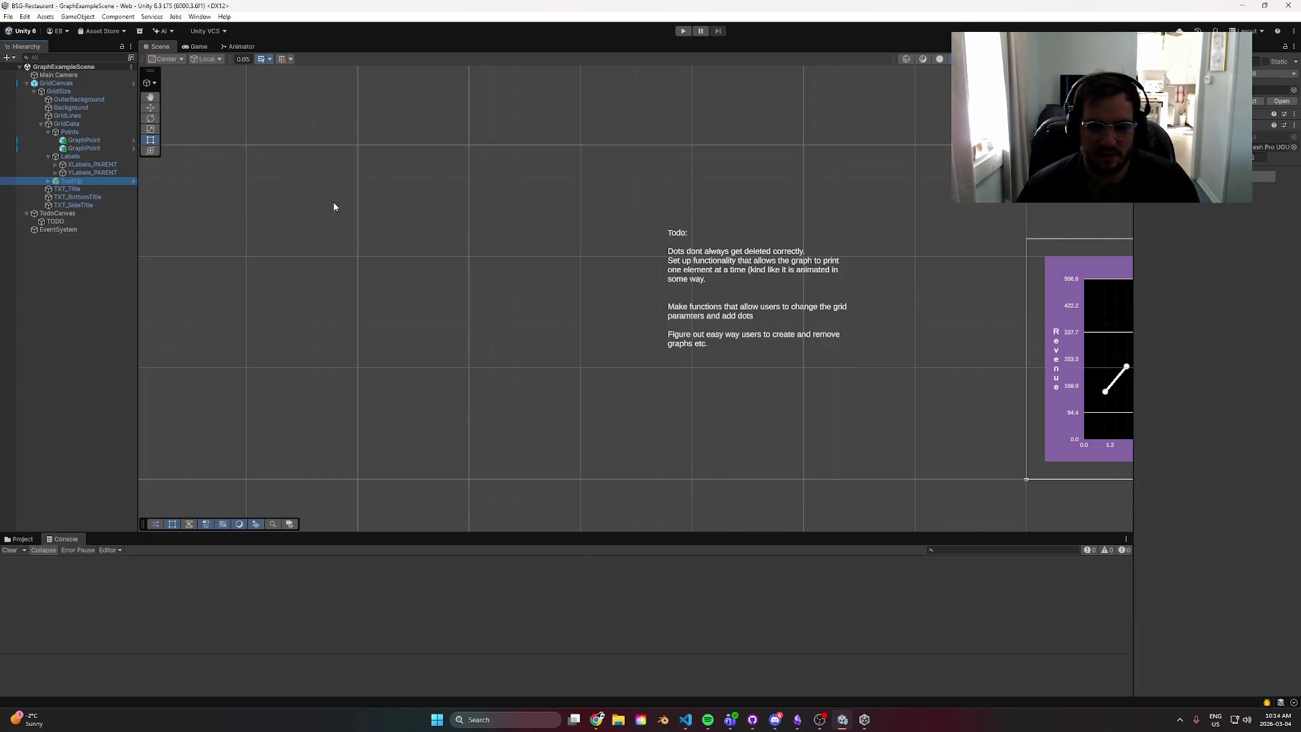
{"action": "left_click", "coordinate": [68, 221]}
{"action": "left_click", "coordinate": [1267, 165]}
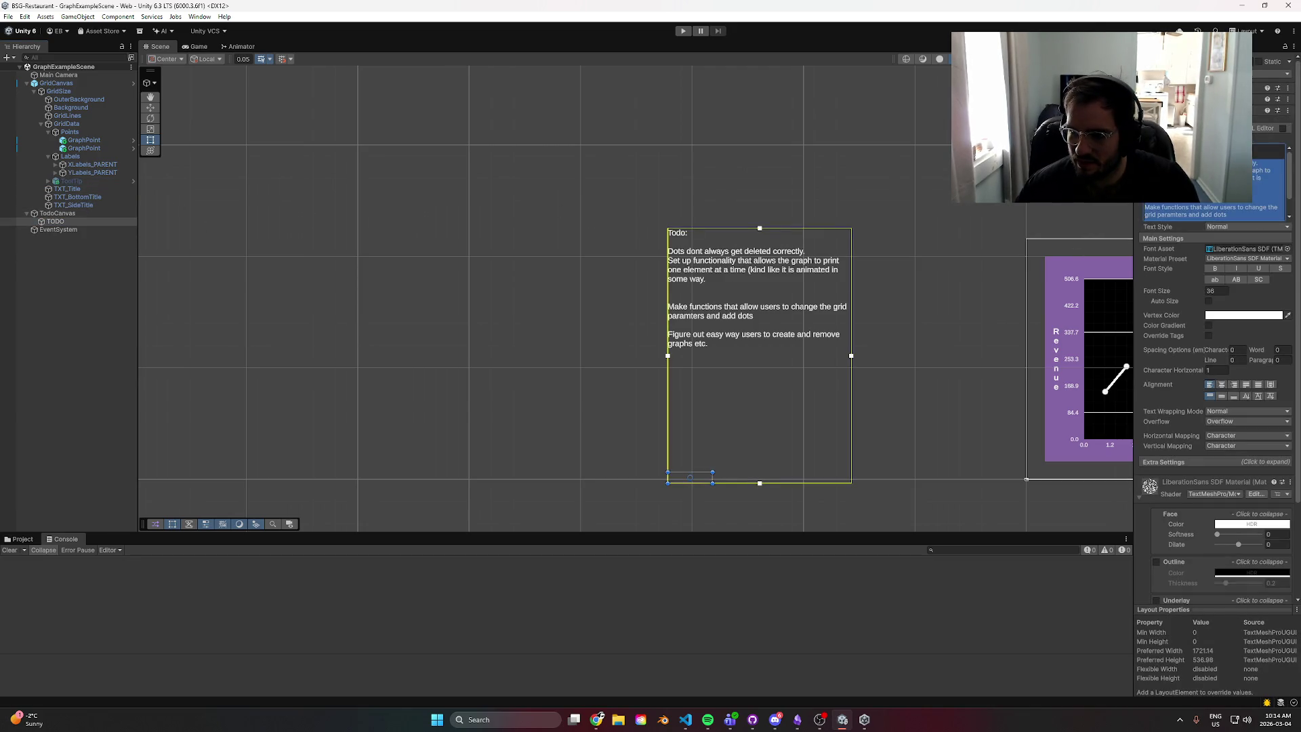
{"action": "key", "text": "BackSpace"}
{"action": "key", "text": "BackSpace"}
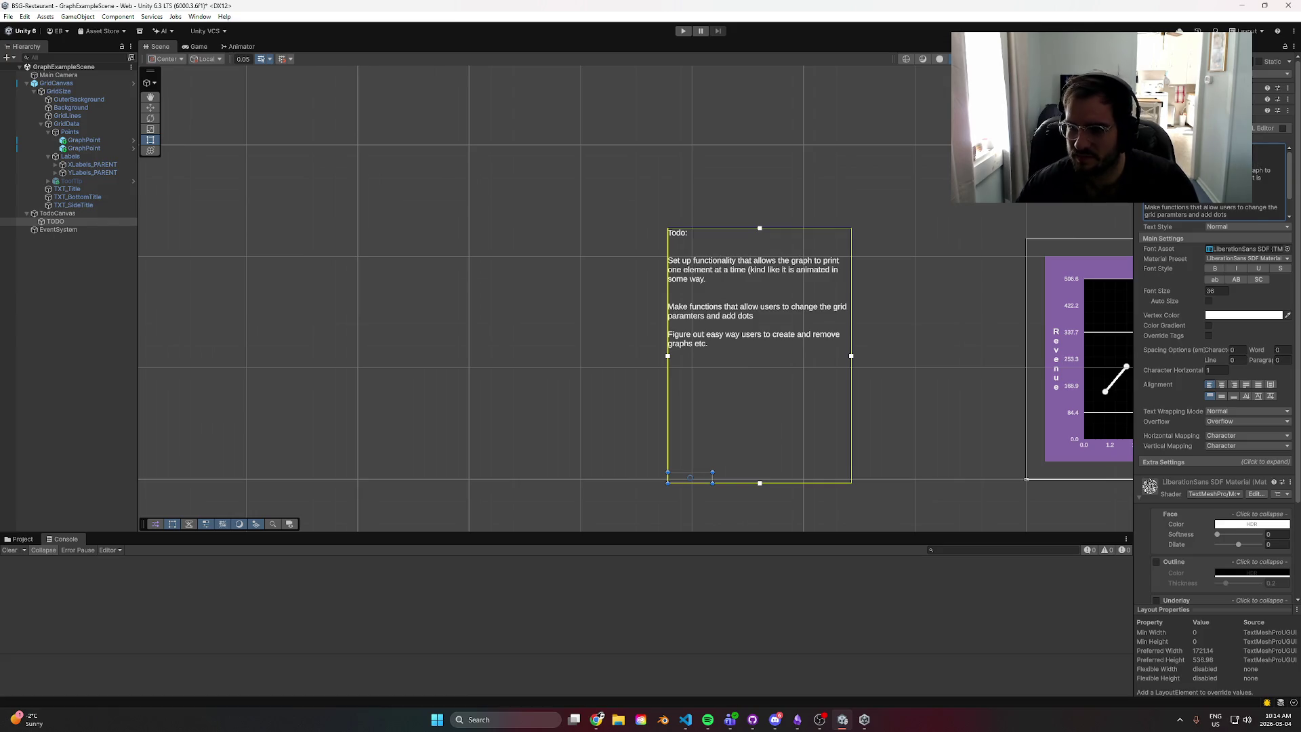
{"action": "mouse_move", "coordinate": [686, 719]}
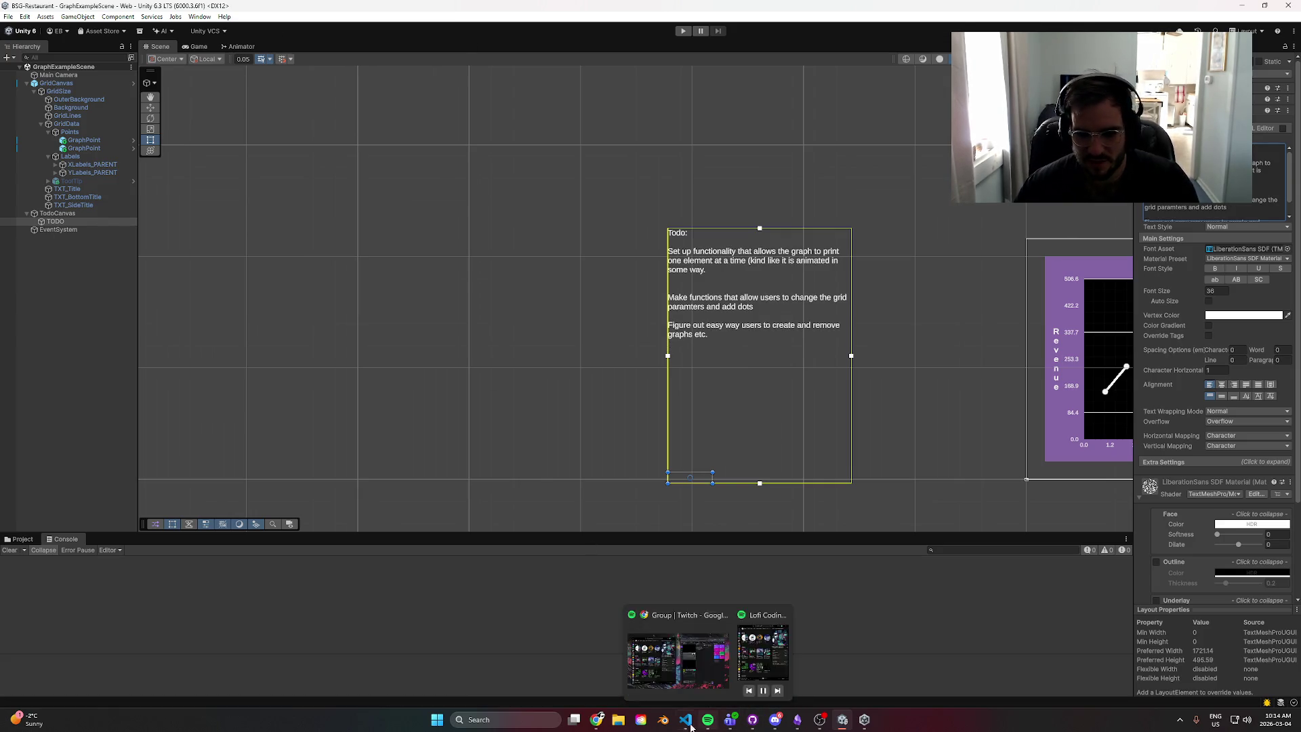
{"action": "left_click", "coordinate": [670, 661]}
- Write the class summary: 'Renderes lines between points of Data. Runs both during editor and during runtime.'
{"action": "scroll", "coordinate": [535, 259], "scroll_direction": "up", "scroll_amount": 5}
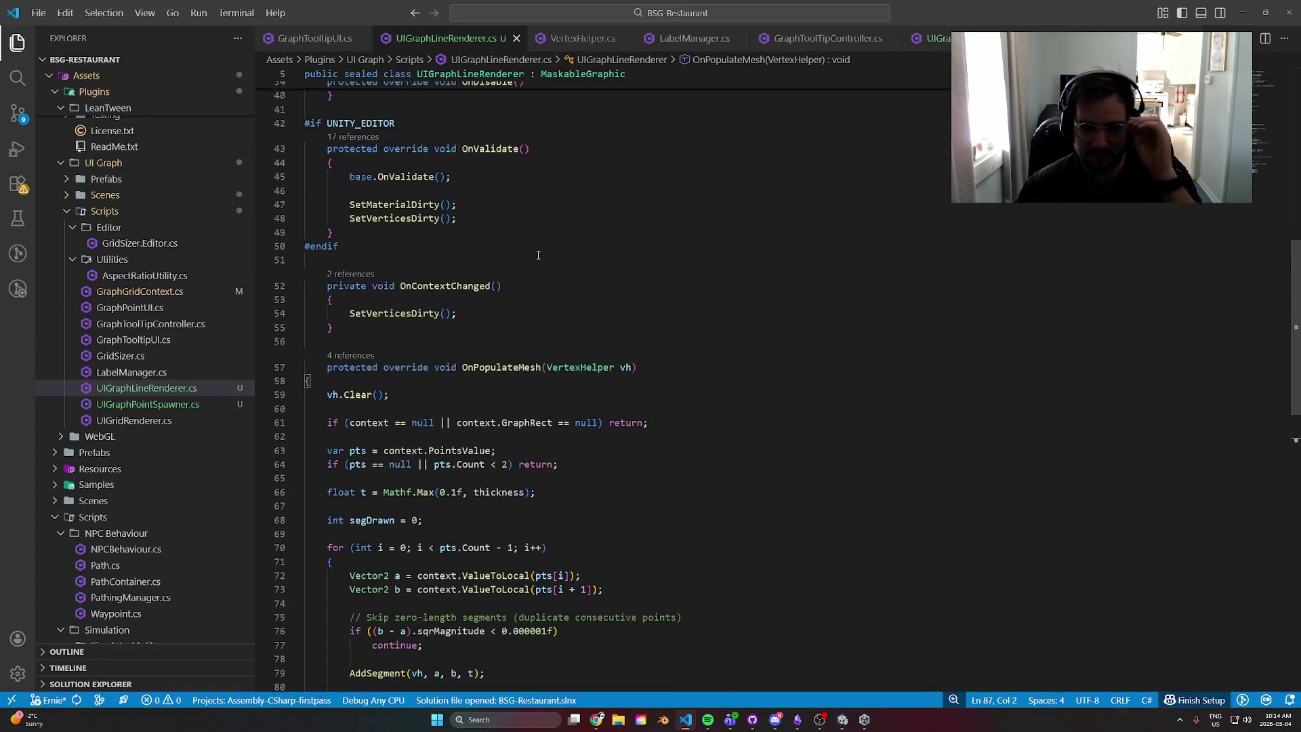
{"action": "scroll", "coordinate": [537, 271], "scroll_direction": "up", "scroll_amount": 8}
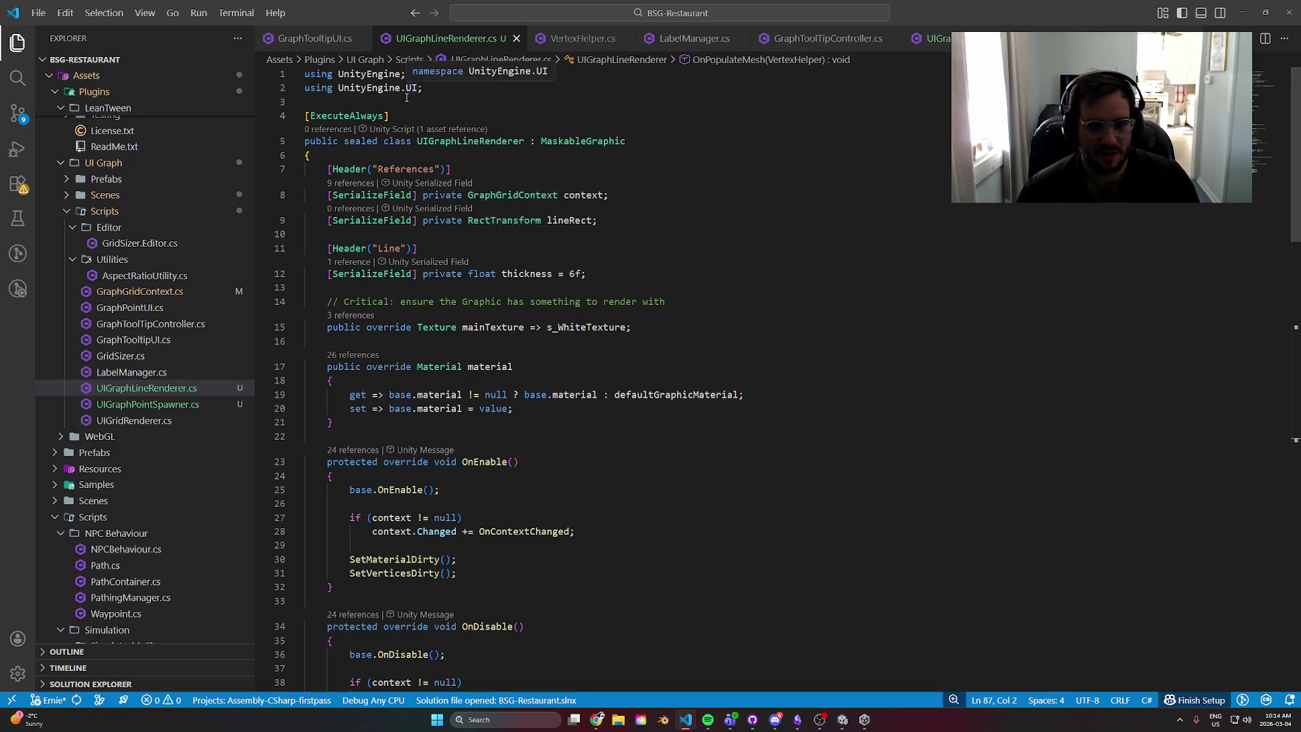
{"action": "left_click", "coordinate": [406, 102]}
{"action": "key", "text": "Return"}
{"action": "type", "text": "/// "}
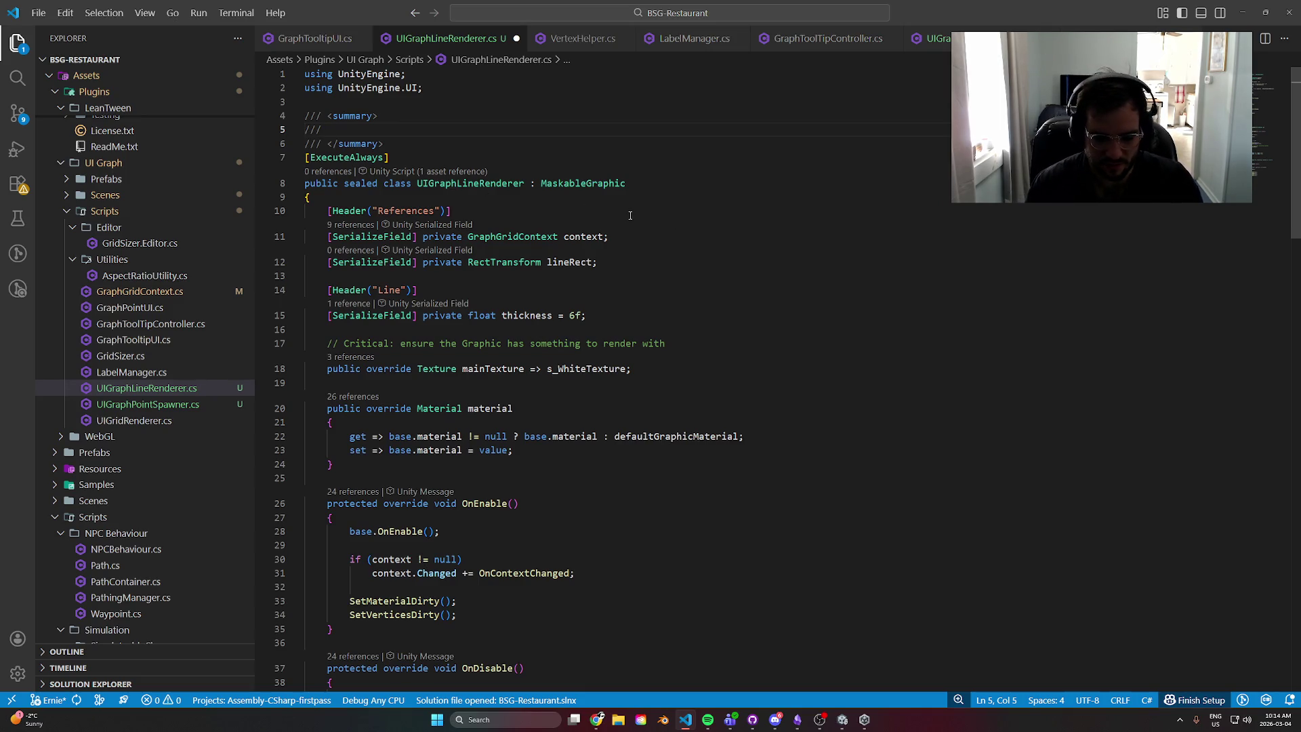
{"action": "type", "text": "Renderes t"}
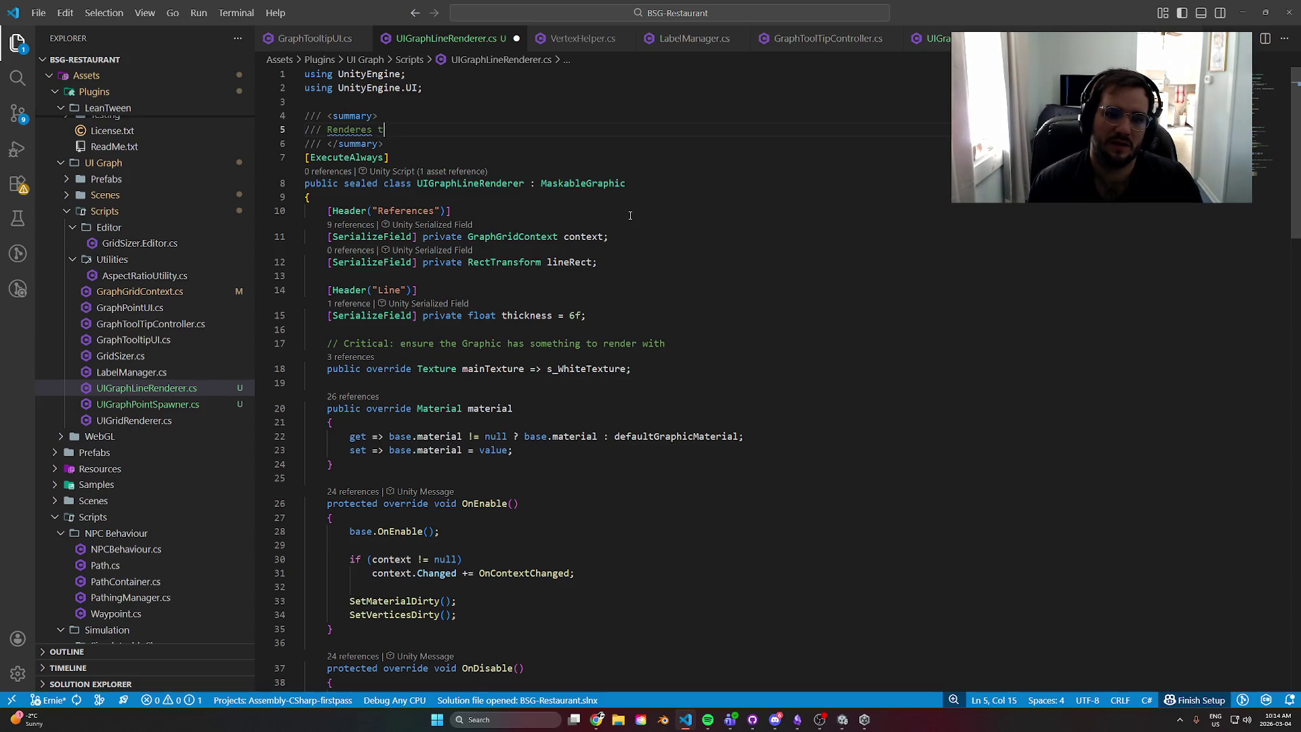
{"action": "key", "text": "BackSpace"}
{"action": "key", "text": "BackSpace"}
{"action": "key", "text": "BackSpace"}
{"action": "type", "text": "e"}
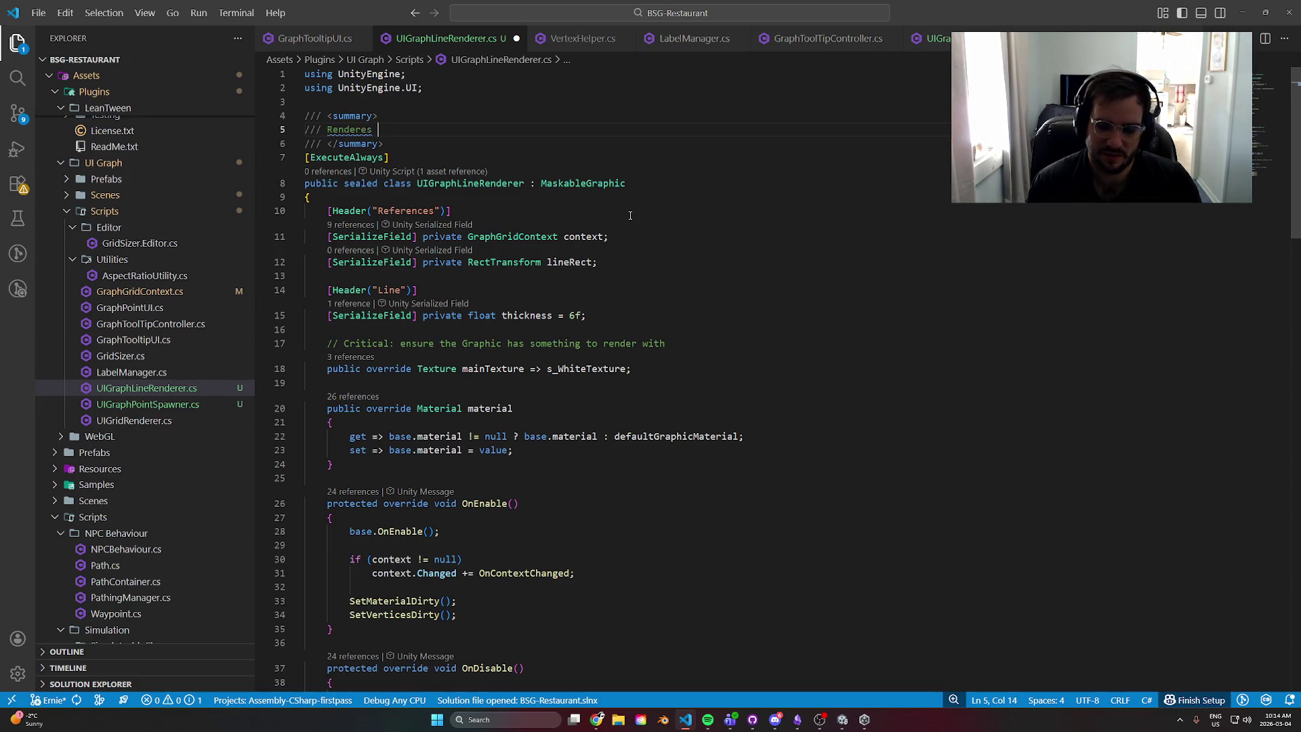
{"action": "type", "text": "lines bet"}
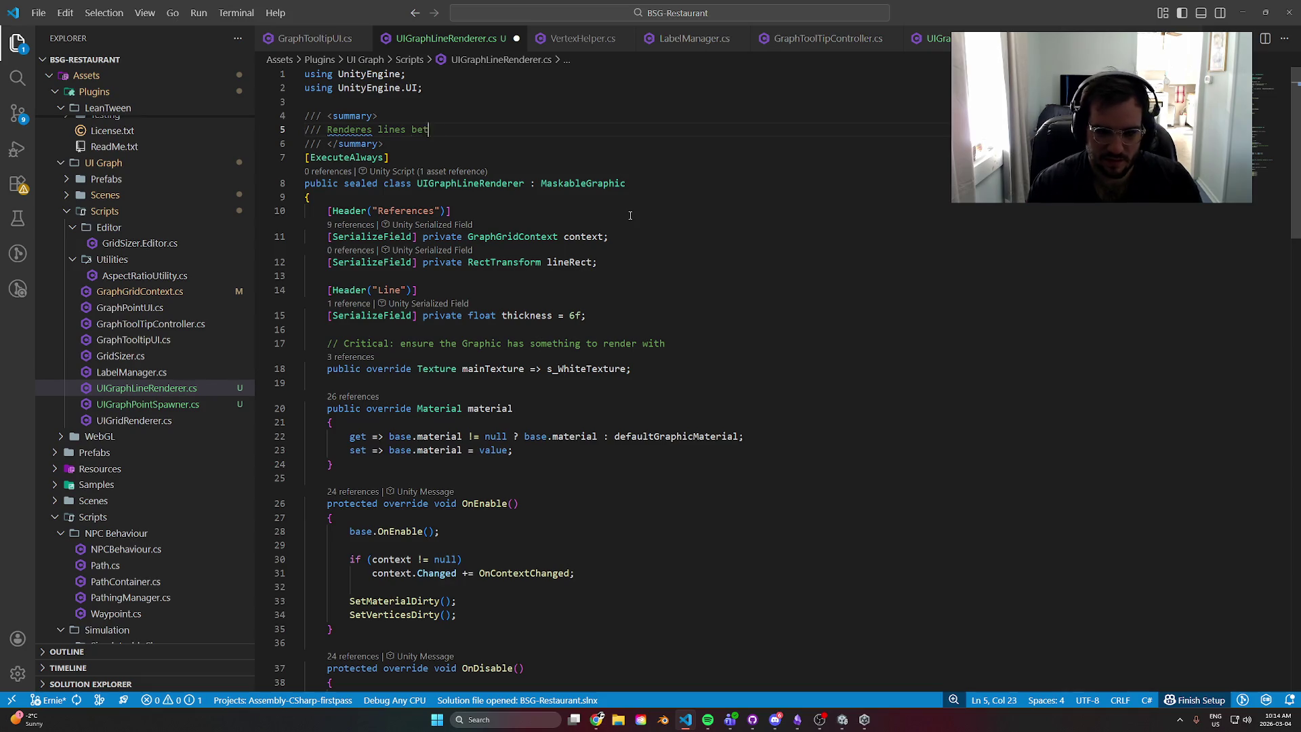
{"action": "type", "text": "ween points of "}
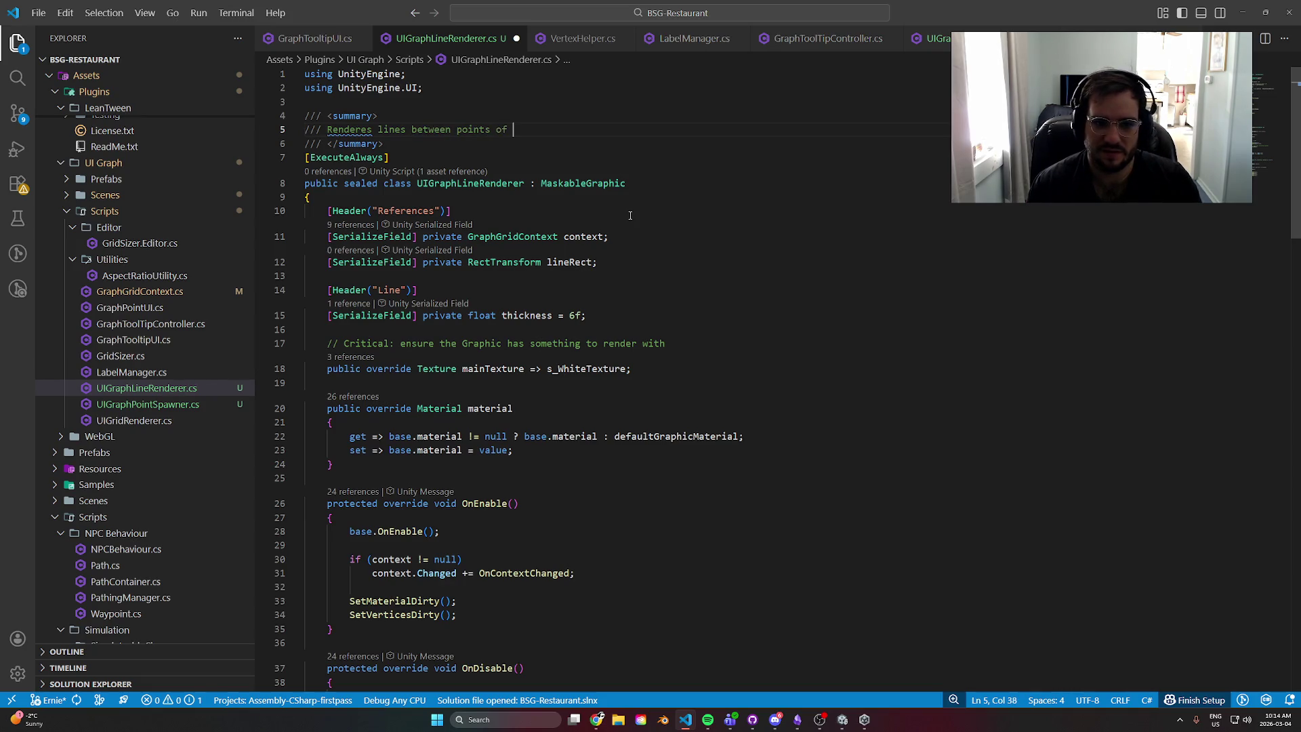
{"action": "type", "text": "Data. "}
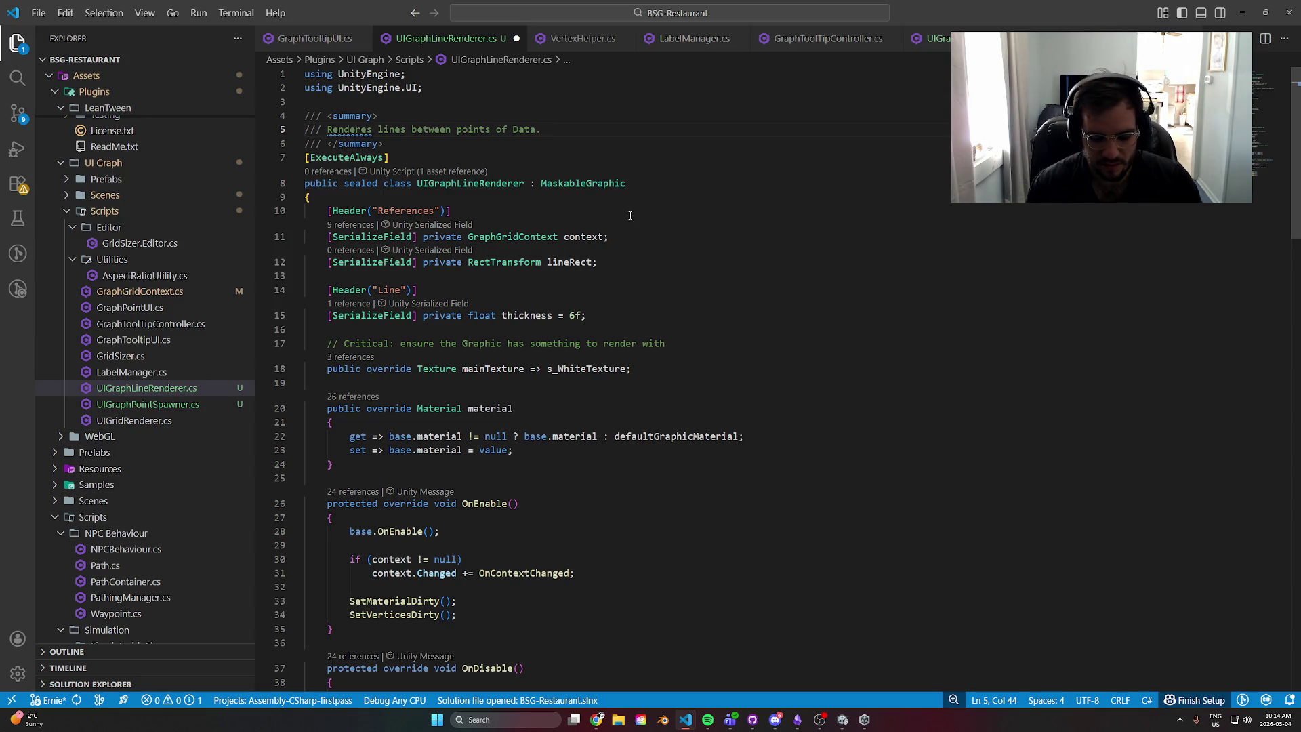
{"action": "type", "text": "Runs both modes"}
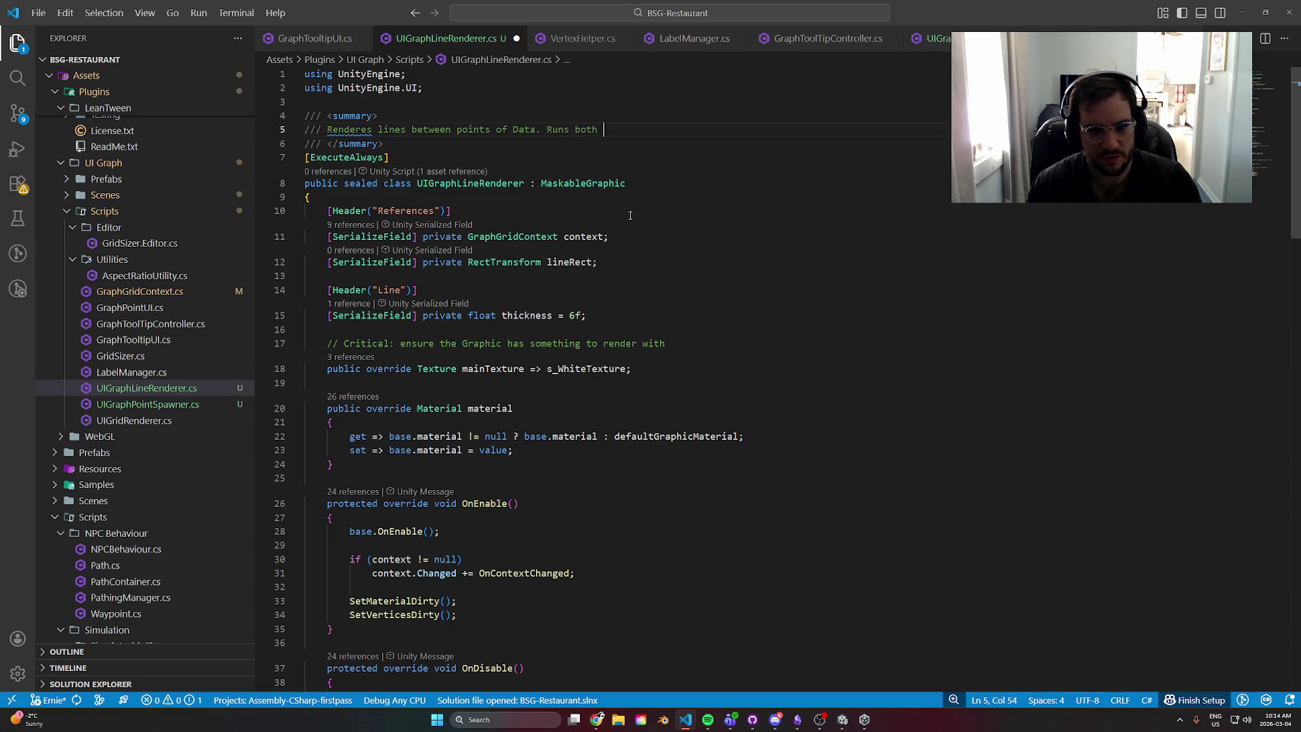
{"action": "key", "text": "BackSpace"}
{"action": "key", "text": "BackSpace"}
{"action": "key", "text": "BackSpace"}
{"action": "type", "text": "du"}
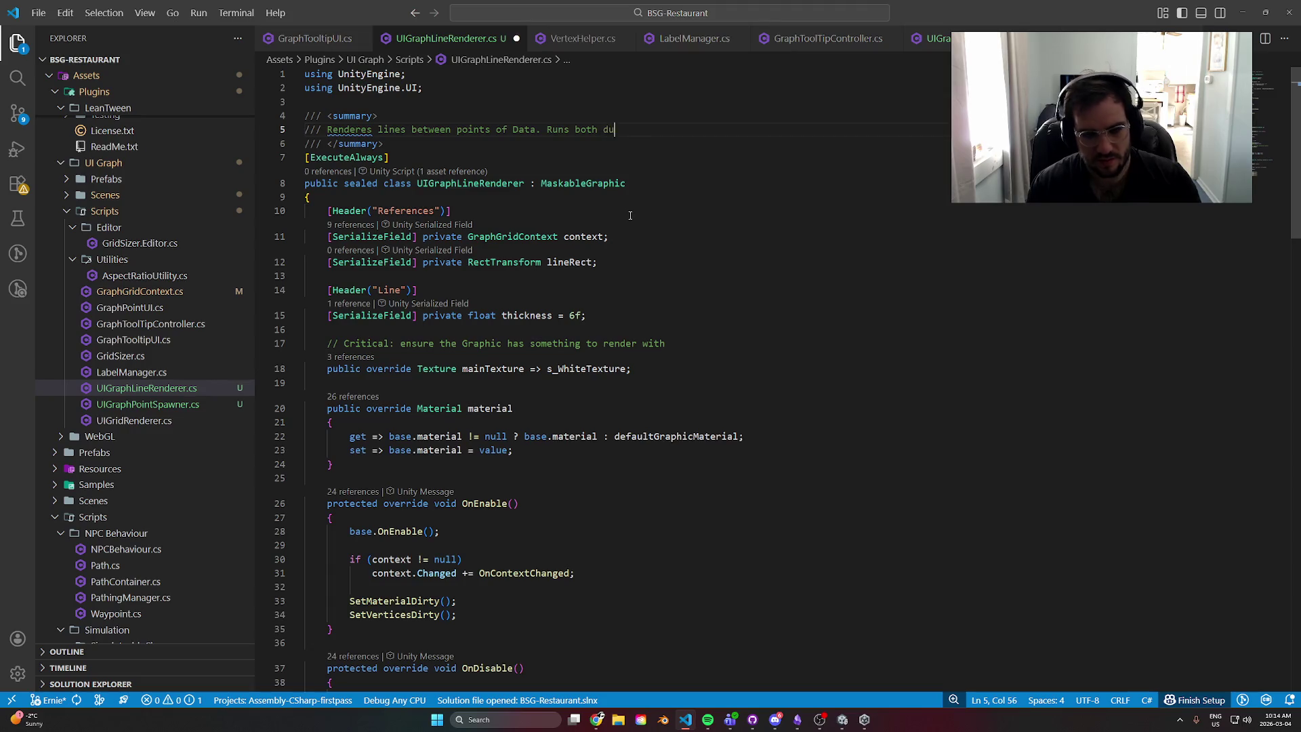
{"action": "type", "text": "ring editor"}
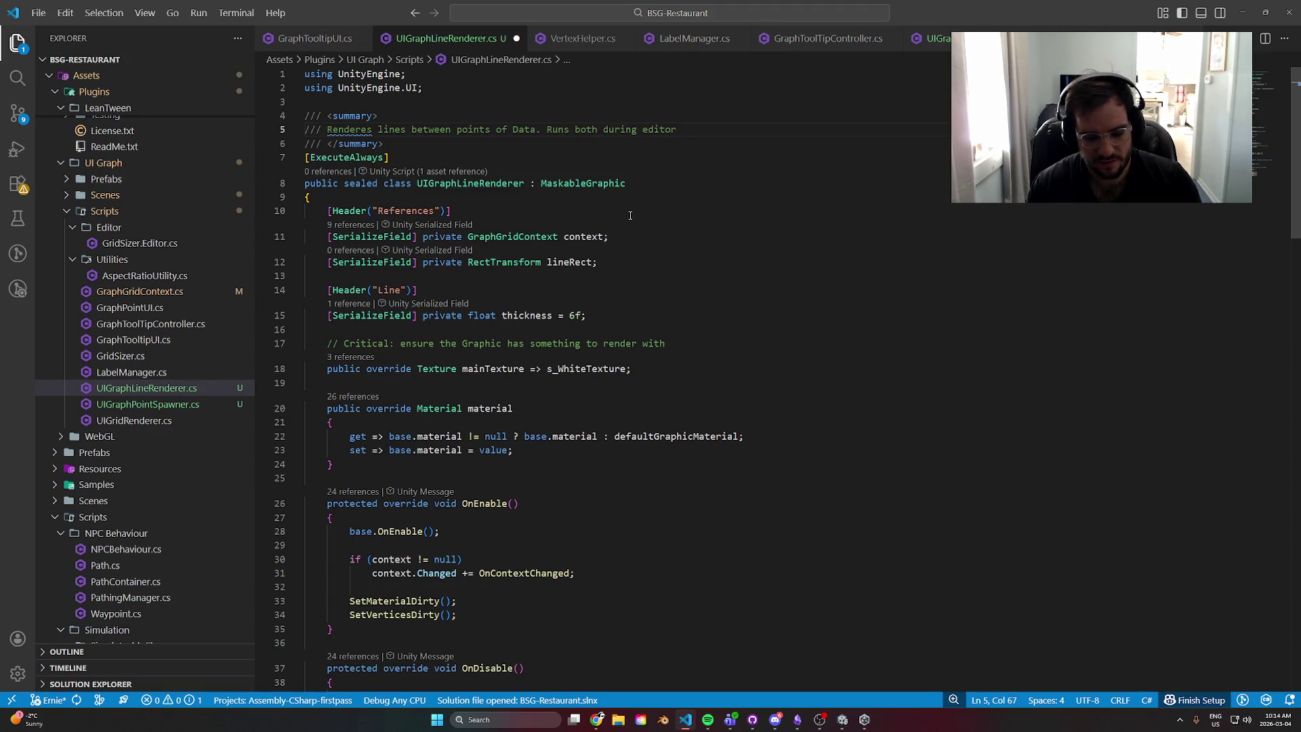
{"action": "type", "text": " and "}
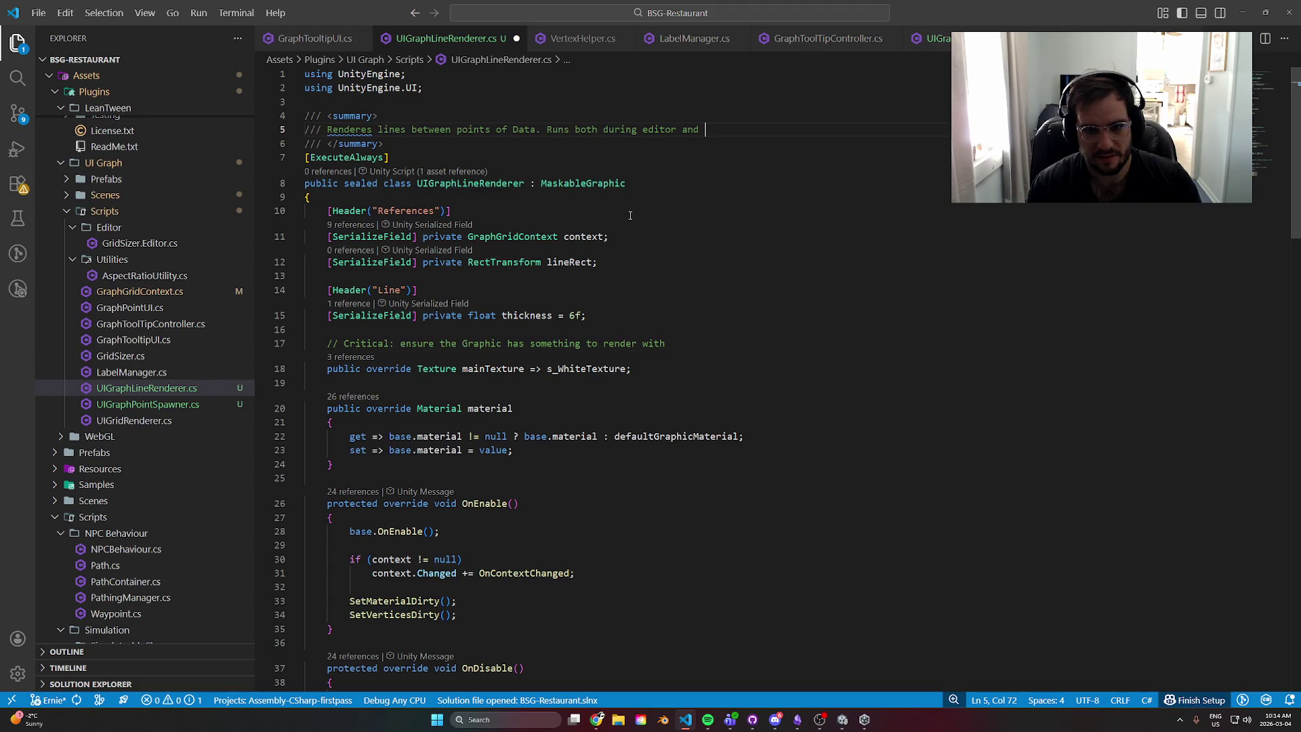
{"action": "type", "text": "during runtime."}
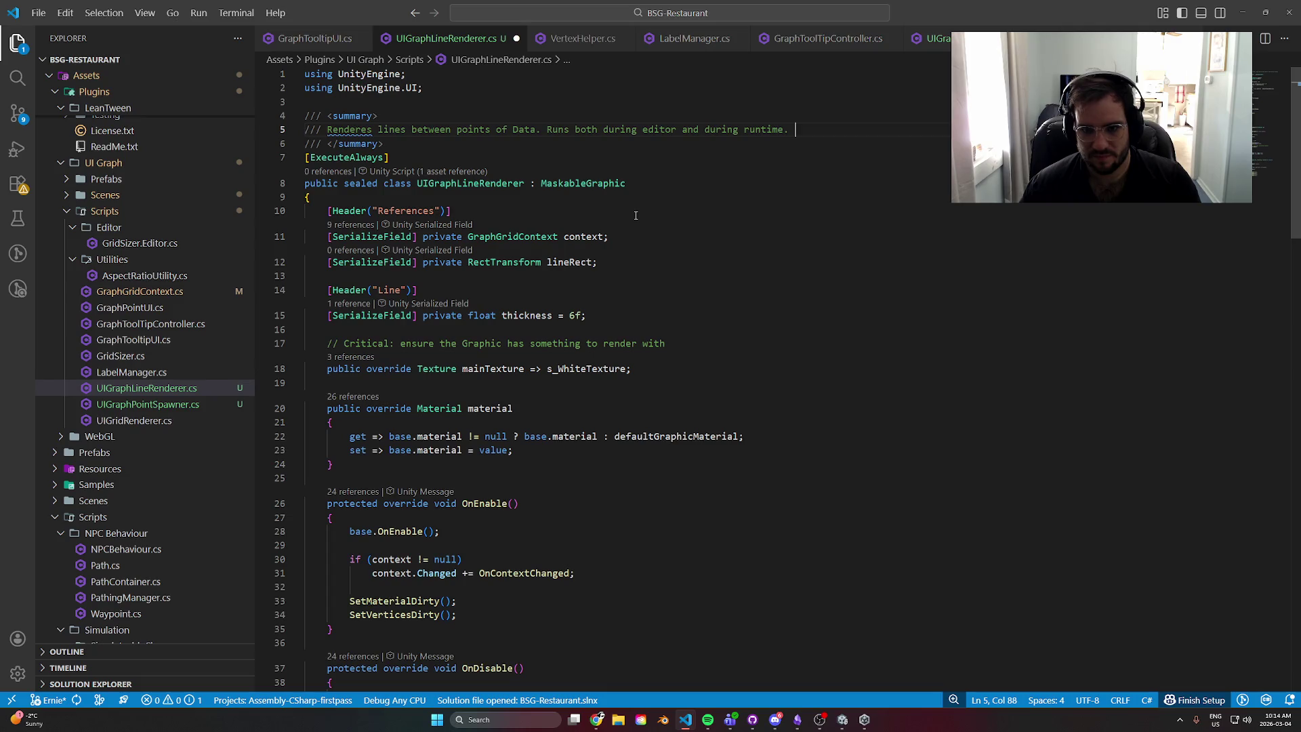
{"action": "key", "text": "Return"}
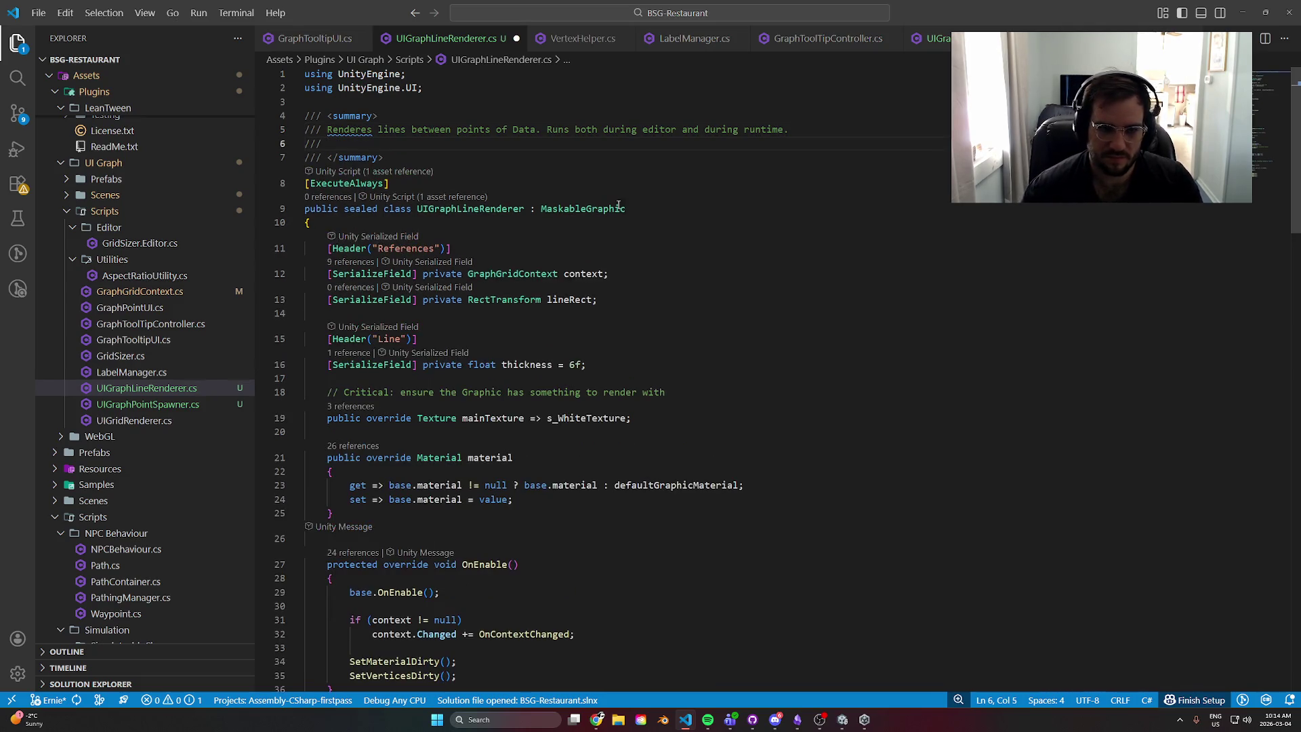
- Correct 'Renderes' to 'Renders' in the summary comment
{"action": "left_click", "coordinate": [355, 130]}
{"action": "key", "text": "Delete"}
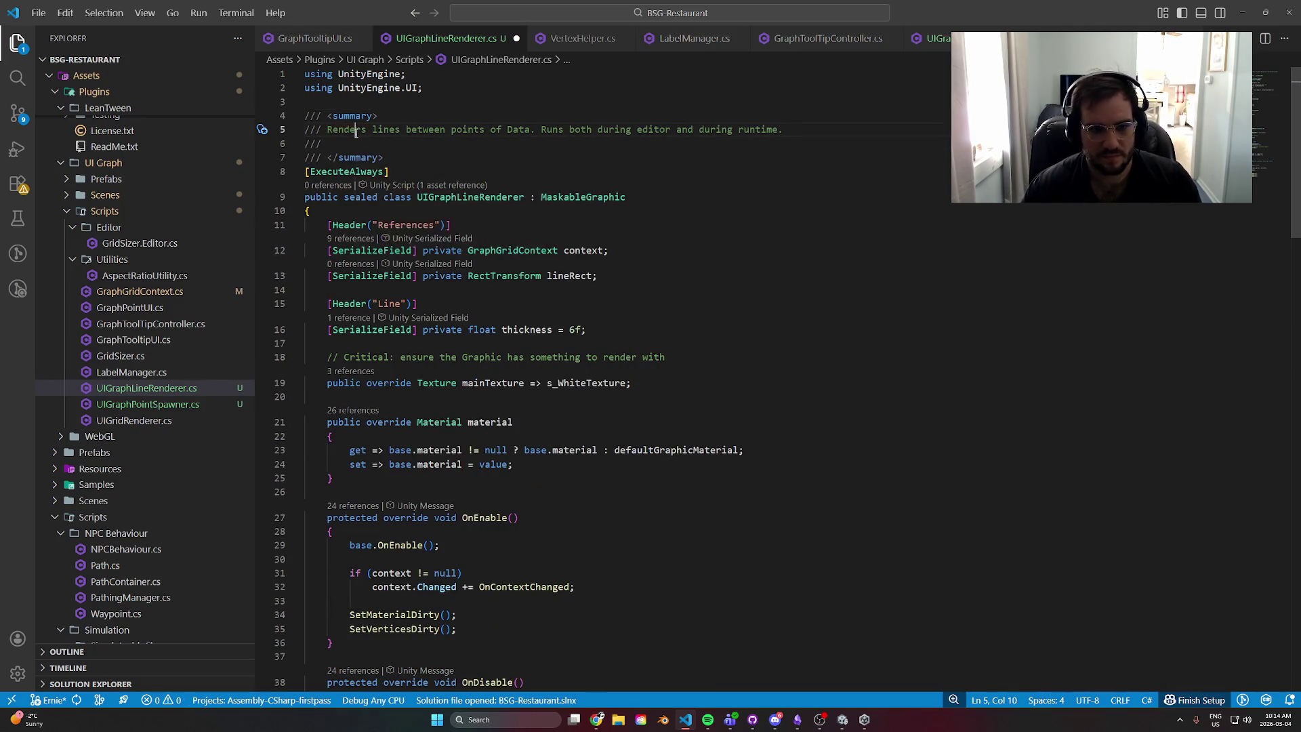
{"action": "left_click", "coordinate": [341, 143]}
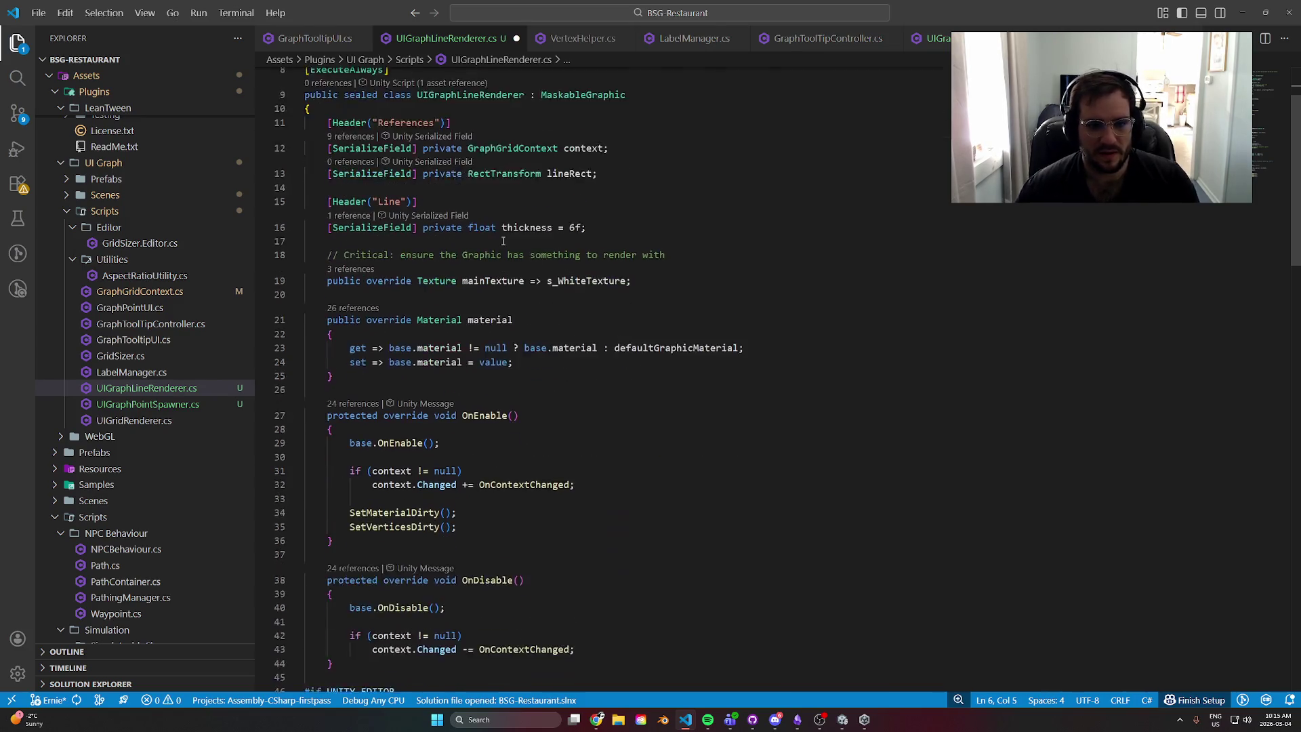
{"action": "scroll", "coordinate": [480, 216], "scroll_direction": "down", "scroll_amount": 3}
- Delete the // Critical comment line above mainTexture
{"action": "left_click", "coordinate": [445, 229]}
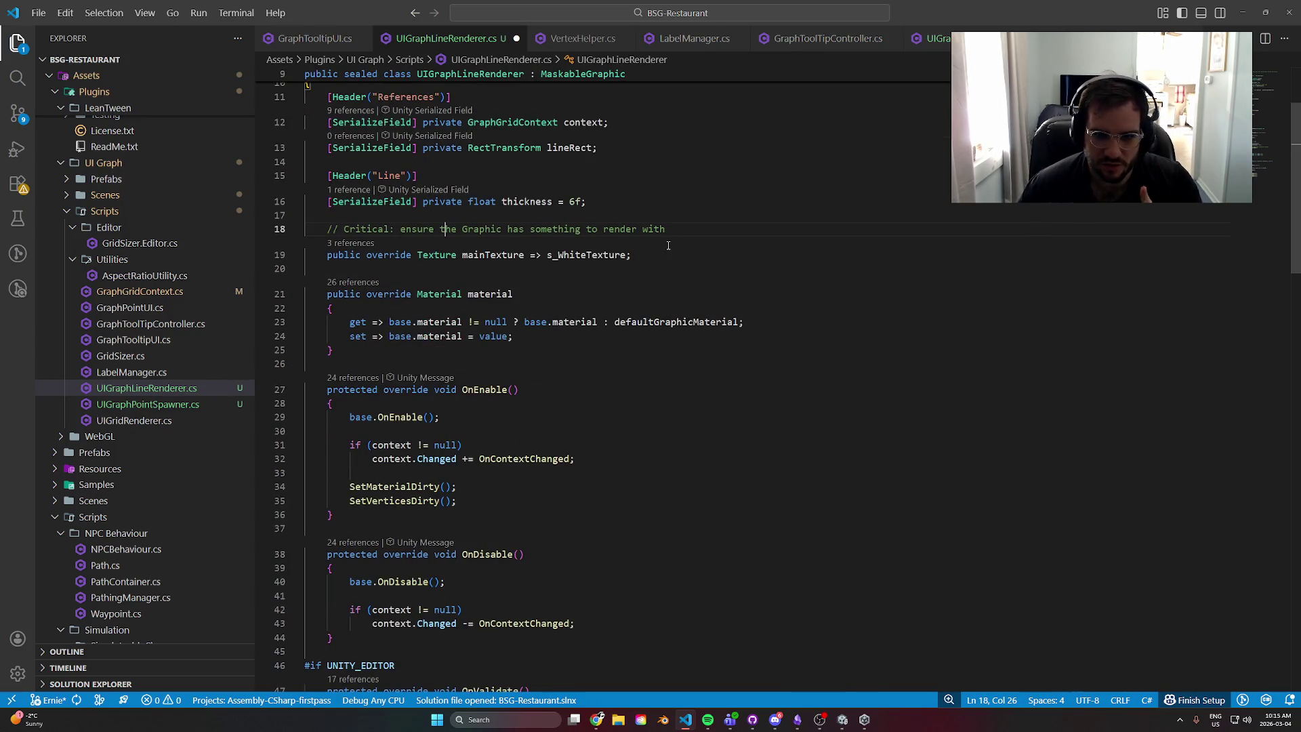
{"action": "left_click", "coordinate": [471, 256]}
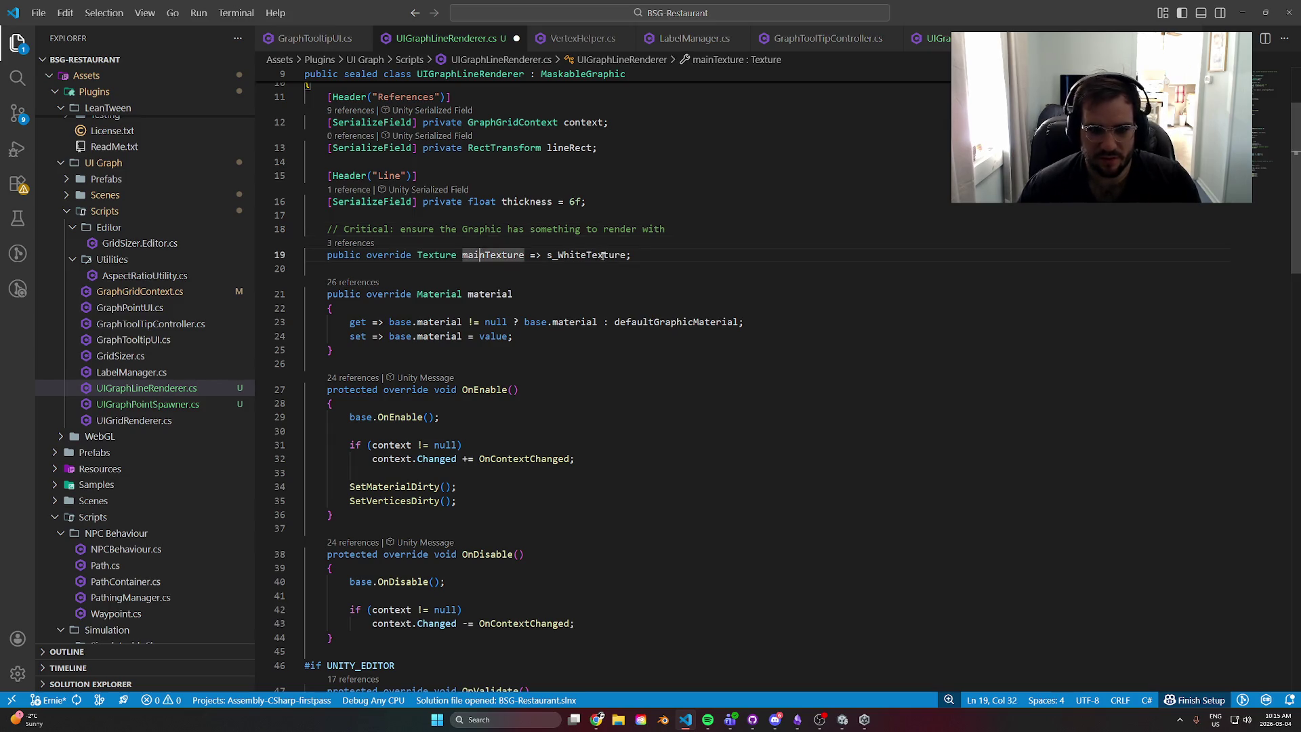
{"action": "left_click", "coordinate": [597, 255]}
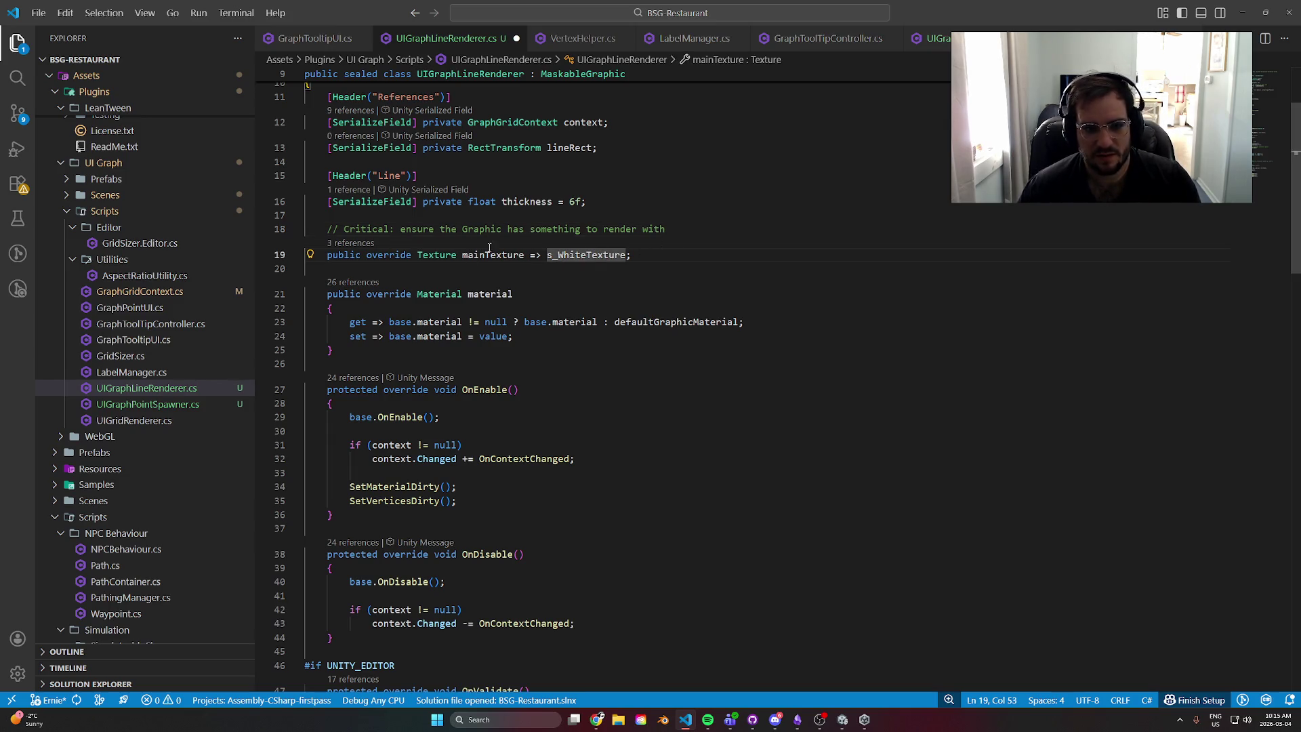
{"action": "left_click_drag", "start_coordinate": [700, 228], "coordinate": [311, 231]}
{"action": "key", "text": "BackSpace"}
{"action": "key", "text": "BackSpace"}
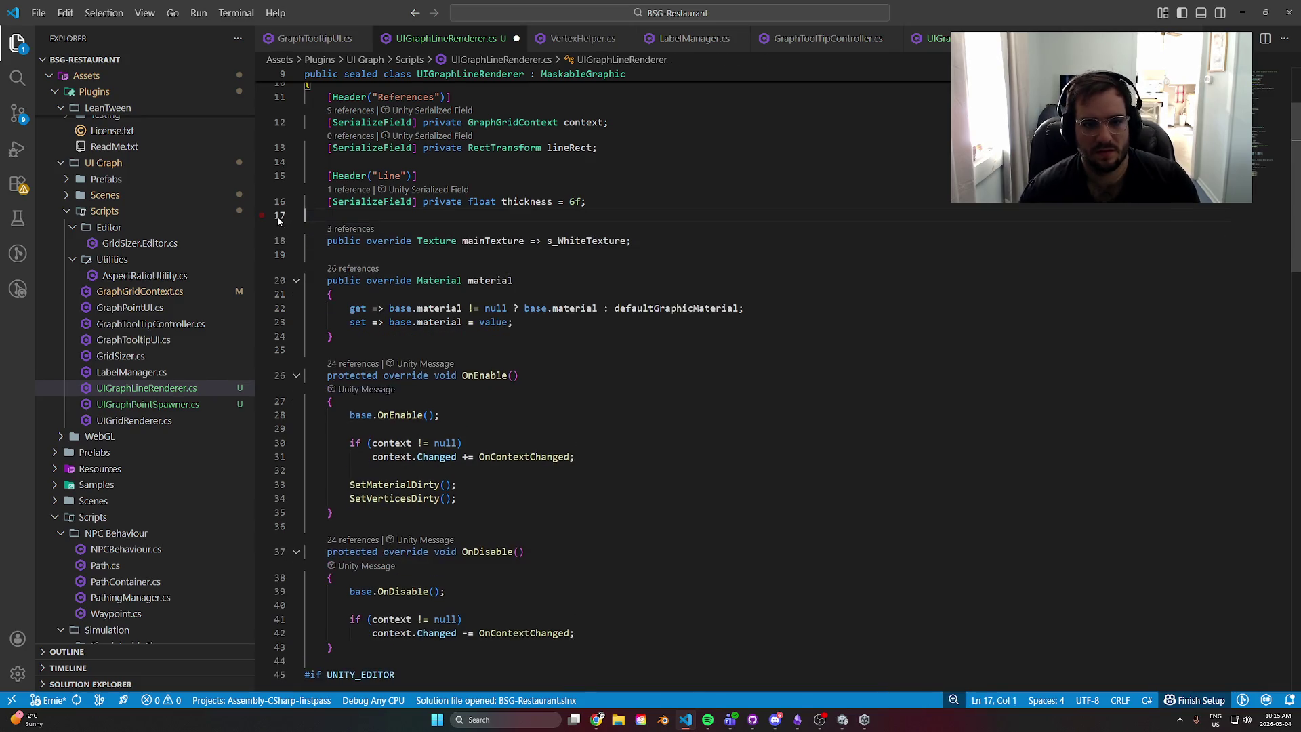
- Jump to the s_WhiteTexture definition in Graphic.cs
{"action": "scroll", "coordinate": [407, 271], "scroll_direction": "up", "scroll_amount": 2}
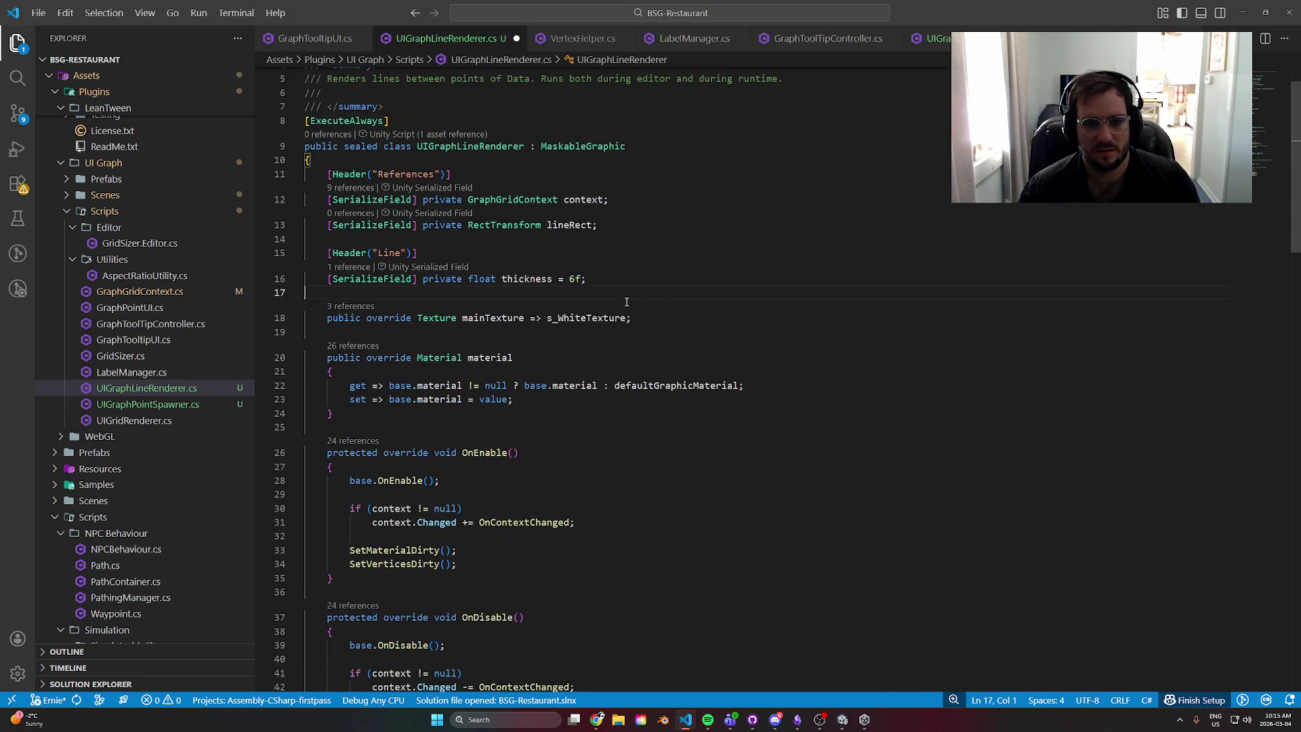
{"action": "left_click", "coordinate": [507, 318]}
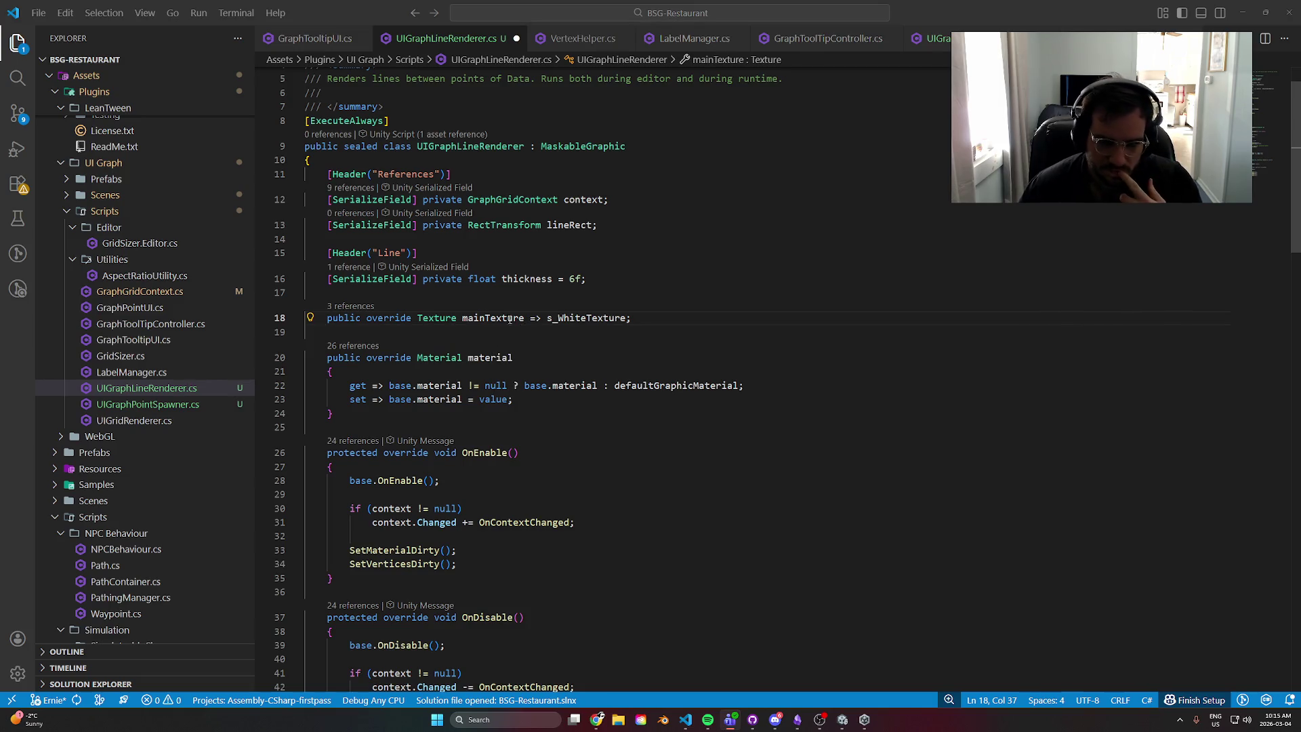
{"action": "left_click", "coordinate": [569, 318]}
{"action": "scroll", "coordinate": [655, 364], "scroll_direction": "down", "scroll_amount": 5}
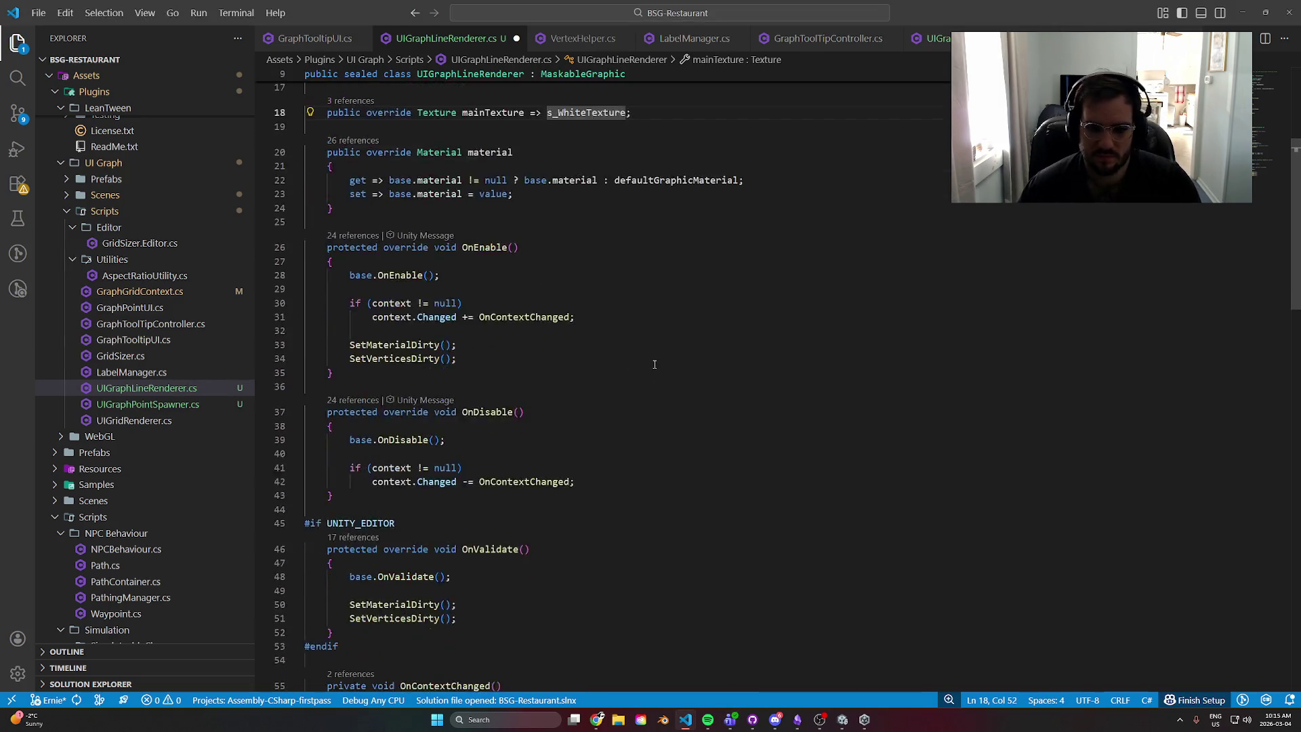
{"action": "scroll", "coordinate": [655, 364], "scroll_direction": "up", "scroll_amount": 6}
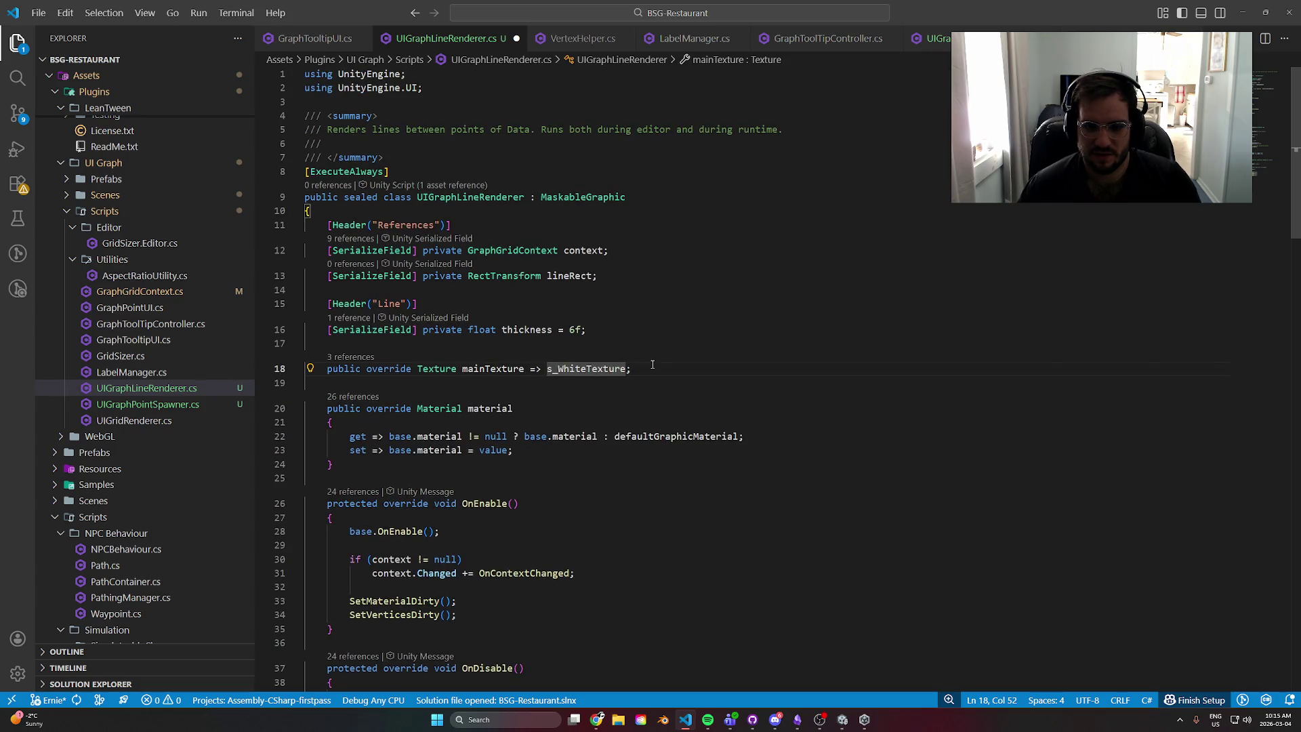
{"action": "left_click", "coordinate": [575, 354]}
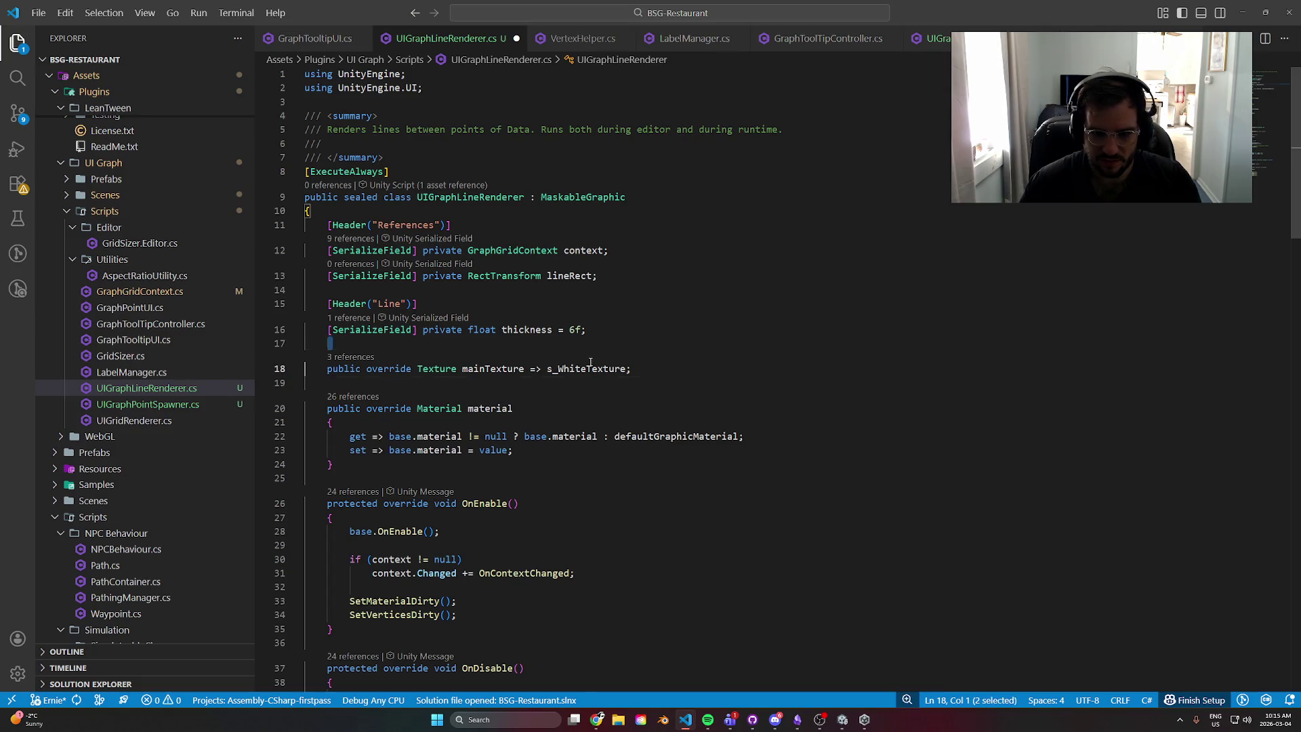
{"action": "left_click", "coordinate": [587, 369], "text": "ctrl"}
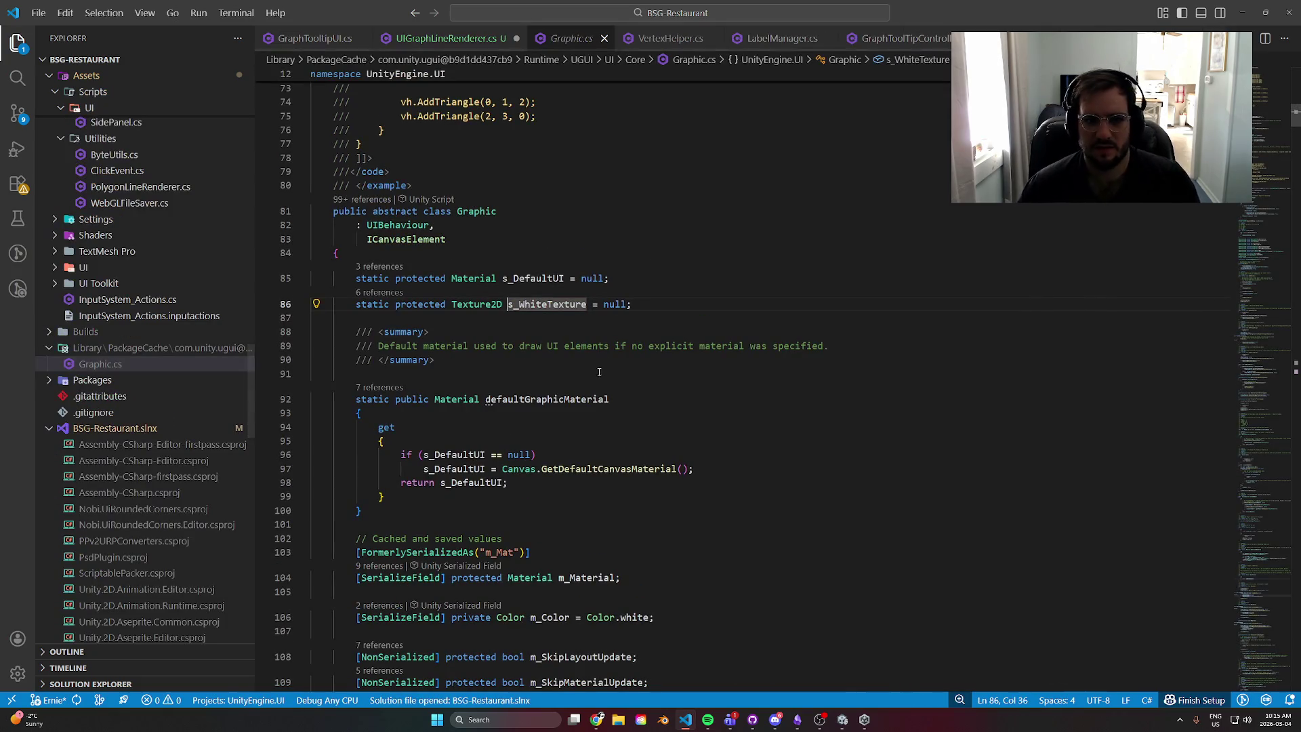
- Go back from Graphic.cs to UIGraphLineRenderer.cs with Alt+Left
{"action": "key", "text": "alt+Left"}
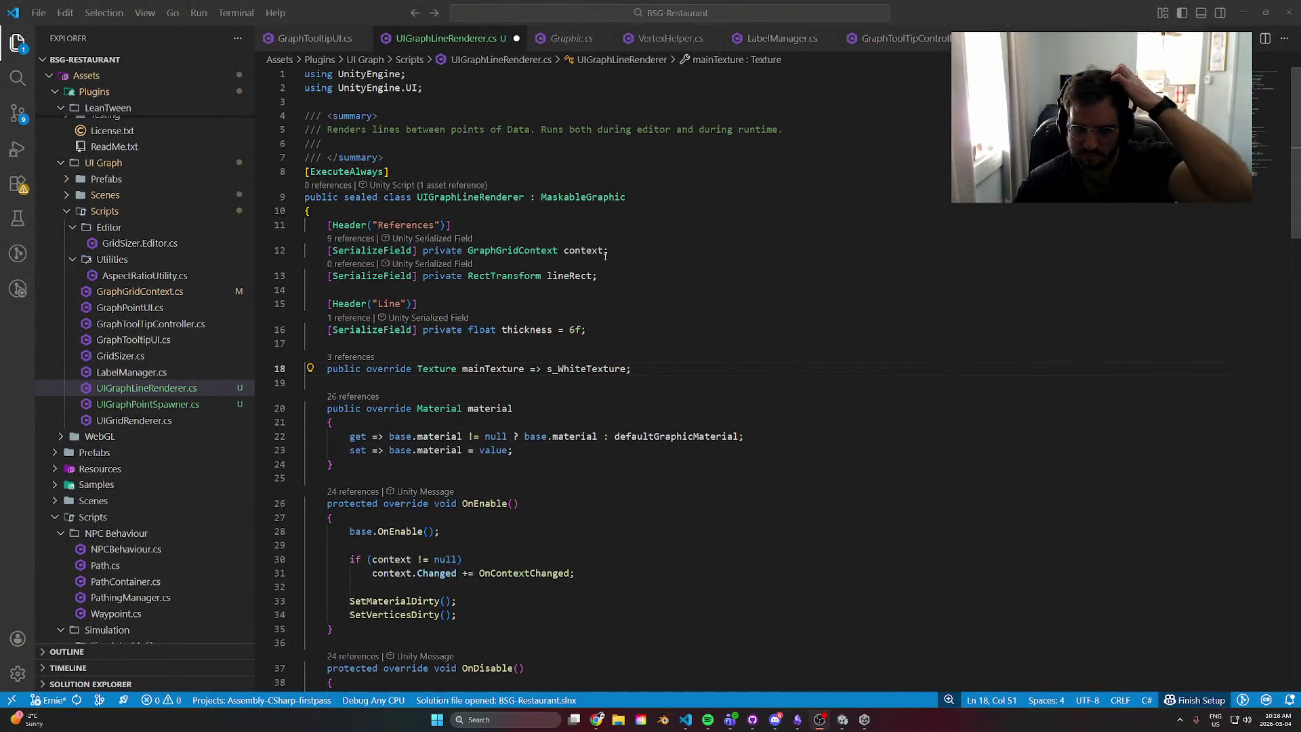
- Comment out the #if UNITY_EDITOR OnValidate block (lines 44–53) in UIGraphLineRenderer.cs and save it
{"action": "scroll", "coordinate": [700, 353], "scroll_direction": "down", "scroll_amount": 4}
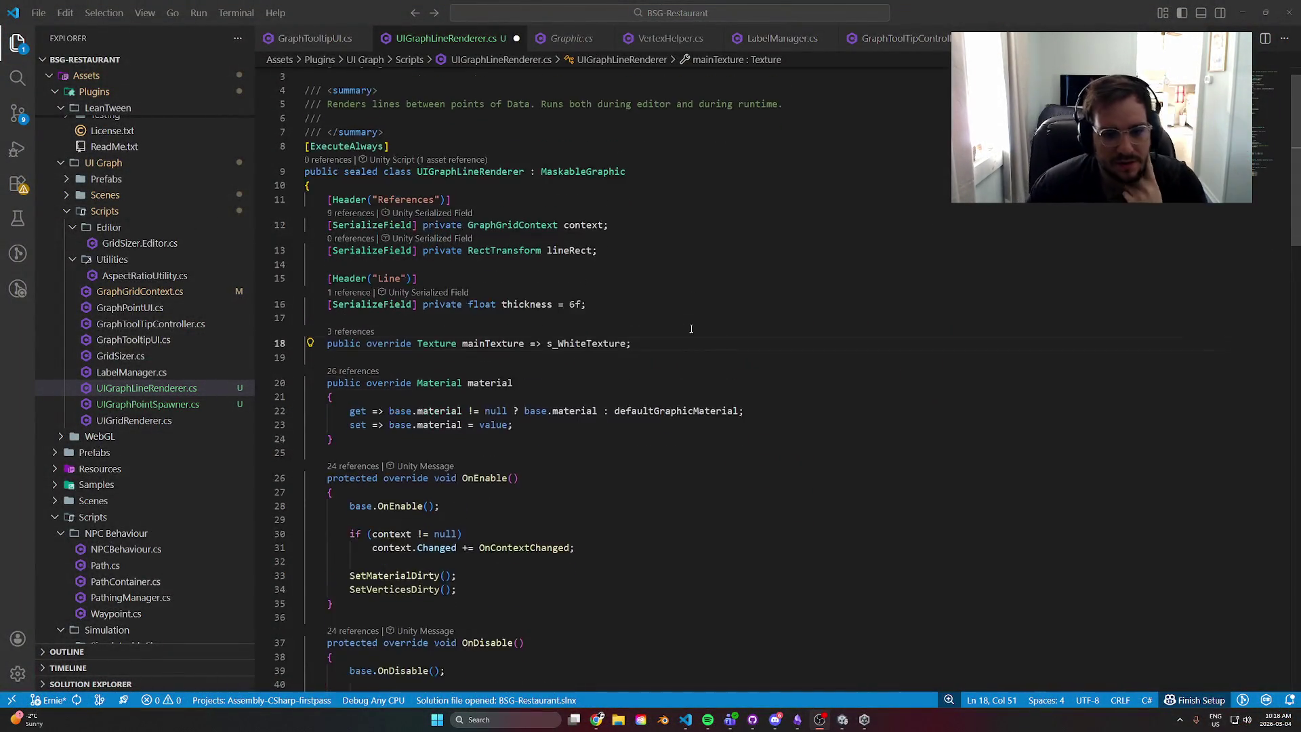
{"action": "scroll", "coordinate": [694, 339], "scroll_direction": "down", "scroll_amount": 4}
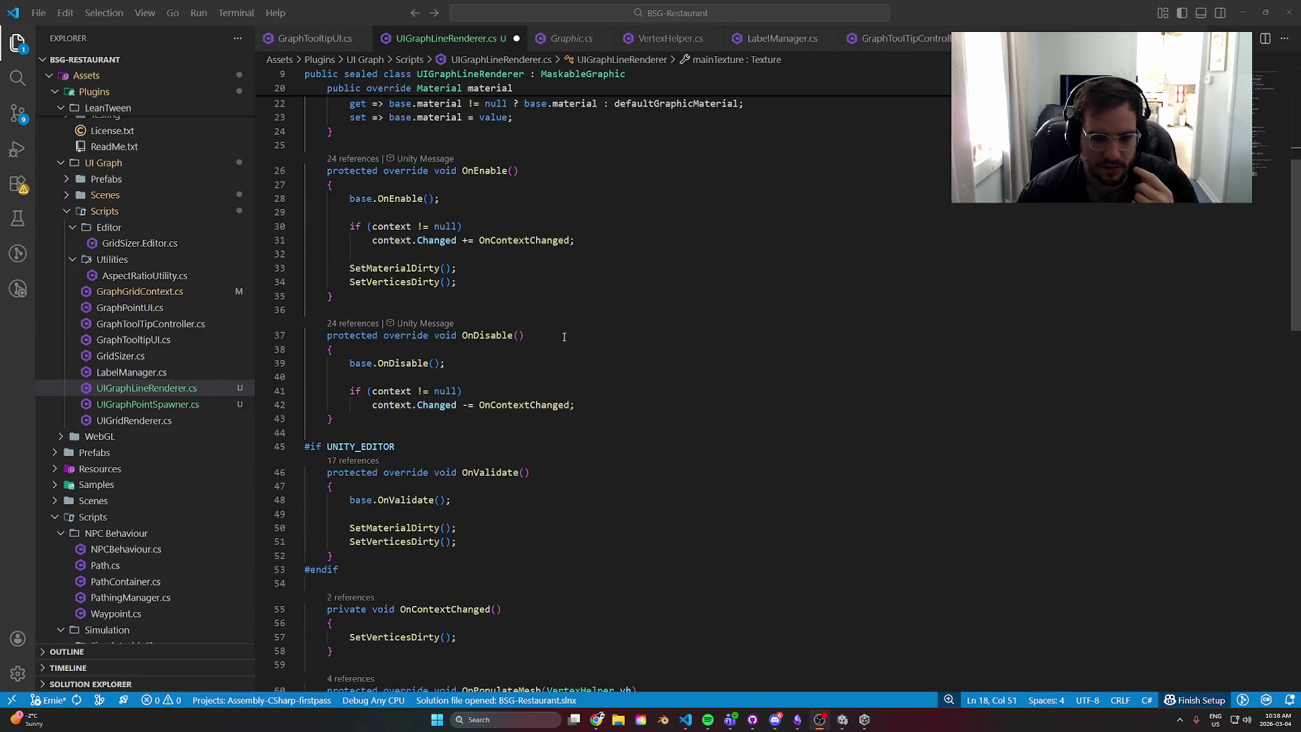
{"action": "scroll", "coordinate": [491, 355], "scroll_direction": "down", "scroll_amount": 3}
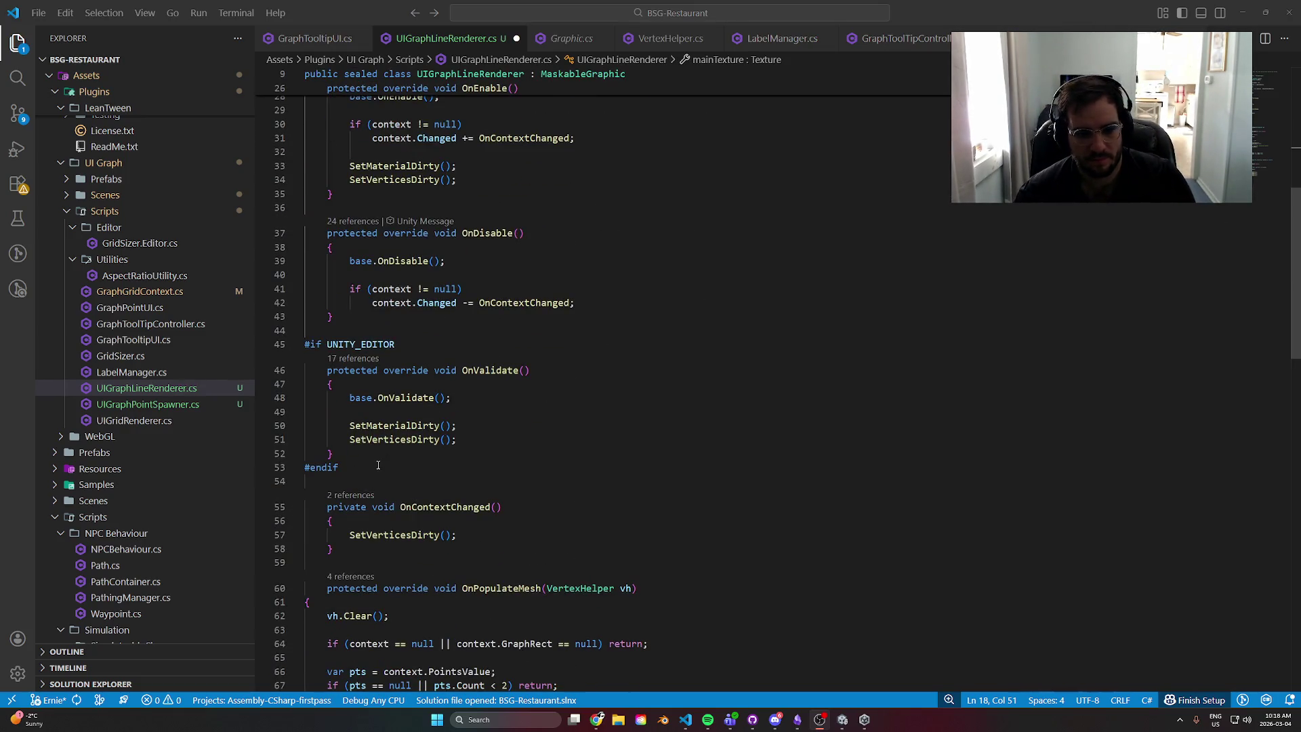
{"action": "mouse_move", "coordinate": [368, 468]}
{"action": "left_mouse_down"}
{"action": "mouse_move", "coordinate": [309, 422]}
{"action": "mouse_move", "coordinate": [272, 330]}
{"action": "left_mouse_up"}
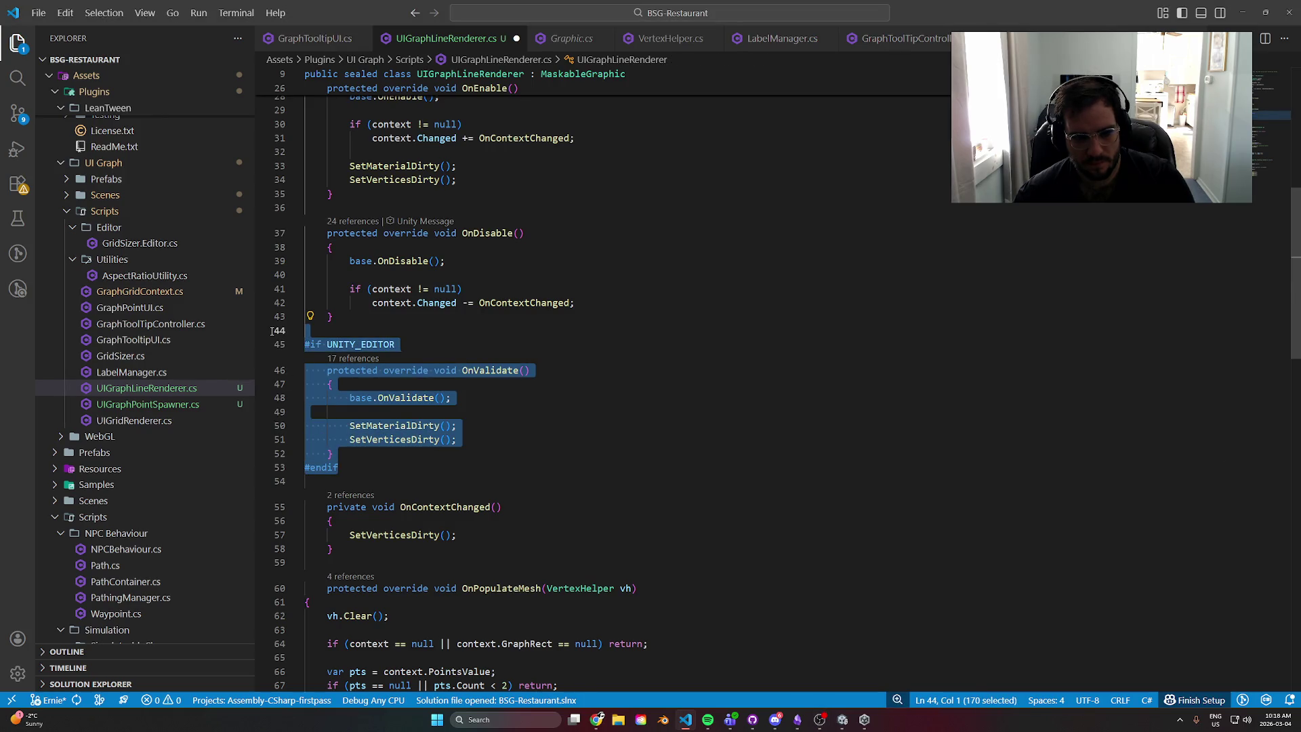
{"action": "key", "text": "Delete"}
{"action": "key", "text": "ctrl+z"}
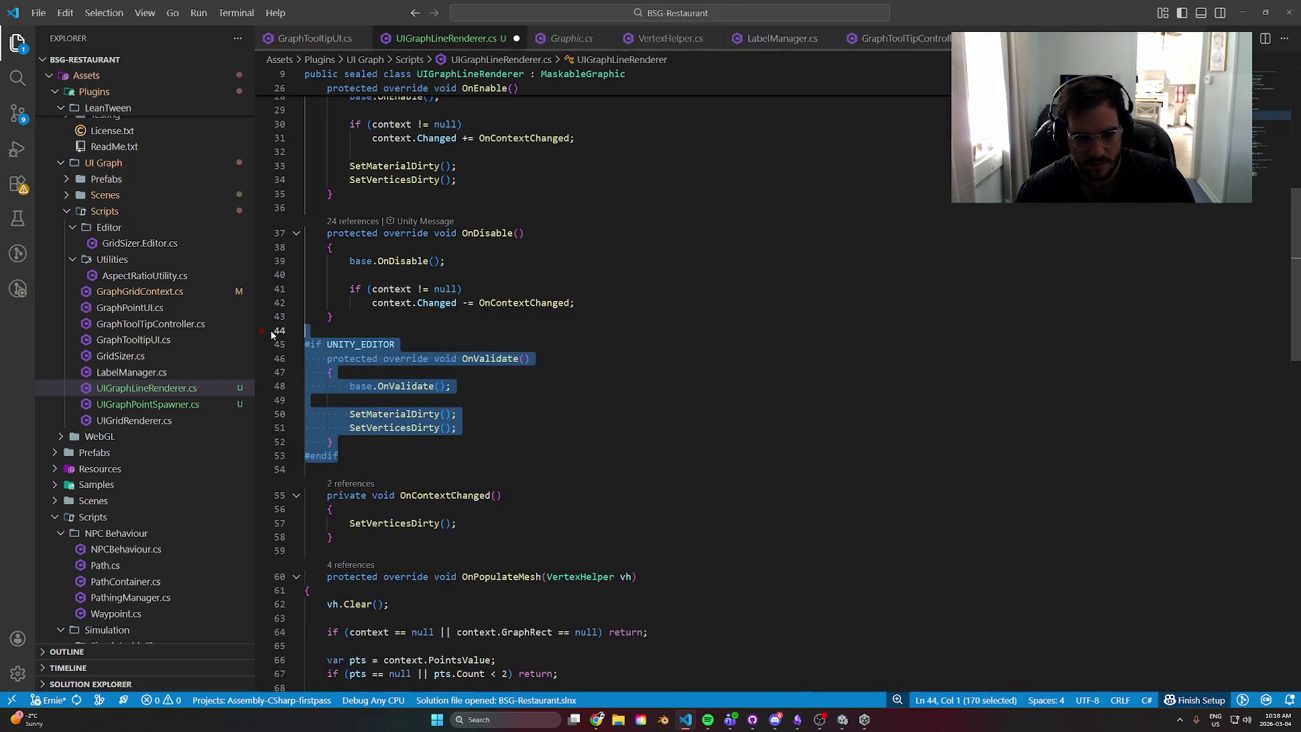
{"action": "key", "text": "ctrl+slash"}
{"action": "key", "text": "ctrl+s"}
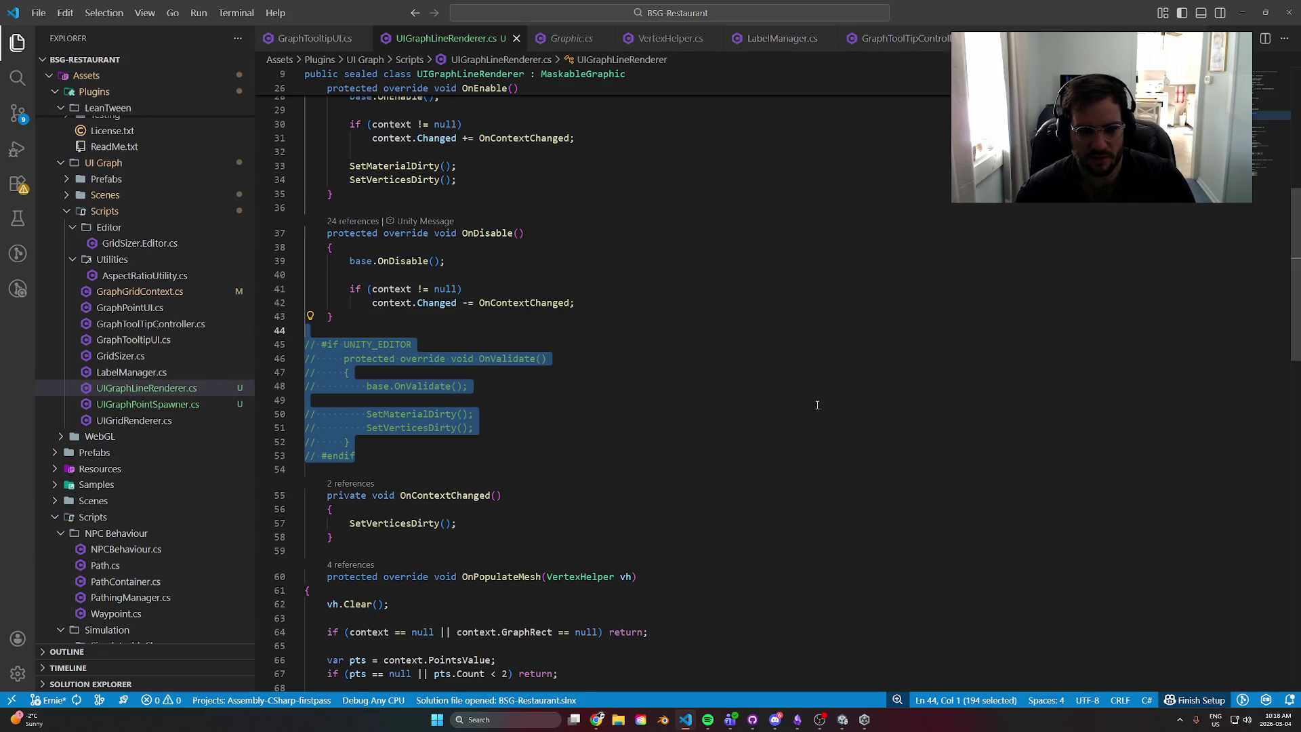
{"action": "key", "text": "alt+Tab"}
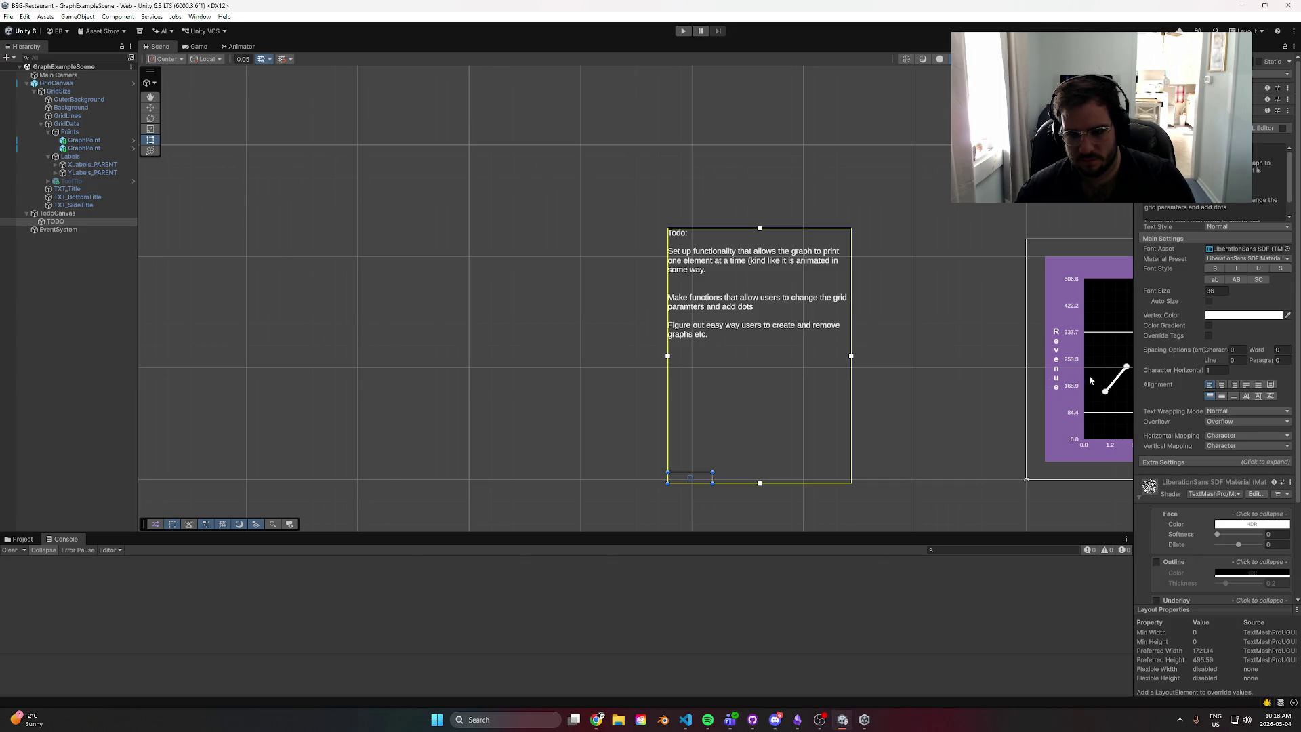
- Try resizing the graph from its left edge, then undo the resize
{"action": "scroll", "coordinate": [656, 334], "scroll_direction": "up", "scroll_amount": 4}
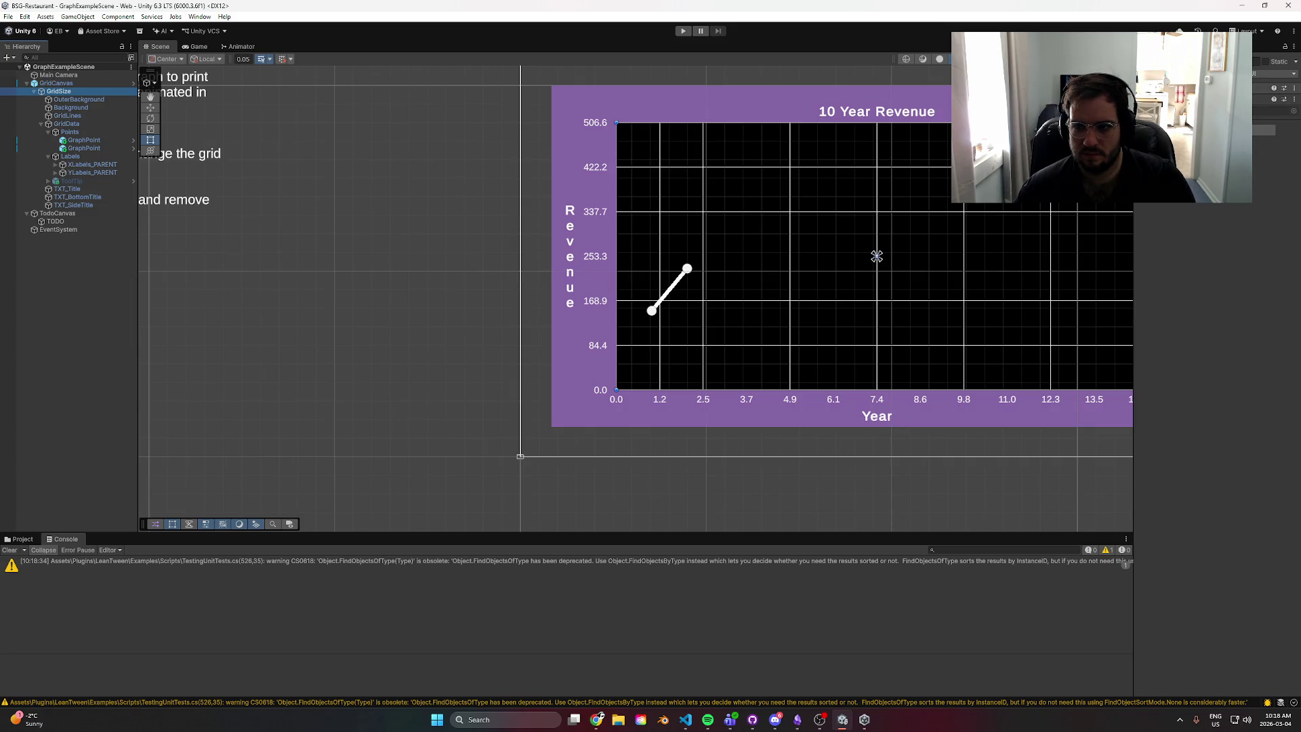
{"action": "left_click_drag", "start_coordinate": [1057, 129], "coordinate": [1220, 232]}
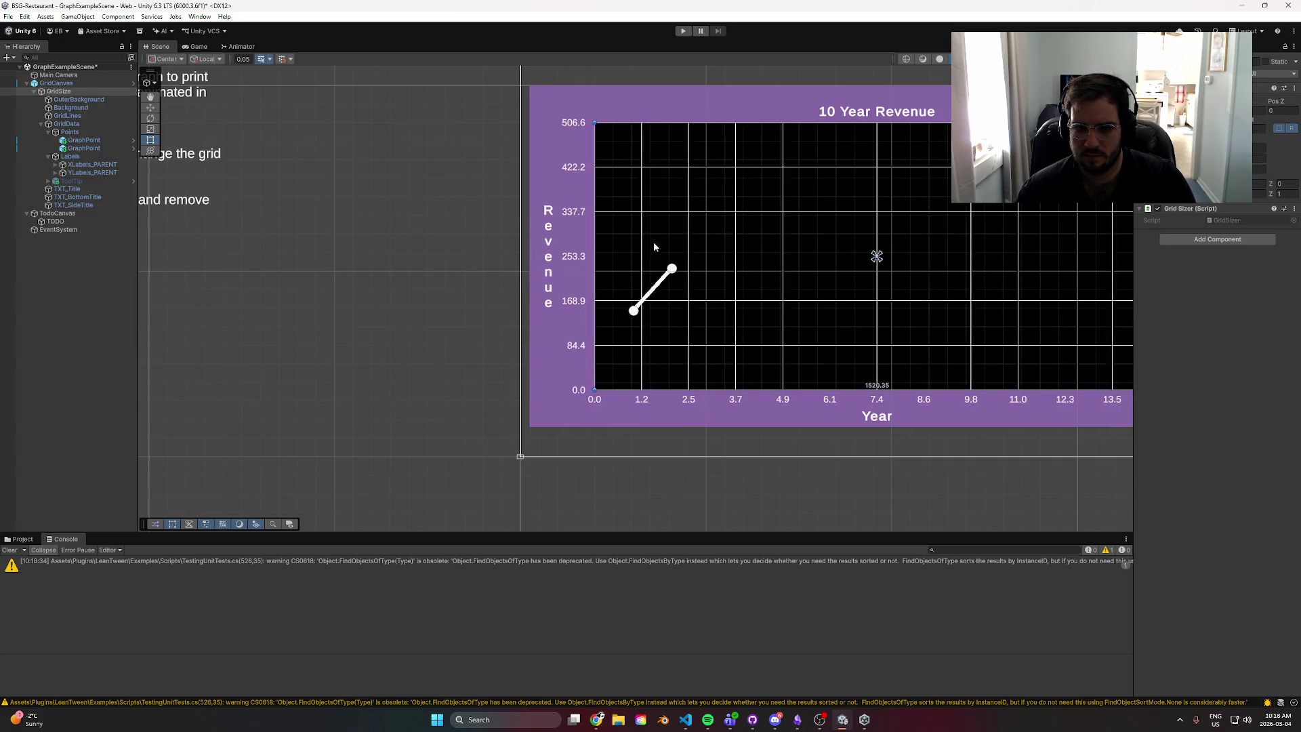
{"action": "key", "text": "ctrl+z"}
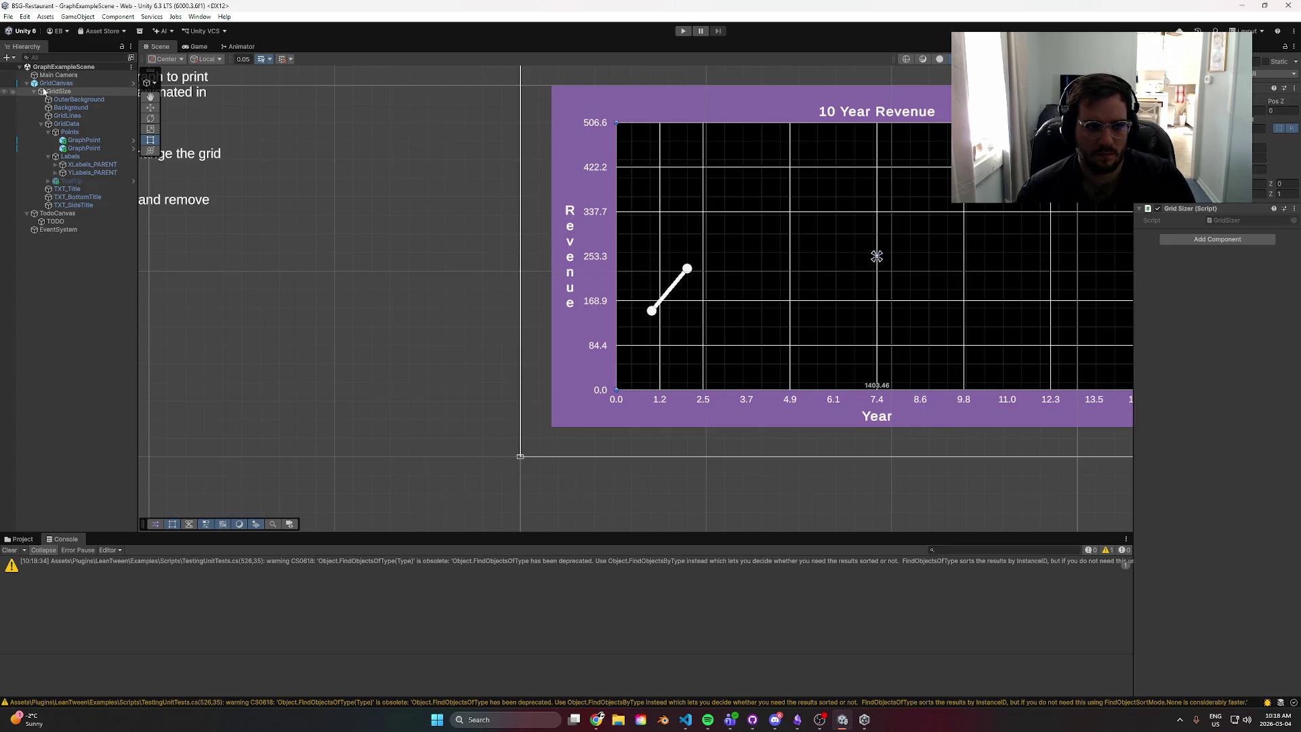
{"action": "key", "text": "ctrl+z"}
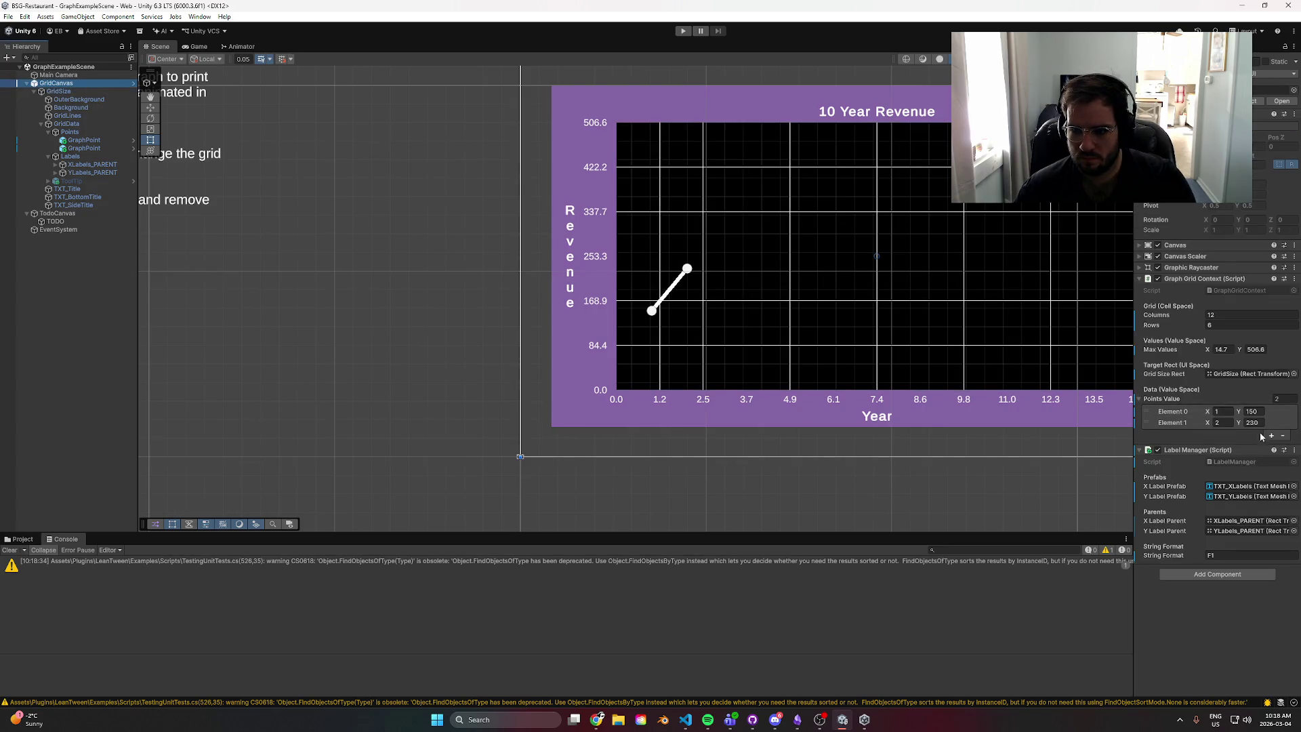
- Add a third Points Value element with X 3, then select the commented OnValidate block in VS Code
{"action": "left_click", "coordinate": [1271, 435]}
{"action": "left_click", "coordinate": [1223, 434]}
{"action": "type", "text": "3"}
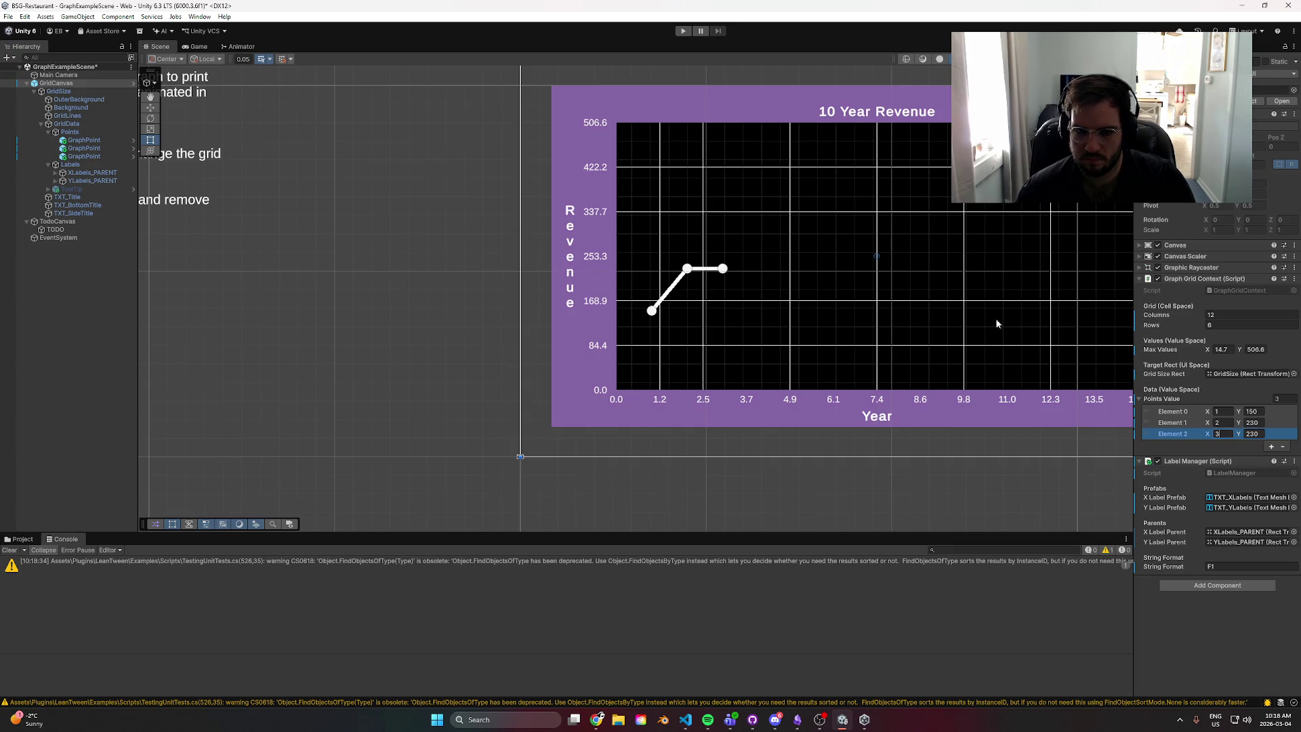
{"action": "left_click", "coordinate": [727, 242]}
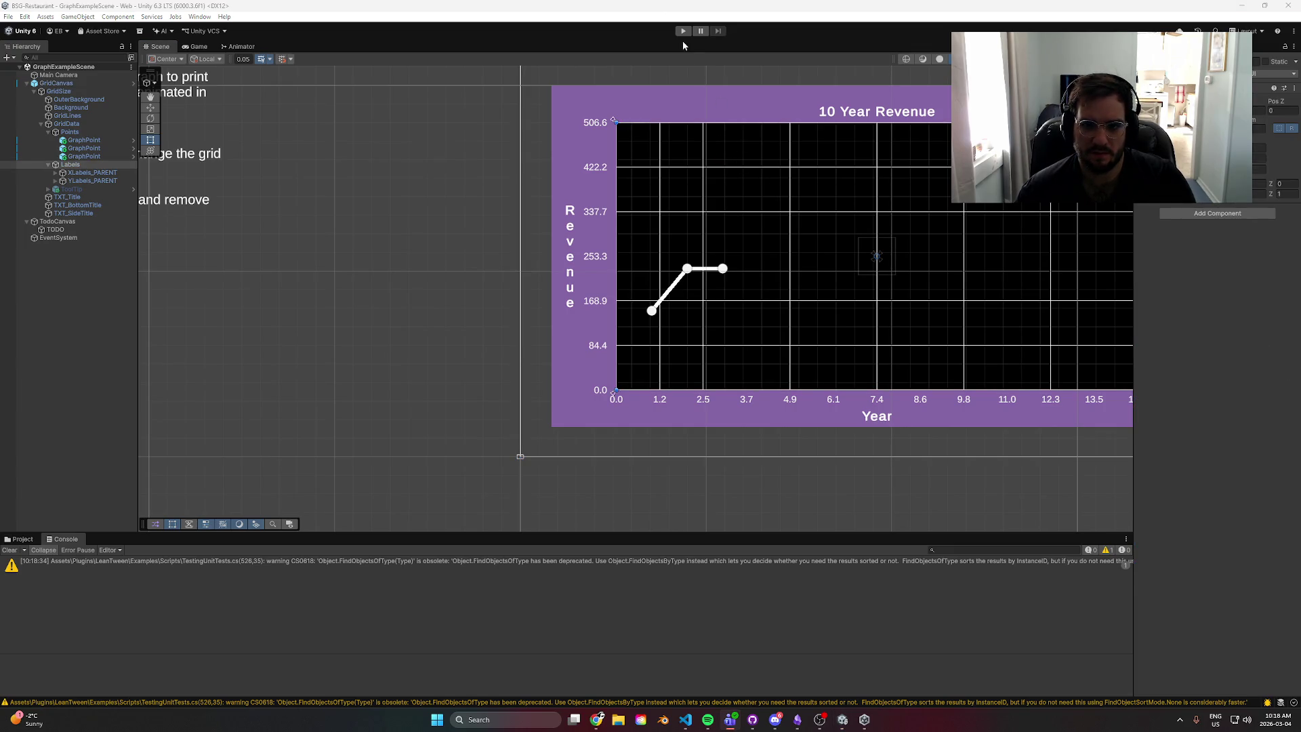
{"action": "key", "text": "alt+Tab"}
{"action": "left_click_drag", "start_coordinate": [362, 455], "coordinate": [251, 351]}
- Delete the commented-out OnValidate block, save, and review the SetVerticesDirty and SetMaterialDirty calls
{"action": "key", "text": "BackSpace"}
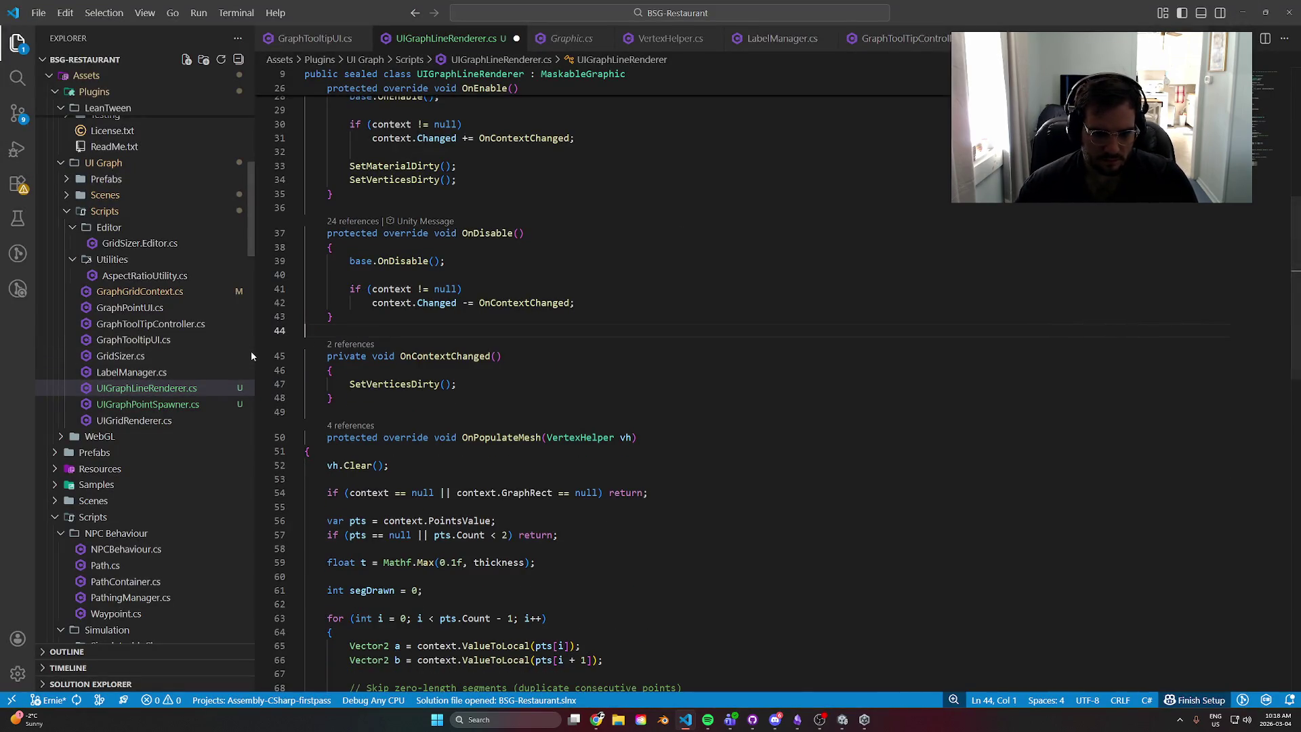
{"action": "key", "text": "ctrl+s"}
{"action": "left_click", "coordinate": [462, 356]}
{"action": "scroll", "coordinate": [468, 366], "scroll_direction": "up", "scroll_amount": 3}
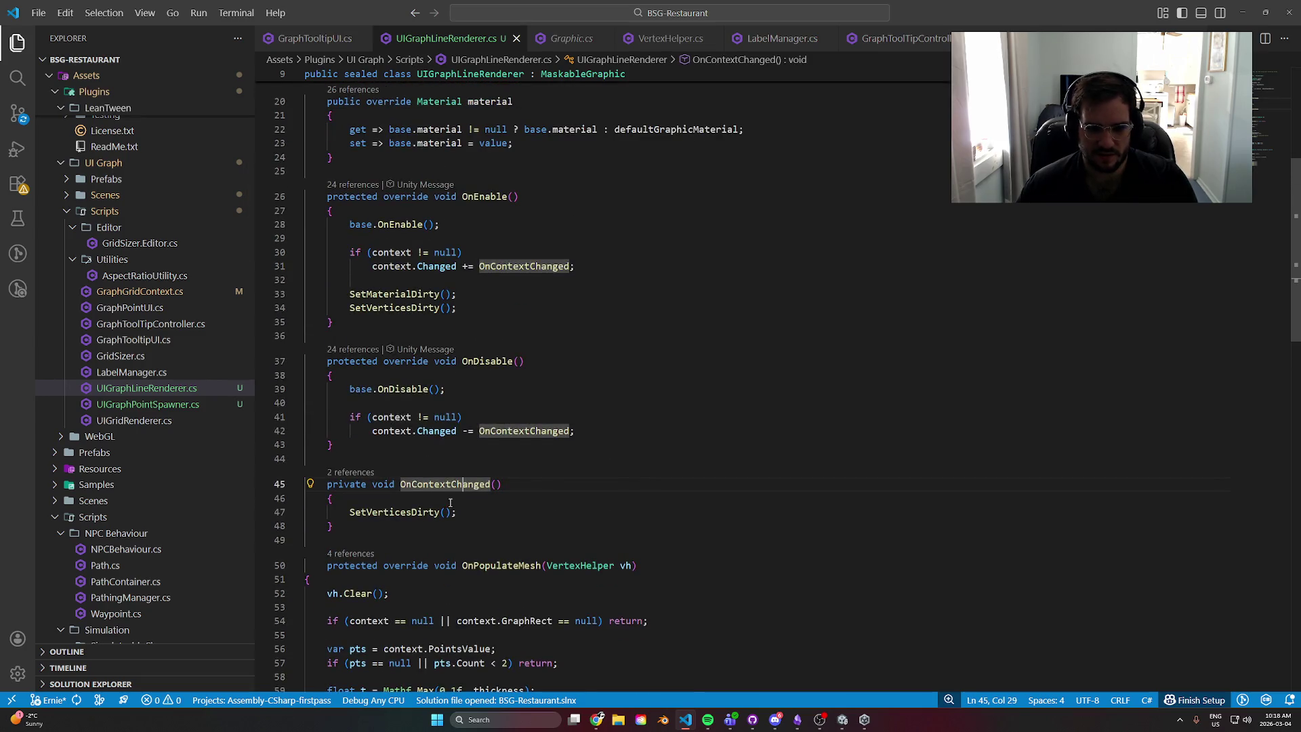
{"action": "left_click", "coordinate": [401, 512]}
{"action": "scroll", "coordinate": [527, 453], "scroll_direction": "up", "scroll_amount": 3}
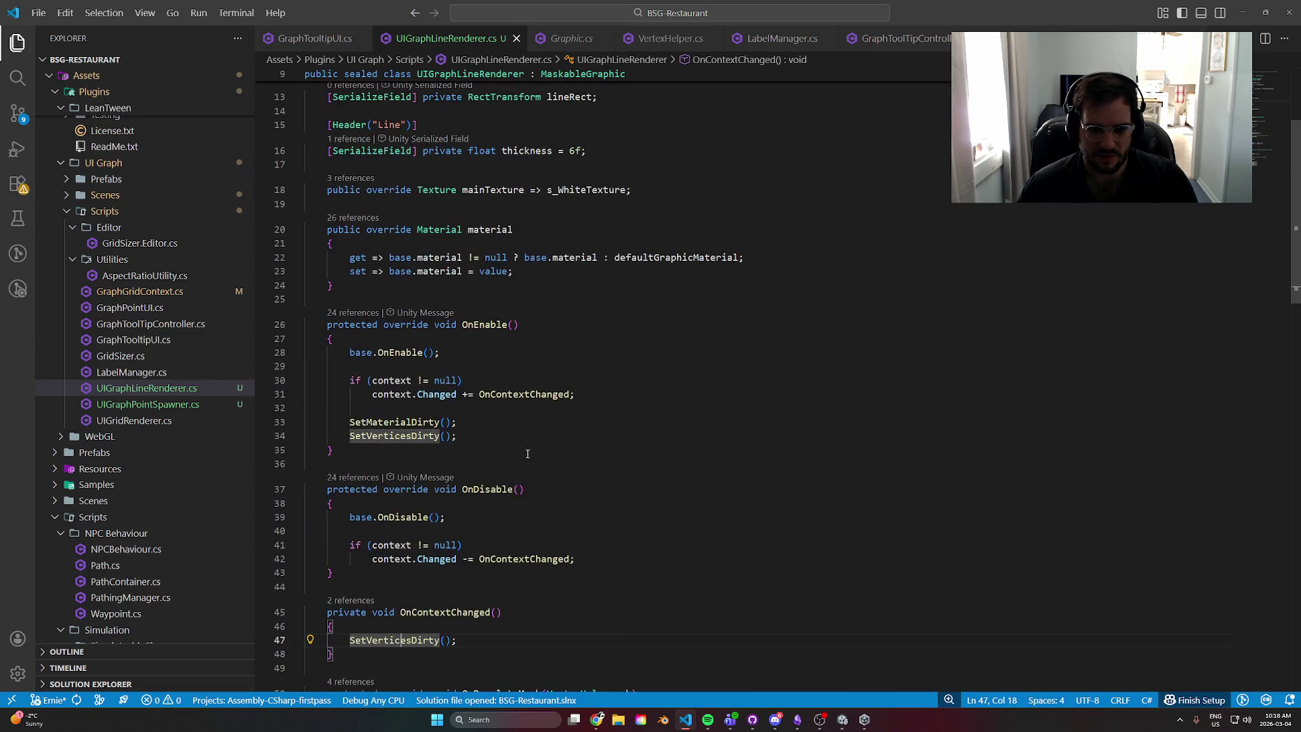
{"action": "left_click", "coordinate": [383, 422]}
{"action": "left_click", "coordinate": [393, 436]}
{"action": "left_click", "coordinate": [383, 422]}
- Peek where AddSegment is used, then place the caret on the line above it
{"action": "scroll", "coordinate": [580, 496], "scroll_direction": "down", "scroll_amount": 4}
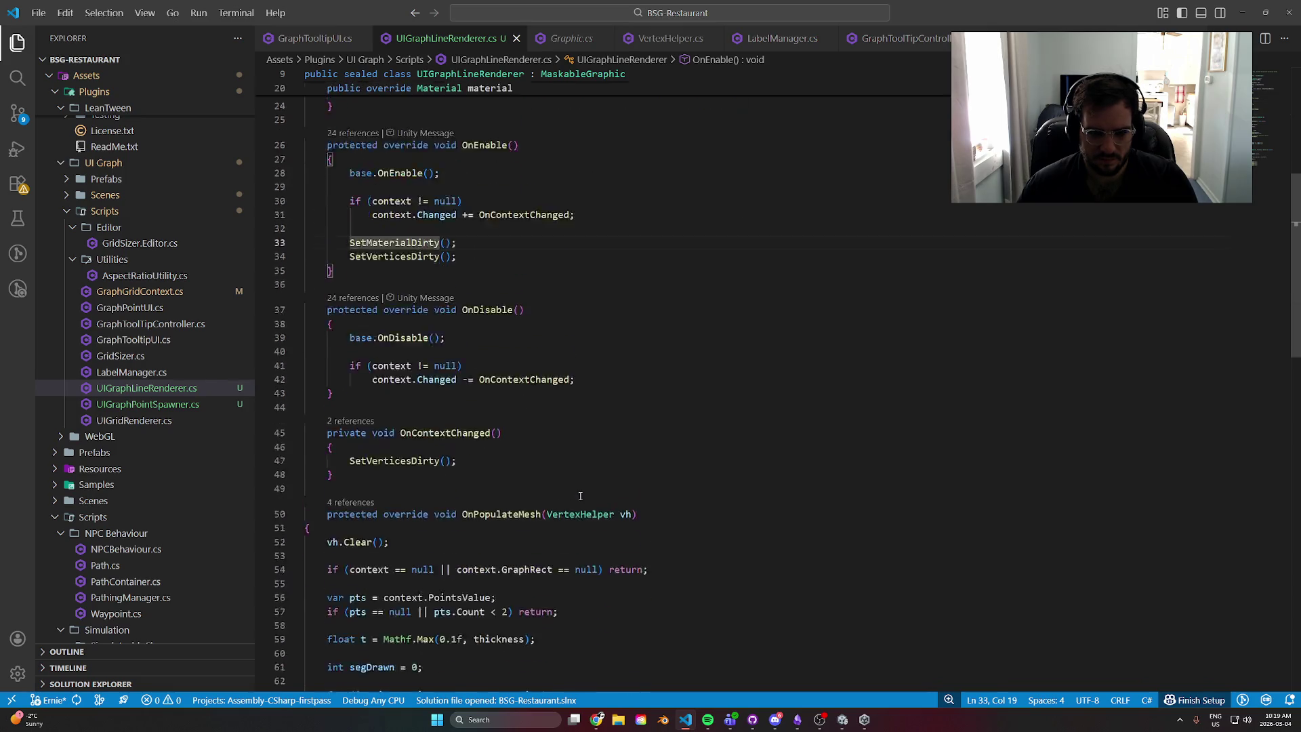
{"action": "scroll", "coordinate": [580, 496], "scroll_direction": "down", "scroll_amount": 8}
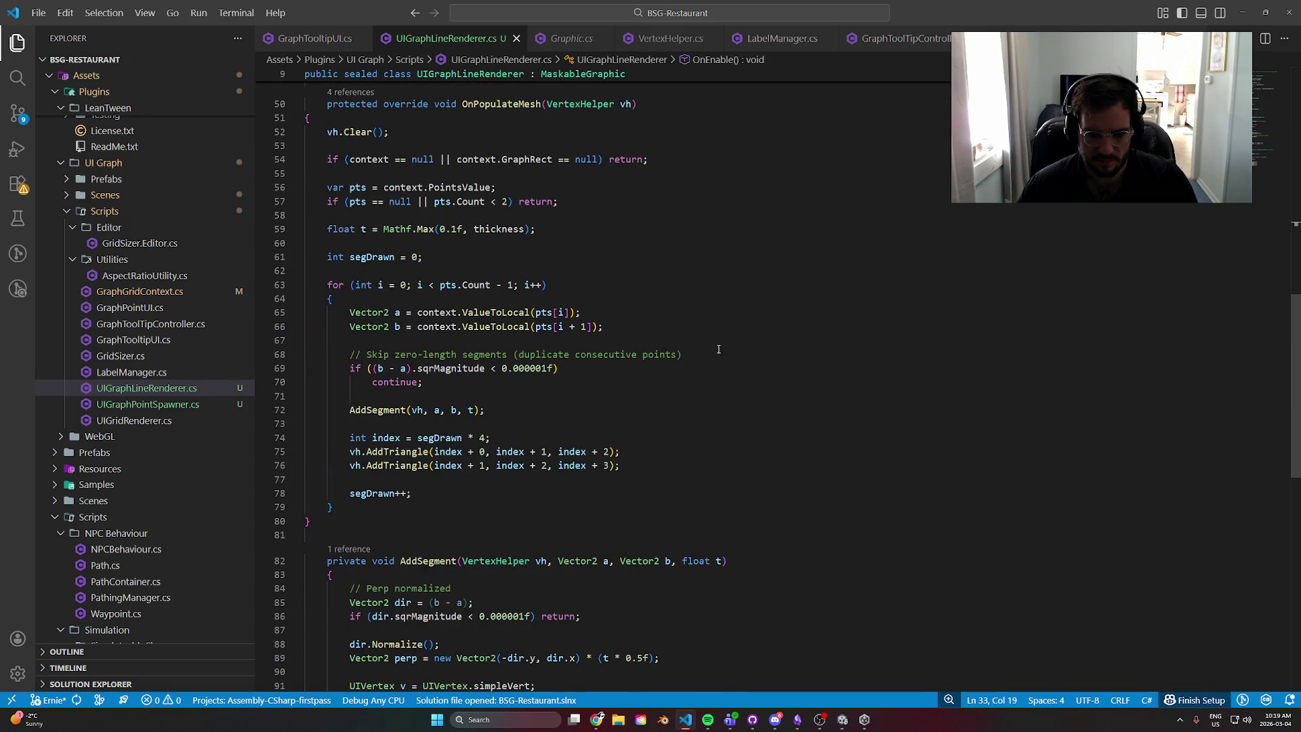
{"action": "scroll", "coordinate": [693, 401], "scroll_direction": "down", "scroll_amount": 4}
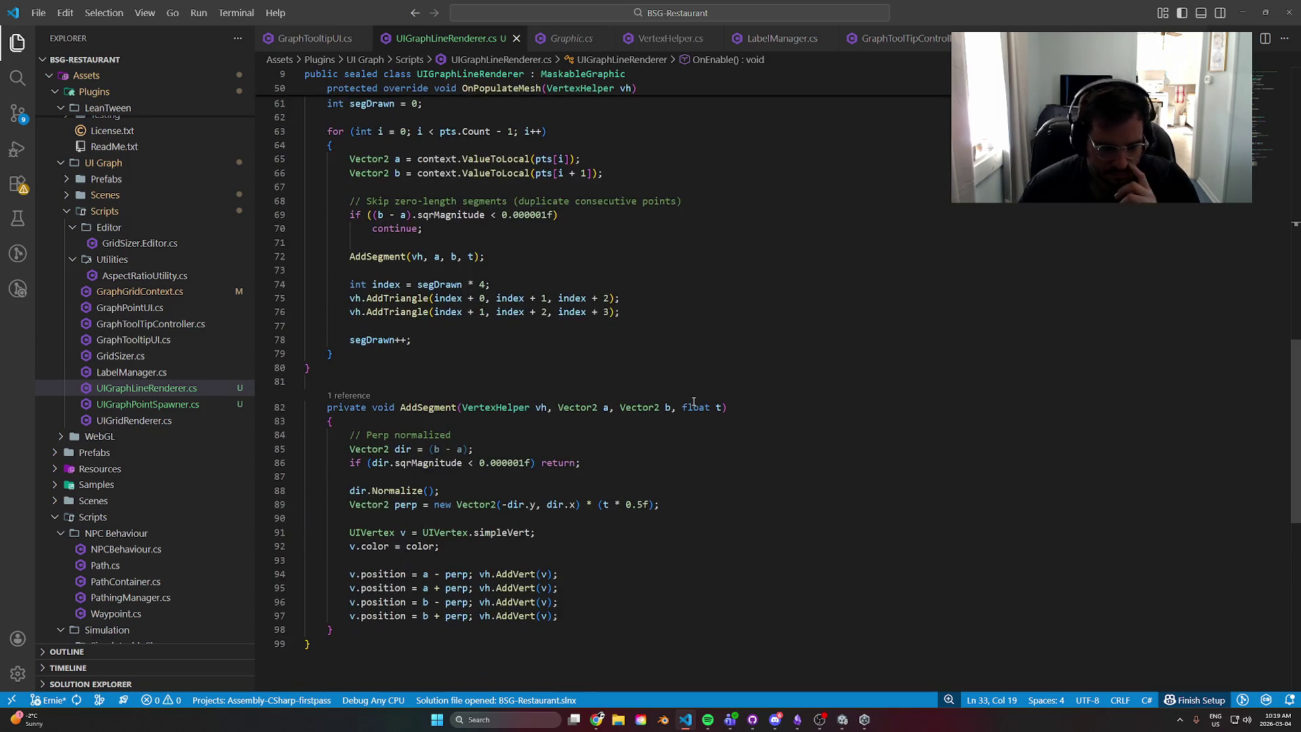
{"action": "left_click", "coordinate": [349, 395]}
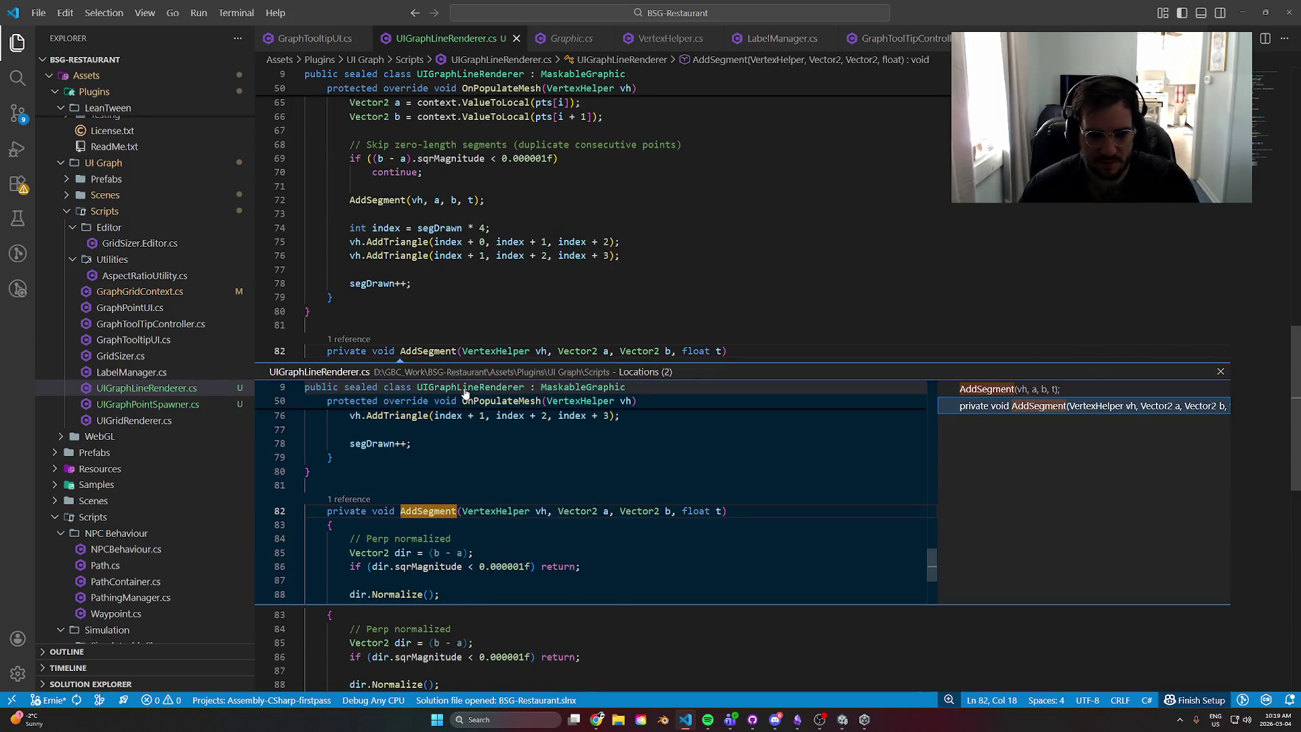
{"action": "left_click", "coordinate": [1220, 372]}
{"action": "left_click", "coordinate": [359, 325]}
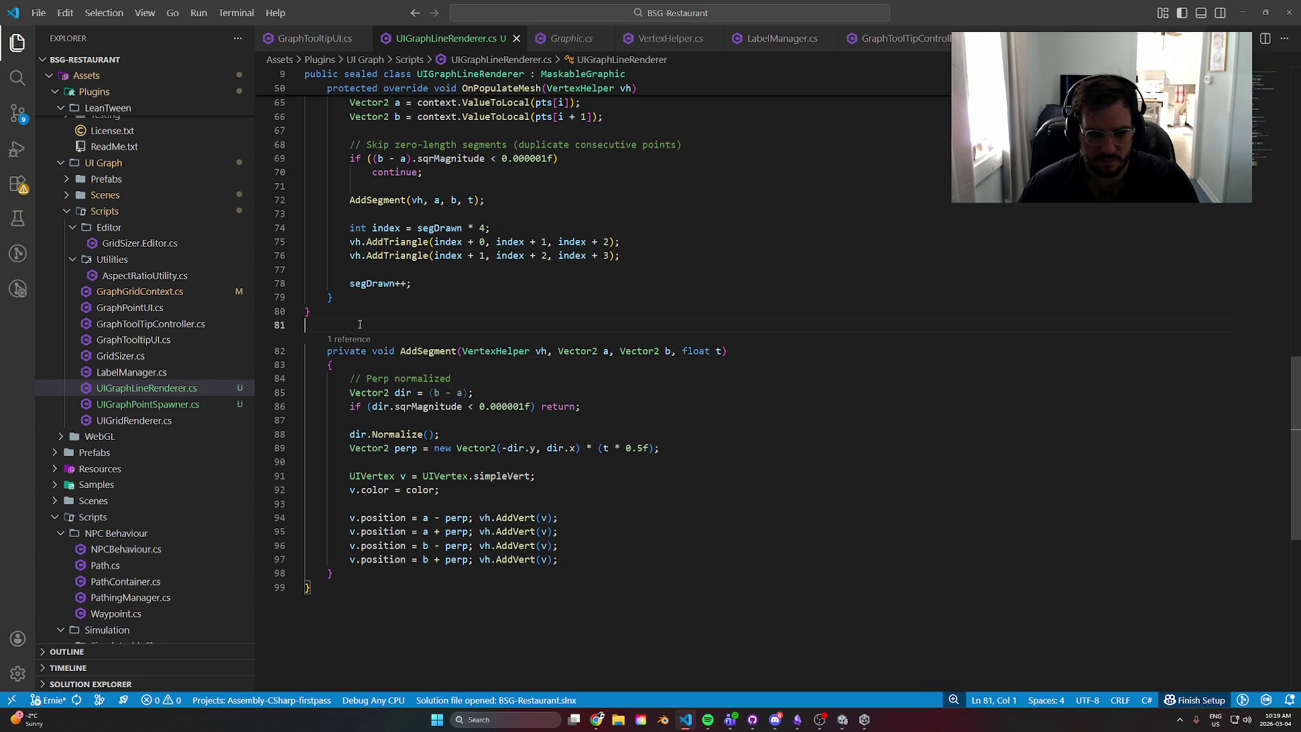
- Add a /// doc comment above AddSegment and remove the generated parameter tags
{"action": "key", "text": "Return"}
{"action": "type", "text": "///"}
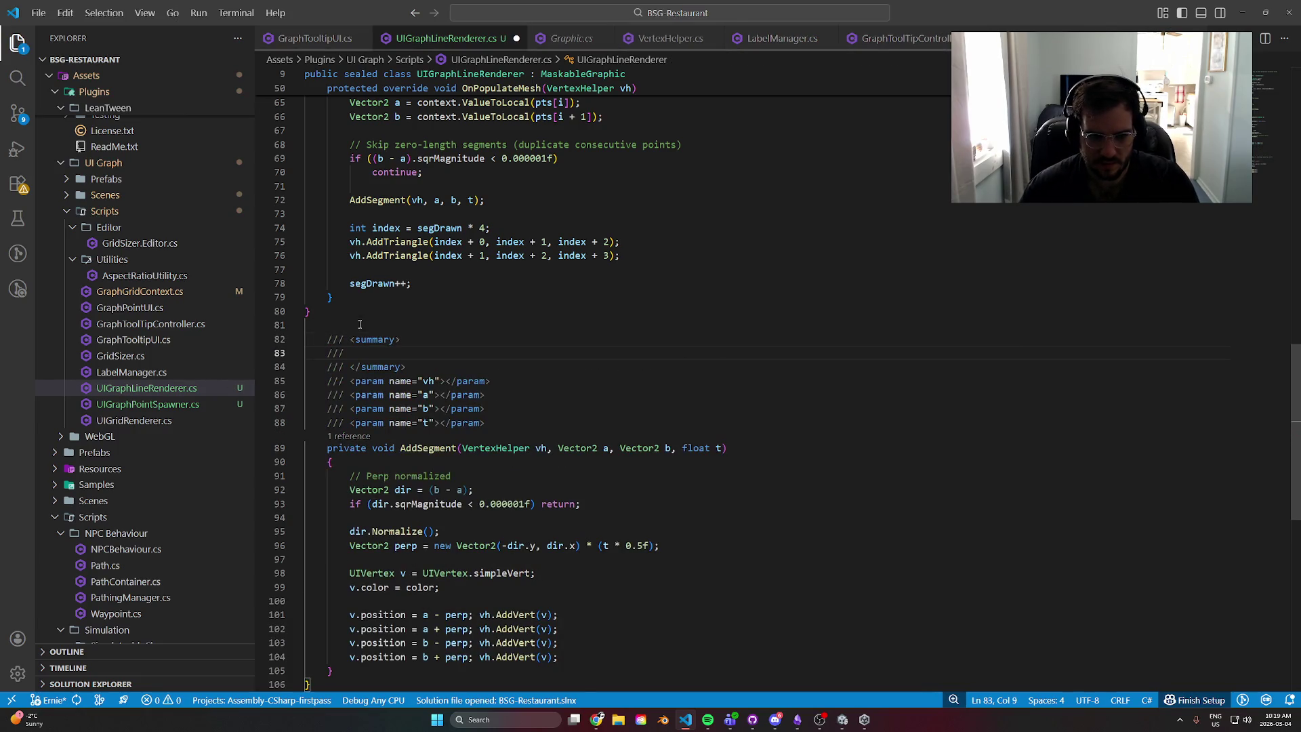
{"action": "scroll", "coordinate": [335, 296], "scroll_direction": "down", "scroll_amount": 2}
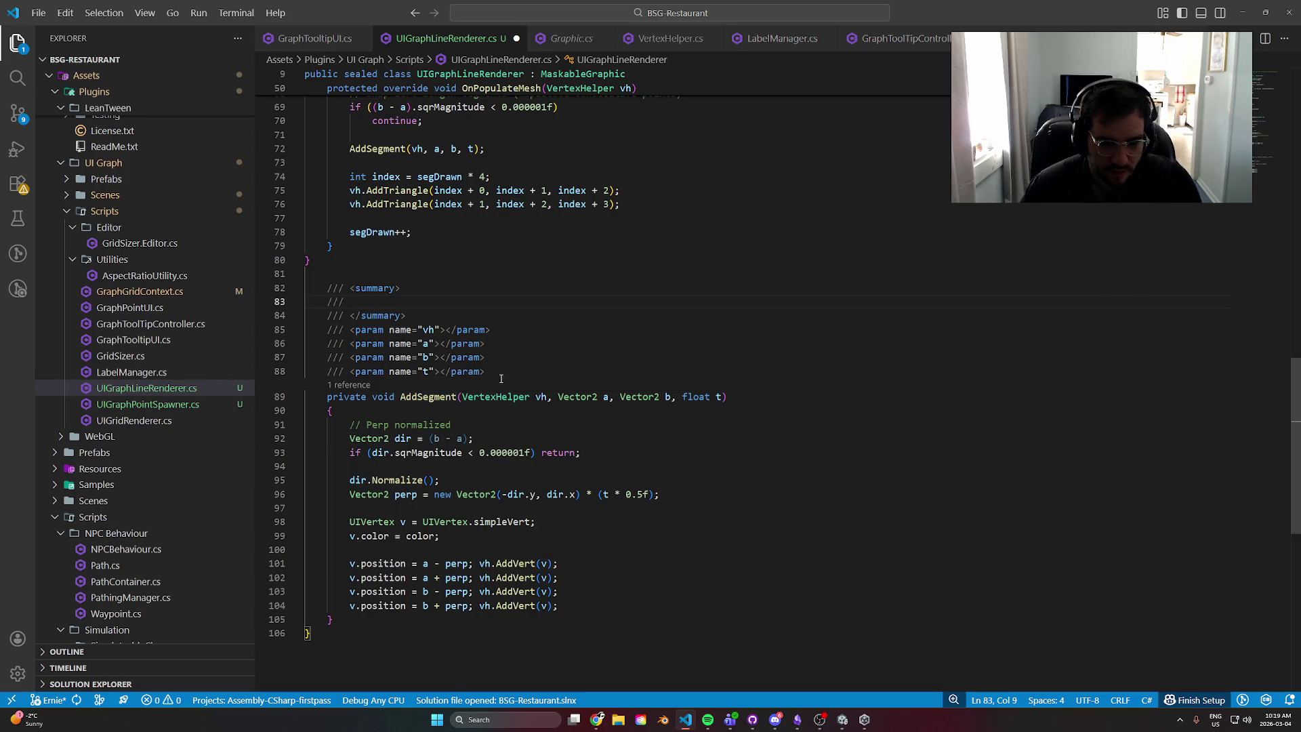
{"action": "mouse_move", "coordinate": [501, 378]}
{"action": "left_mouse_down"}
{"action": "mouse_move", "coordinate": [298, 316]}
{"action": "mouse_move", "coordinate": [296, 330]}
{"action": "left_mouse_up"}
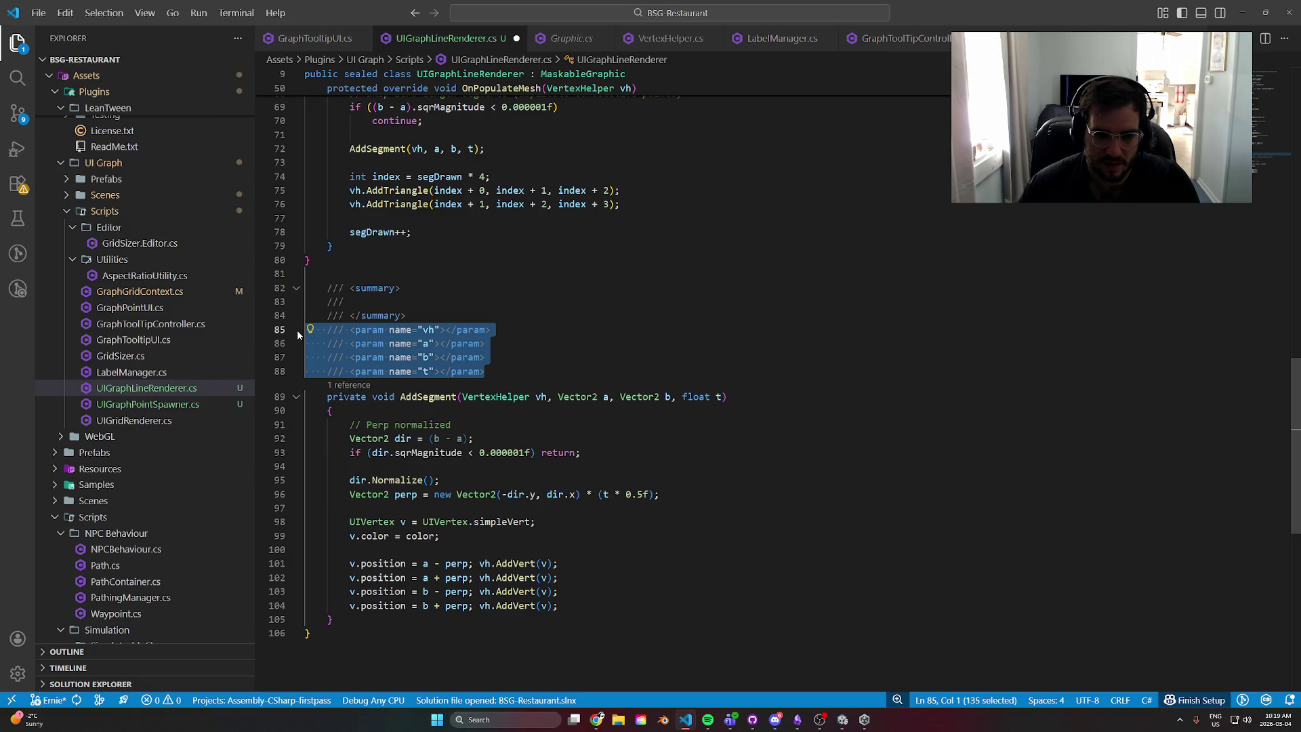
{"action": "key", "text": "Delete"}
{"action": "key", "text": "Delete"}
- Check AddVert's definition, then write the summary 'Adds a line between 2 points passed into the function.'
{"action": "left_click", "coordinate": [509, 342]}
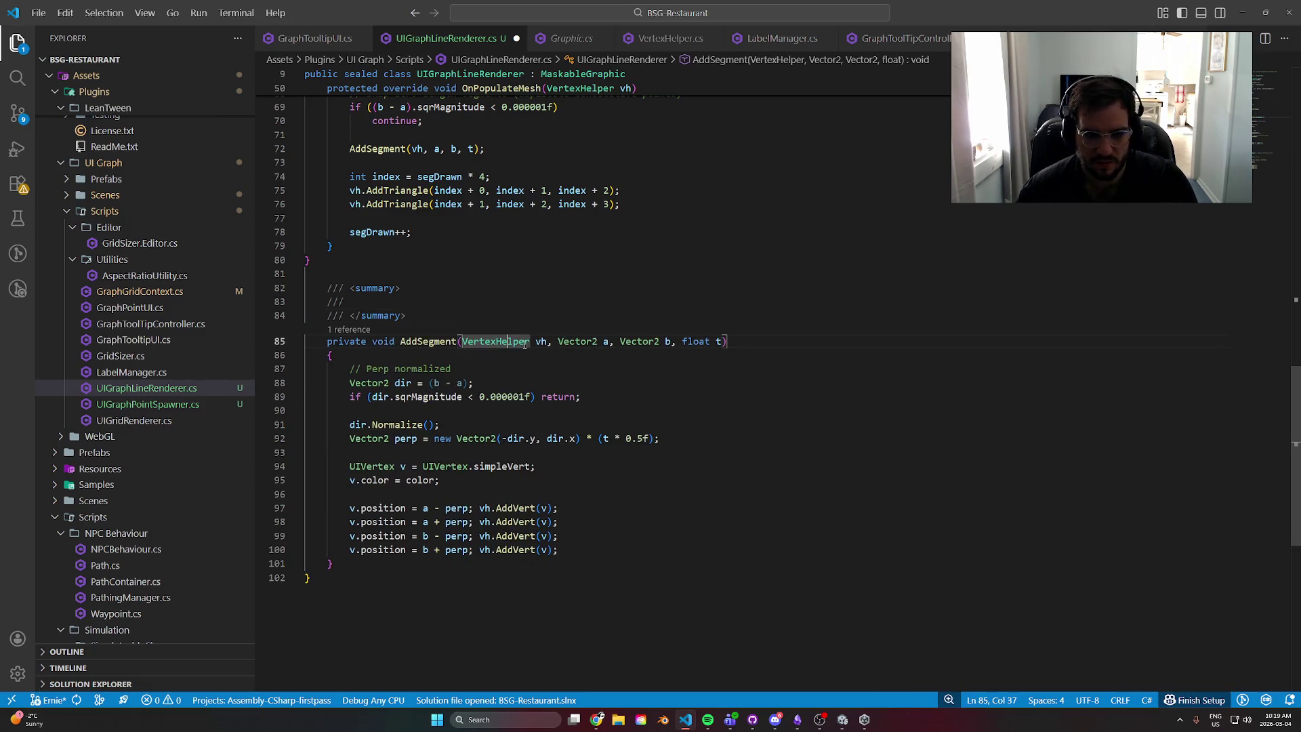
{"action": "left_click", "coordinate": [513, 519], "text": "ctrl"}
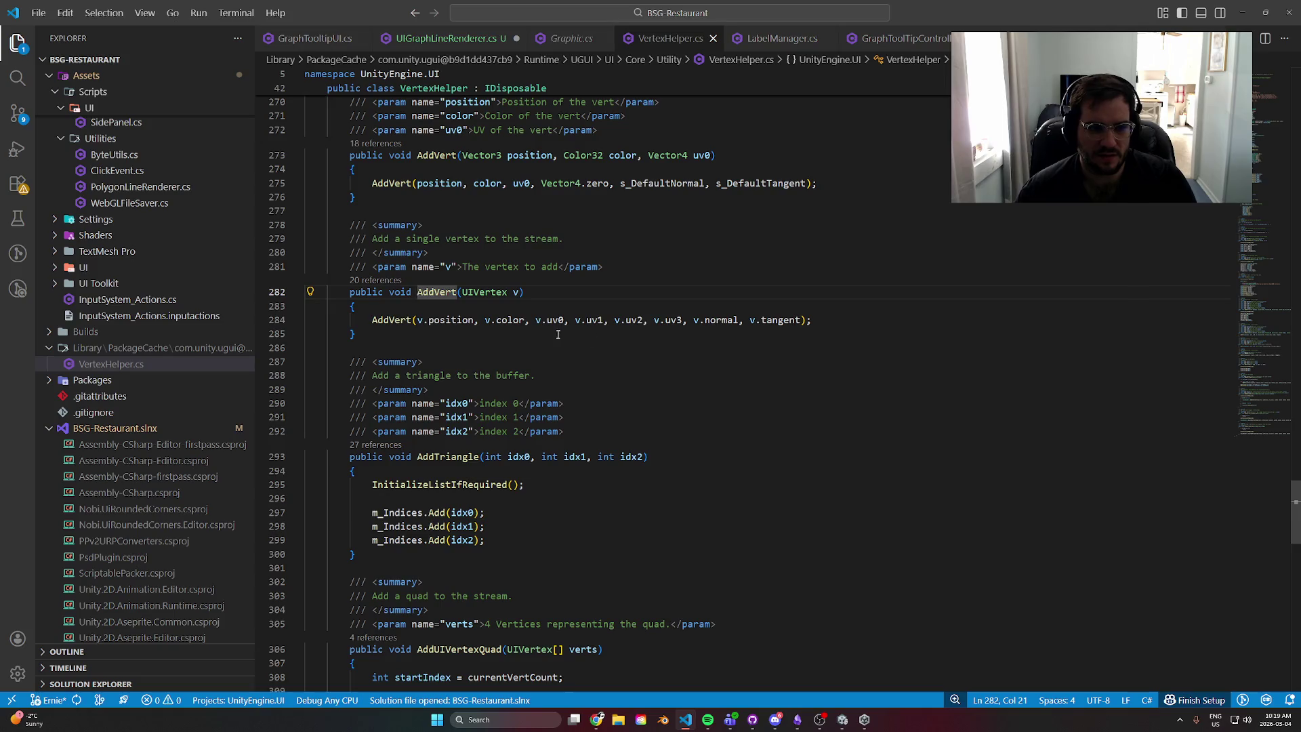
{"action": "key", "text": "alt+Left"}
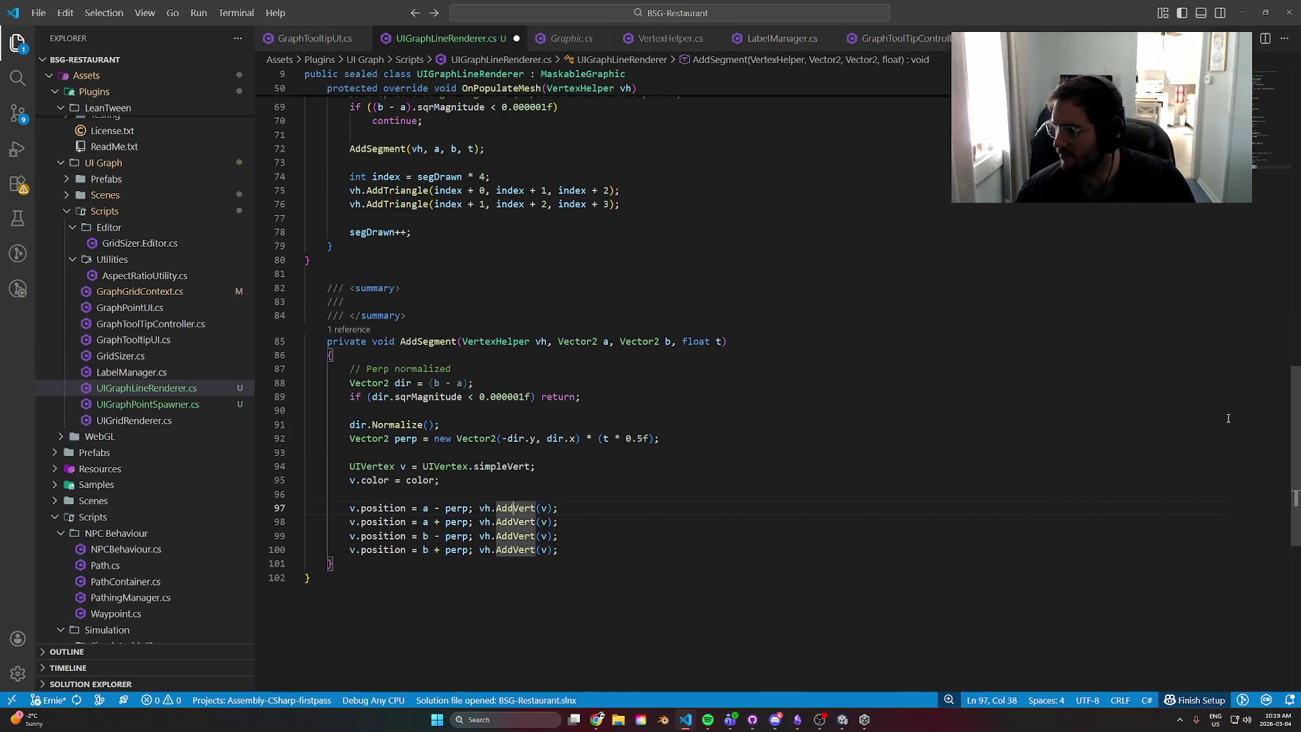
{"action": "left_click", "coordinate": [392, 298]}
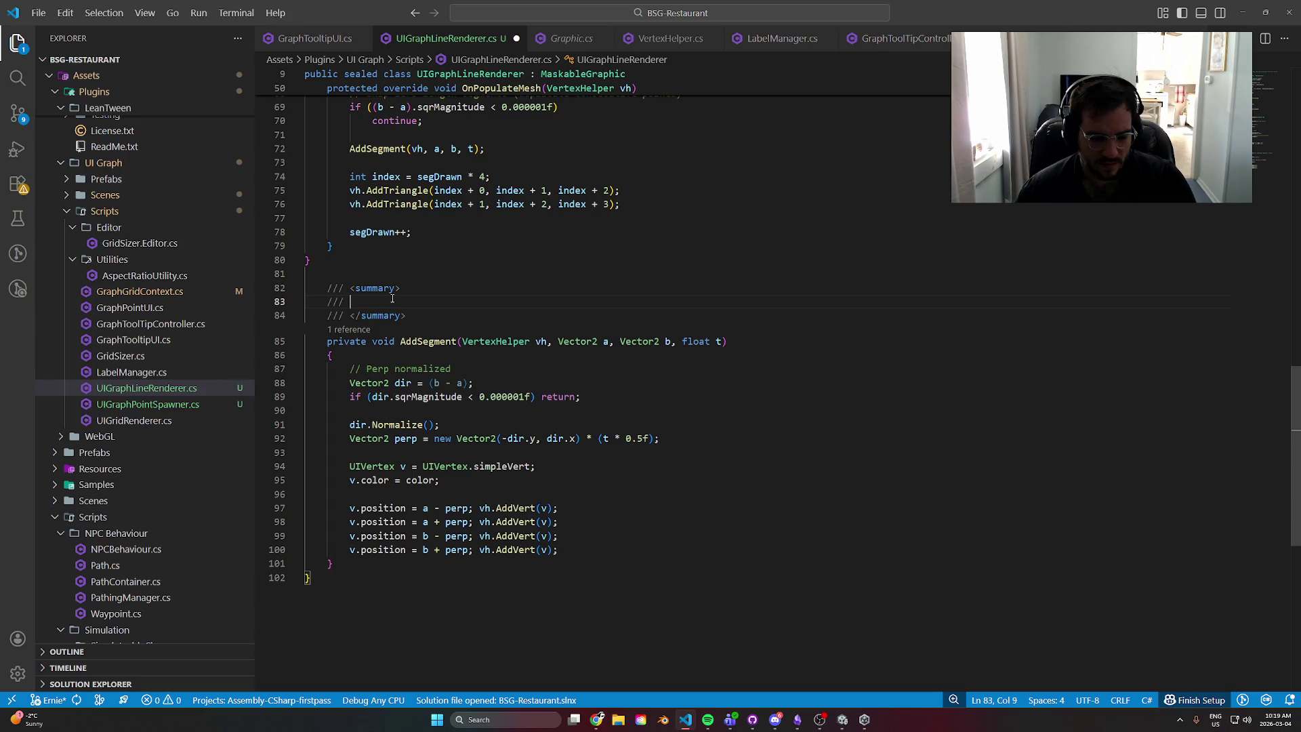
{"action": "type", "text": "Adds a line "}
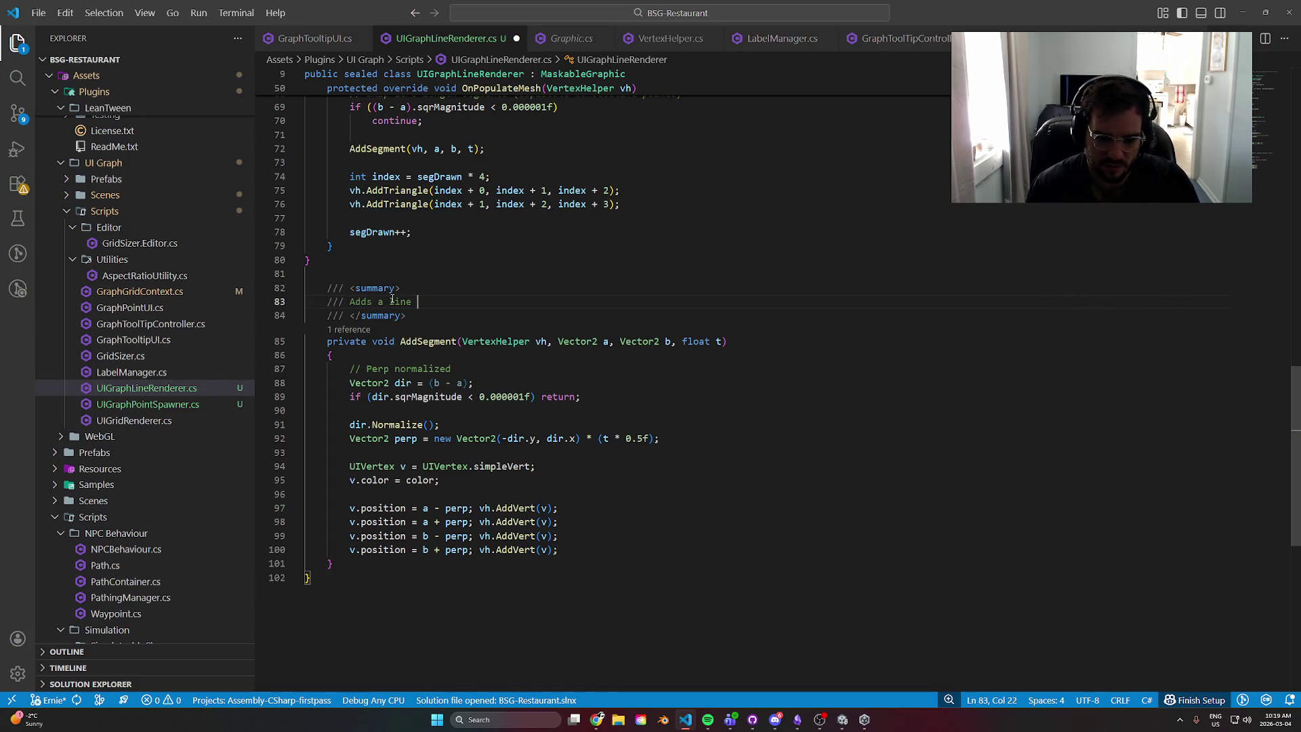
{"action": "type", "text": "between 2 d"}
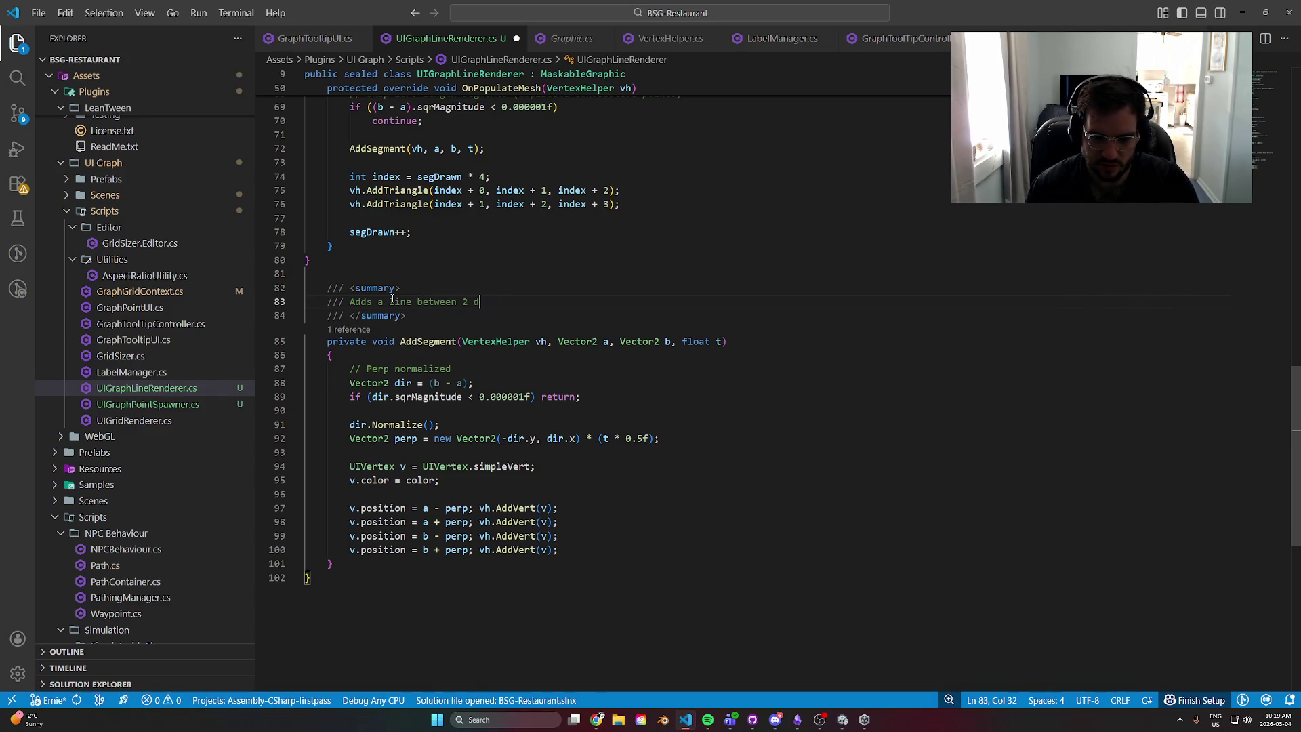
{"action": "key", "text": "BackSpace"}
{"action": "type", "text": "poitn"}
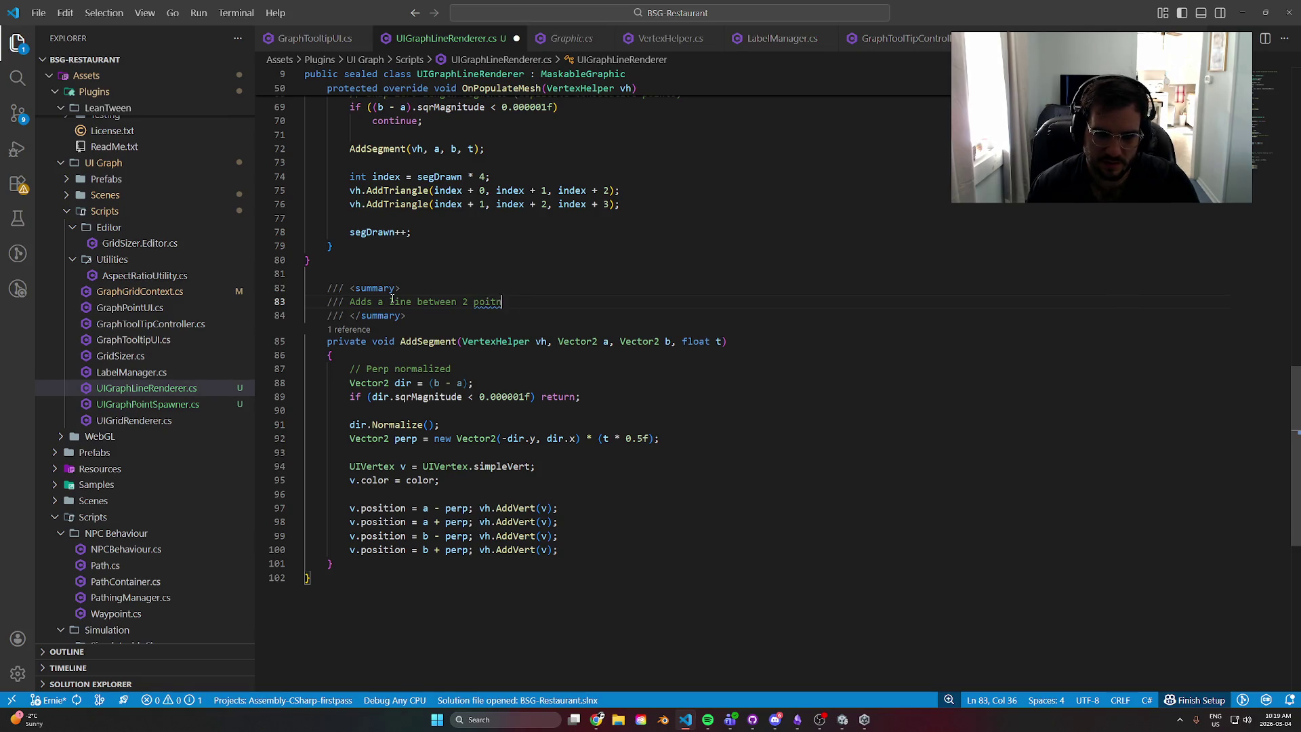
{"action": "key", "text": "BackSpace"}
{"action": "key", "text": "BackSpace"}
{"action": "type", "text": "nts passed into the function."}
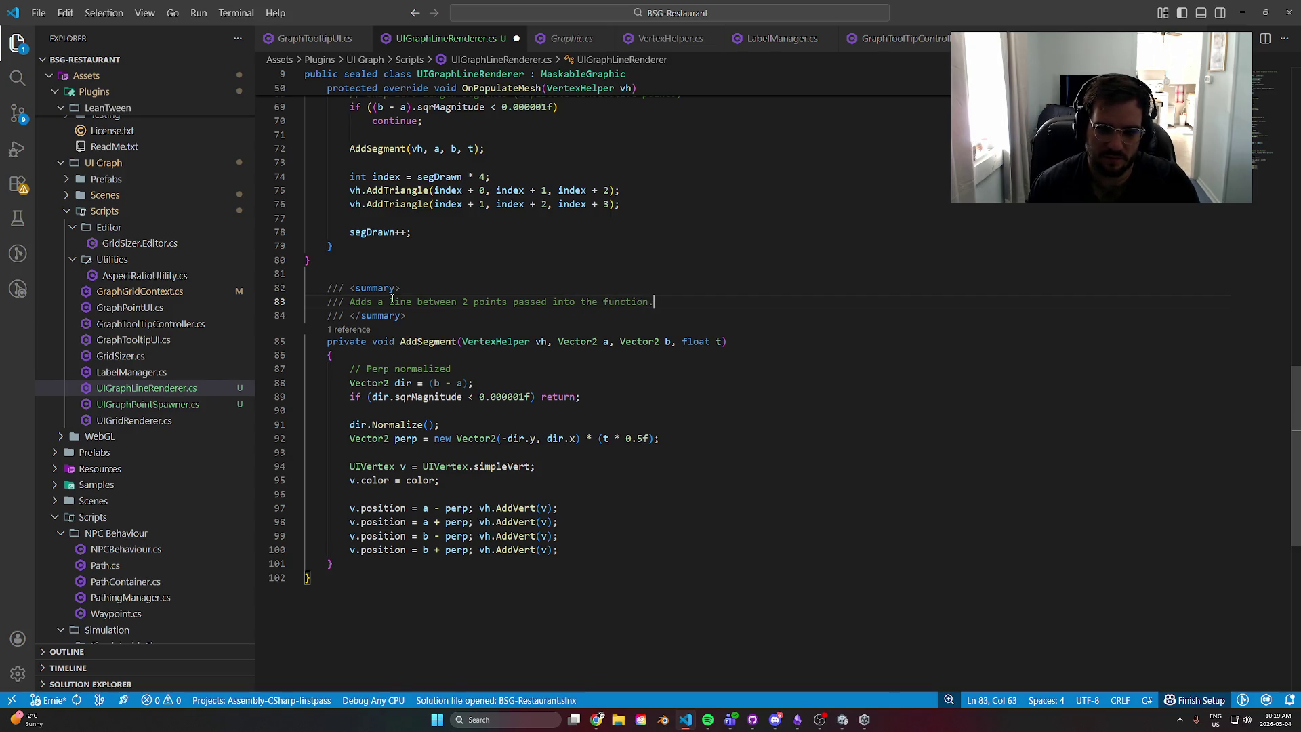
{"action": "scroll", "coordinate": [435, 293], "scroll_direction": "up", "scroll_amount": 5}
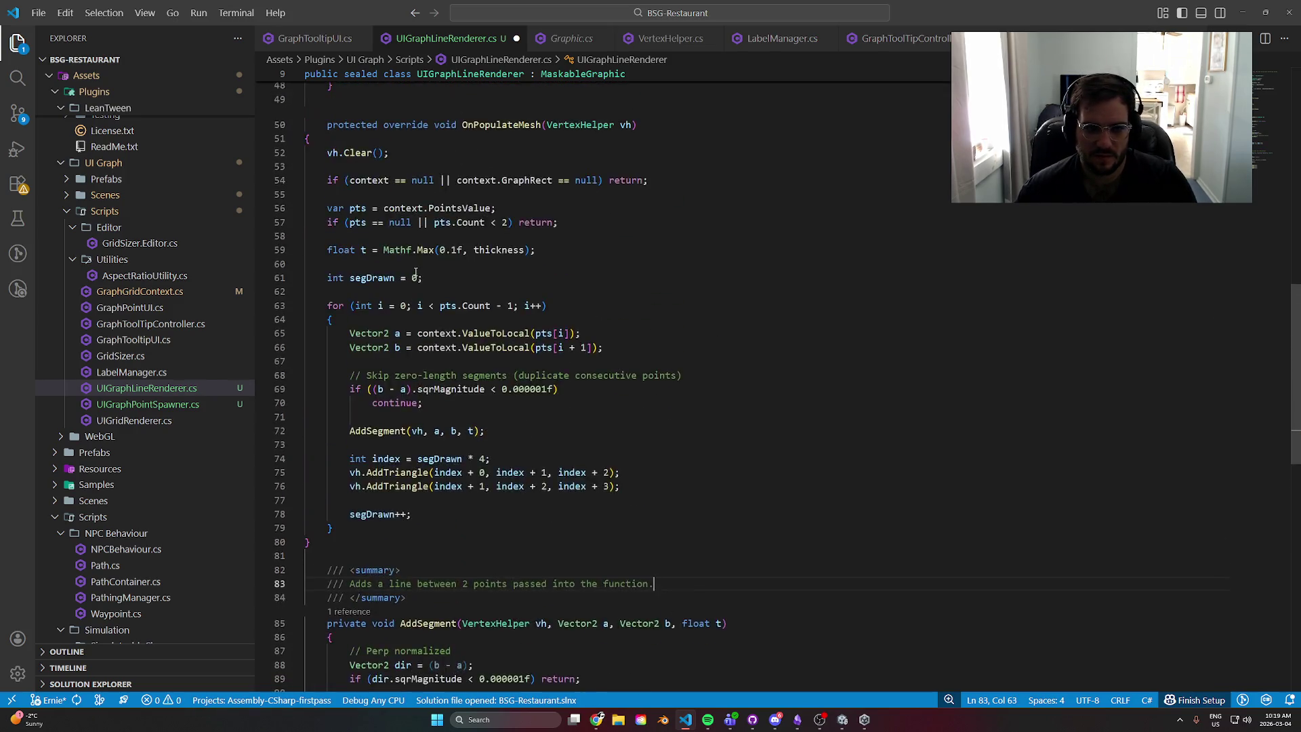
{"action": "left_click", "coordinate": [381, 182]}
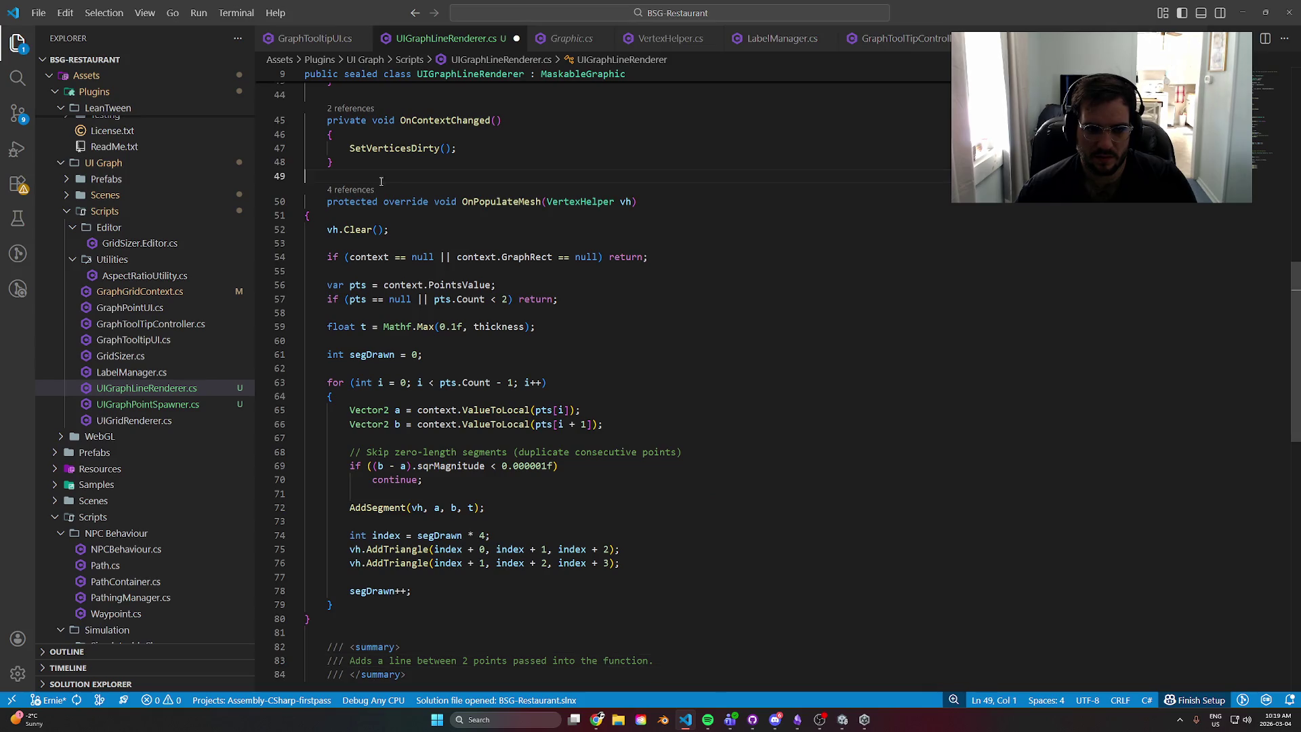
- Above OnPopulateMesh, write the summary 'Runs whenever the vertices on the Canvas are marked as dirty.'
{"action": "left_click", "coordinate": [326, 215]}
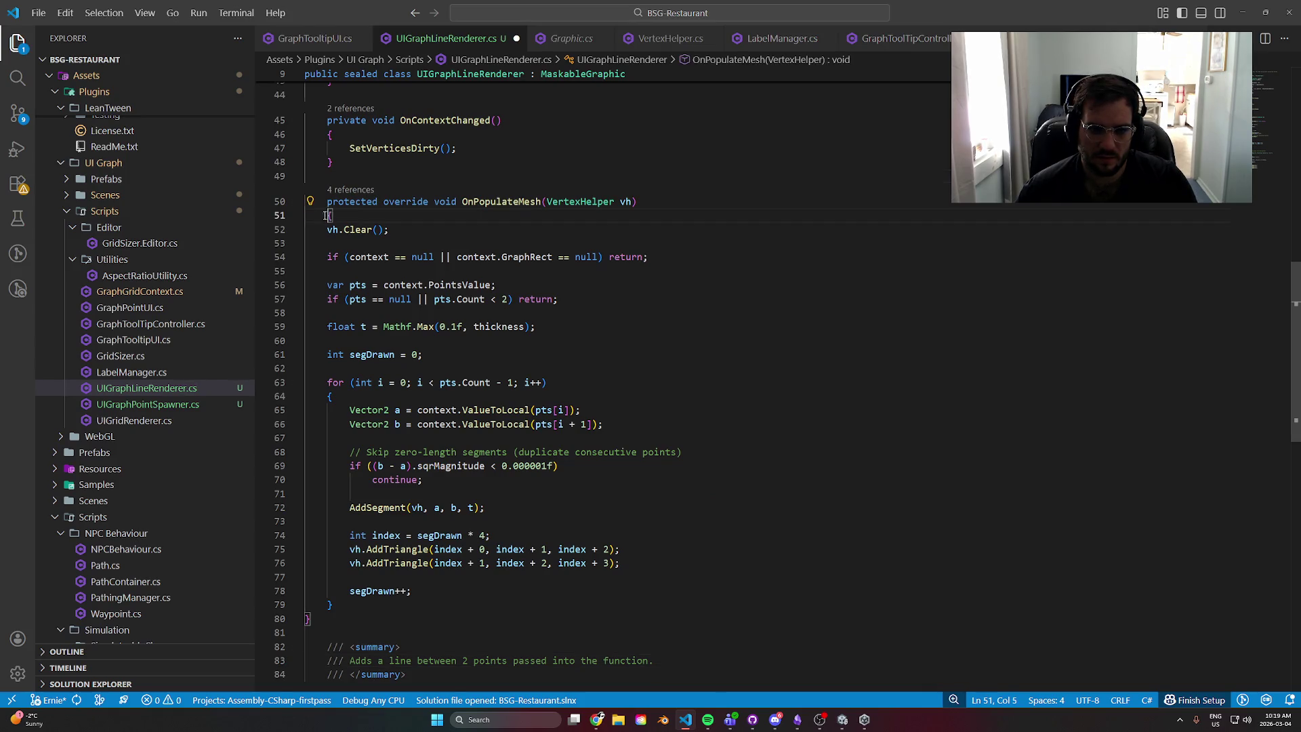
{"action": "left_click", "coordinate": [367, 178]}
{"action": "key", "text": "Return"}
{"action": "scroll", "coordinate": [469, 262], "scroll_direction": "down", "scroll_amount": 2}
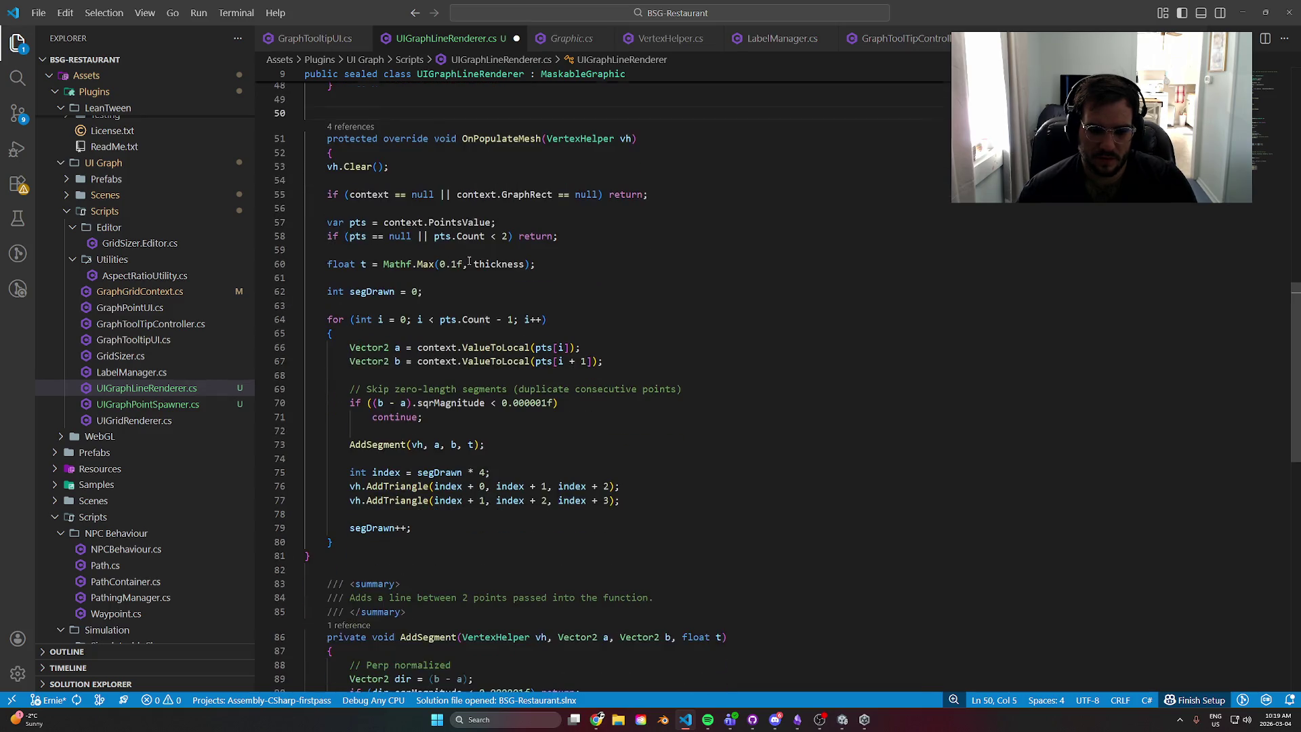
{"action": "scroll", "coordinate": [683, 391], "scroll_direction": "up", "scroll_amount": 2}
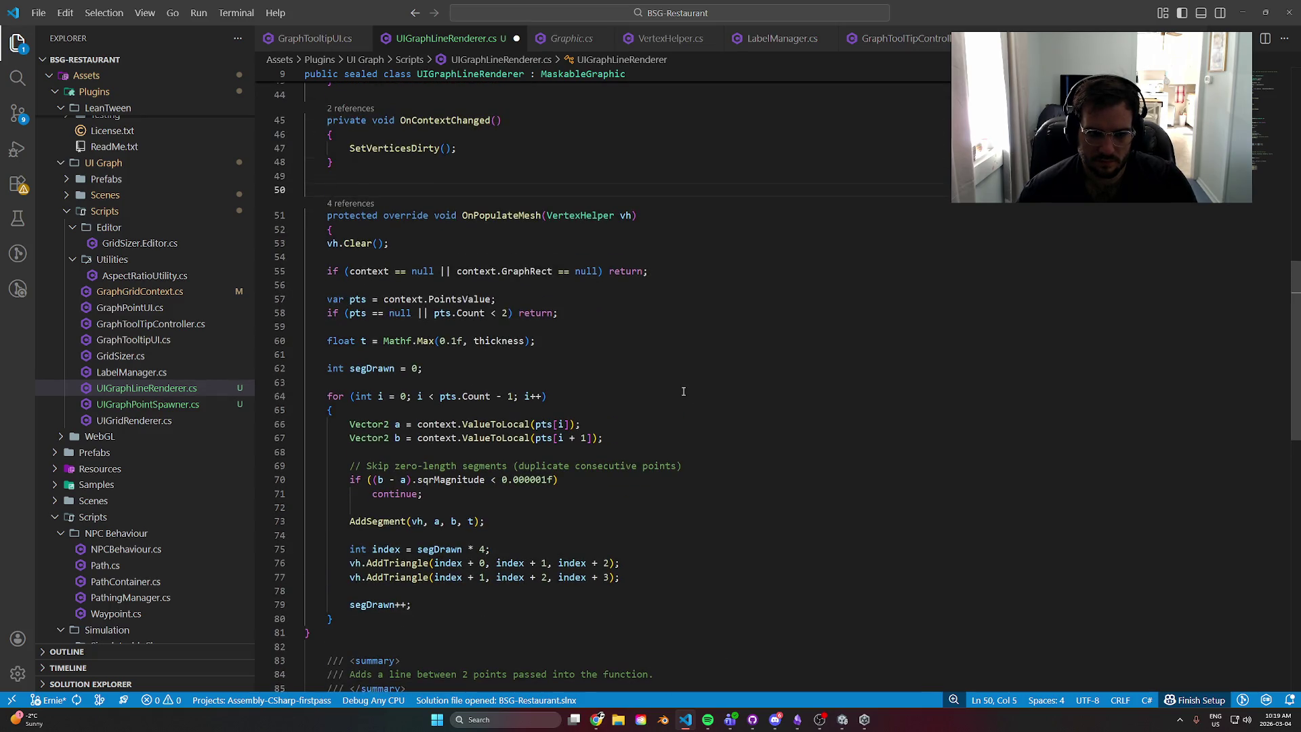
{"action": "scroll", "coordinate": [407, 400], "scroll_direction": "down", "scroll_amount": 3}
{"action": "scroll", "coordinate": [407, 393], "scroll_direction": "down", "scroll_amount": 1}
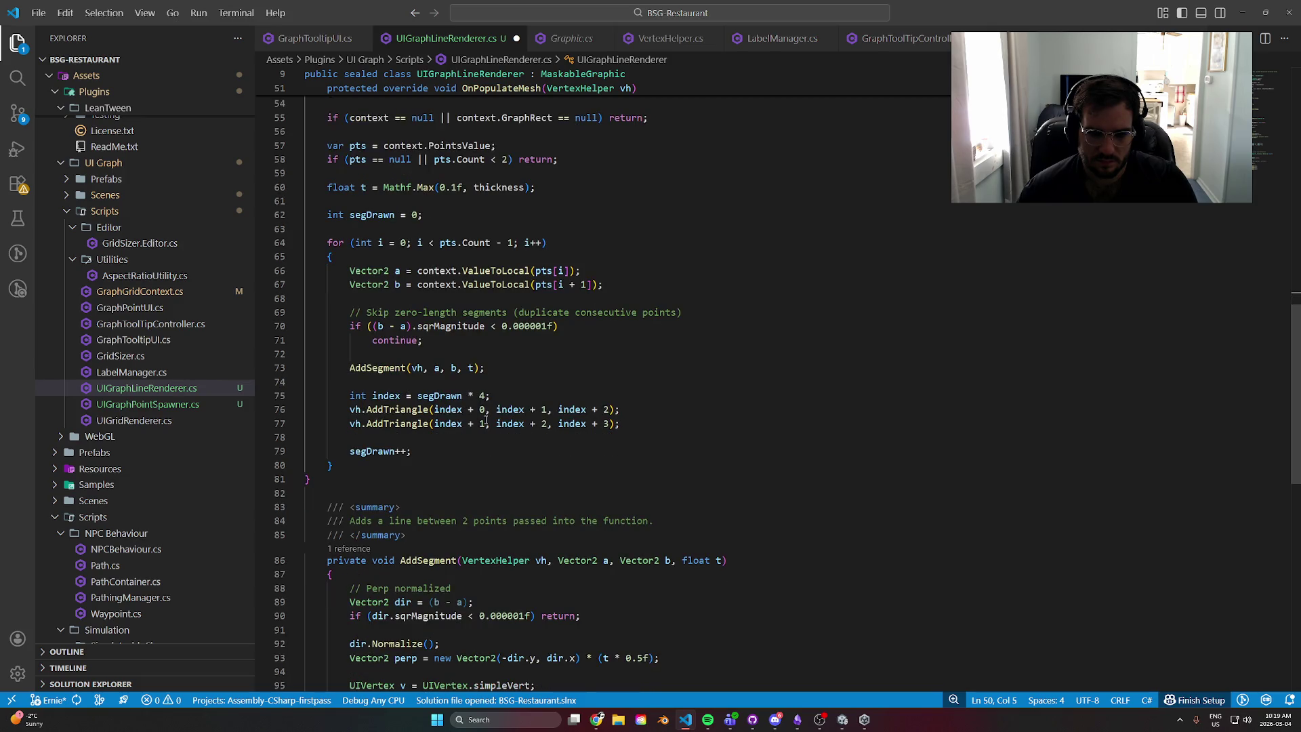
{"action": "scroll", "coordinate": [486, 420], "scroll_direction": "up", "scroll_amount": 3}
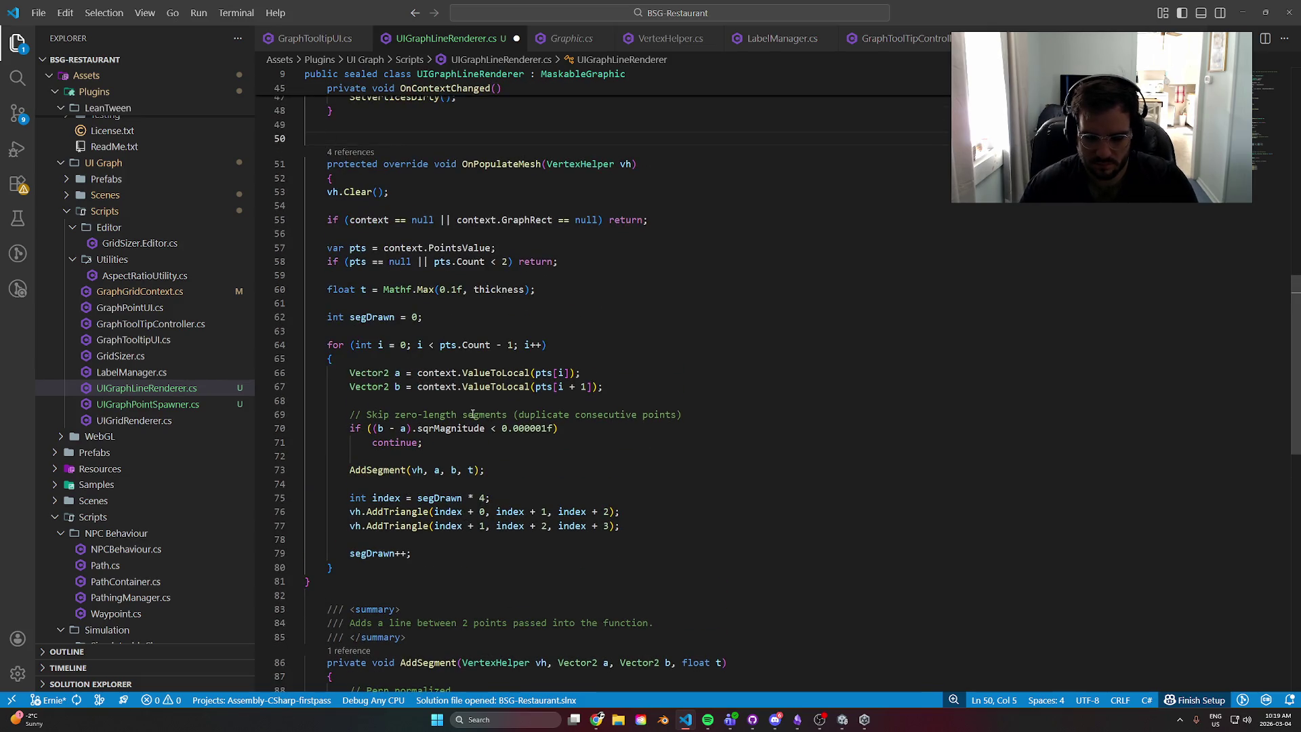
{"action": "type", "text": "/// "}
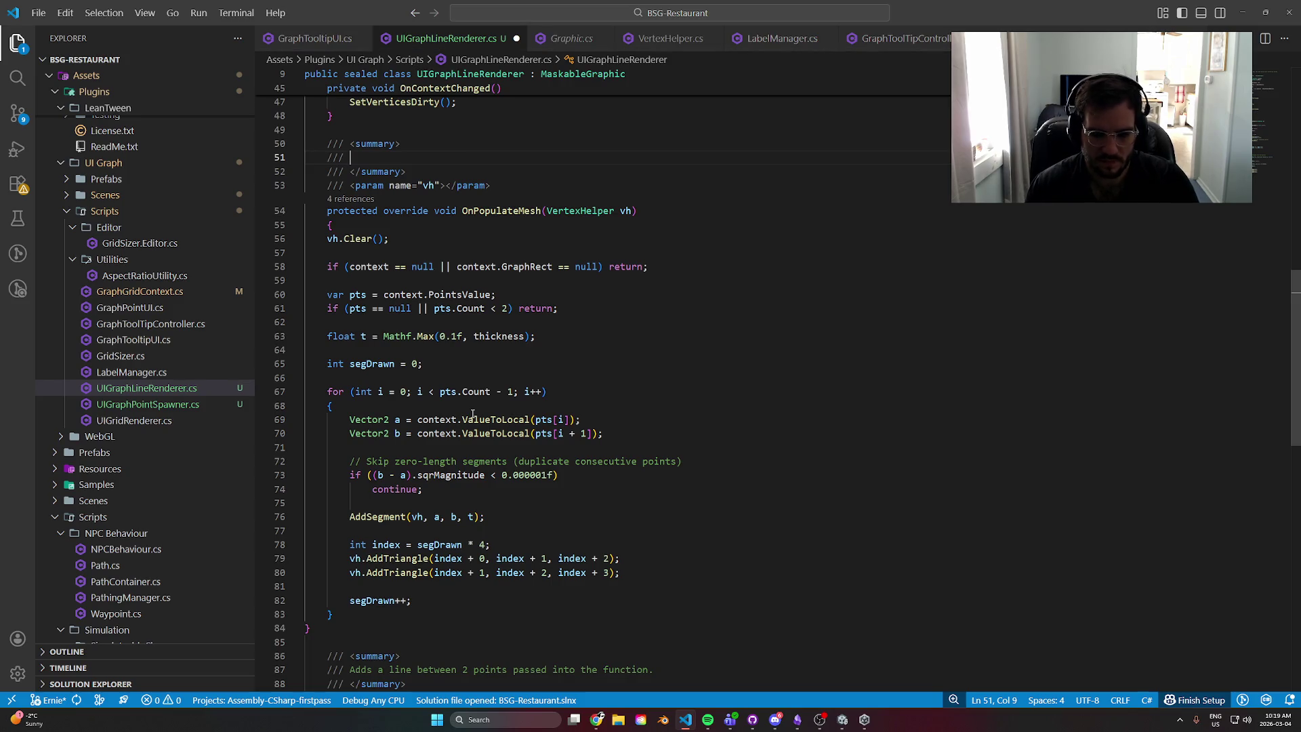
{"action": "type", "text": "Runs wheneve"}
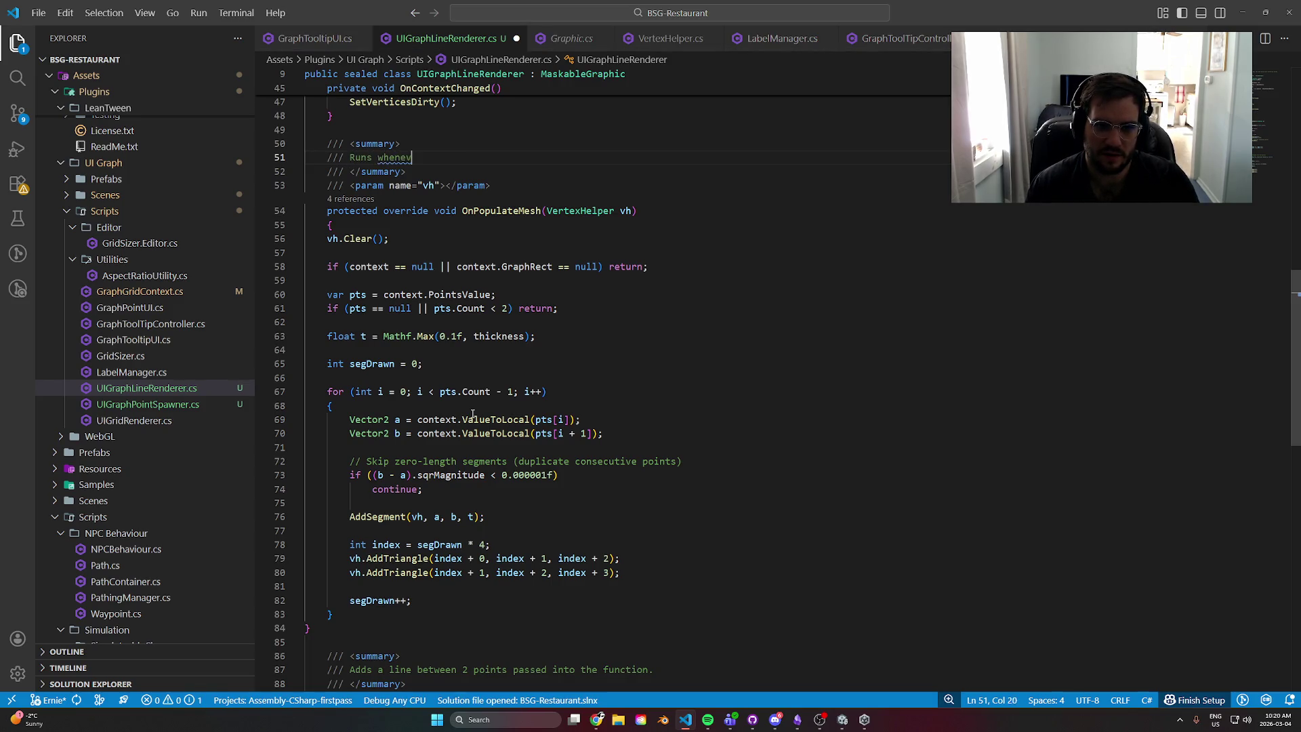
{"action": "type", "text": "r the ve"}
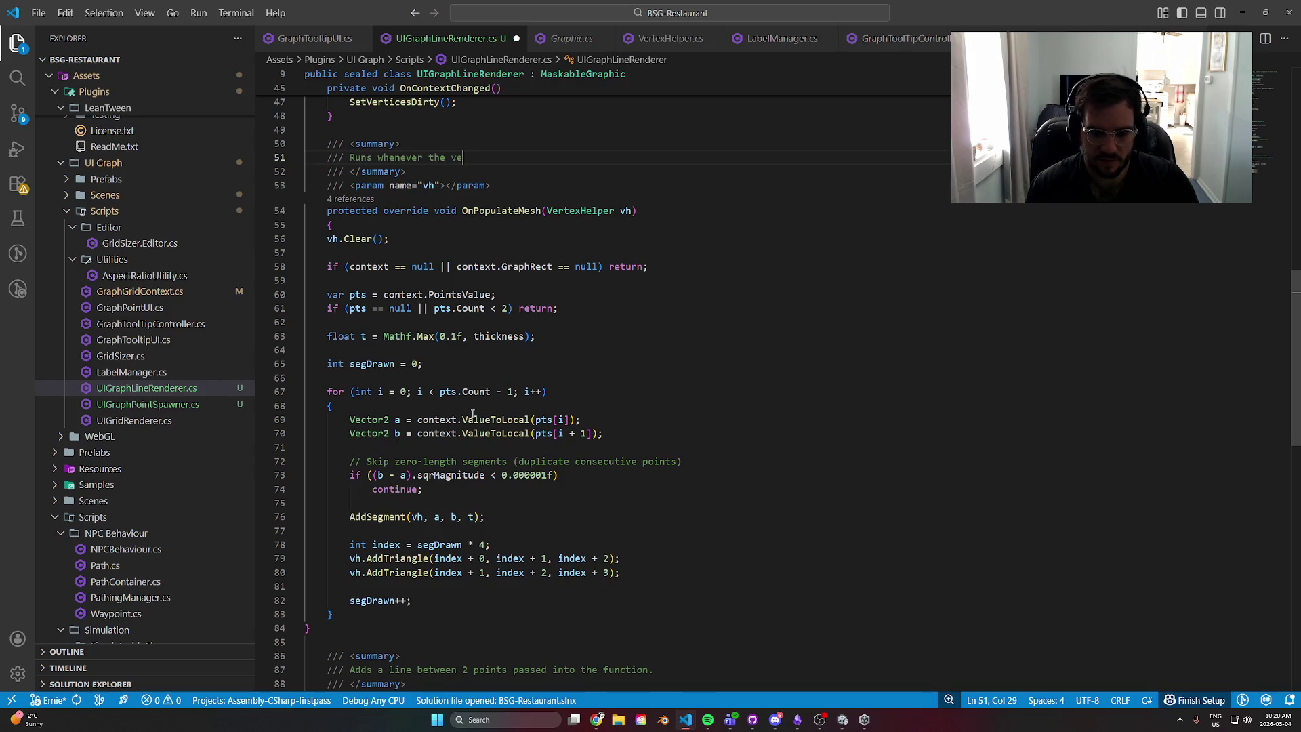
{"action": "type", "text": "rticies on the Canvas are marked as"}
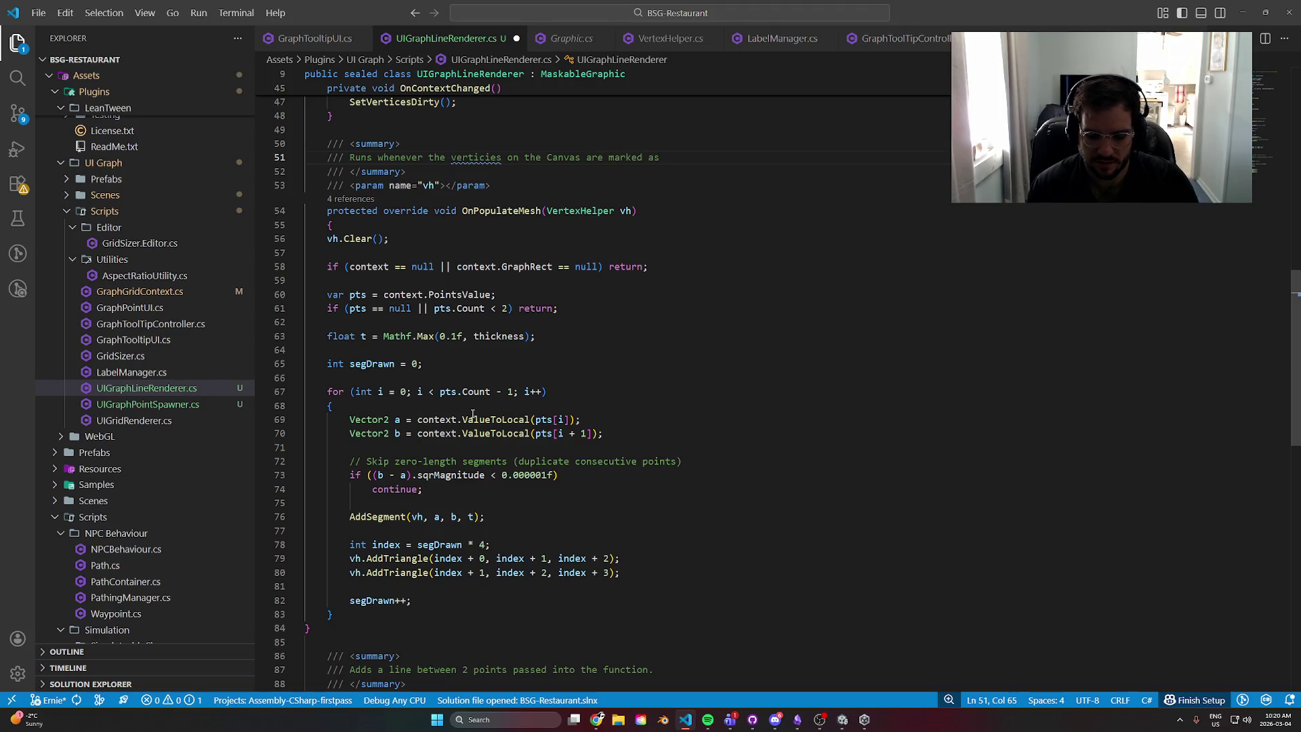
{"action": "type", "text": "dirty."}
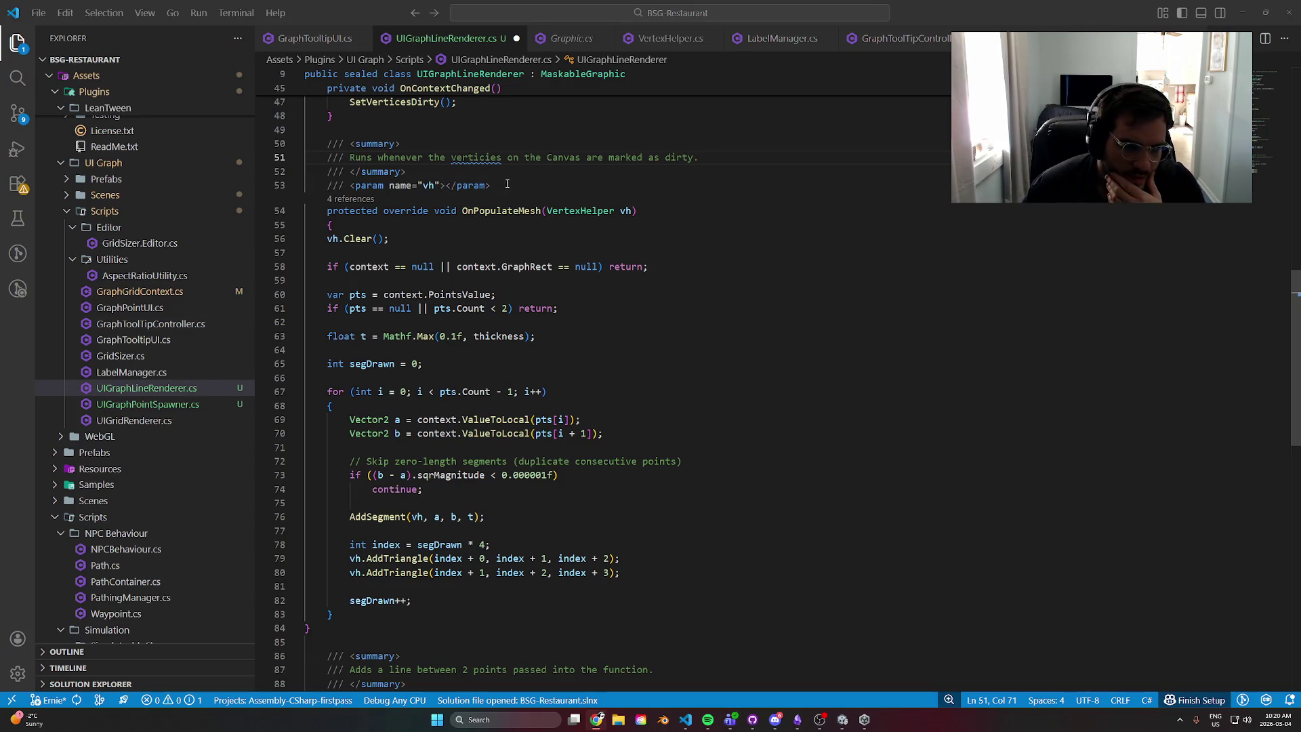
- Correct 'verticies' to 'vertices' with the quick fix and start a new comment line
{"action": "left_click", "coordinate": [482, 157]}
{"action": "key", "text": "ctrl+period"}
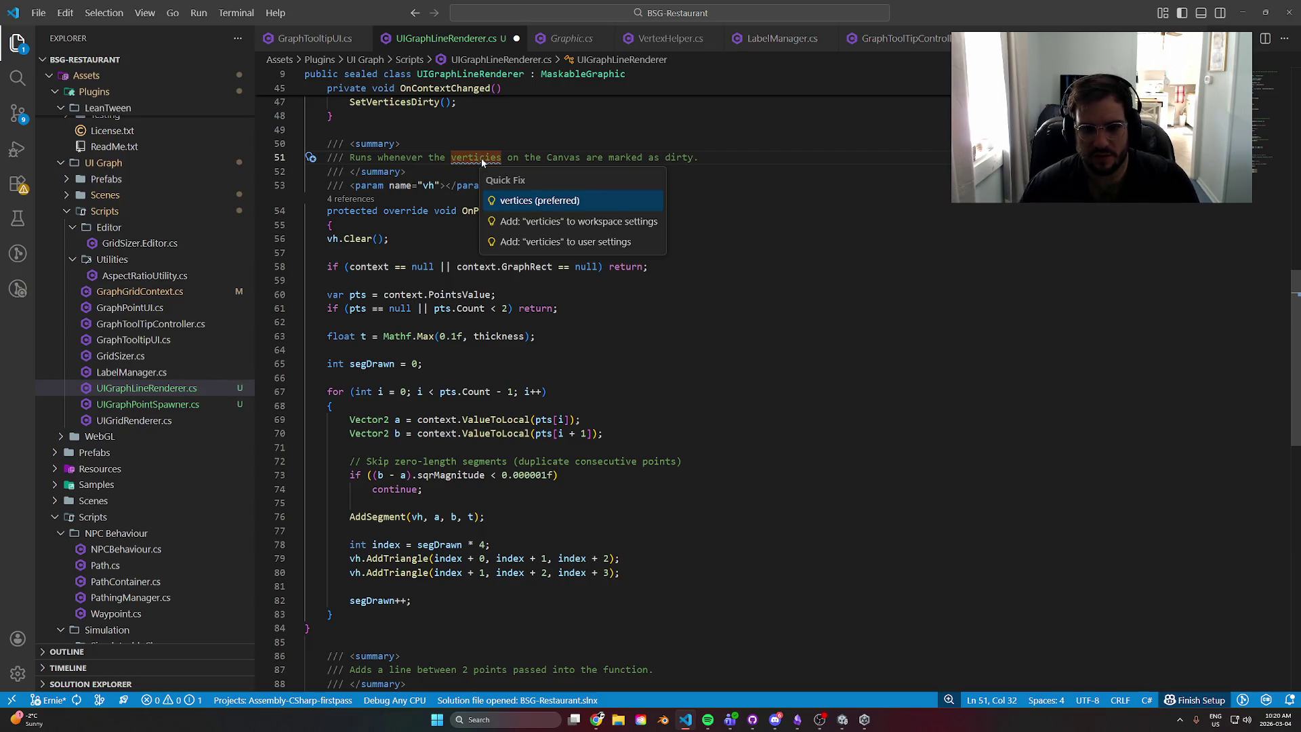
{"action": "key", "text": "Return"}
{"action": "left_click", "coordinate": [725, 157]}
{"action": "key", "text": "Return"}
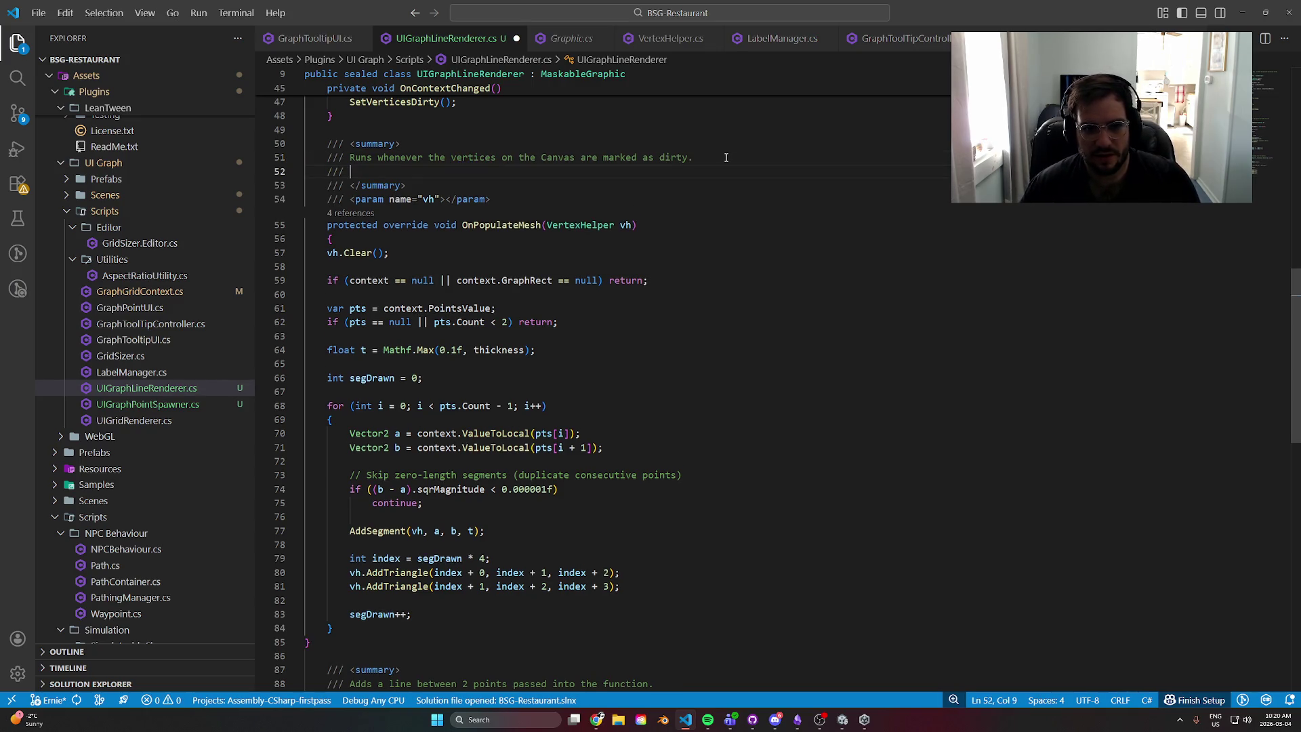
- Start the next summary line with 'Completly rebuilds', replacing the word 'Handels'
{"action": "type", "text": "H"}
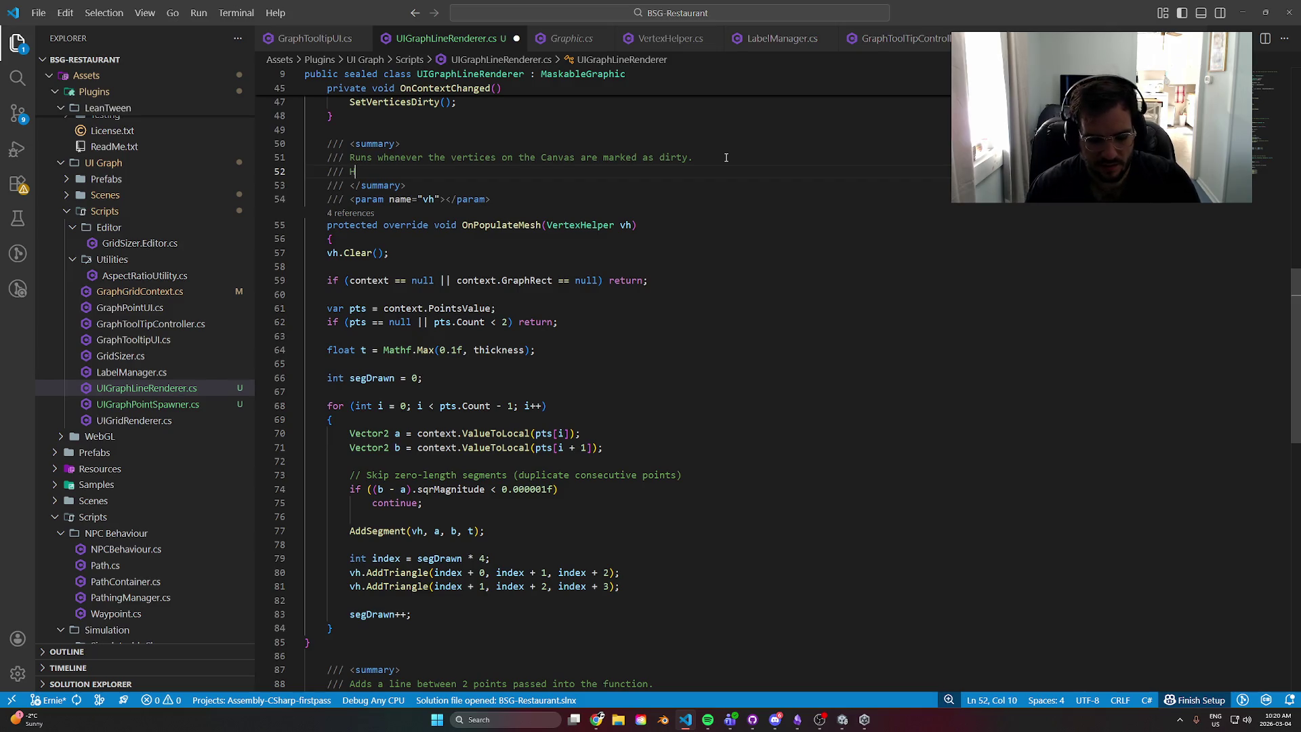
{"action": "type", "text": "andels "}
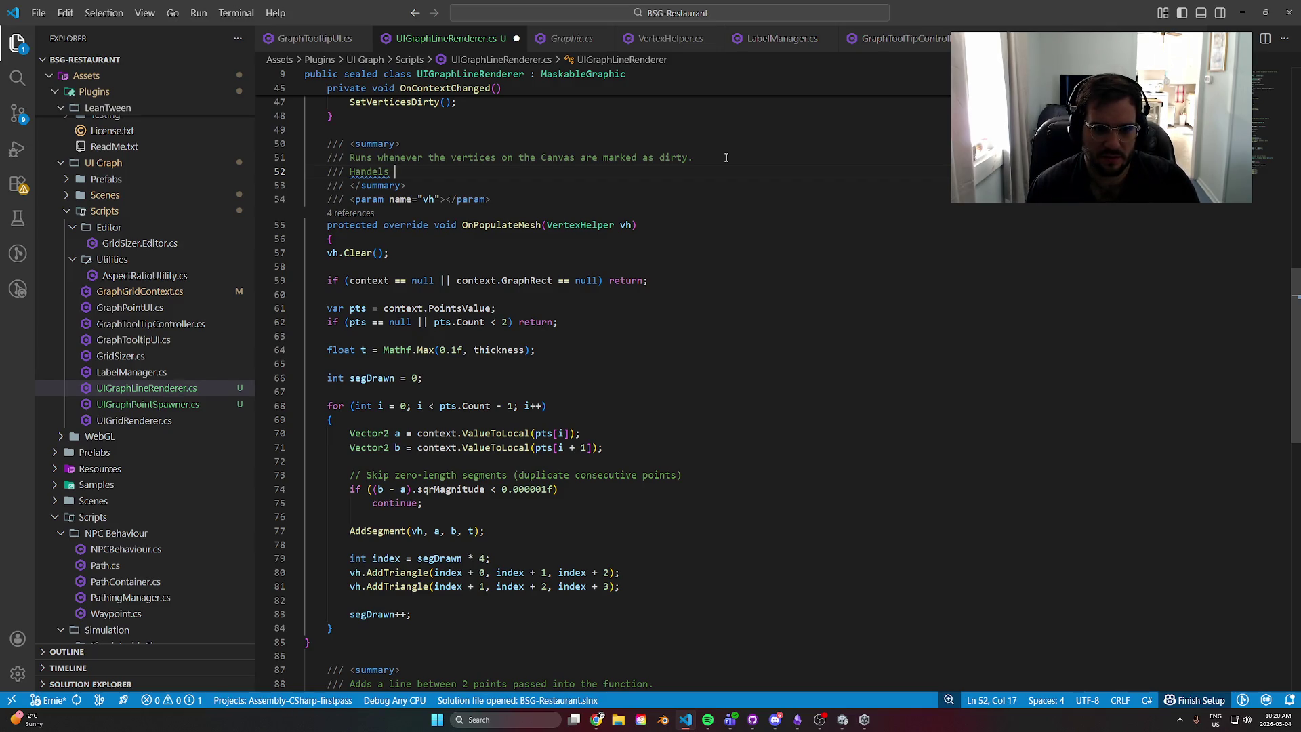
{"action": "key", "text": "BackSpace"}
{"action": "key", "text": "BackSpace"}
{"action": "key", "text": "BackSpace"}
{"action": "key", "text": "BackSpace"}
{"action": "key", "text": "BackSpace"}
{"action": "key", "text": "BackSpace"}
{"action": "key", "text": "BackSpace"}
{"action": "key", "text": "BackSpace"}
{"action": "type", "text": "Com"}
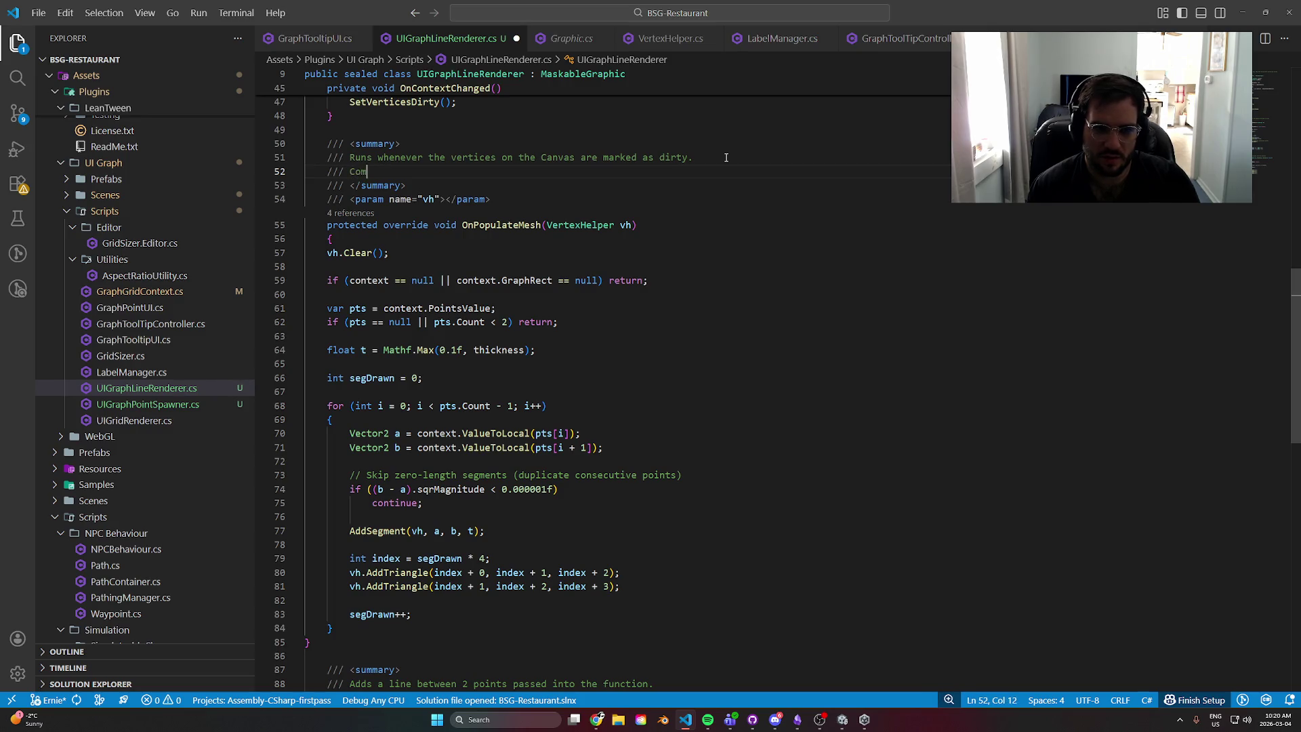
{"action": "type", "text": "pletly rebu"}
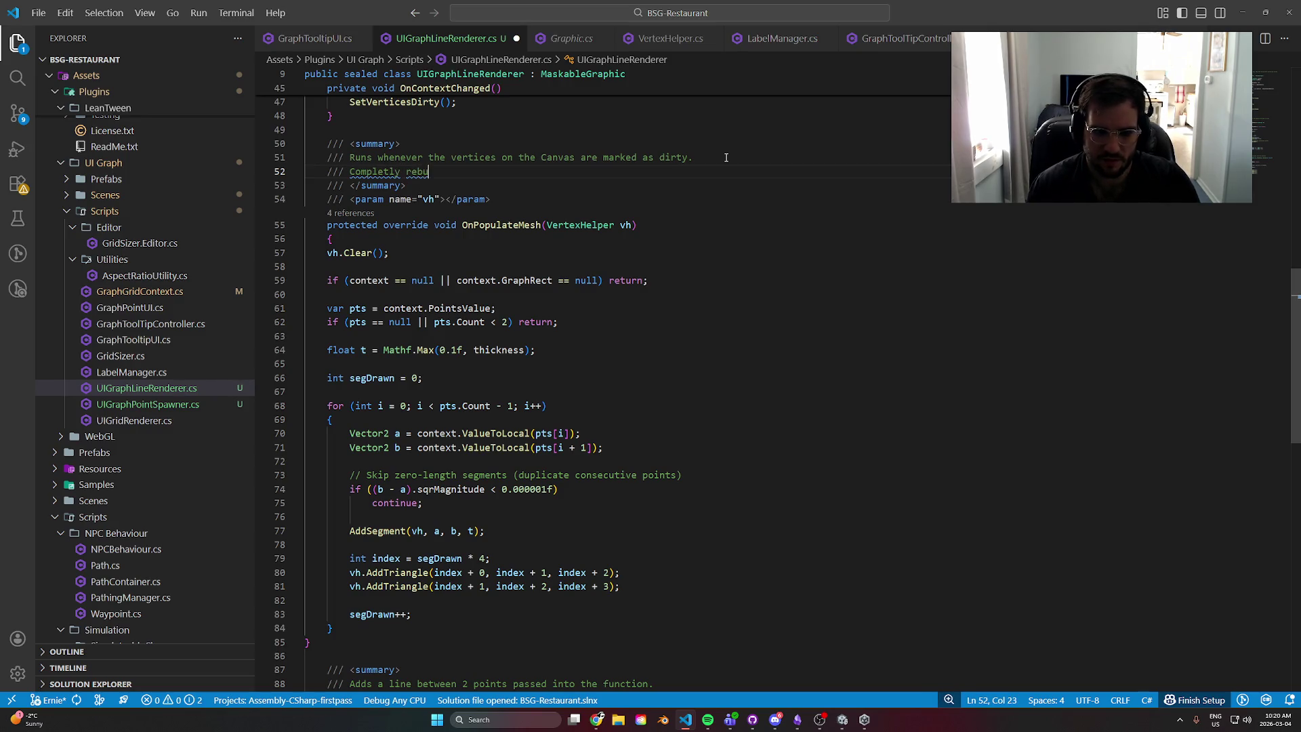
{"action": "type", "text": "ilds"}
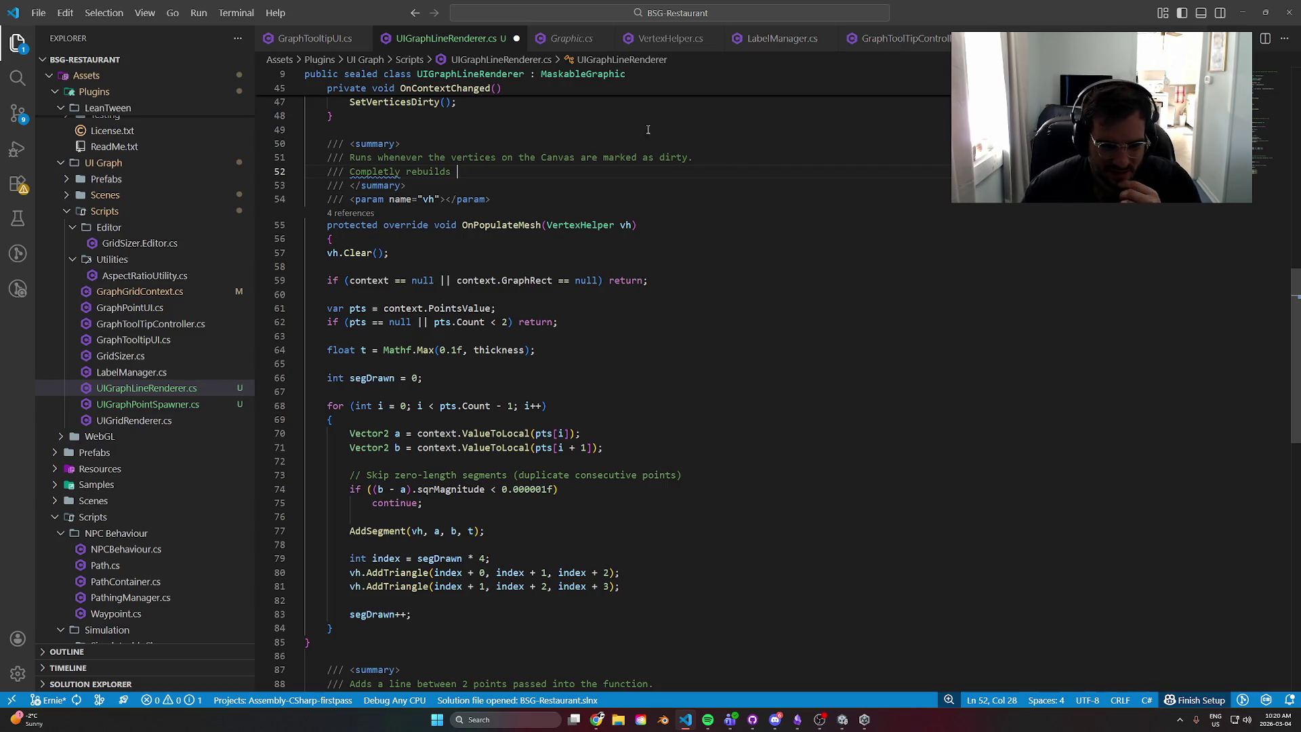
- Review the context null check and points count check at the top of OnPopulateMesh
{"action": "left_click", "coordinate": [502, 280]}
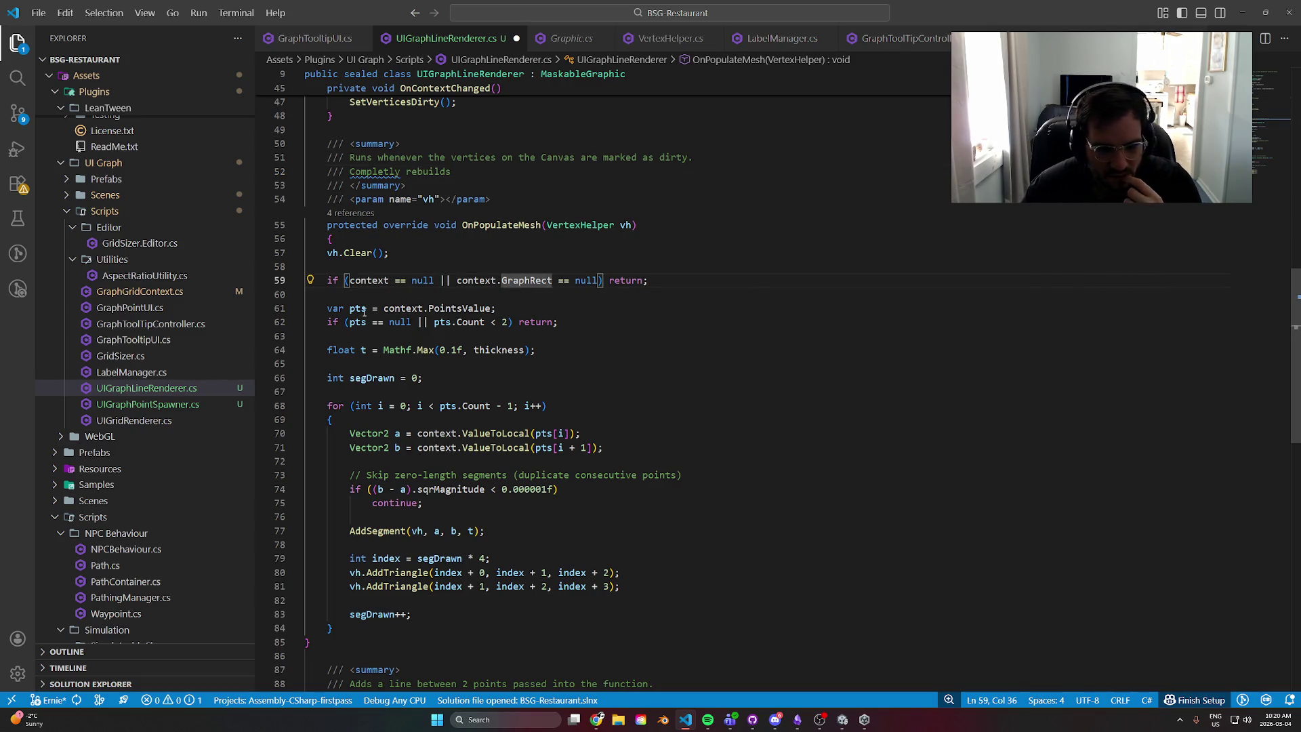
{"action": "left_click", "coordinate": [456, 308]}
{"action": "key", "text": "Down"}
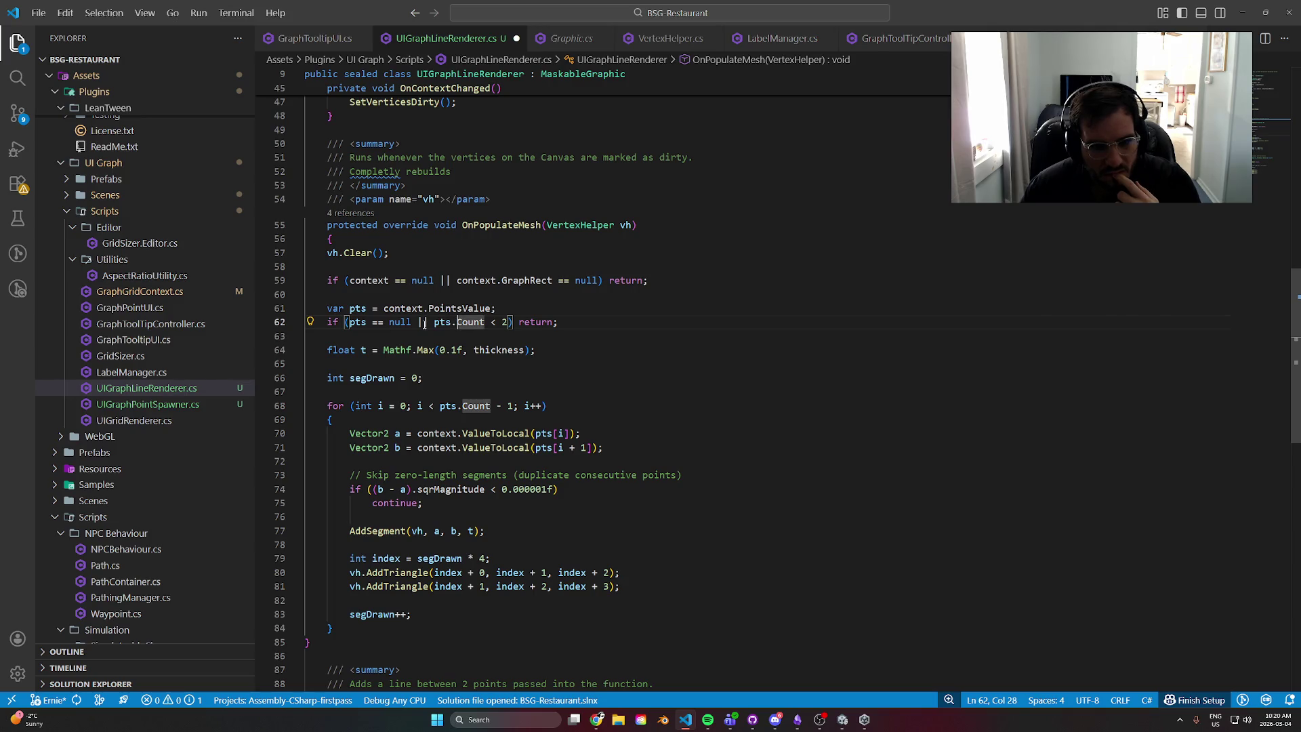
{"action": "key", "text": "ctrl+Left"}
{"action": "key", "text": "ctrl+Left"}
{"action": "key", "text": "Up"}
{"action": "key", "text": "Home"}
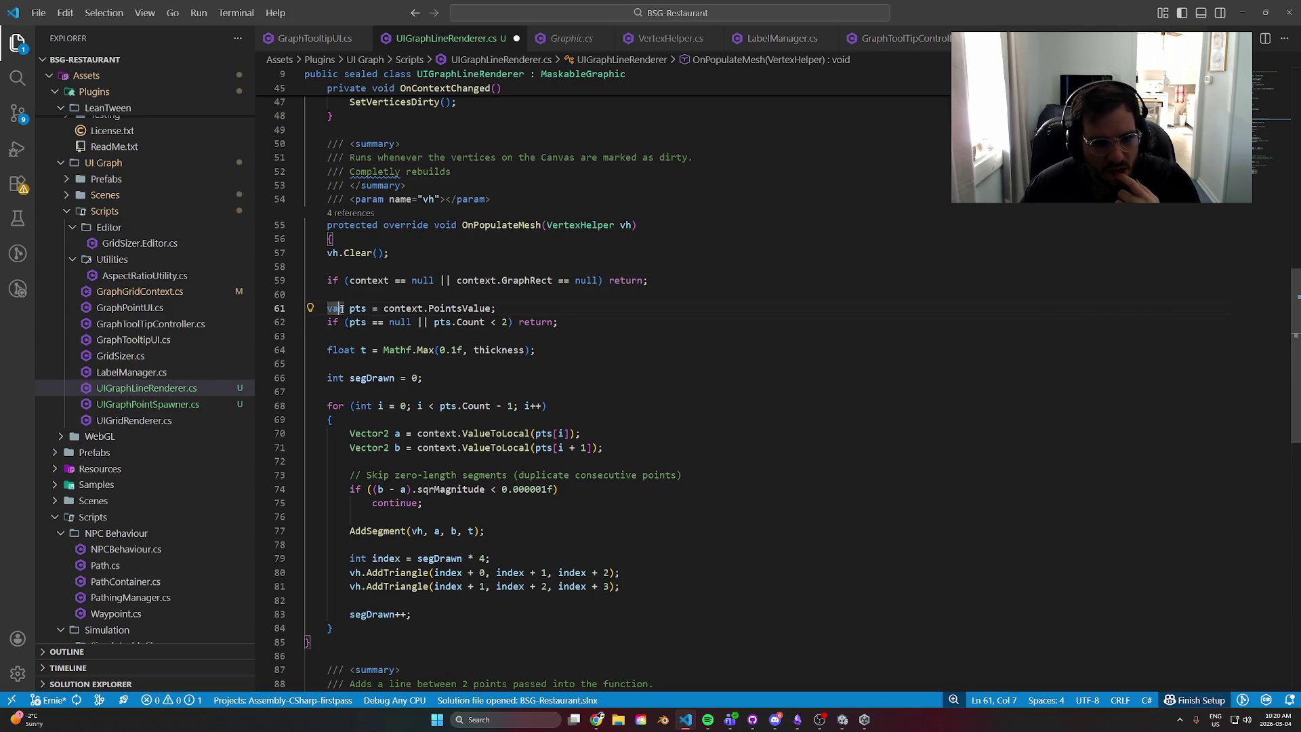
{"action": "left_click", "coordinate": [328, 254]}
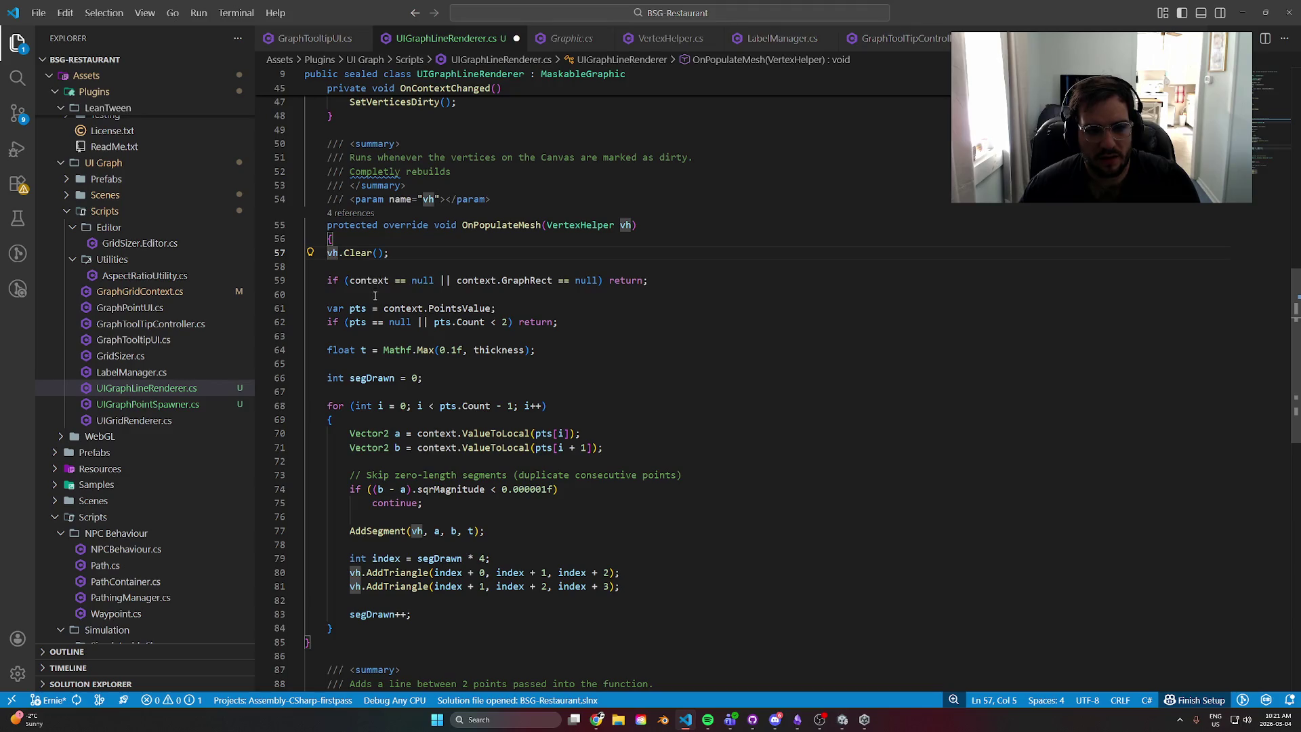
- Indent the OnPopulateMesh body (lines 57–84) one level
{"action": "scroll", "coordinate": [375, 296], "scroll_direction": "down", "scroll_amount": 3}
{"action": "scroll", "coordinate": [357, 352], "scroll_direction": "up", "scroll_amount": 2}
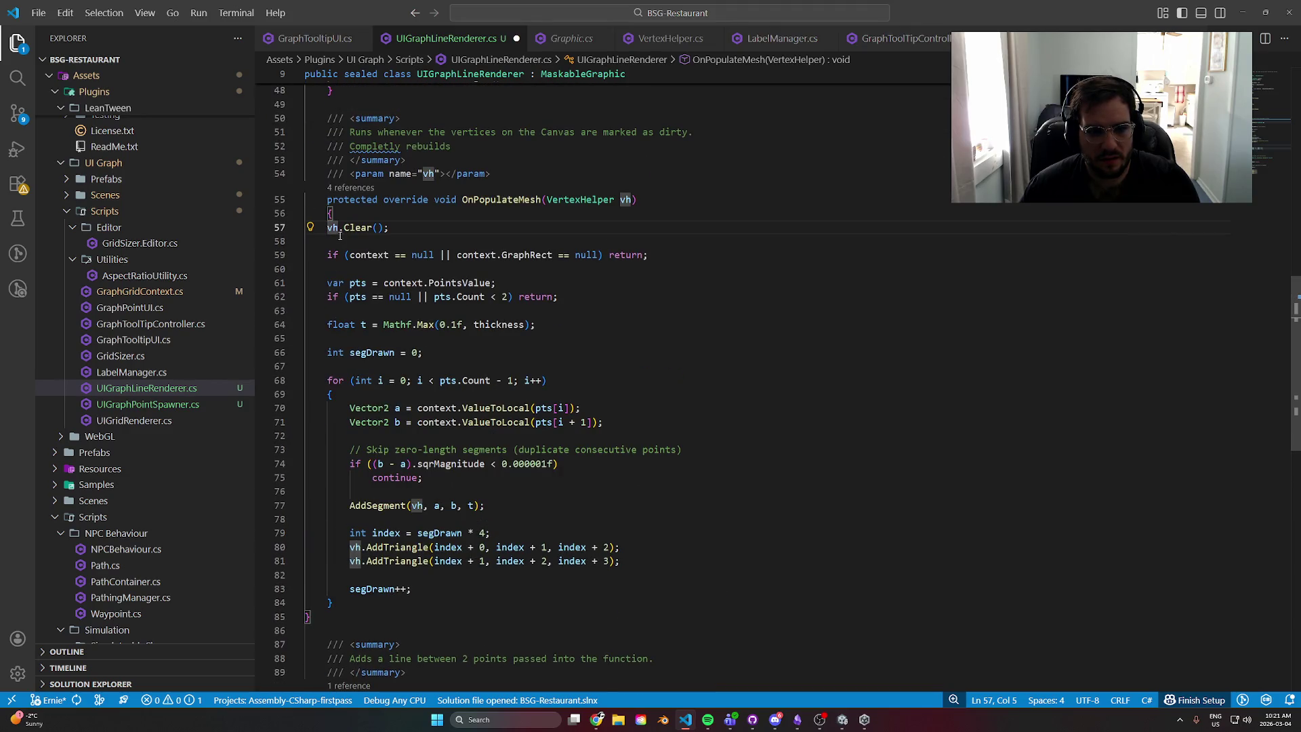
{"action": "scroll", "coordinate": [414, 420], "scroll_direction": "down", "scroll_amount": 3}
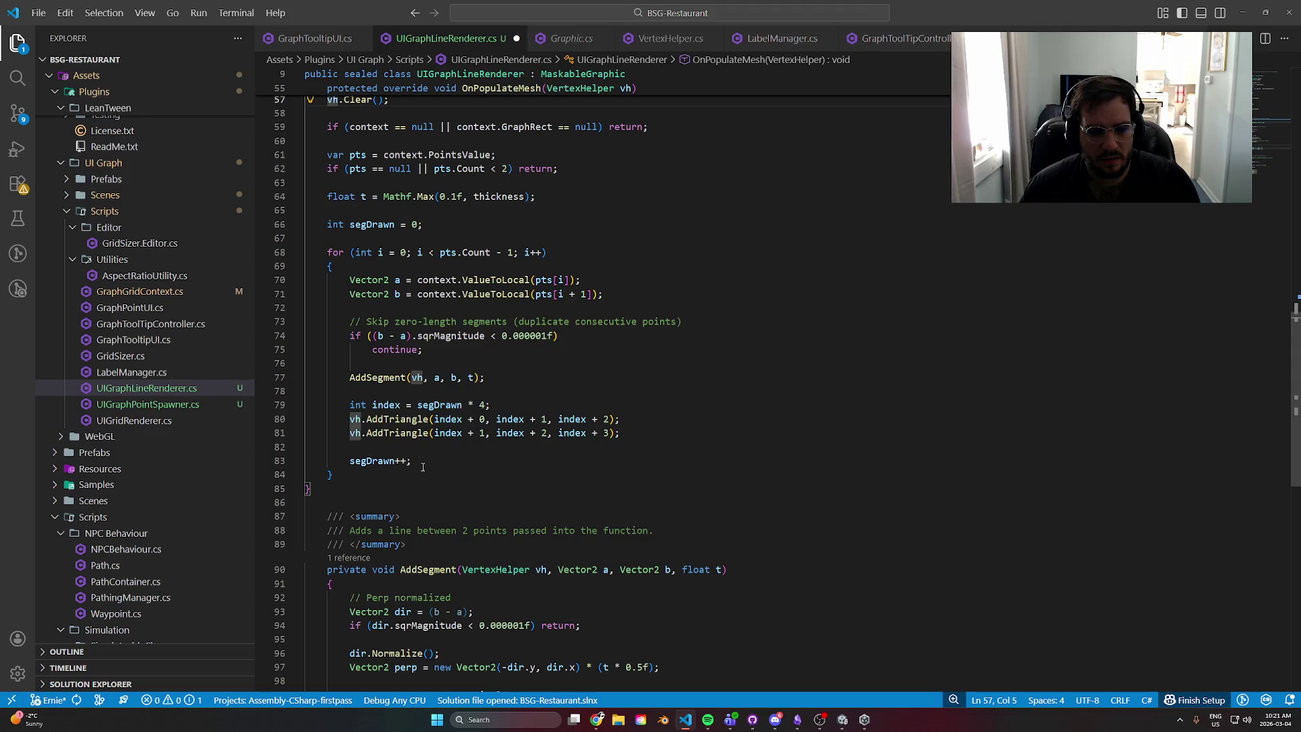
{"action": "mouse_move", "coordinate": [422, 475]}
{"action": "left_mouse_down"}
{"action": "mouse_move", "coordinate": [380, 434]}
{"action": "mouse_move", "coordinate": [318, 150]}
{"action": "left_mouse_up"}
{"action": "scroll", "coordinate": [343, 246], "scroll_direction": "up", "scroll_amount": 2}
{"action": "key", "text": "Tab"}
{"action": "left_click", "coordinate": [573, 196]}
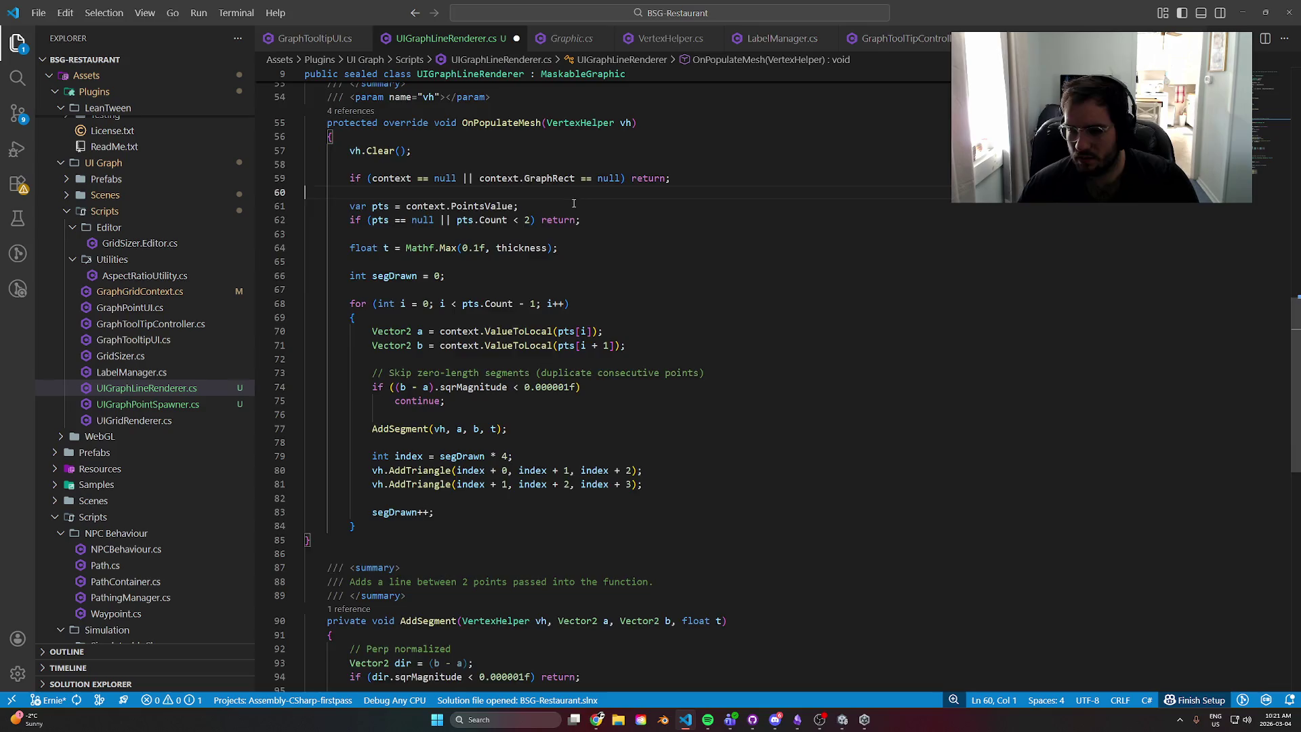
- Fix 'Completly' and finish the line as 'Completely rebuilds all lines on the graph.'
{"action": "key", "text": "alt+Left"}
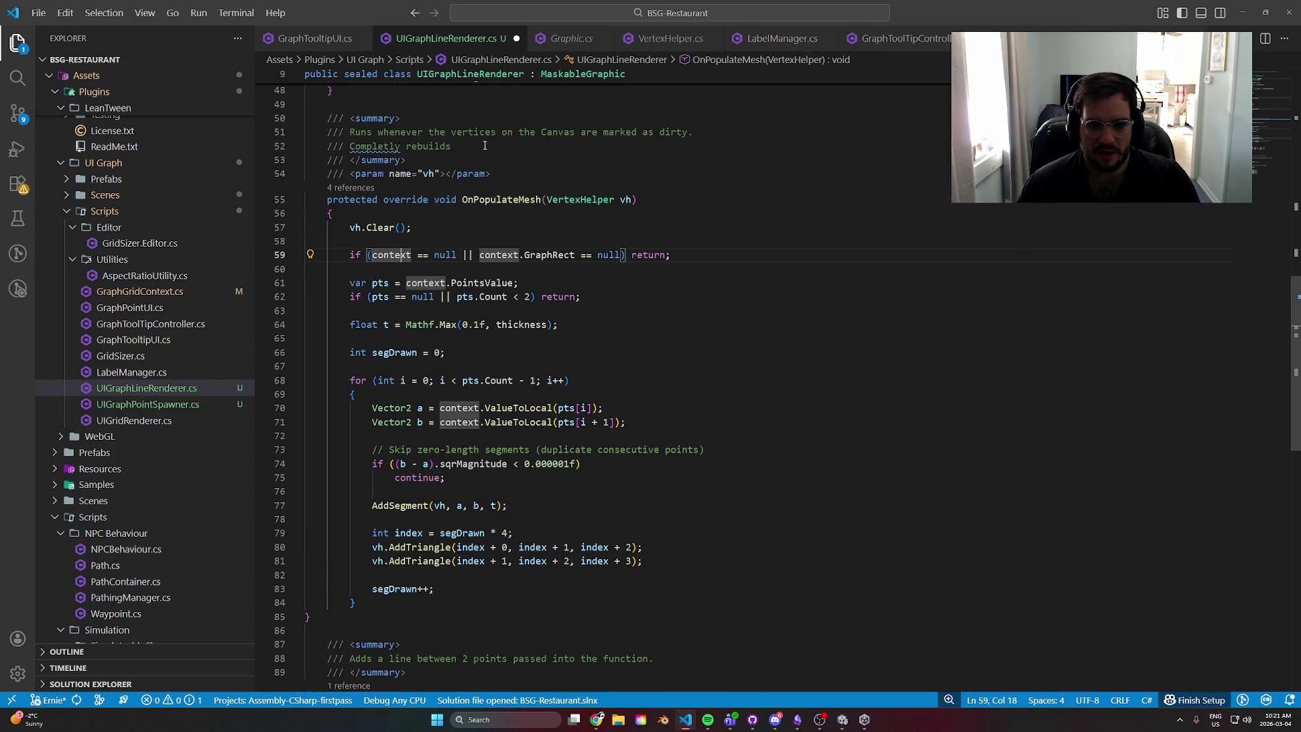
{"action": "left_click", "coordinate": [384, 145]}
{"action": "key", "text": "ctrl+period"}
{"action": "key", "text": "Return"}
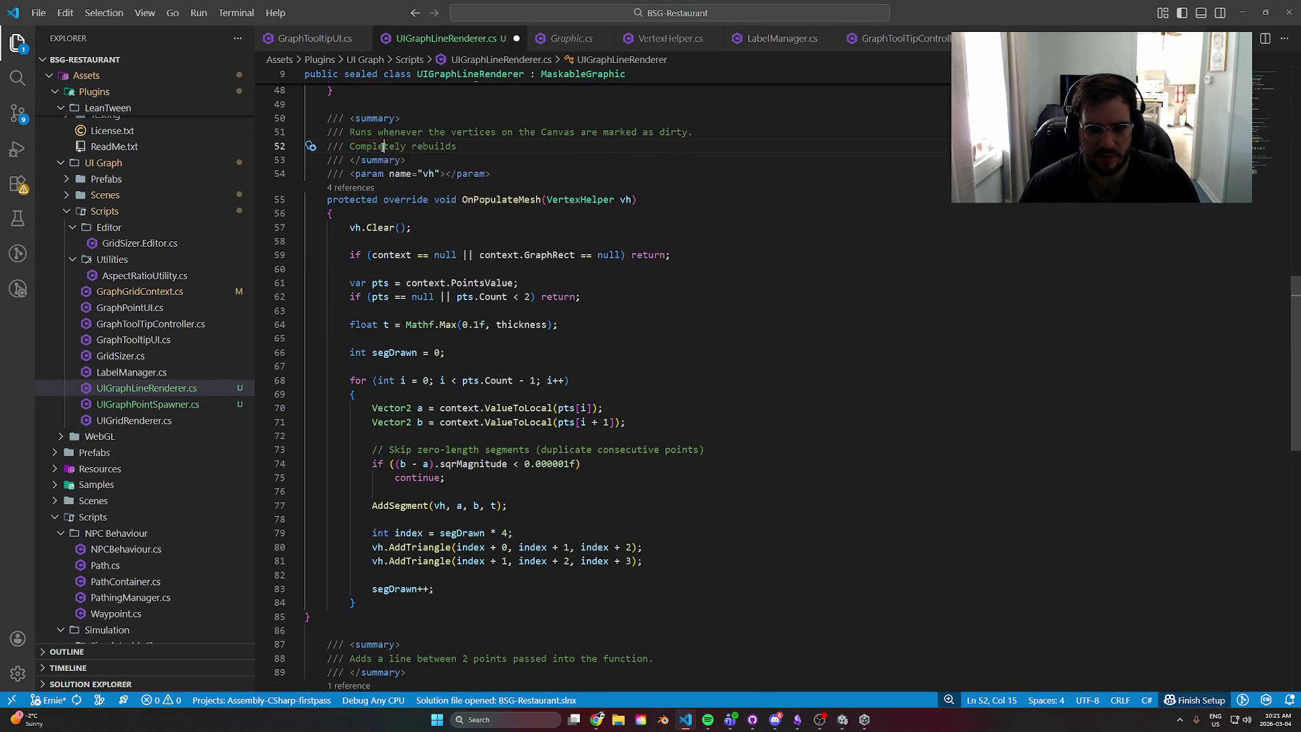
{"action": "key", "text": "End"}
{"action": "type", "text": "all"}
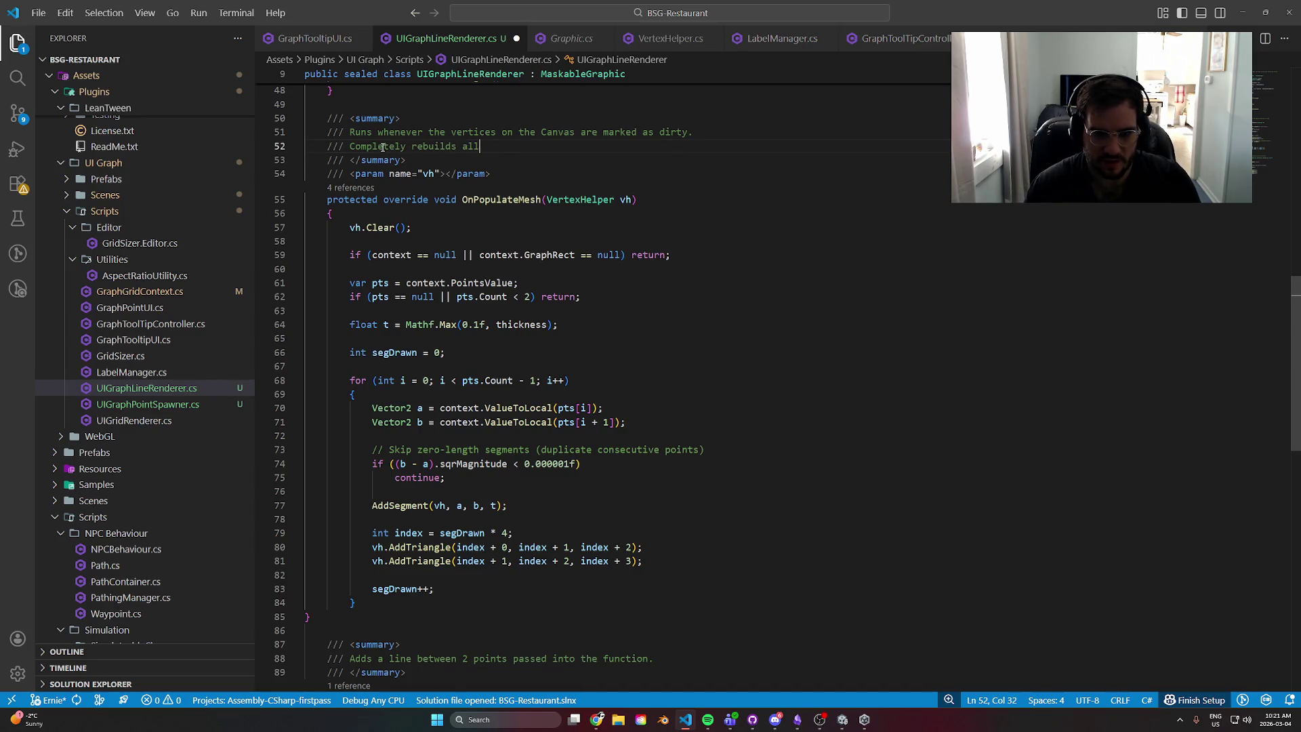
{"action": "type", "text": " lines on the gr"}
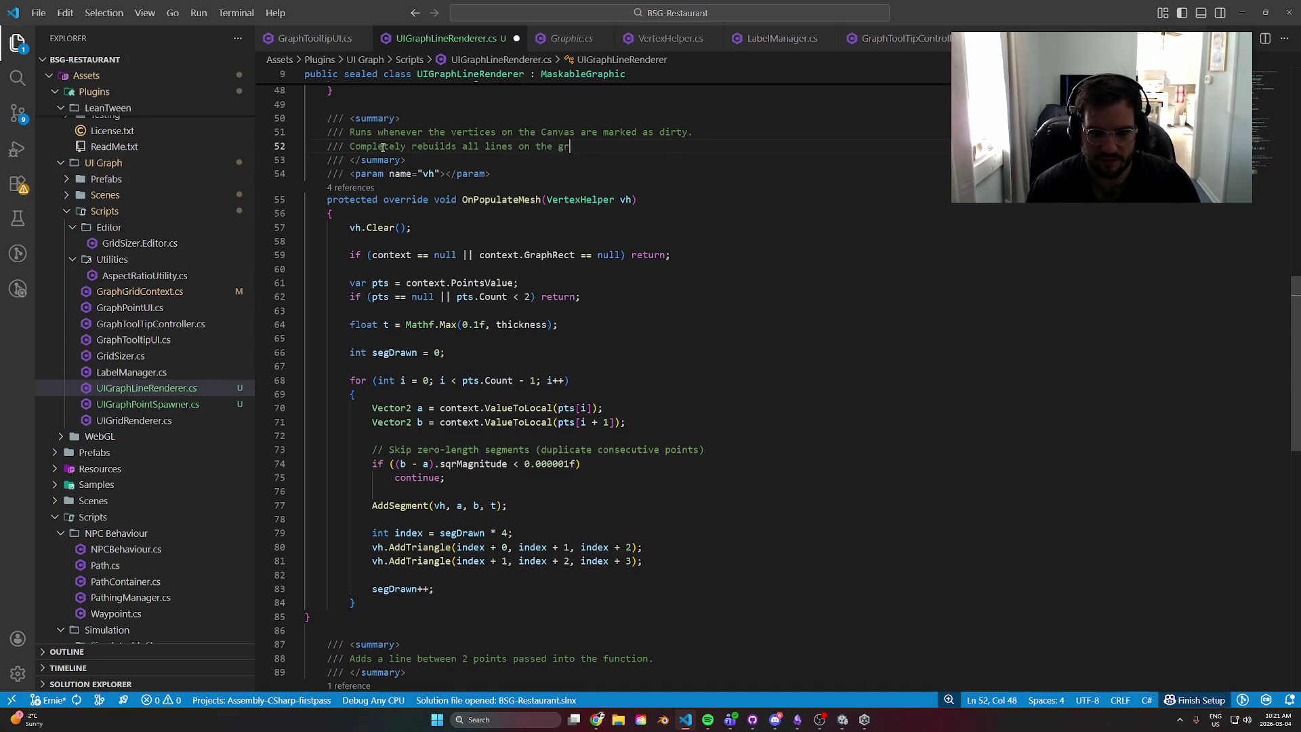
{"action": "type", "text": "aph."}
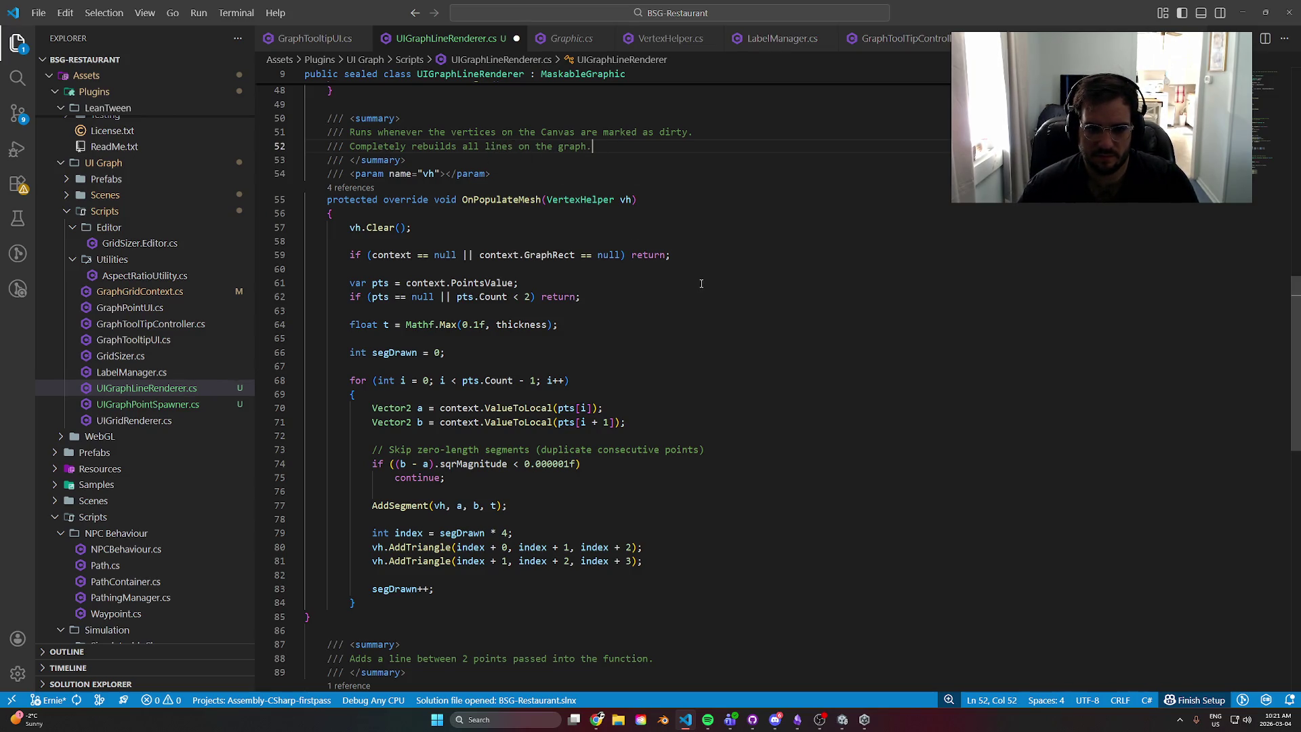
- Check the pts type, remove the empty /// line 6 from the class summary, and save
{"action": "left_click", "coordinate": [357, 284]}
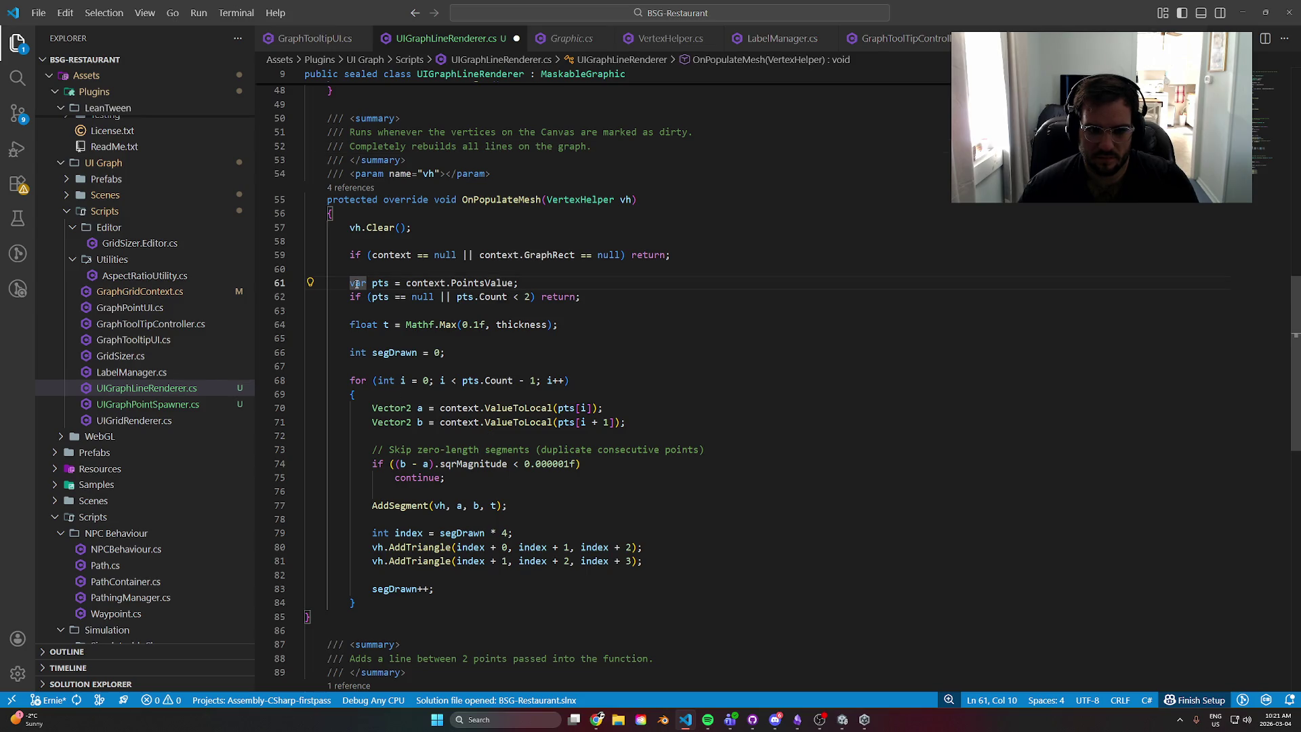
{"action": "mouse_move", "coordinate": [353, 280]}
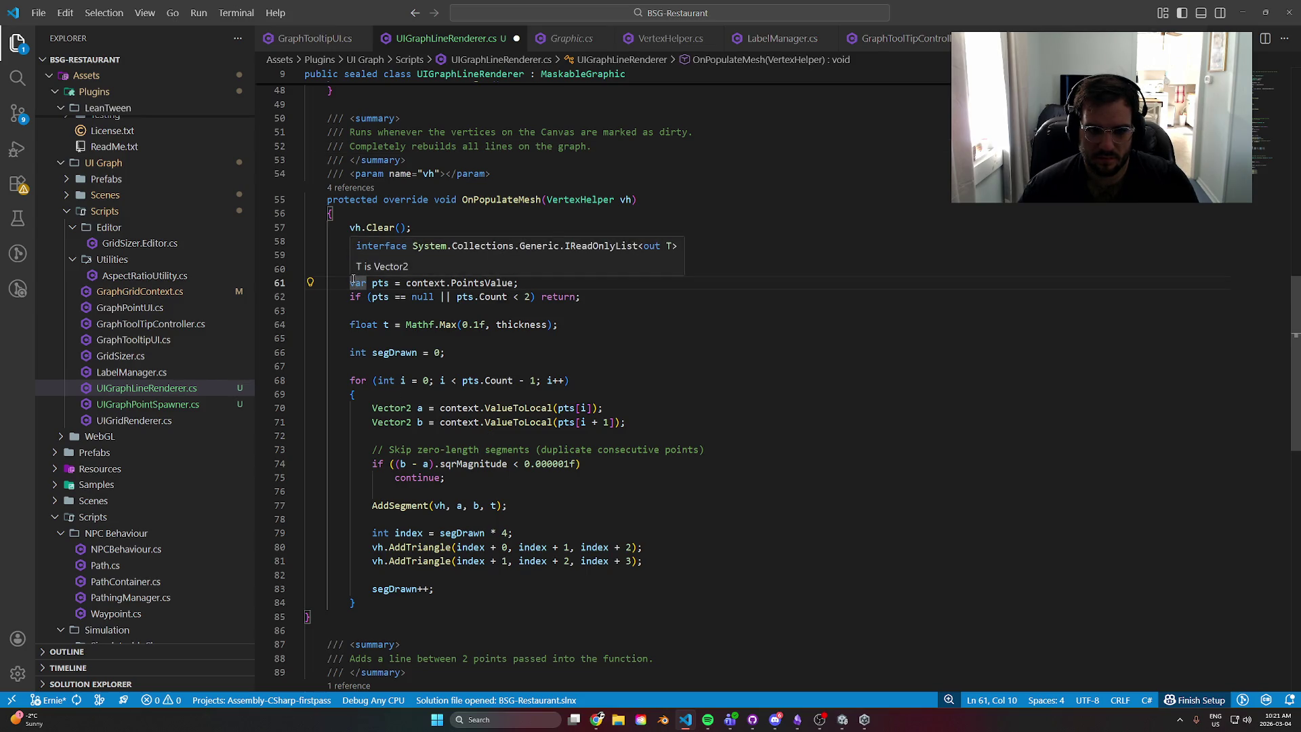
{"action": "left_click", "coordinate": [559, 325]}
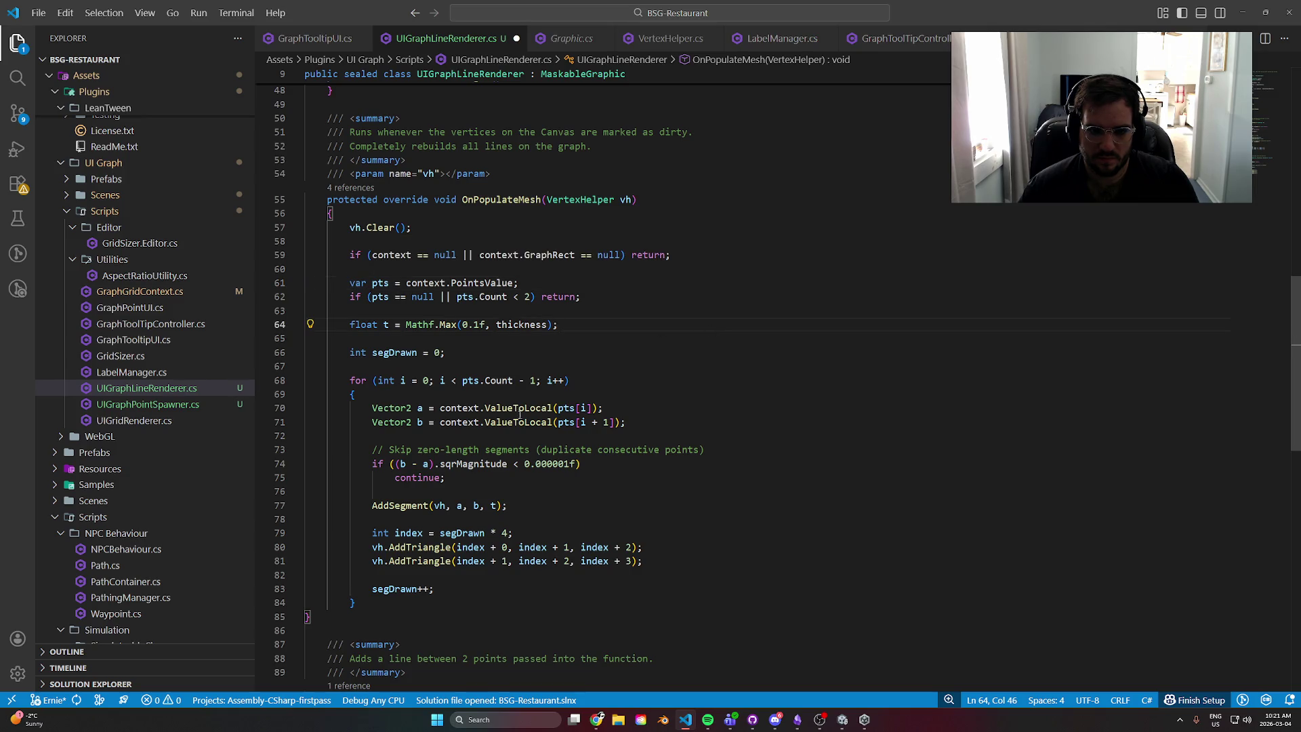
{"action": "scroll", "coordinate": [549, 422], "scroll_direction": "down", "scroll_amount": 5}
{"action": "scroll", "coordinate": [549, 422], "scroll_direction": "up", "scroll_amount": 12}
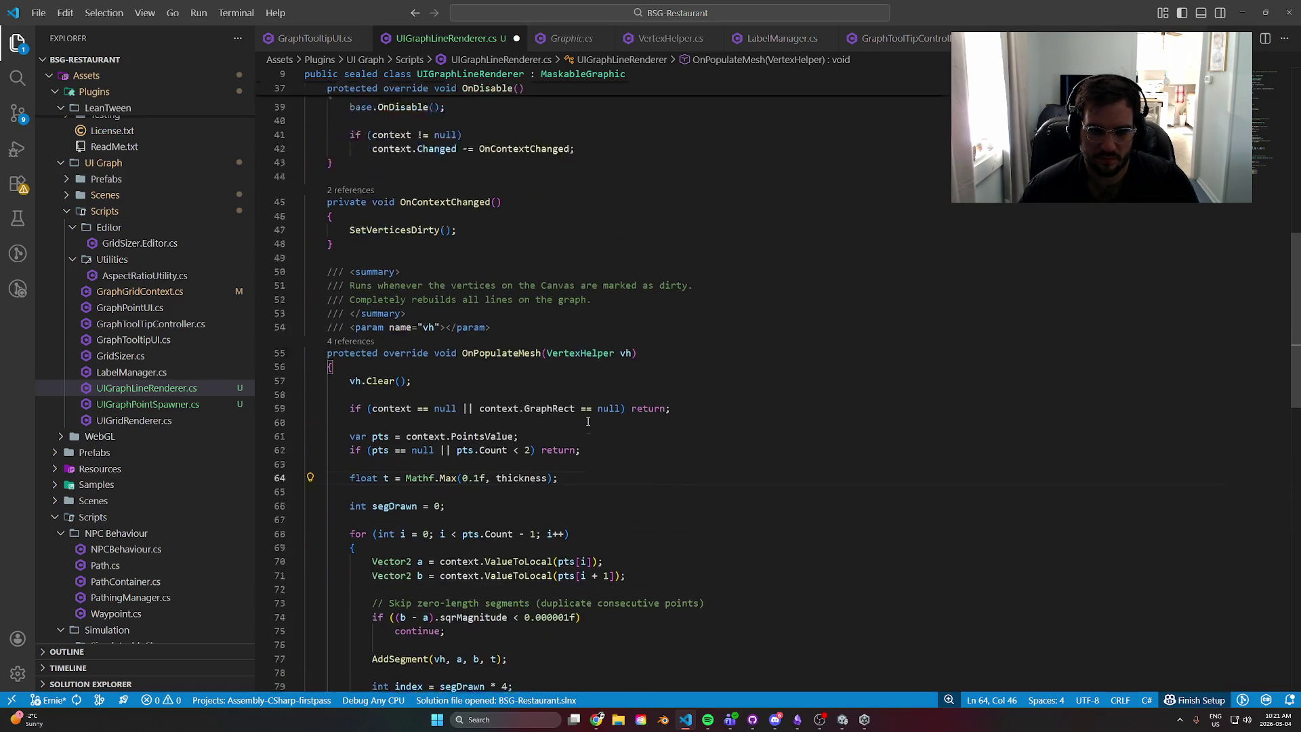
{"action": "scroll", "coordinate": [589, 420], "scroll_direction": "up", "scroll_amount": 8}
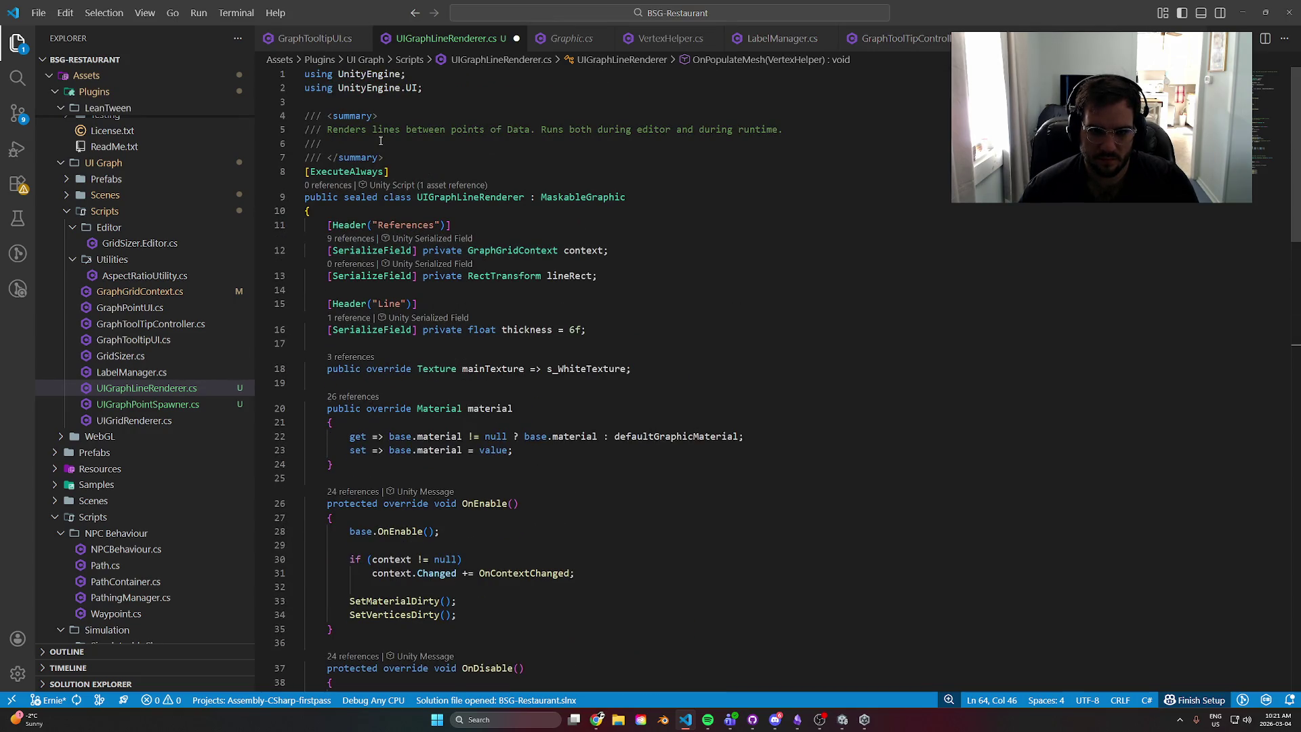
{"action": "left_click", "coordinate": [381, 140]}
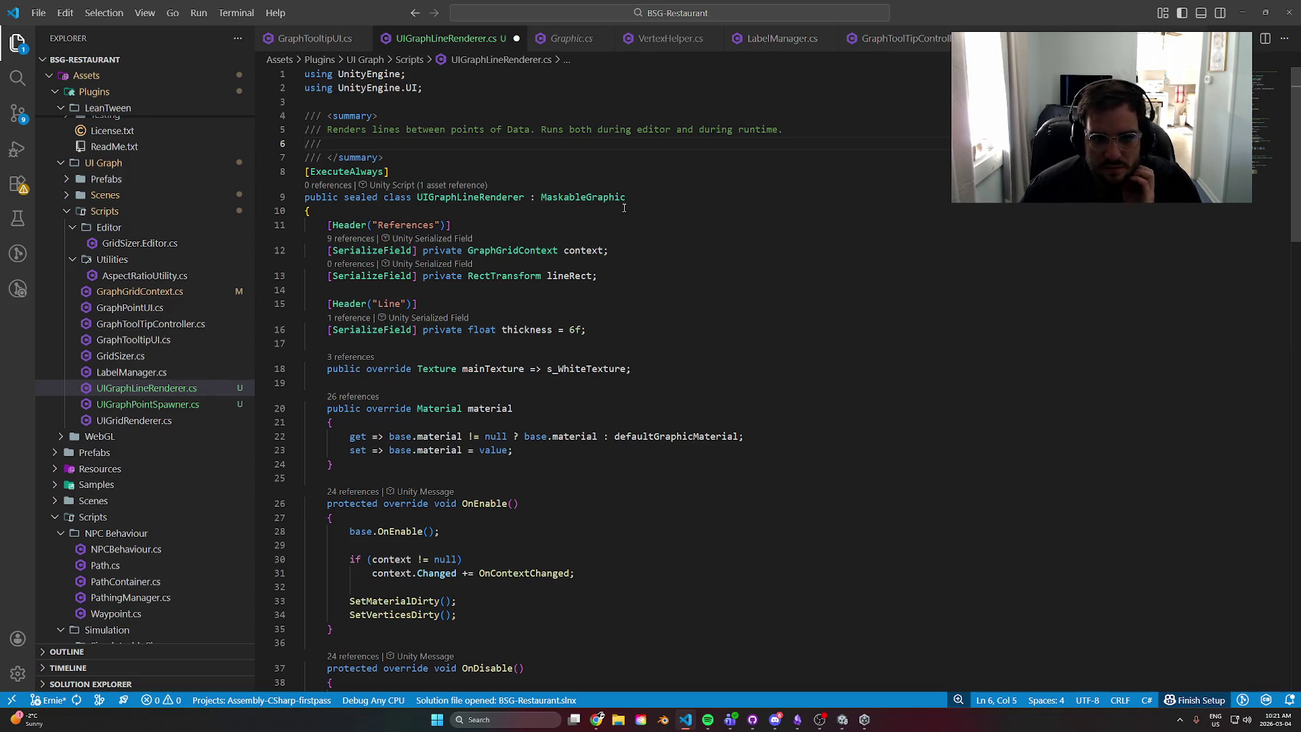
{"action": "key", "text": "BackSpace"}
{"action": "key", "text": "BackSpace"}
{"action": "key", "text": "BackSpace"}
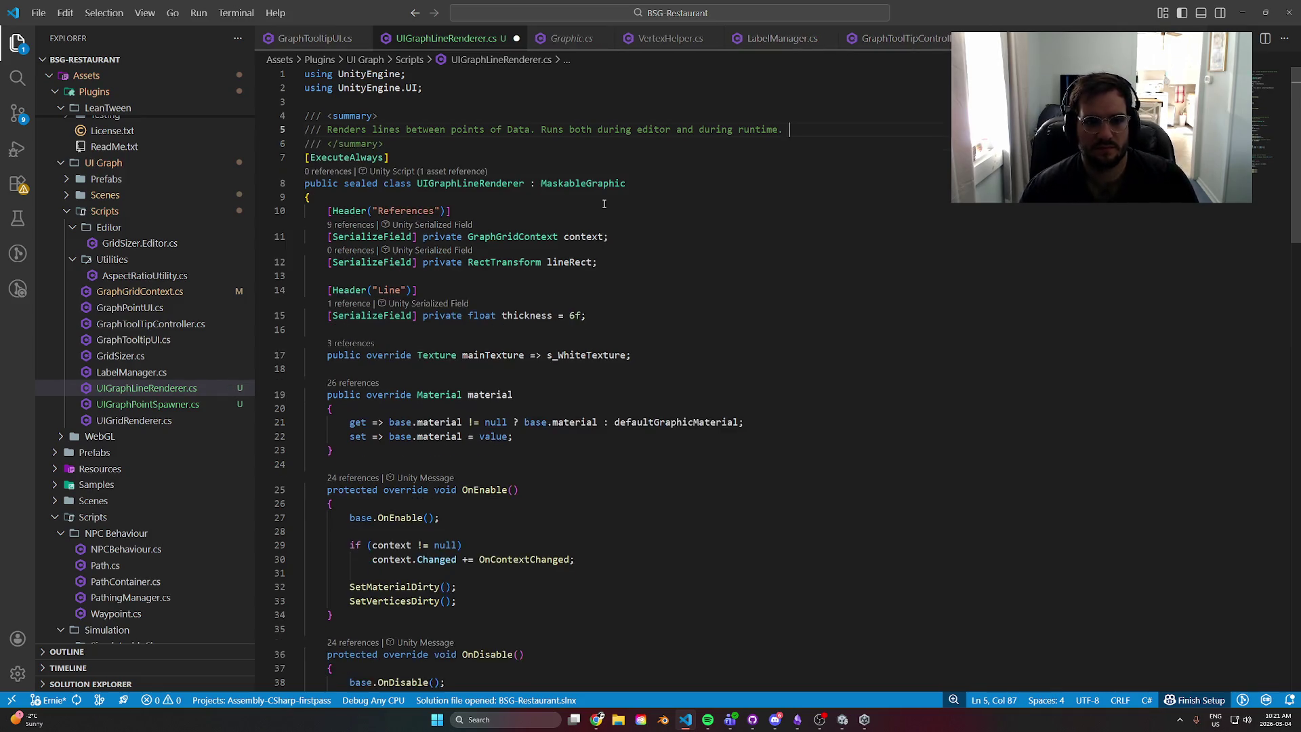
{"action": "key", "text": "ctrl+s"}
- In GitHub Desktop, write the commit summary 'Updated the graph line renderer and added some documentation'
{"action": "mouse_move", "coordinate": [828, 727]}
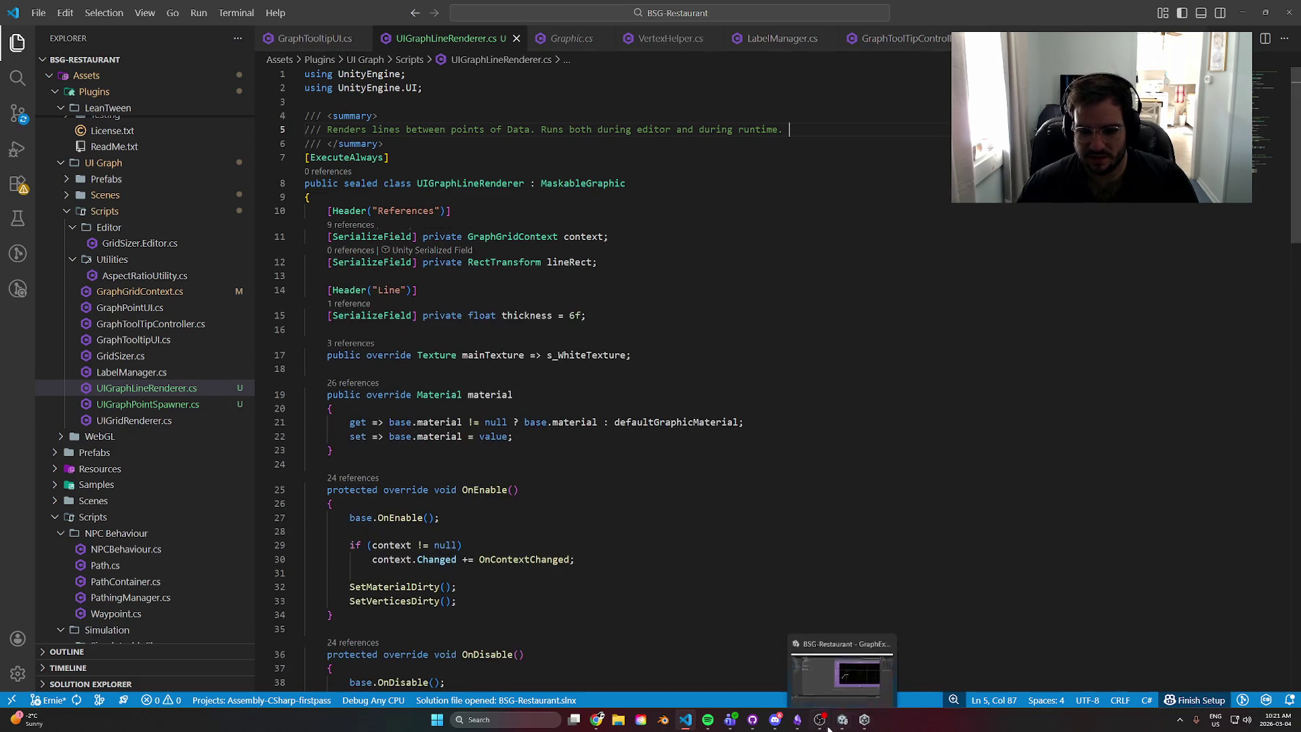
{"action": "mouse_move", "coordinate": [754, 727]}
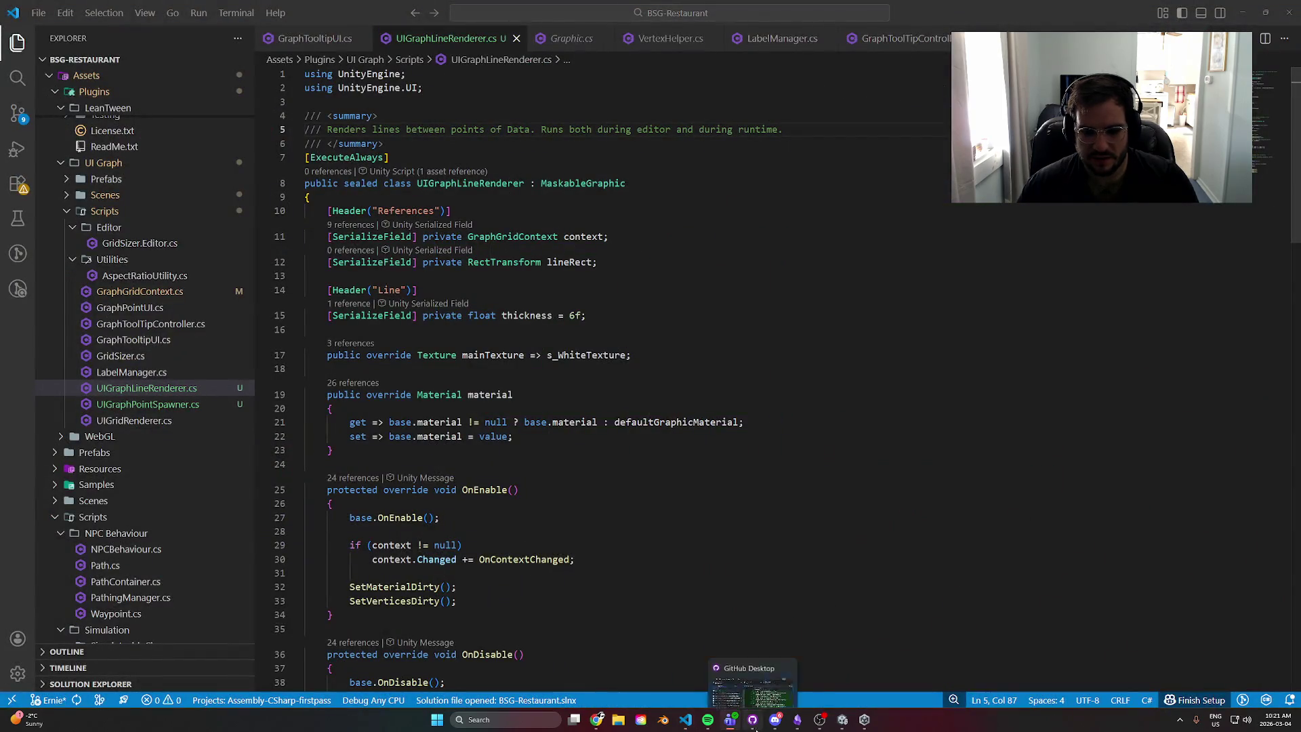
{"action": "left_click", "coordinate": [754, 727]}
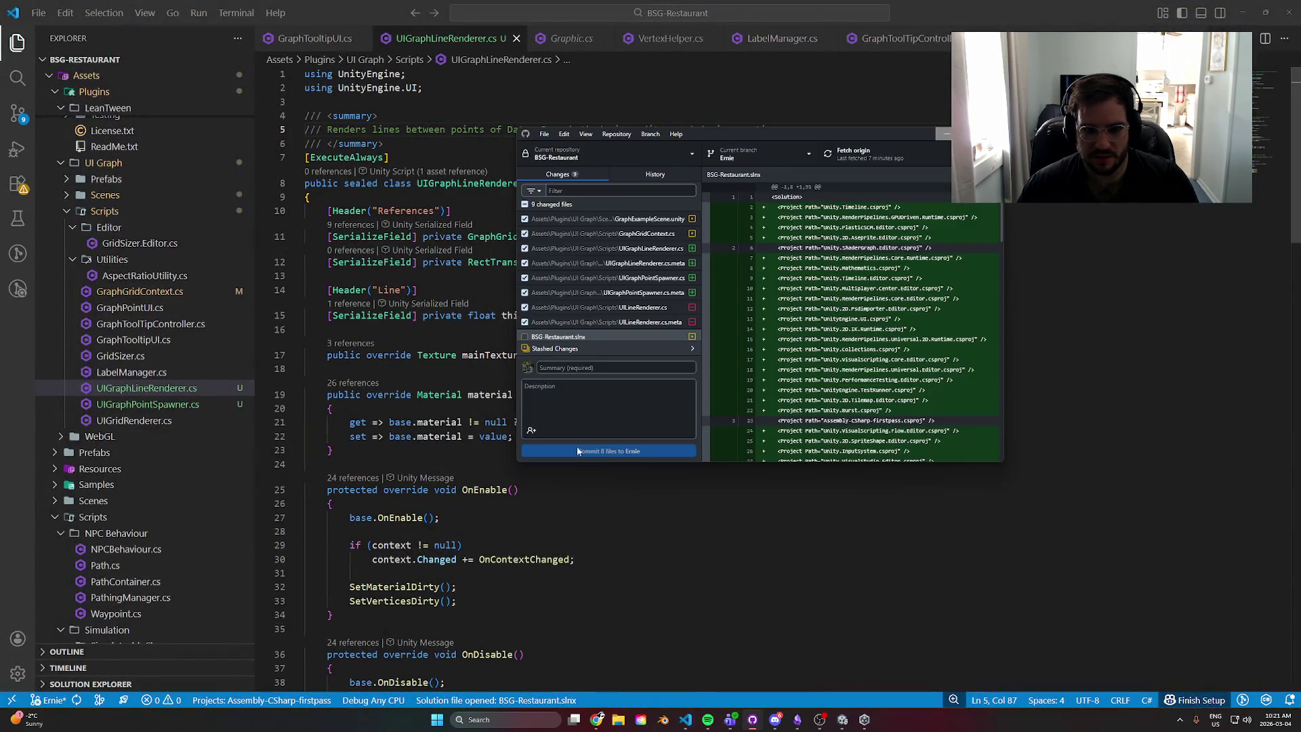
{"action": "left_click", "coordinate": [605, 369]}
{"action": "type", "text": "Updatesd the"}
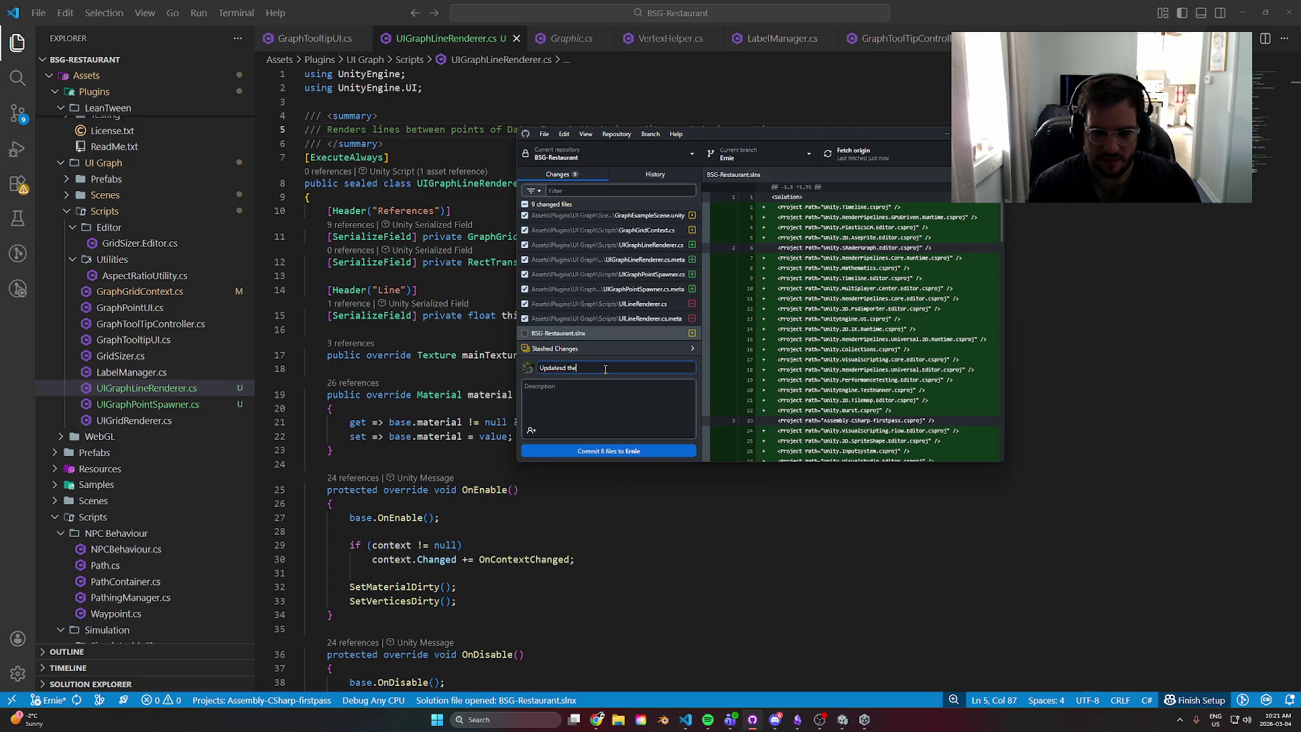
{"action": "key", "text": "BackSpace"}
{"action": "key", "text": "BackSpace"}
{"action": "key", "text": "BackSpace"}
{"action": "type", "text": "d the"}
{"action": "type", "text": " line render"}
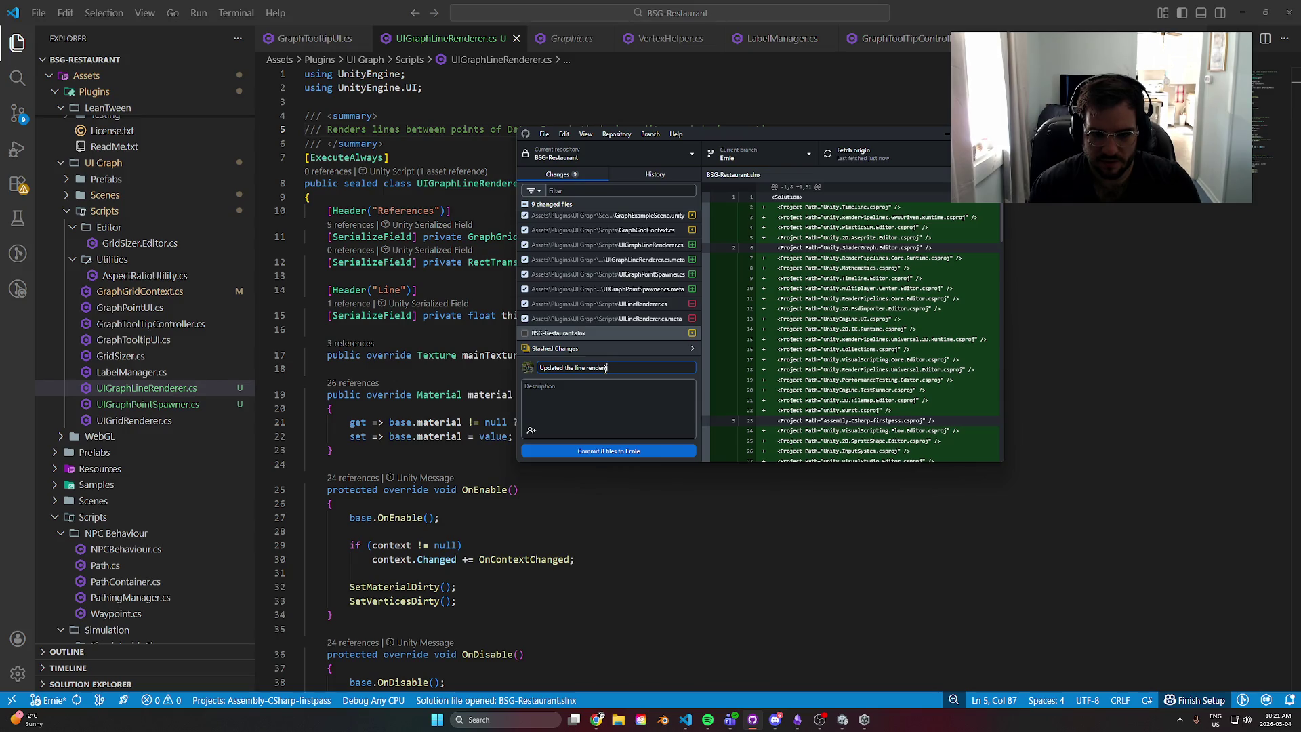
{"action": "type", "text": "graph li"}
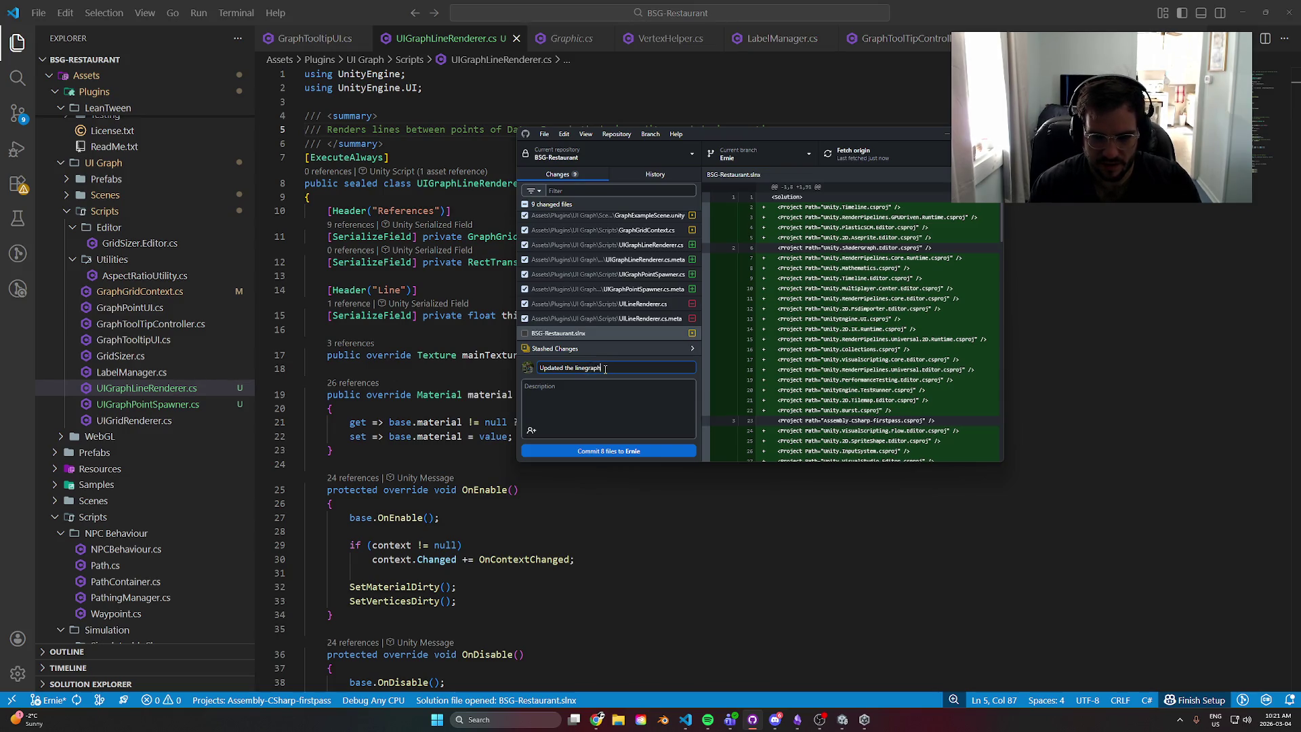
{"action": "key", "text": "BackSpace"}
{"action": "key", "text": "BackSpace"}
{"action": "key", "text": "BackSpace"}
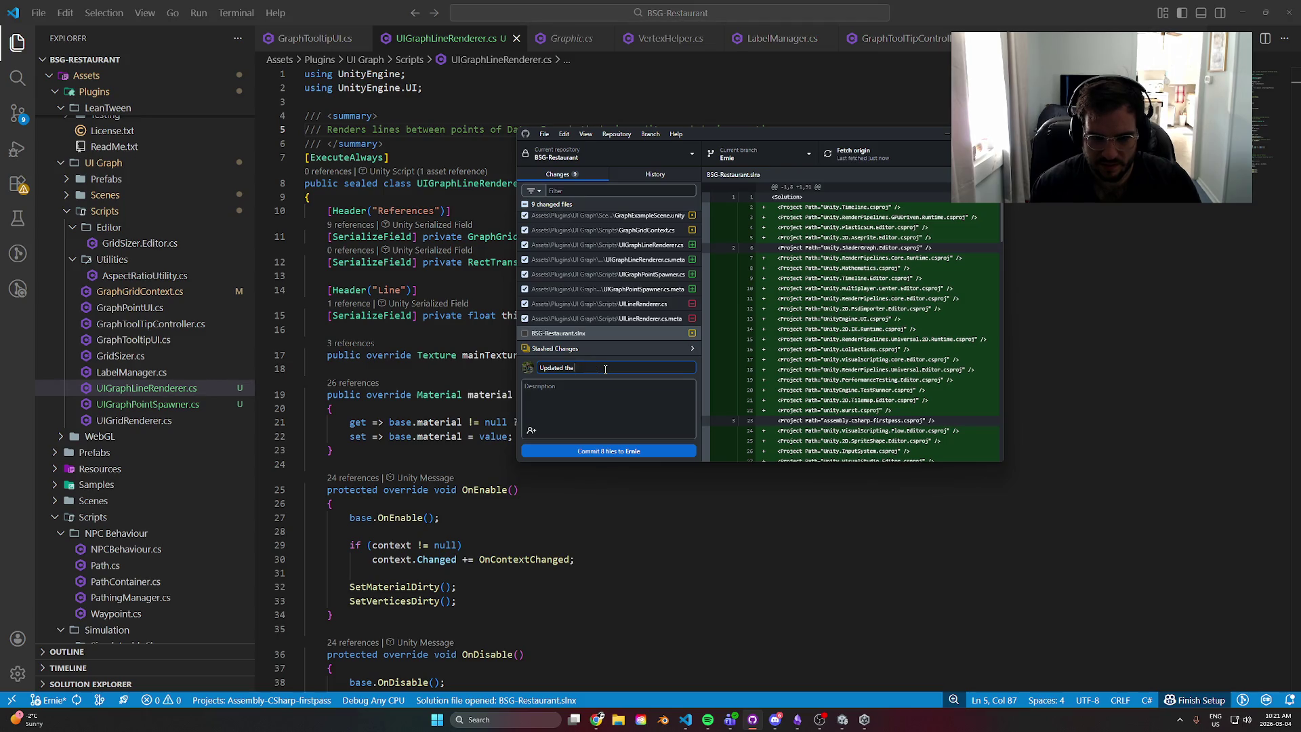
{"action": "type", "text": "graph line redne"}
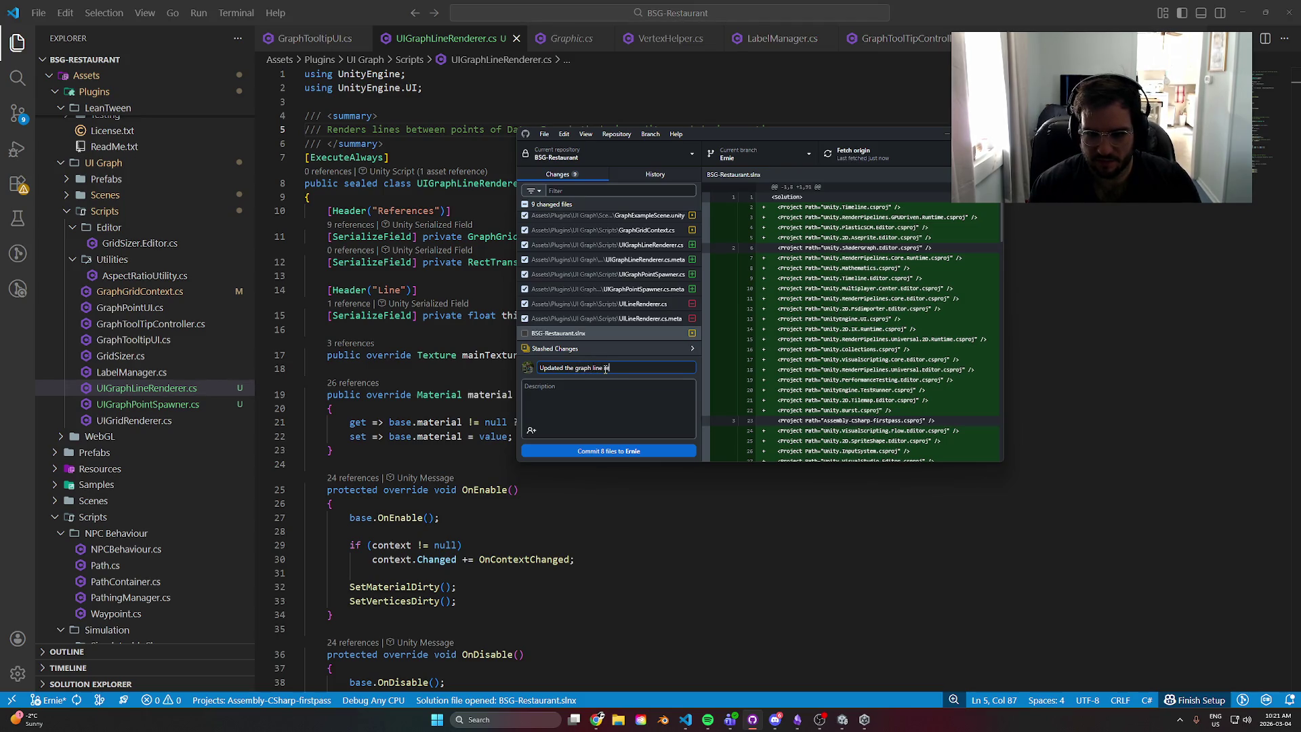
{"action": "type", "text": "nderer and add"}
{"action": "type", "text": "ed"}
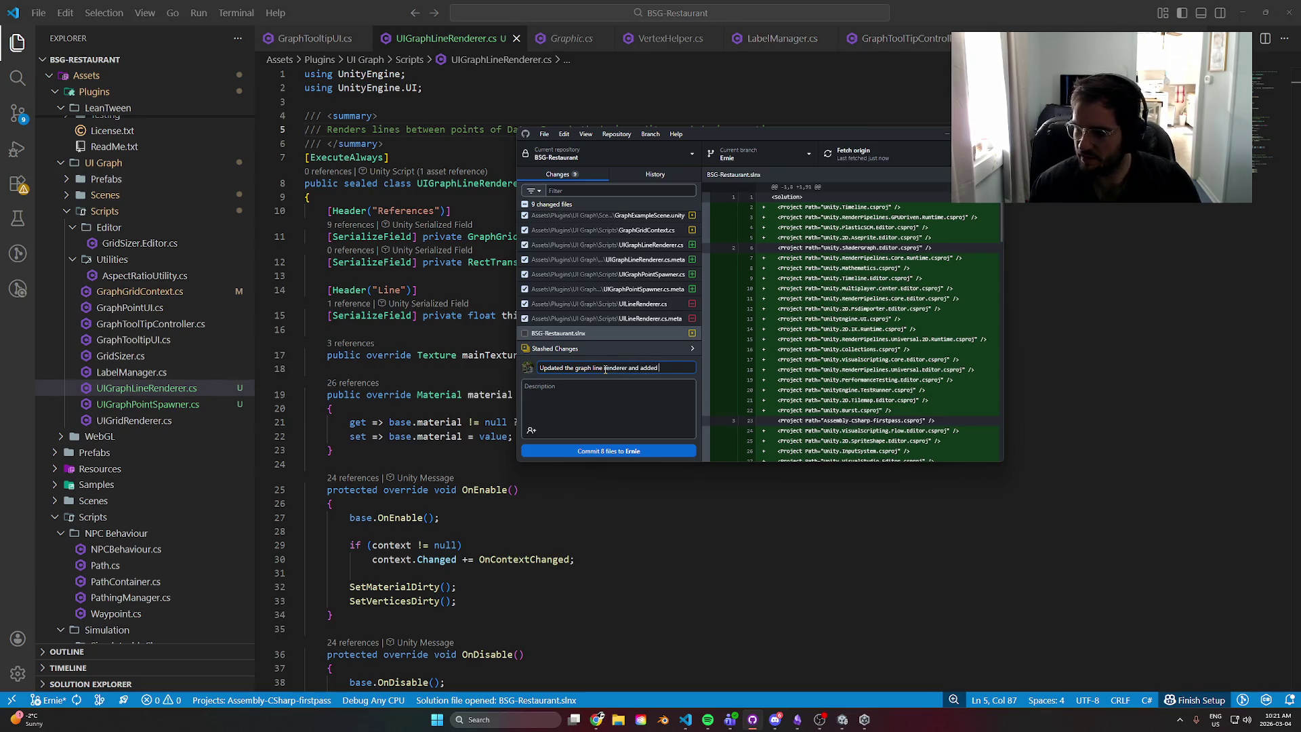
{"action": "type", "text": " some documentation"}
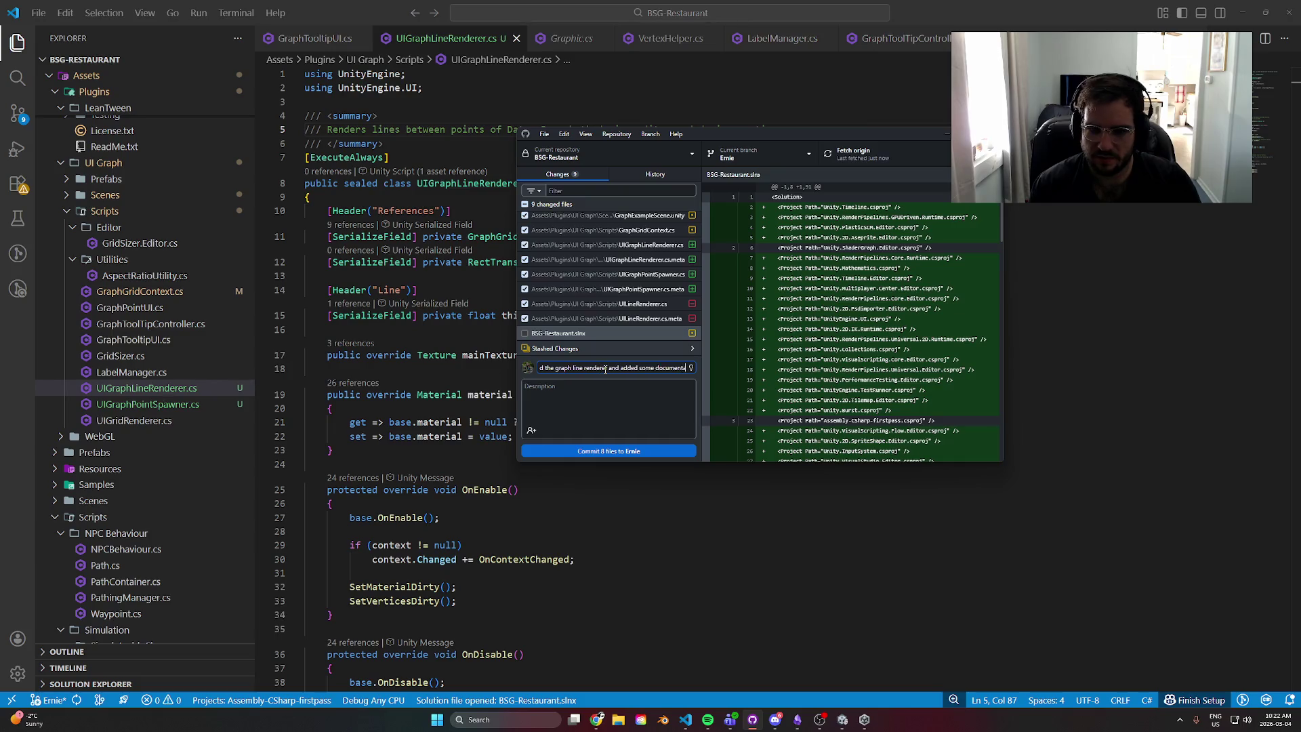
- Commit the eight changed files and push them to origin
{"action": "left_click", "coordinate": [650, 451]}
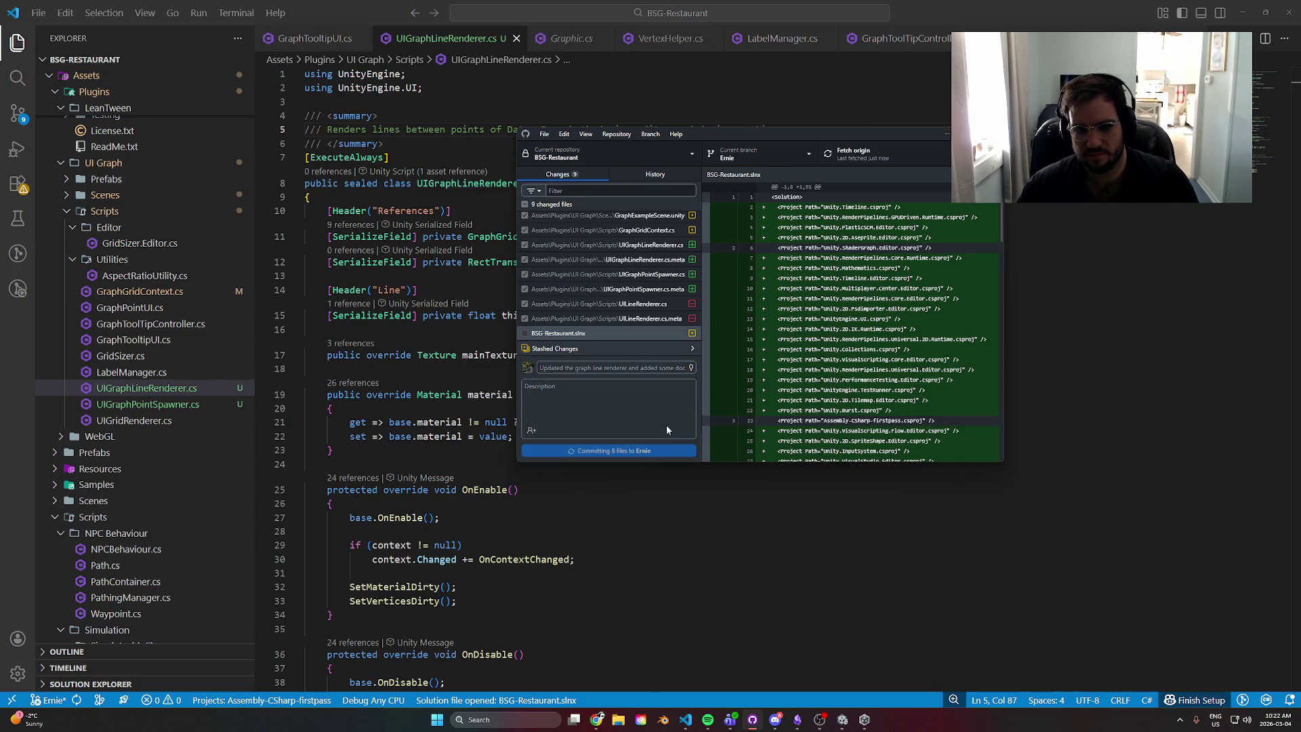
{"action": "left_click", "coordinate": [867, 162]}
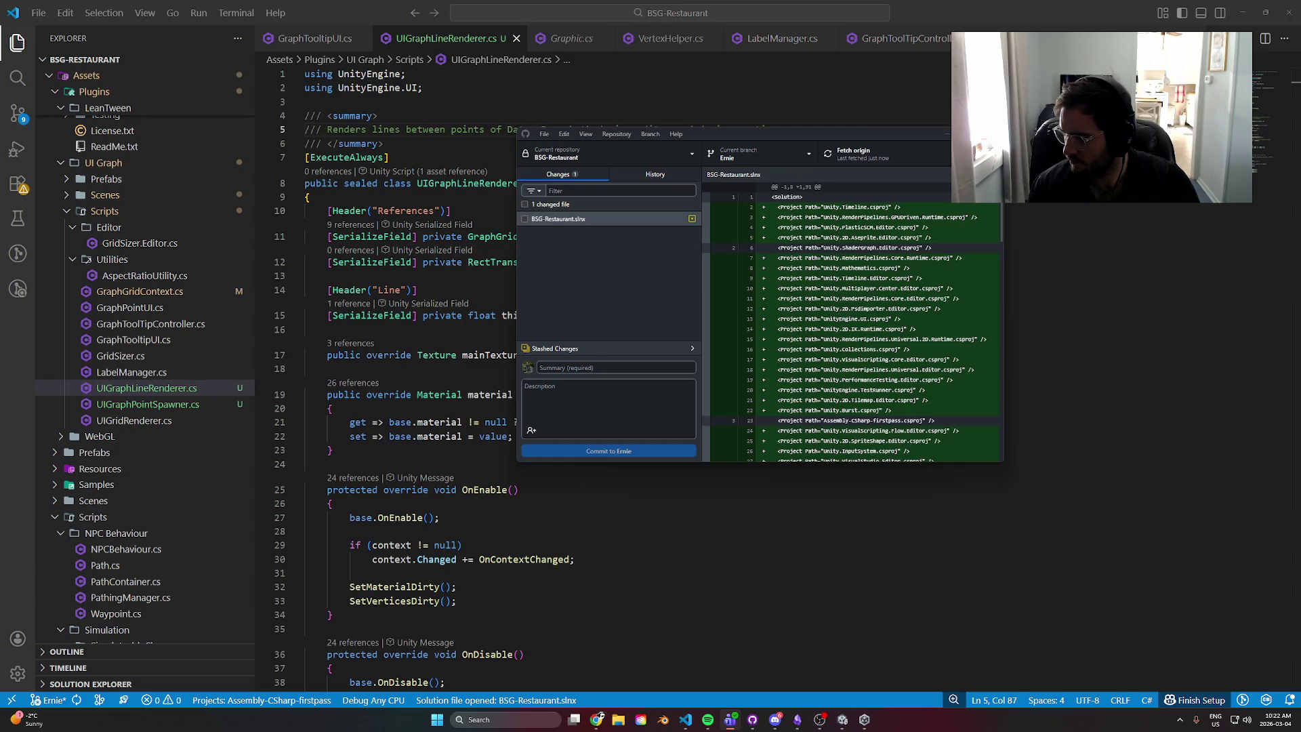
{"action": "left_click", "coordinate": [1046, 373]}
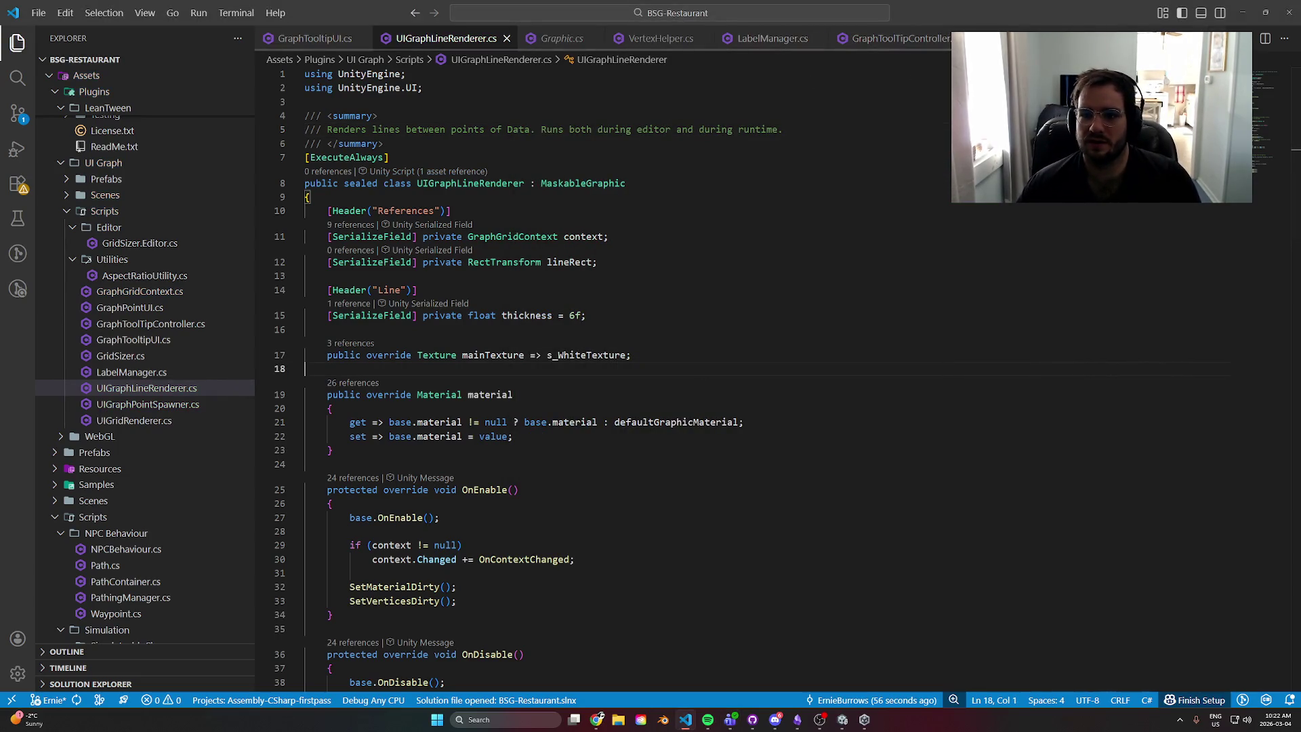
- Switch to UIGraphPointSpawner.cs and review OnValidate's refresh call and its comments
{"action": "key", "text": "ctrl+Tab"}
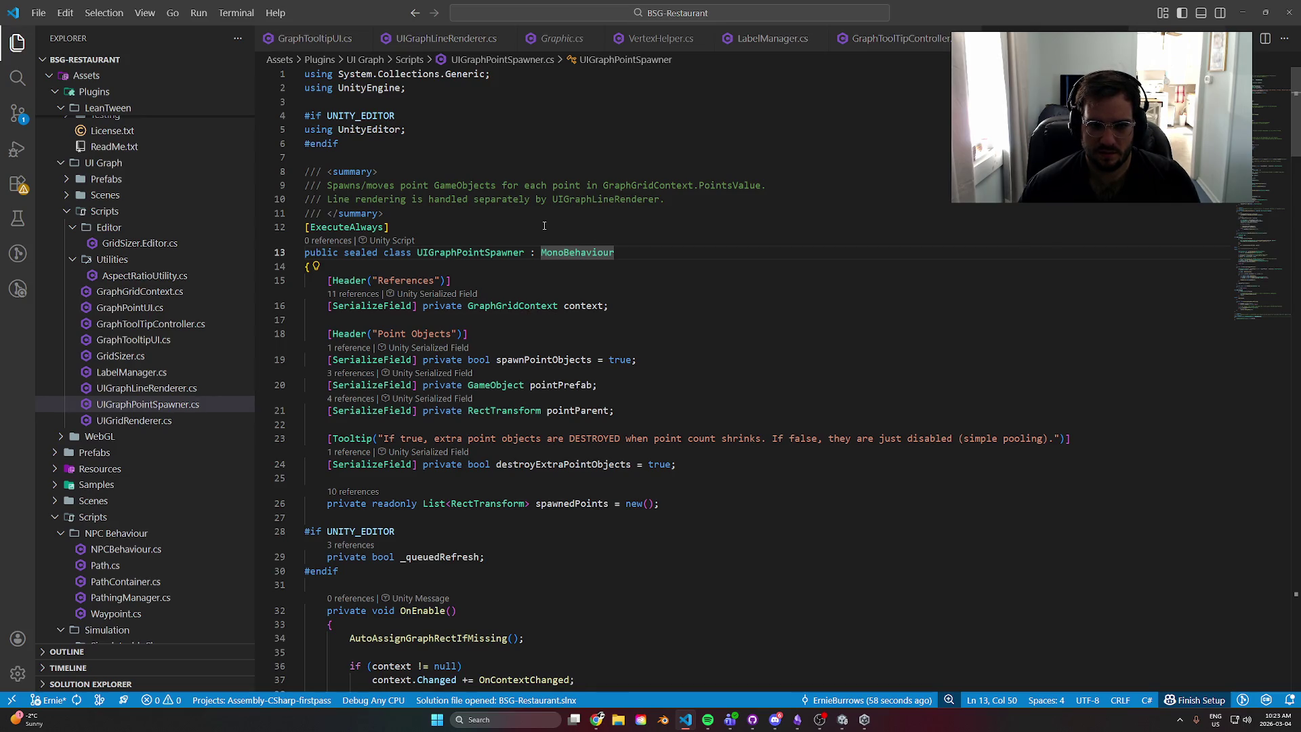
{"action": "scroll", "coordinate": [544, 226], "scroll_direction": "down", "scroll_amount": 8}
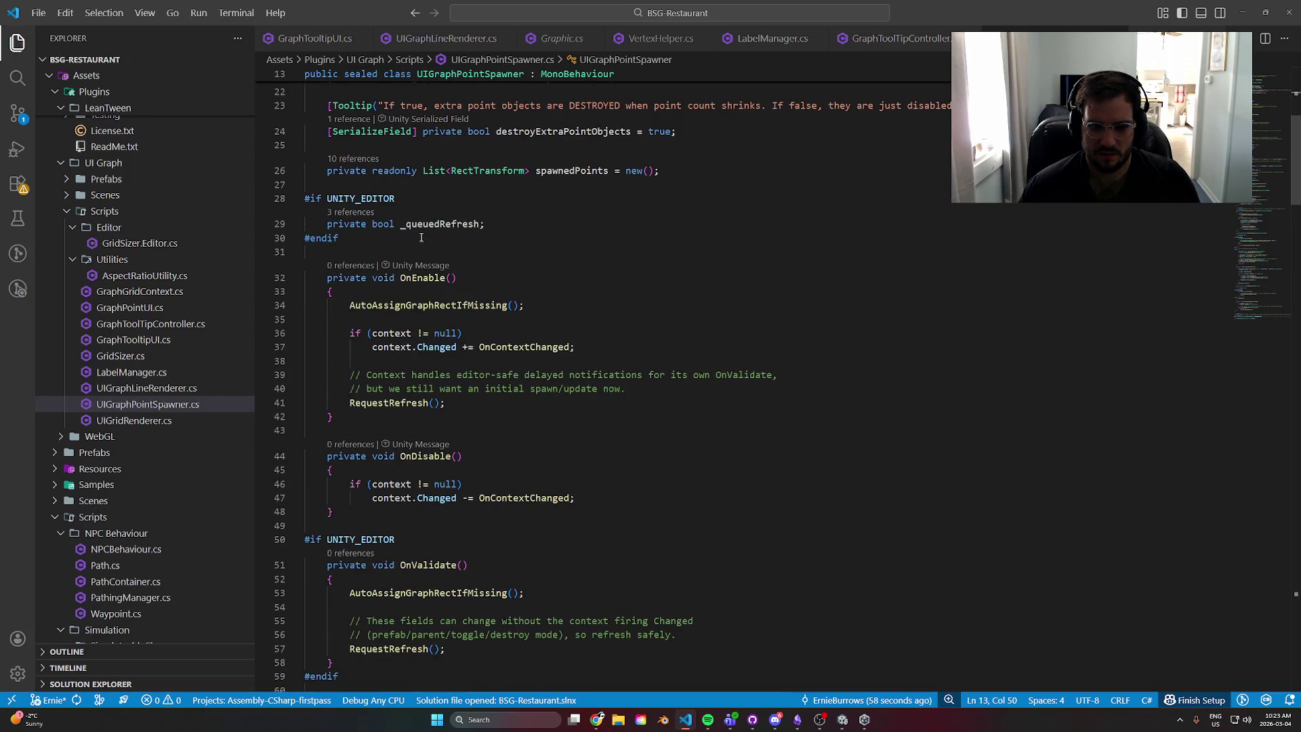
{"action": "scroll", "coordinate": [420, 307], "scroll_direction": "down", "scroll_amount": 6}
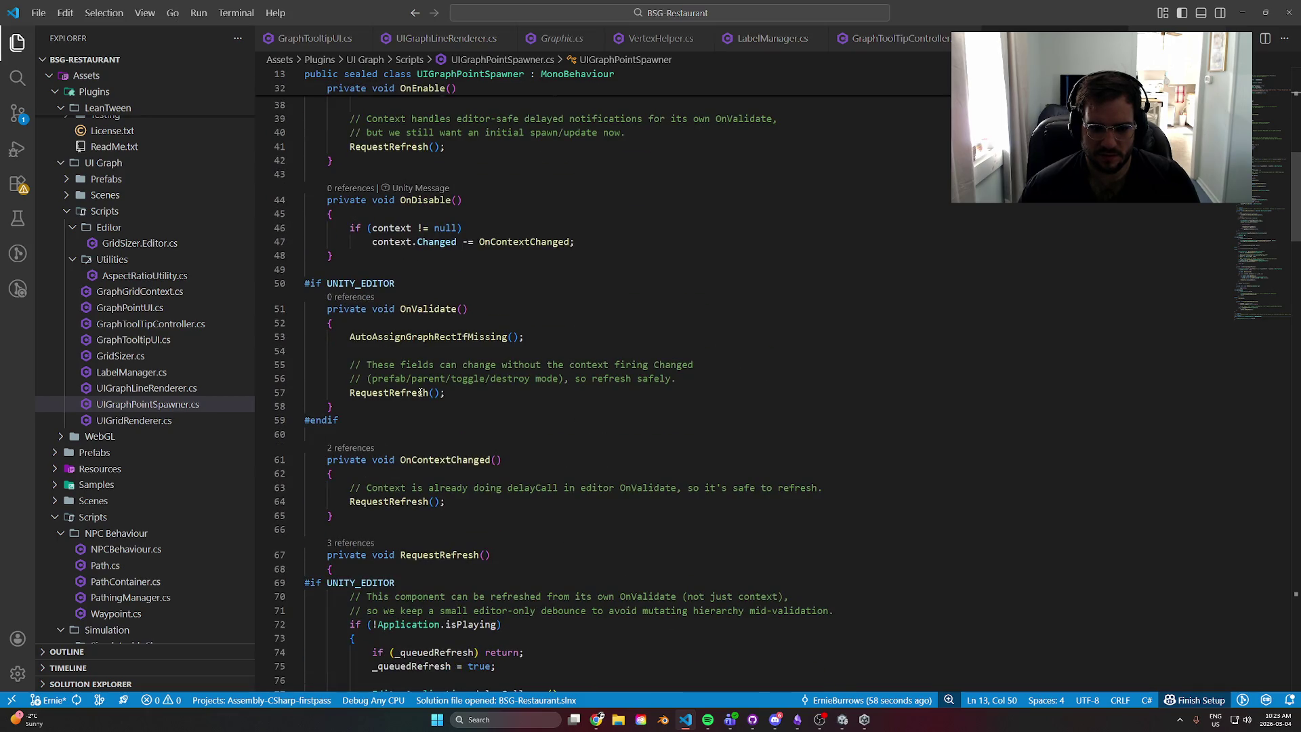
{"action": "left_click", "coordinate": [420, 393]}
{"action": "left_click_drag", "start_coordinate": [370, 364], "coordinate": [695, 366]}
{"action": "key", "text": "Escape"}
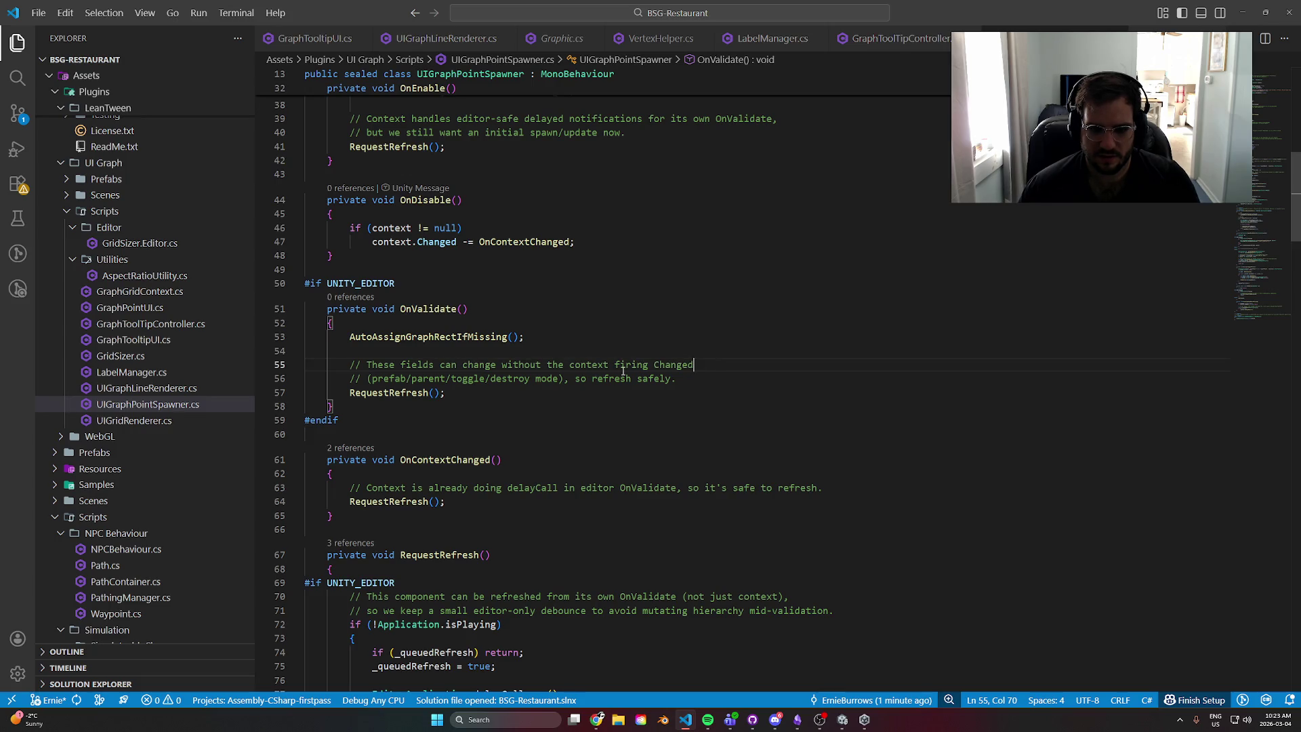
{"action": "left_click", "coordinate": [620, 366]}
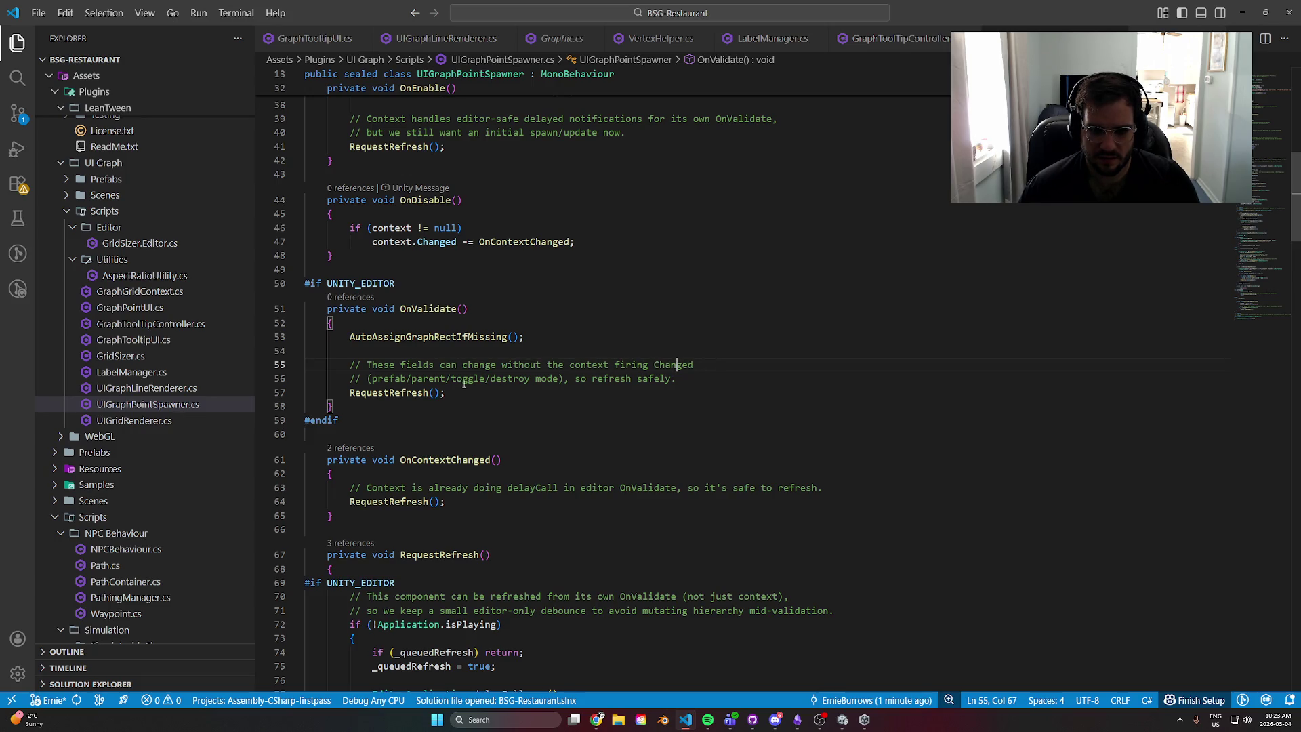
{"action": "left_click", "coordinate": [695, 379]}
- Go to the AutoAssignGraphRectIfMissing definition, then minimise VS Code
{"action": "left_click", "coordinate": [413, 337]}
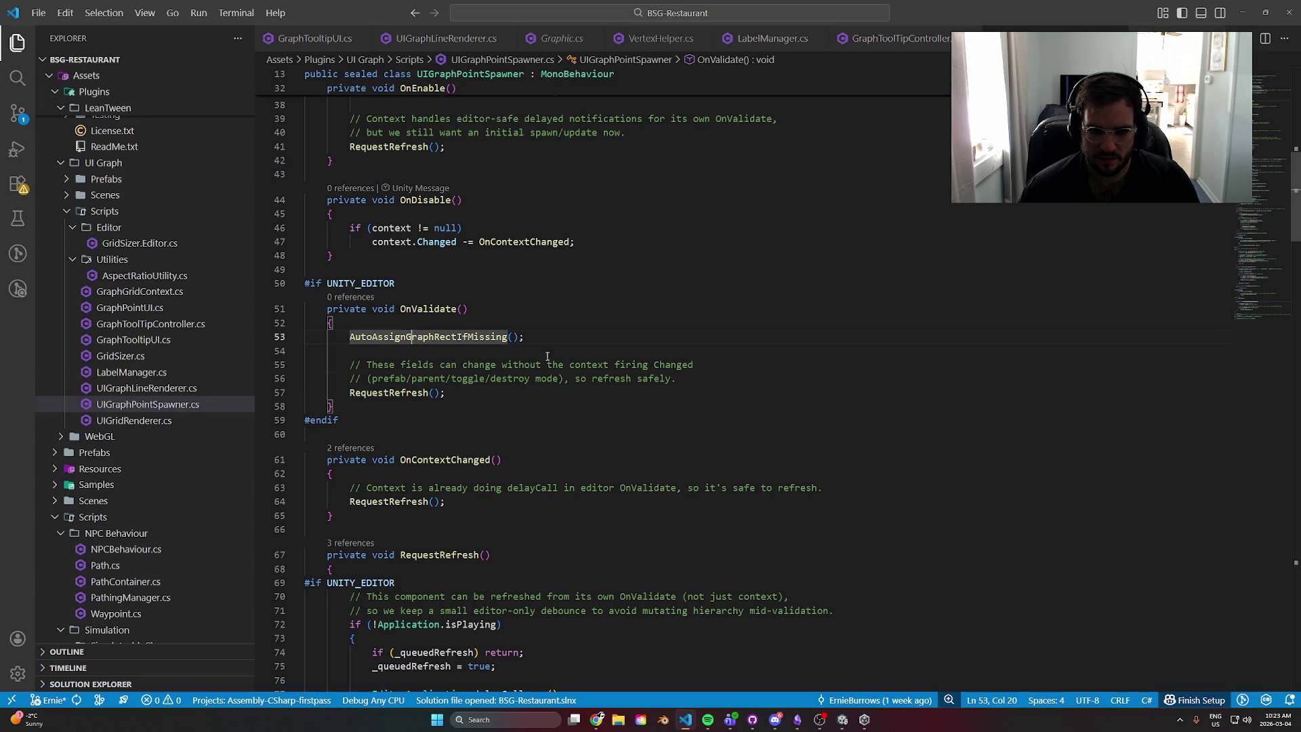
{"action": "left_click", "coordinate": [486, 337], "text": "ctrl"}
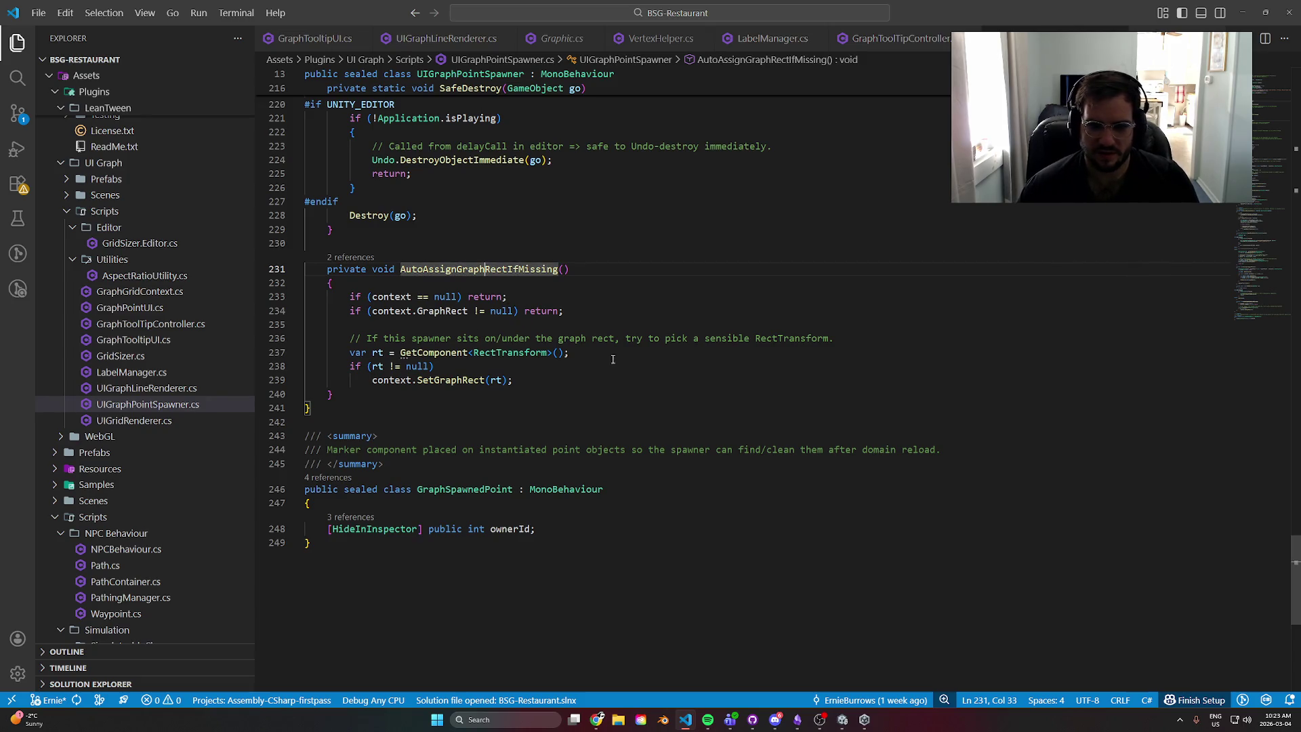
{"action": "left_click", "coordinate": [1242, 13]}
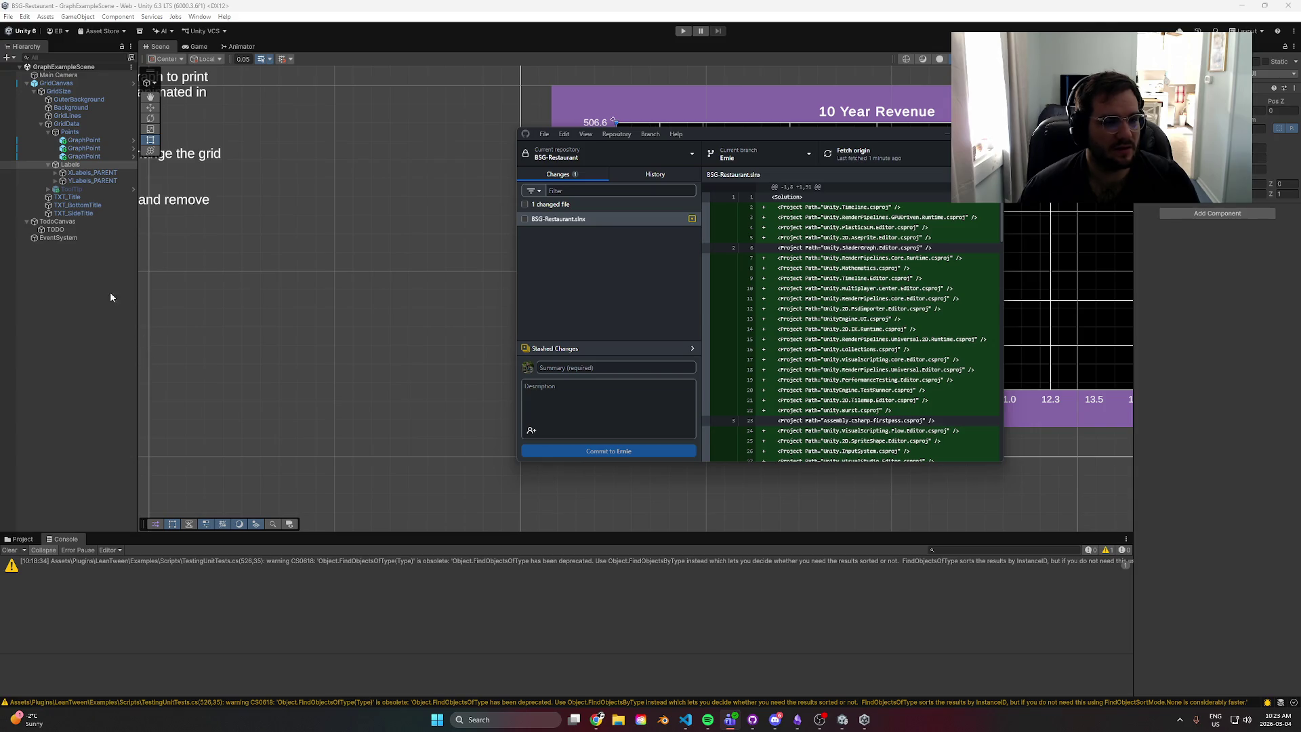
- Select GridData, collapse UI Graph Line Renderer, ping its GridCanvas context, then return to VS Code
{"action": "left_click", "coordinate": [87, 130]}
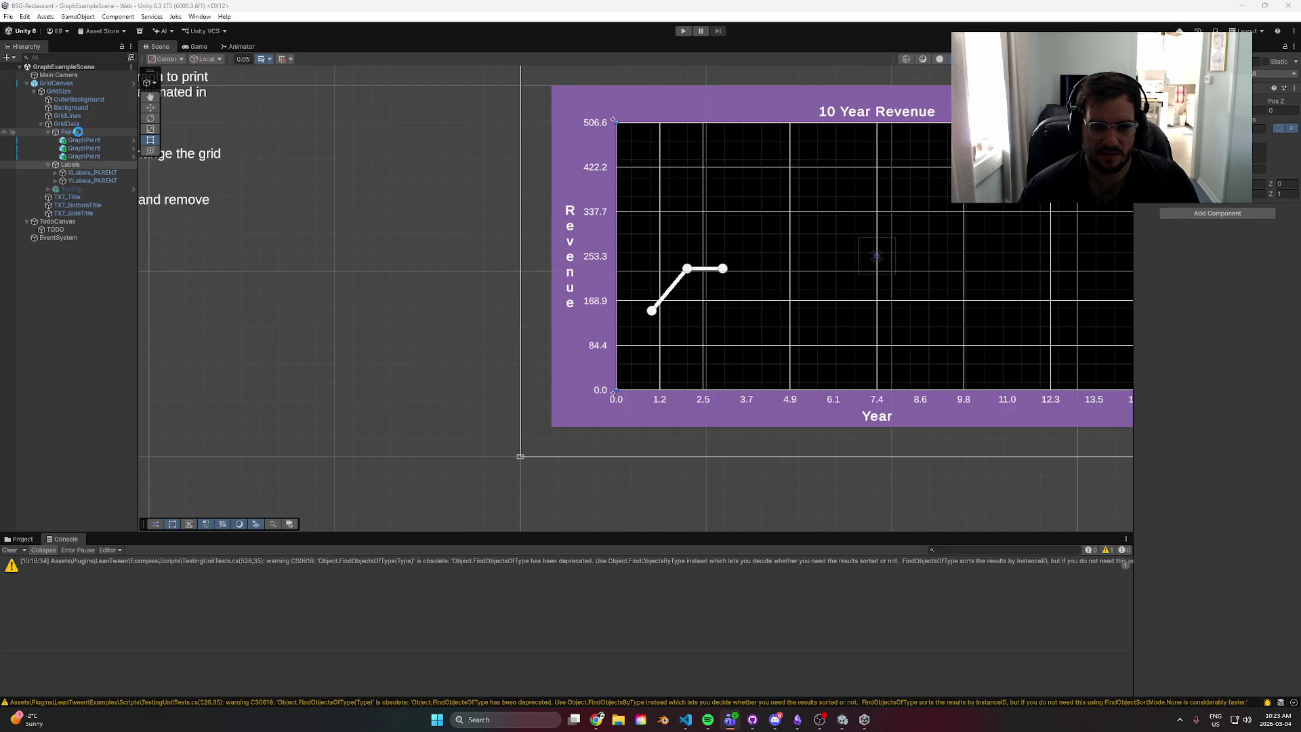
{"action": "left_click", "coordinate": [78, 124]}
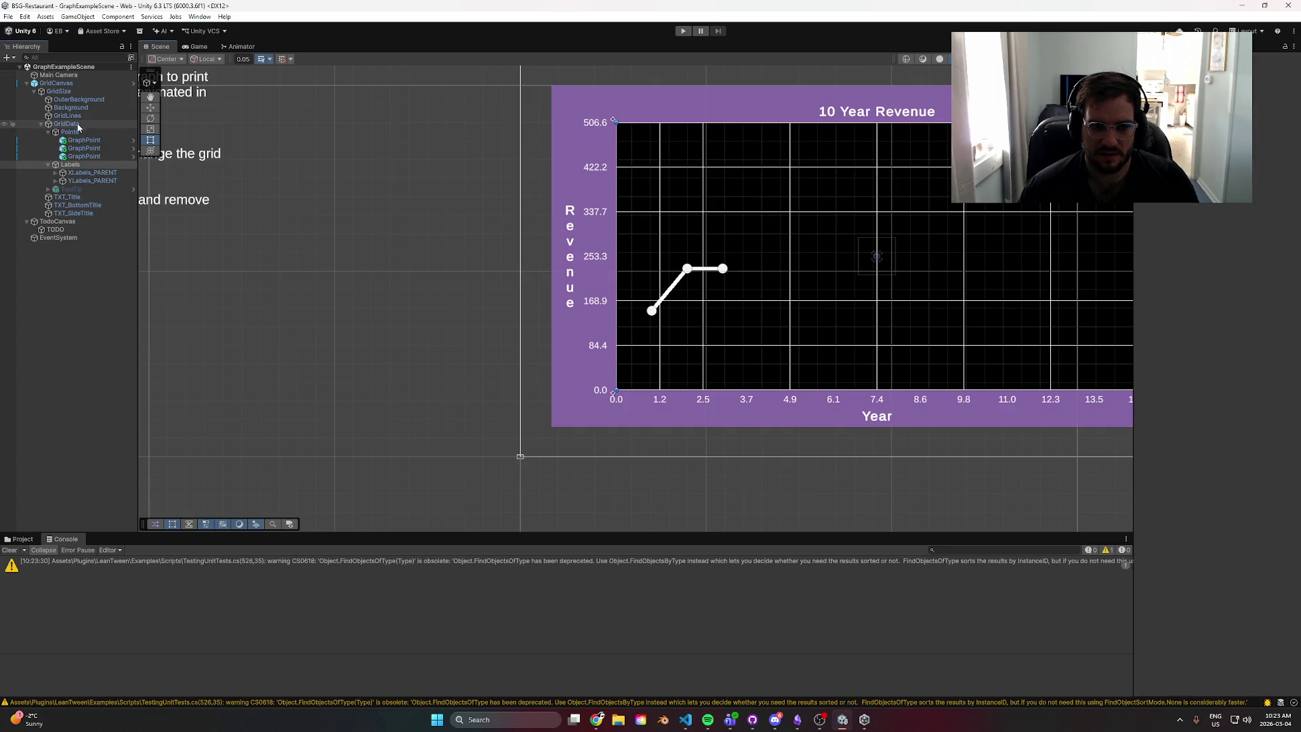
{"action": "scroll", "coordinate": [1254, 358], "scroll_direction": "down", "scroll_amount": 2}
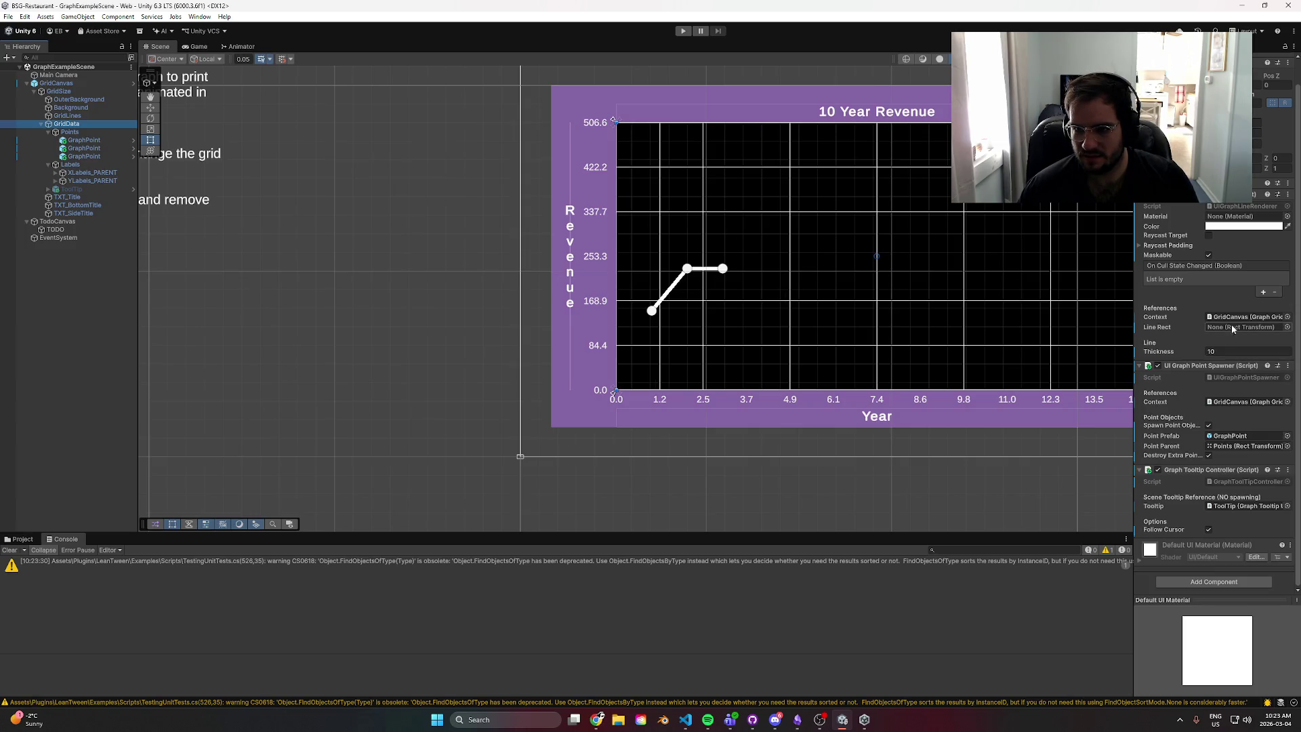
{"action": "left_click", "coordinate": [1140, 205]}
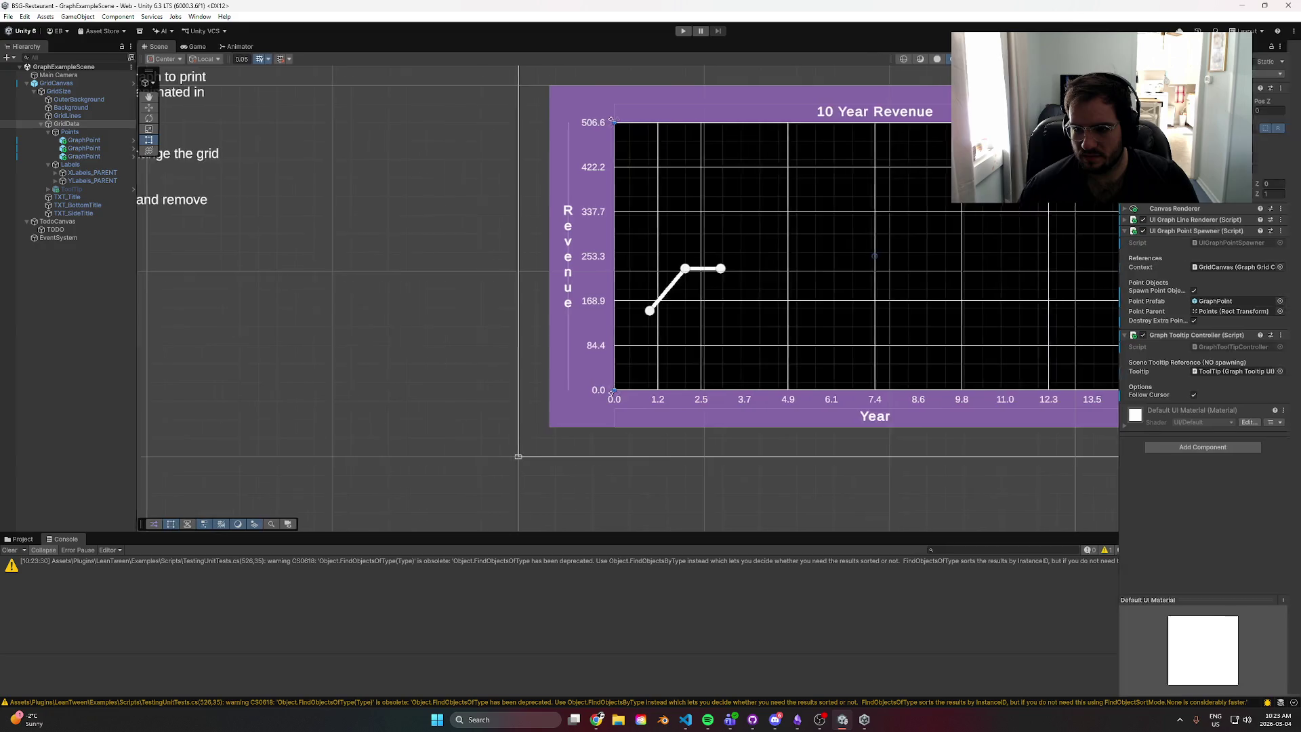
{"action": "left_click", "coordinate": [1176, 267]}
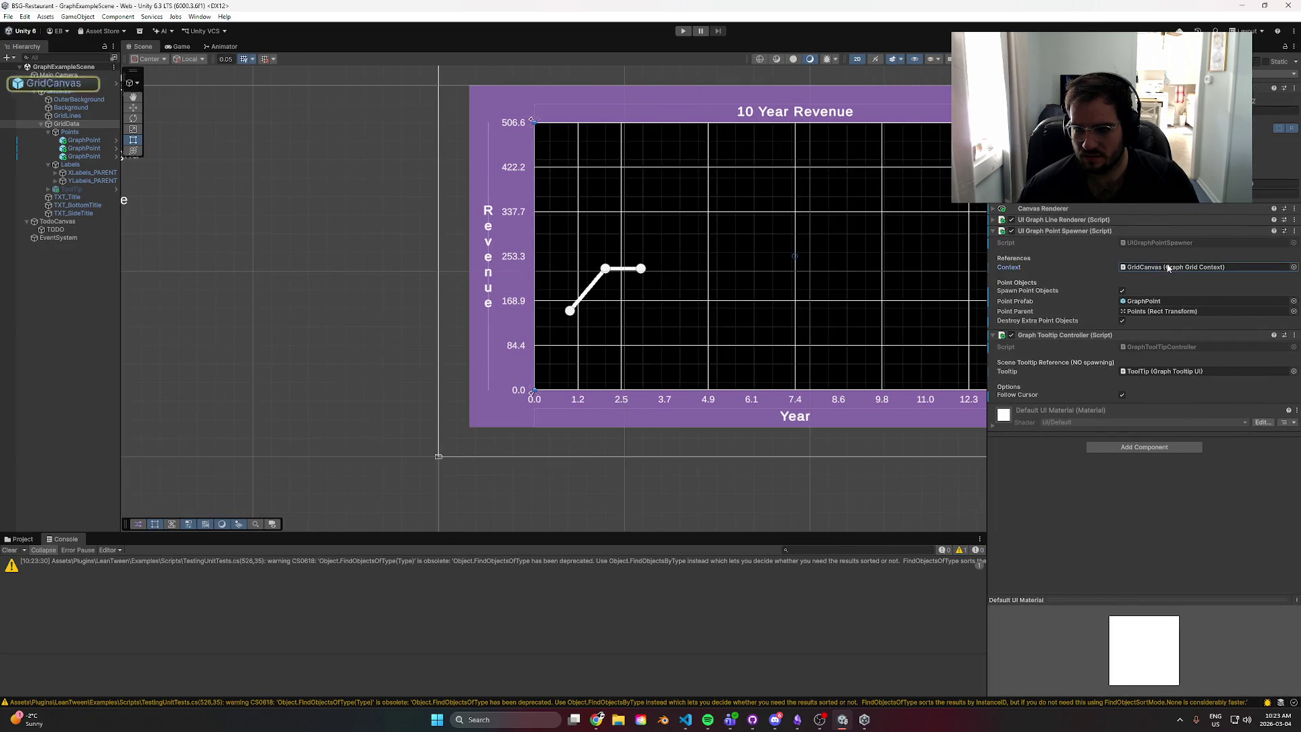
{"action": "key", "text": "alt+Tab"}
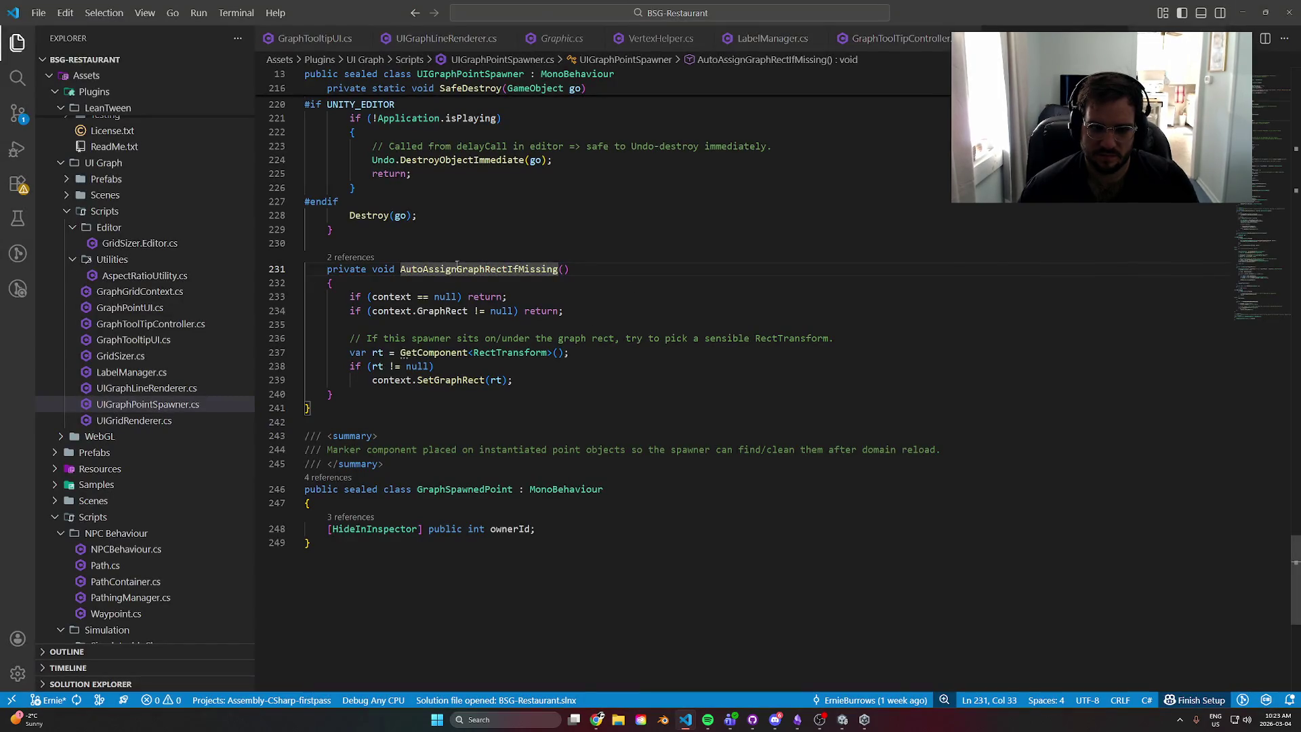
- Delete the whole AutoAssignGraphRectIfMissing method from UIGraphPointSpawner.cs
{"action": "scroll", "coordinate": [685, 387], "scroll_direction": "up", "scroll_amount": 5}
{"action": "left_click", "coordinate": [393, 592]}
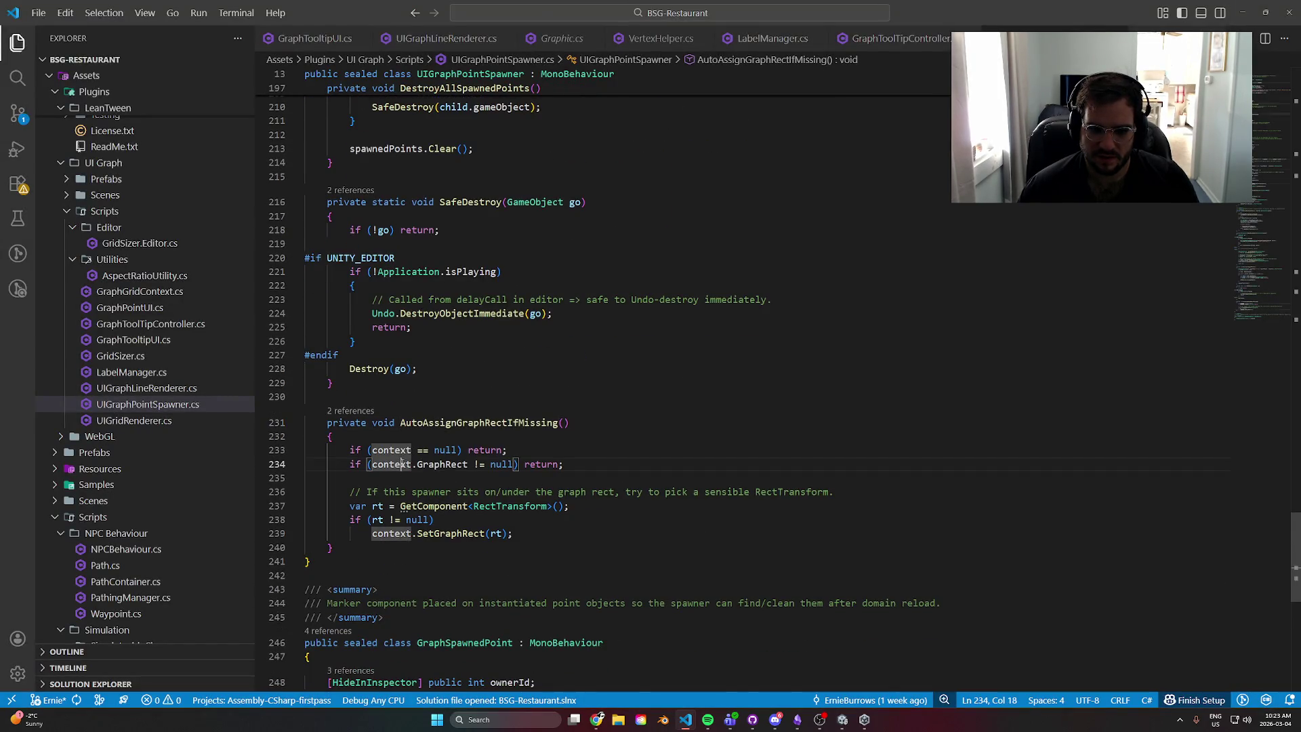
{"action": "left_click", "coordinate": [445, 592]}
{"action": "scroll", "coordinate": [588, 480], "scroll_direction": "up", "scroll_amount": 15}
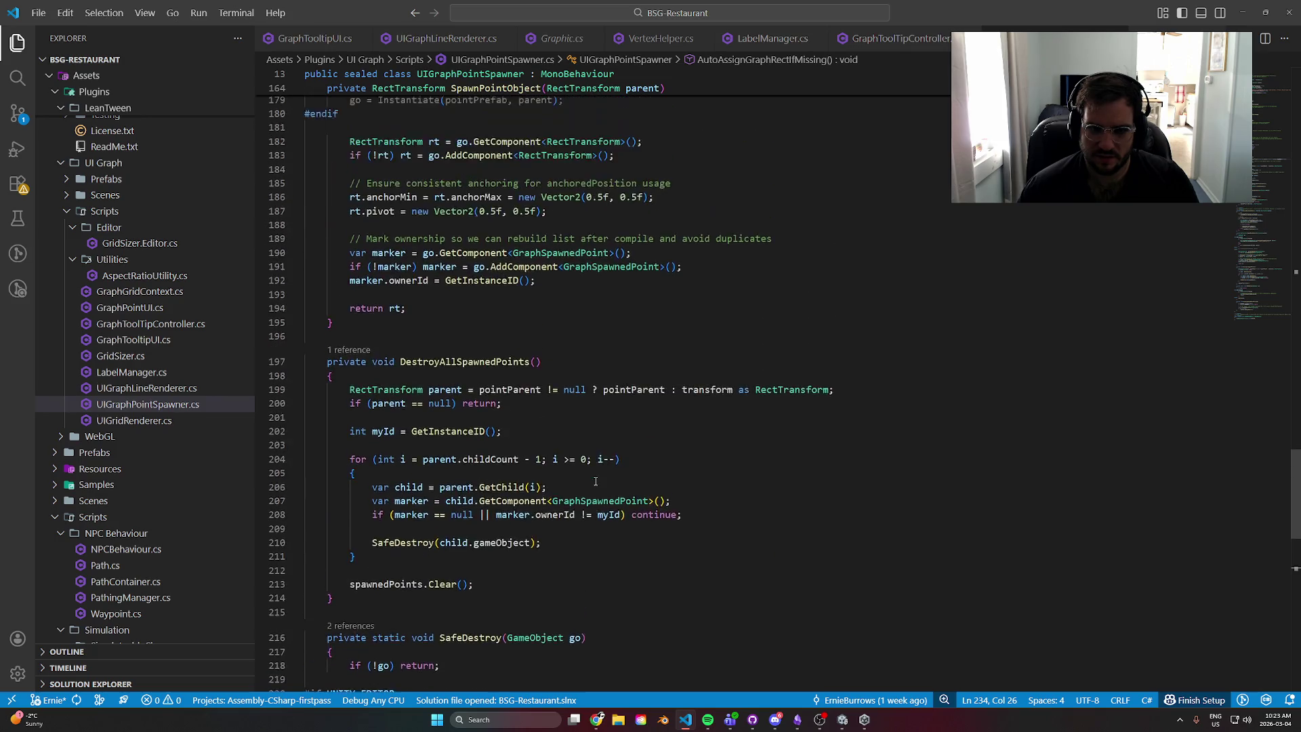
{"action": "scroll", "coordinate": [602, 471], "scroll_direction": "down", "scroll_amount": 15}
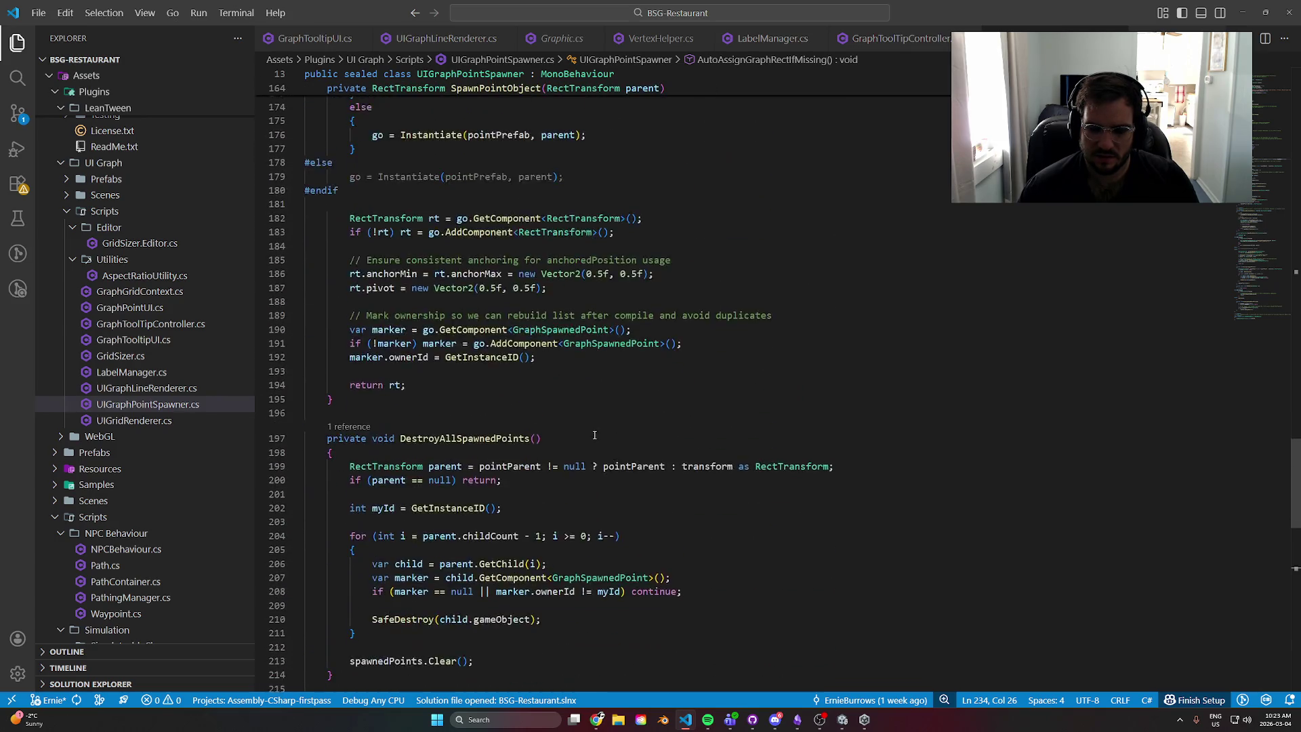
{"action": "scroll", "coordinate": [620, 443], "scroll_direction": "down", "scroll_amount": 2}
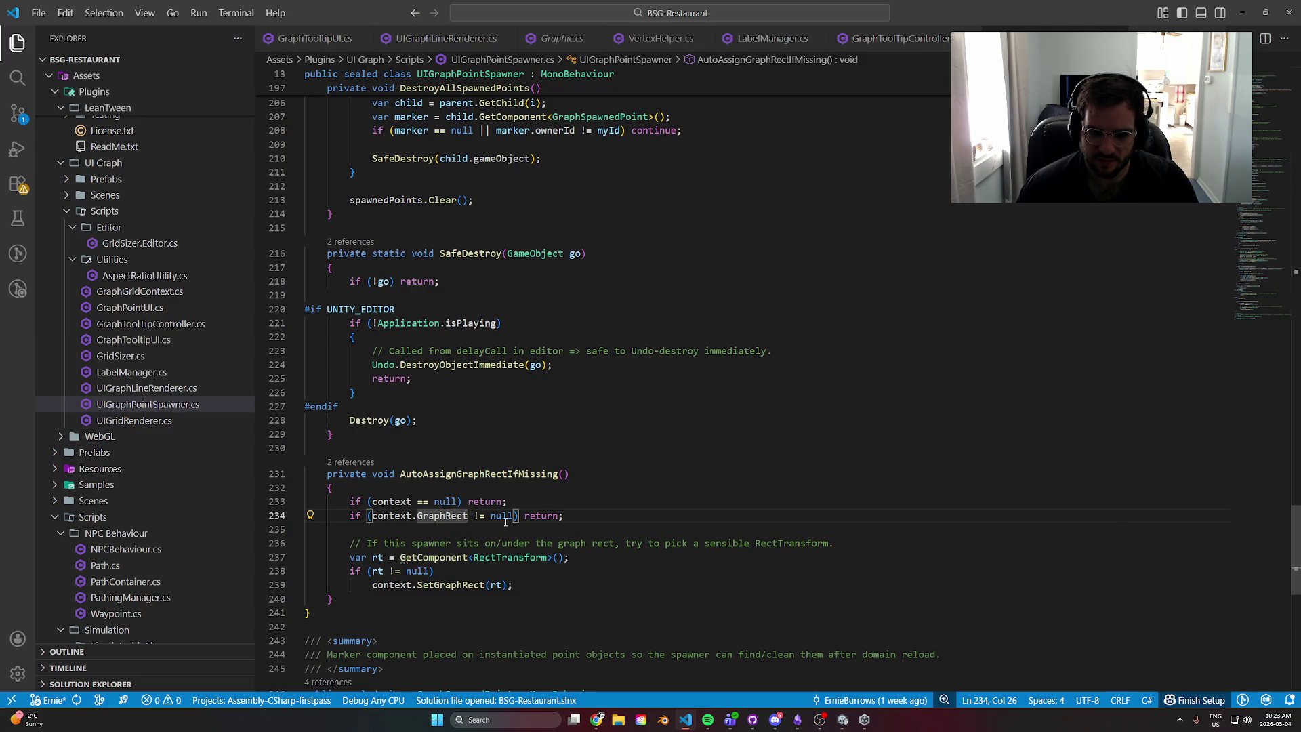
{"action": "left_click", "coordinate": [434, 557]}
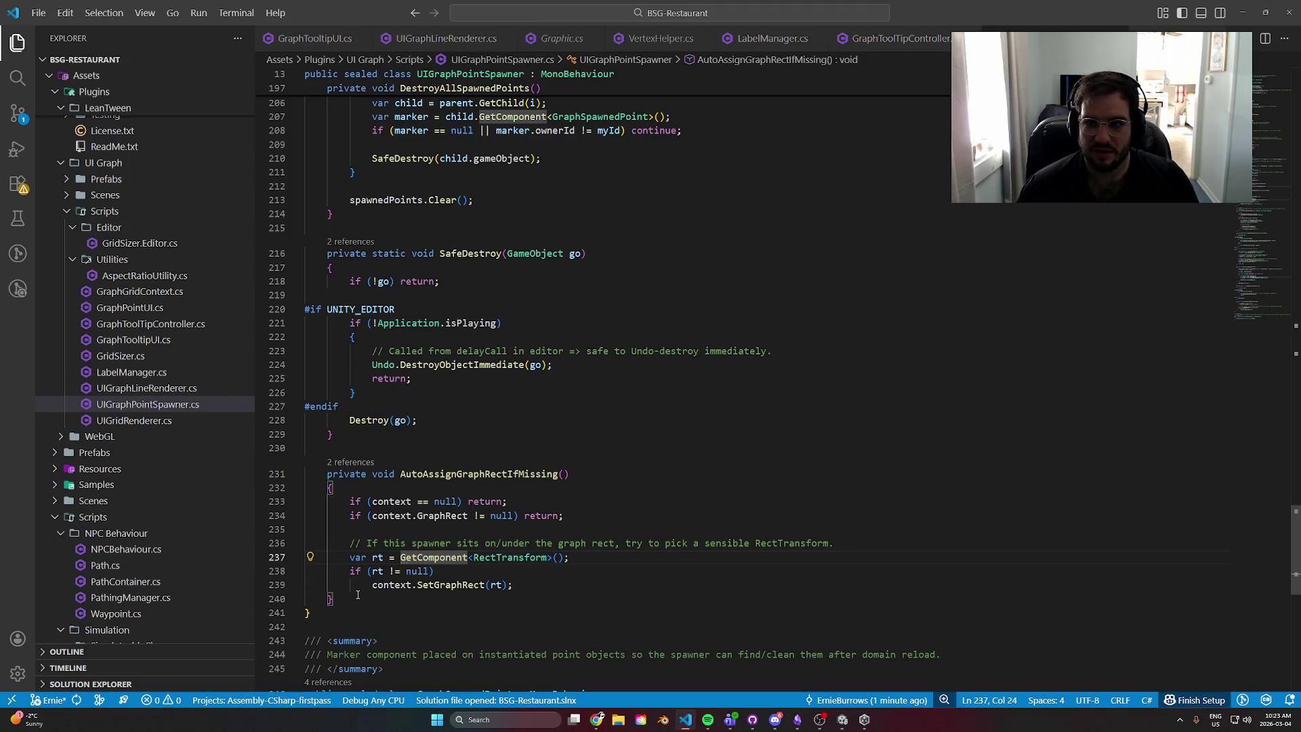
{"action": "left_click_drag", "start_coordinate": [358, 596], "coordinate": [292, 472]}
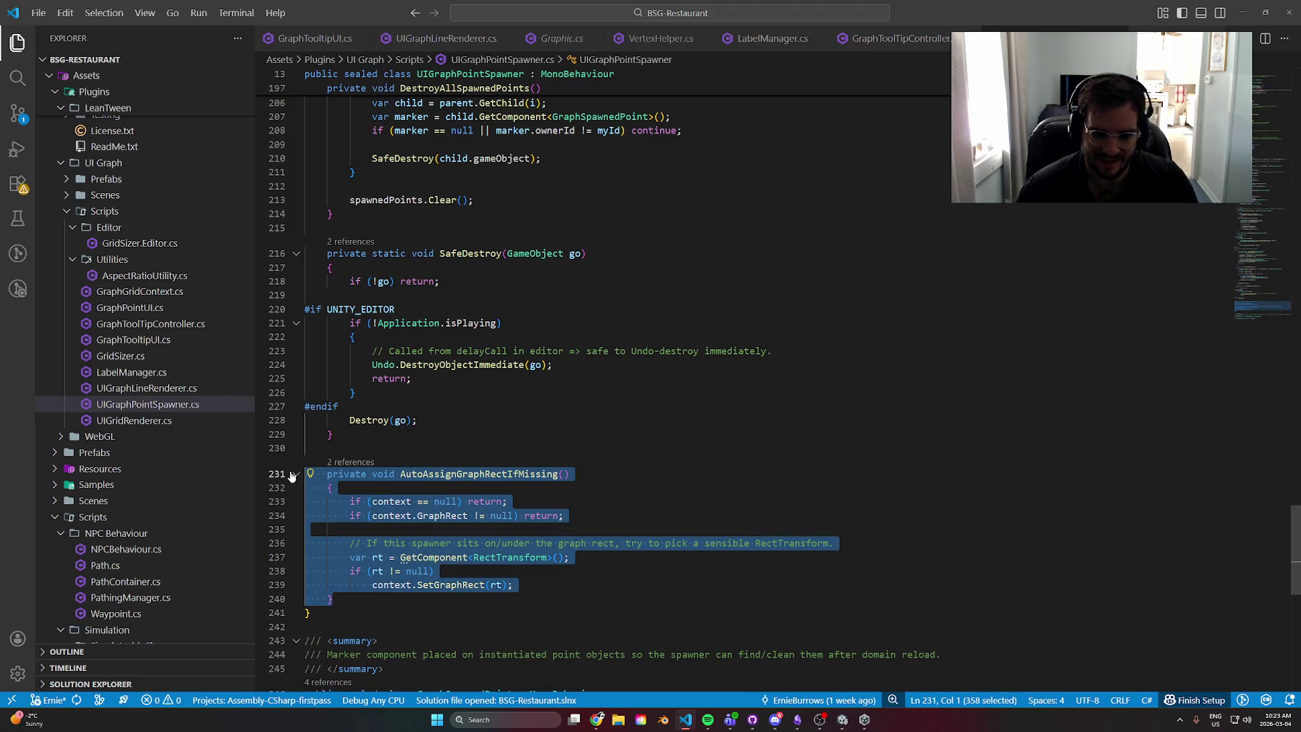
{"action": "key", "text": "BackSpace"}
{"action": "key", "text": "BackSpace"}
{"action": "key", "text": "BackSpace"}
- Remove the AutoAssignGraphRectIfMissing call and its blank line from OnValidate, then save
{"action": "scroll", "coordinate": [1281, 540], "scroll_direction": "up", "scroll_amount": 1}
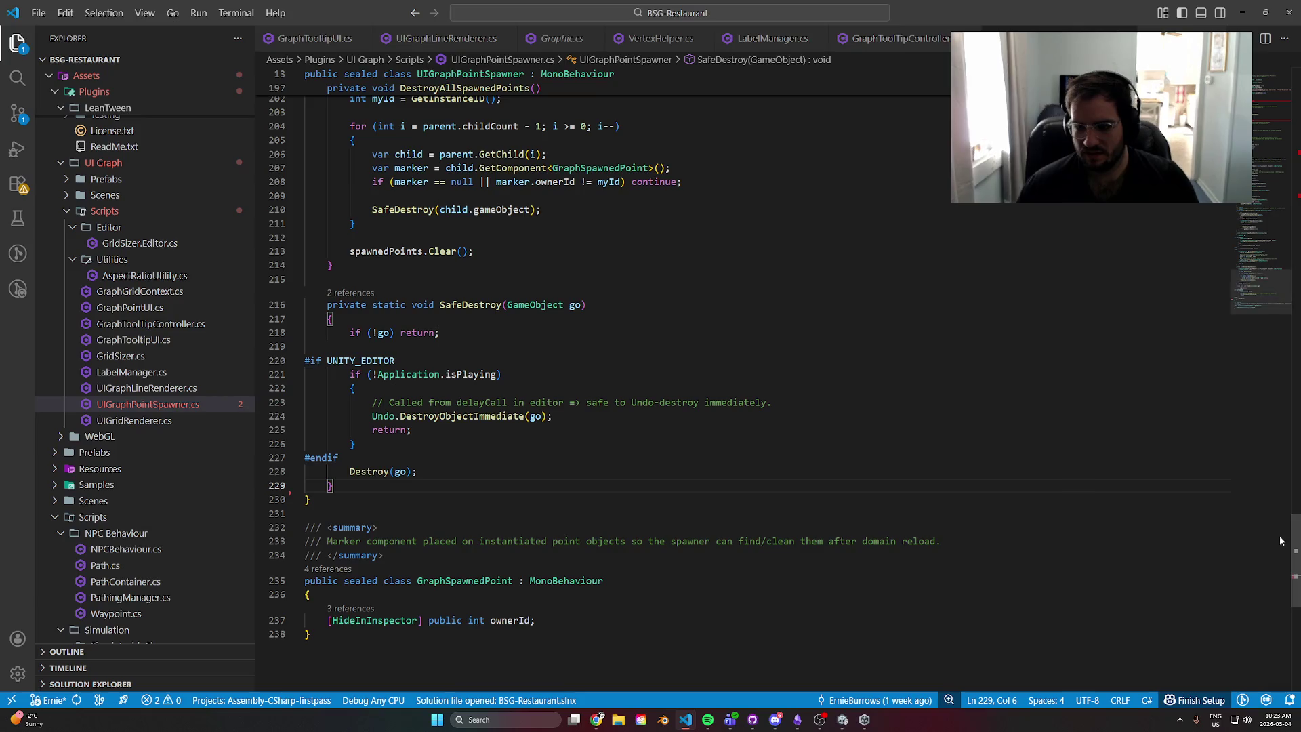
{"action": "left_click_drag", "start_coordinate": [1280, 540], "coordinate": [1278, 190]}
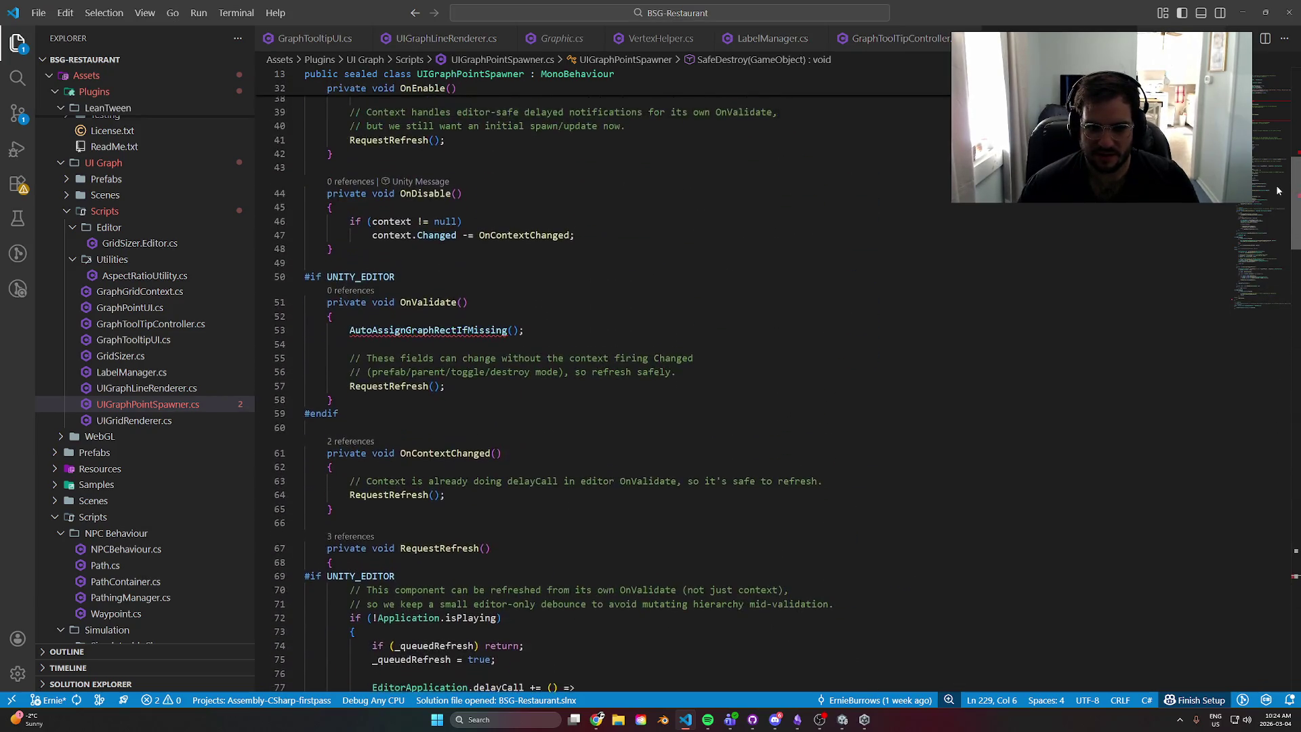
{"action": "left_click_drag", "start_coordinate": [550, 330], "coordinate": [275, 337]}
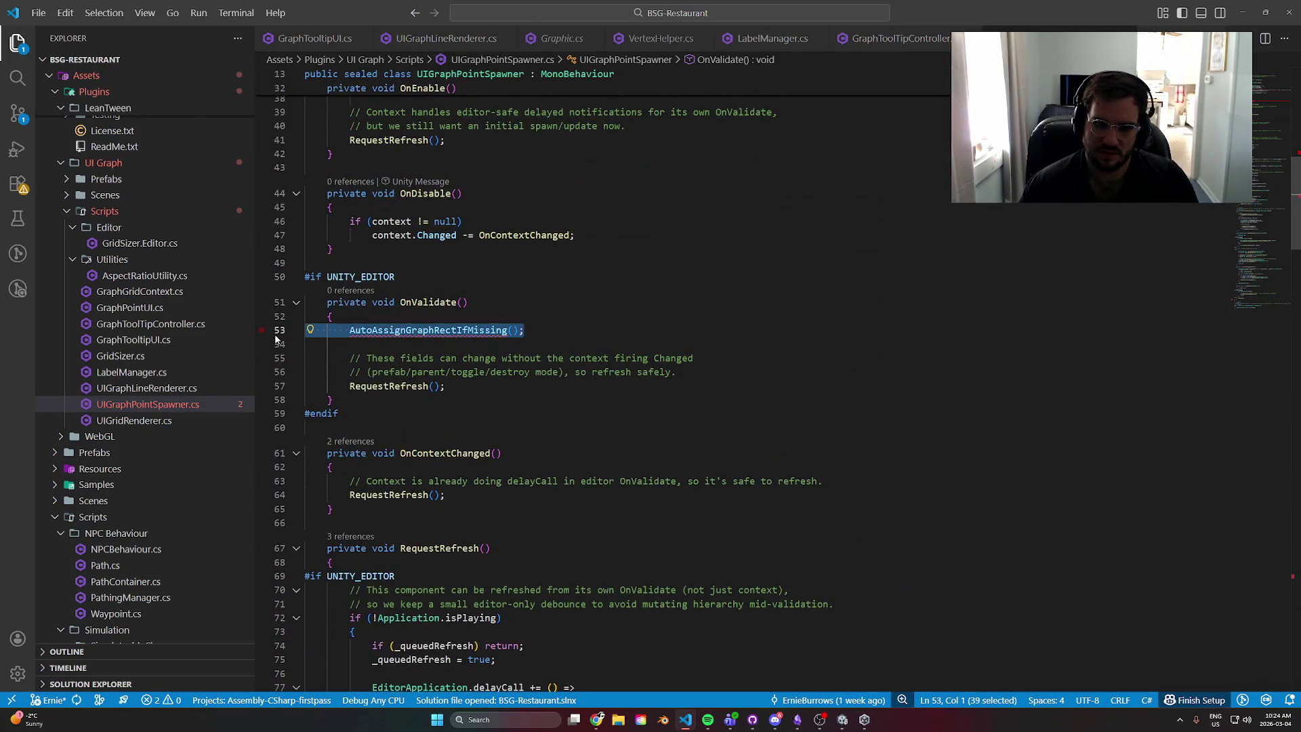
{"action": "key", "text": "BackSpace"}
{"action": "key", "text": "BackSpace"}
{"action": "key", "text": "Delete"}
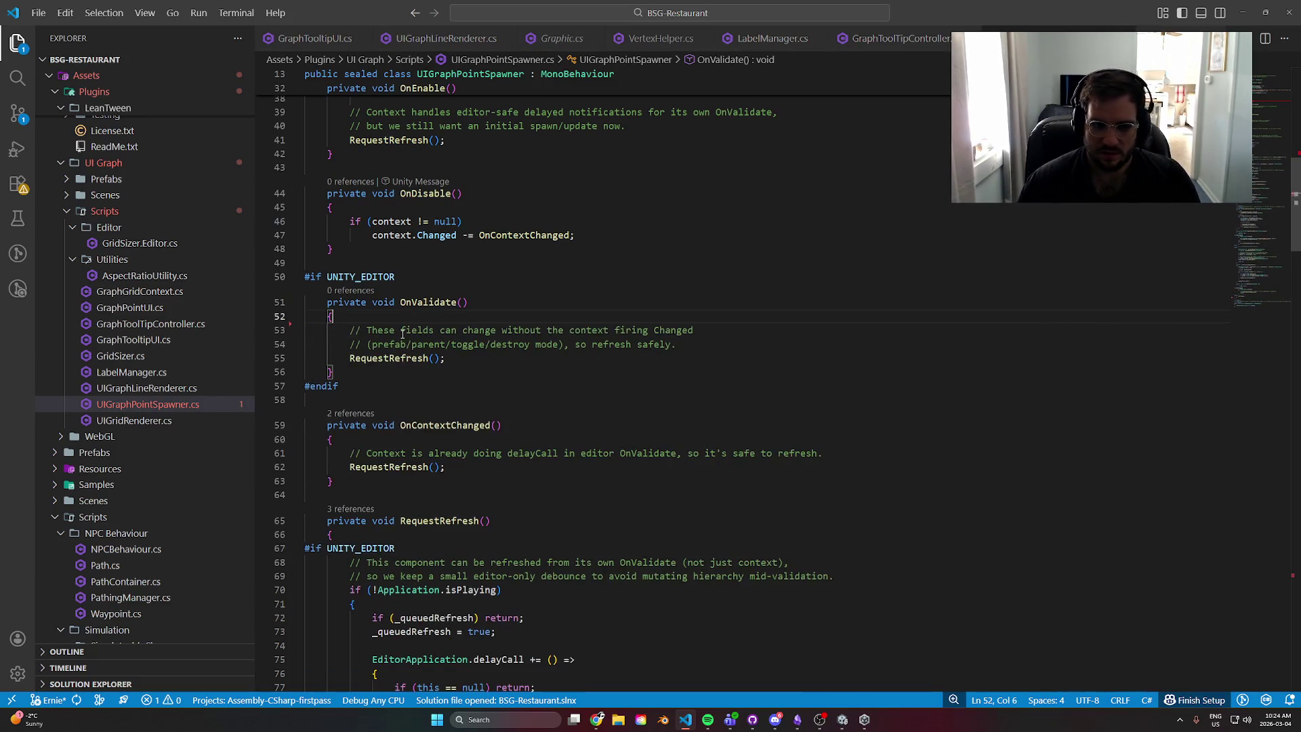
{"action": "key", "text": "ctrl+s"}
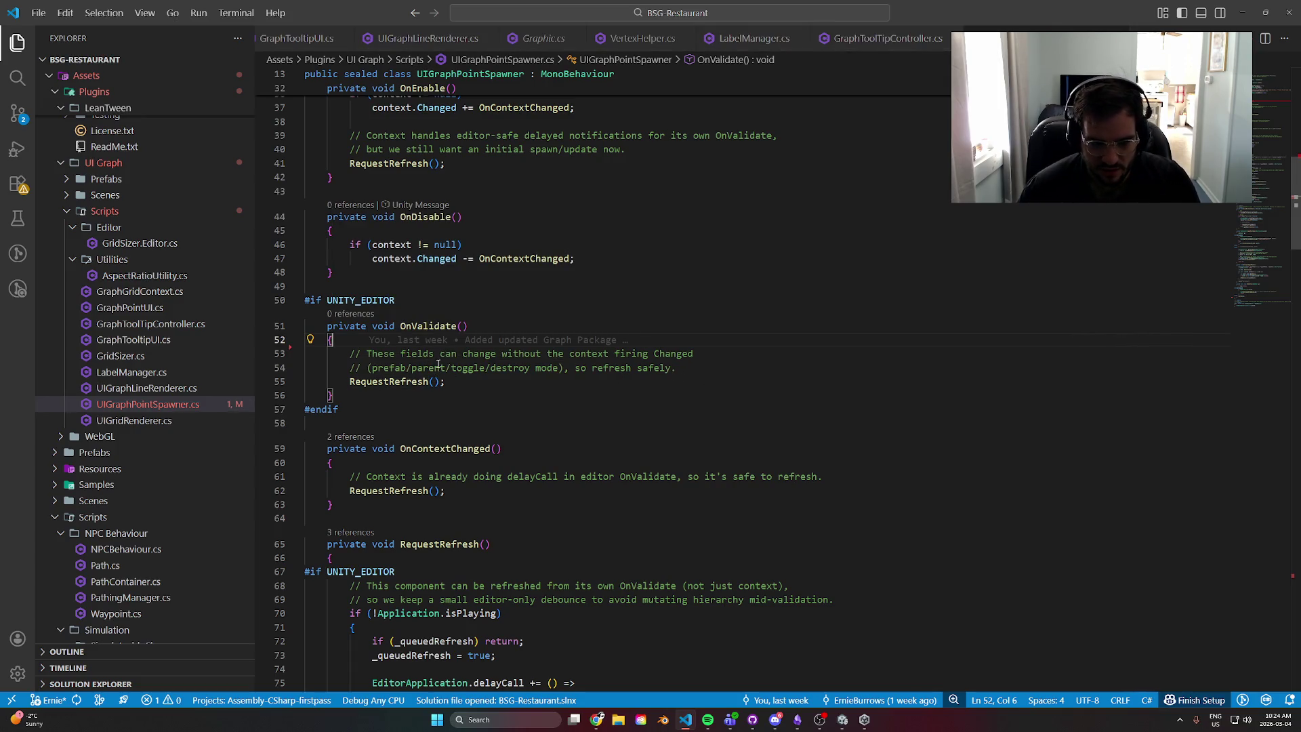
- Delete the AutoAssignGraphRectIfMissing call line from OnEnable
{"action": "left_click", "coordinate": [394, 381]}
{"action": "scroll", "coordinate": [723, 508], "scroll_direction": "down", "scroll_amount": 5}
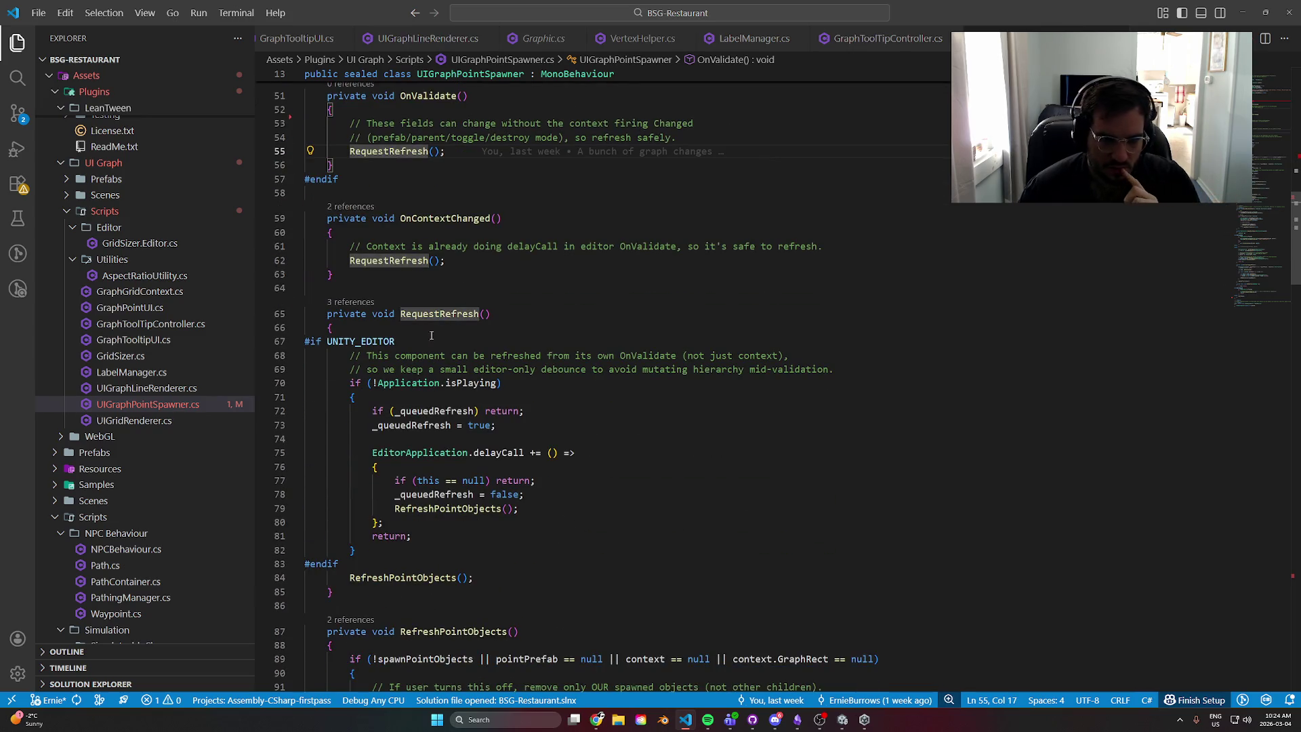
{"action": "scroll", "coordinate": [431, 336], "scroll_direction": "up", "scroll_amount": 1}
{"action": "left_click", "coordinate": [428, 269]}
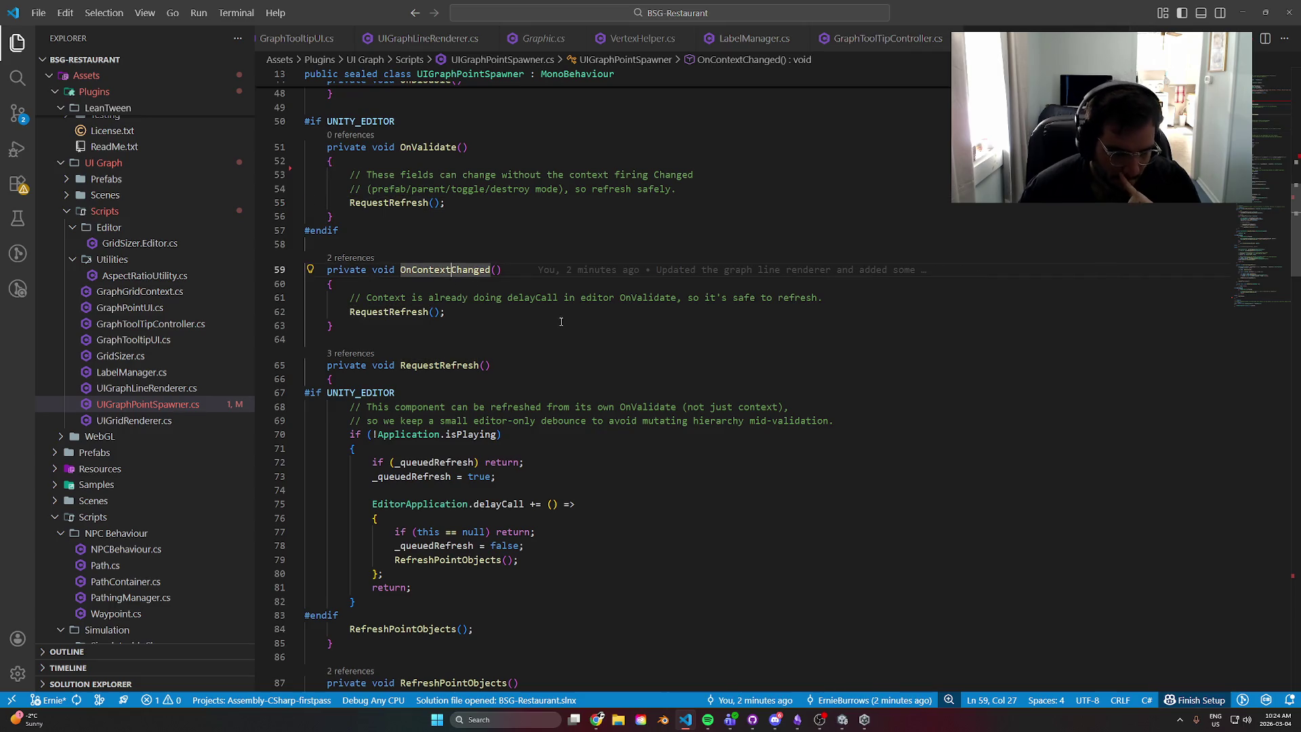
{"action": "left_click_drag", "start_coordinate": [834, 298], "coordinate": [349, 297]}
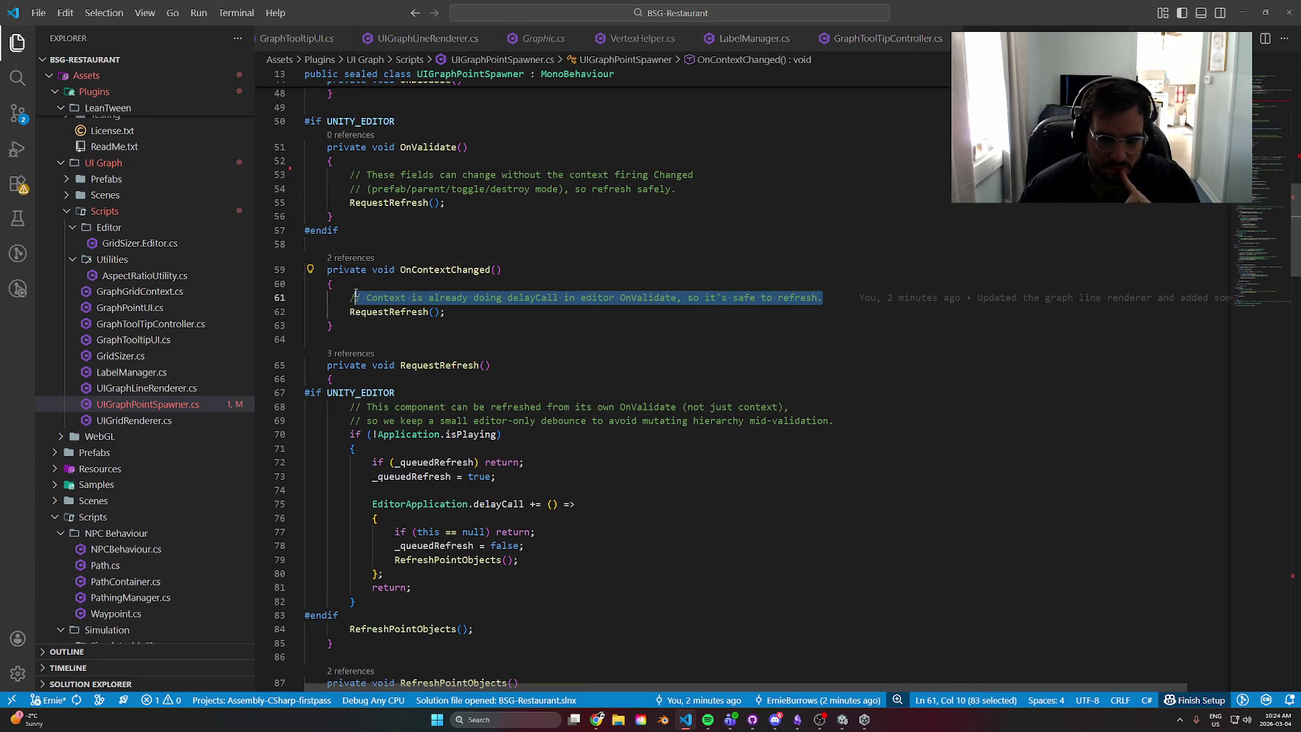
{"action": "scroll", "coordinate": [651, 479], "scroll_direction": "down", "scroll_amount": 3}
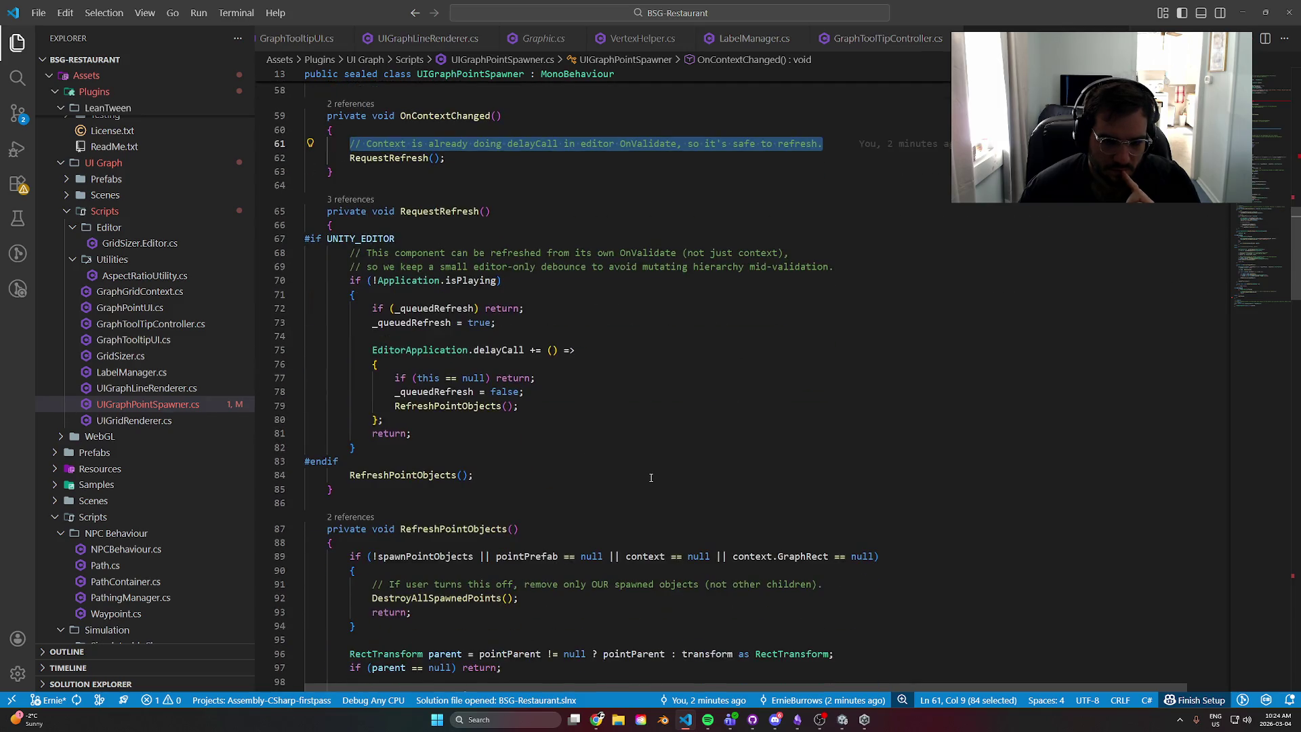
{"action": "scroll", "coordinate": [652, 470], "scroll_direction": "up", "scroll_amount": 8}
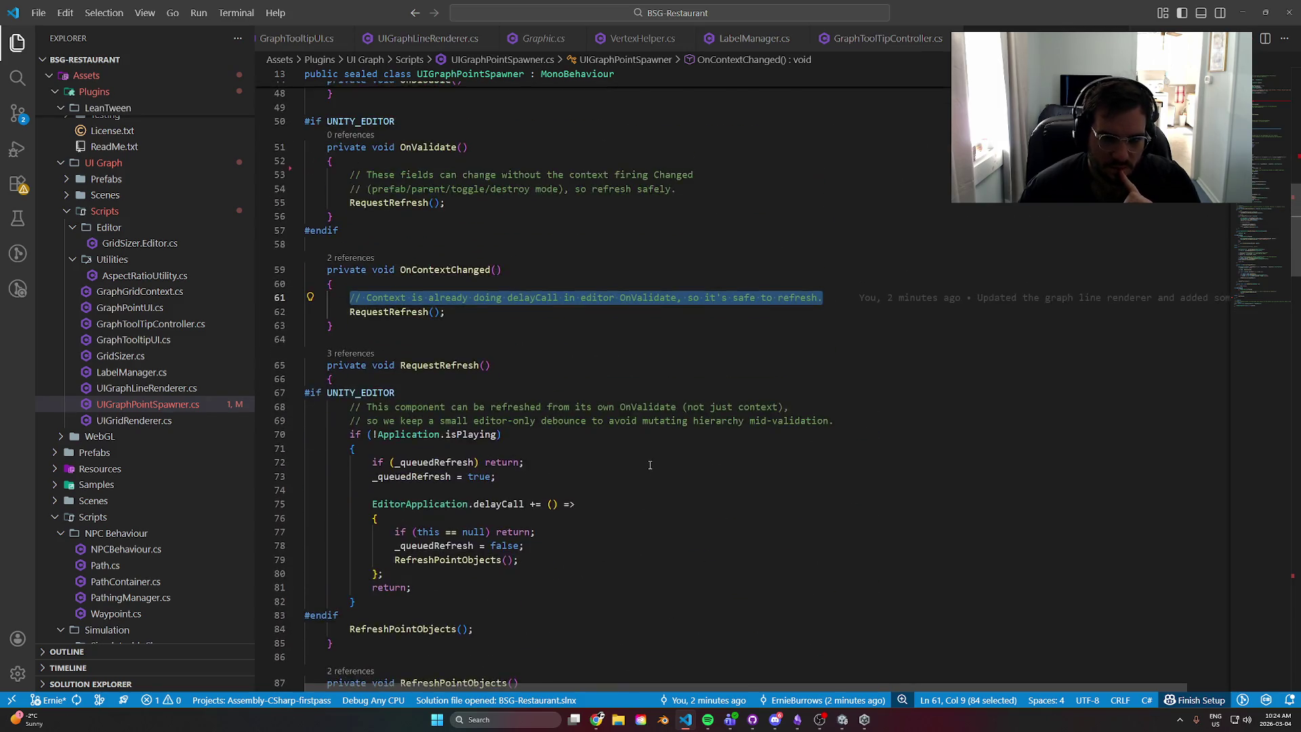
{"action": "scroll", "coordinate": [529, 381], "scroll_direction": "up", "scroll_amount": 2}
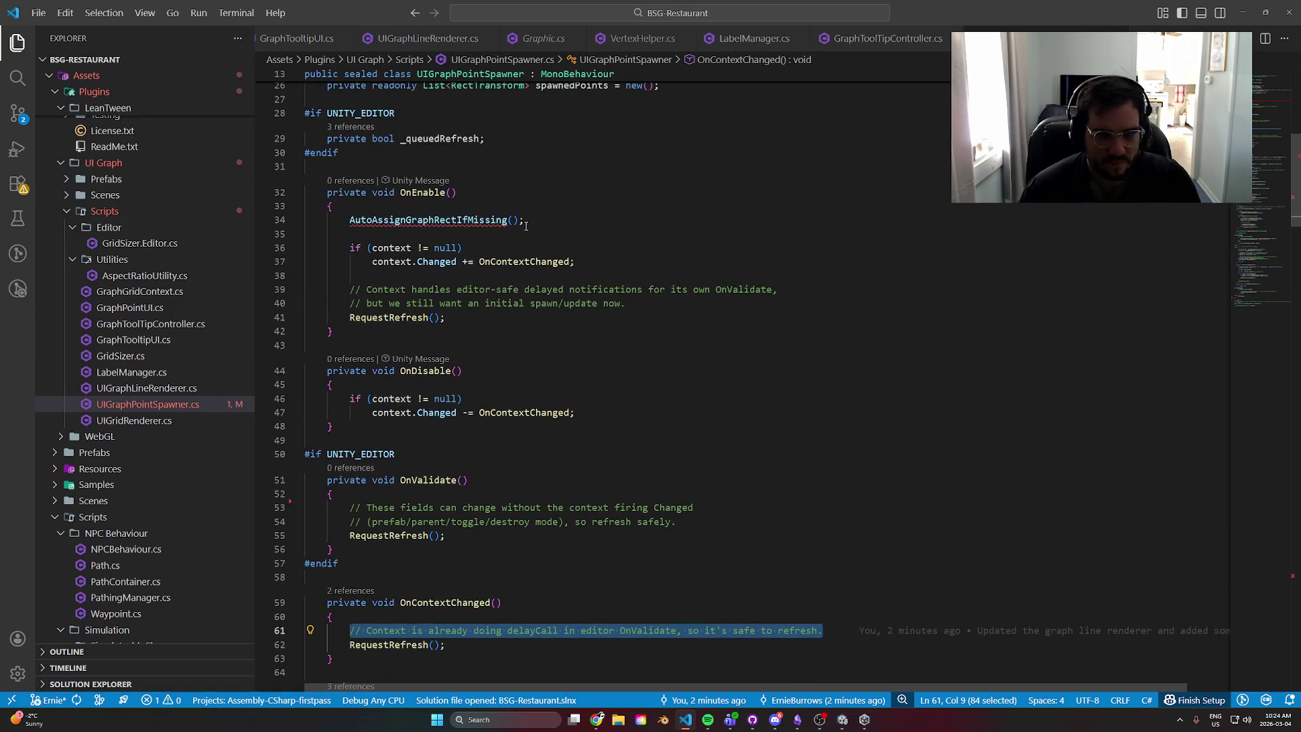
{"action": "left_click_drag", "start_coordinate": [524, 219], "coordinate": [285, 220]}
{"action": "key", "text": "ctrl+shift+k"}
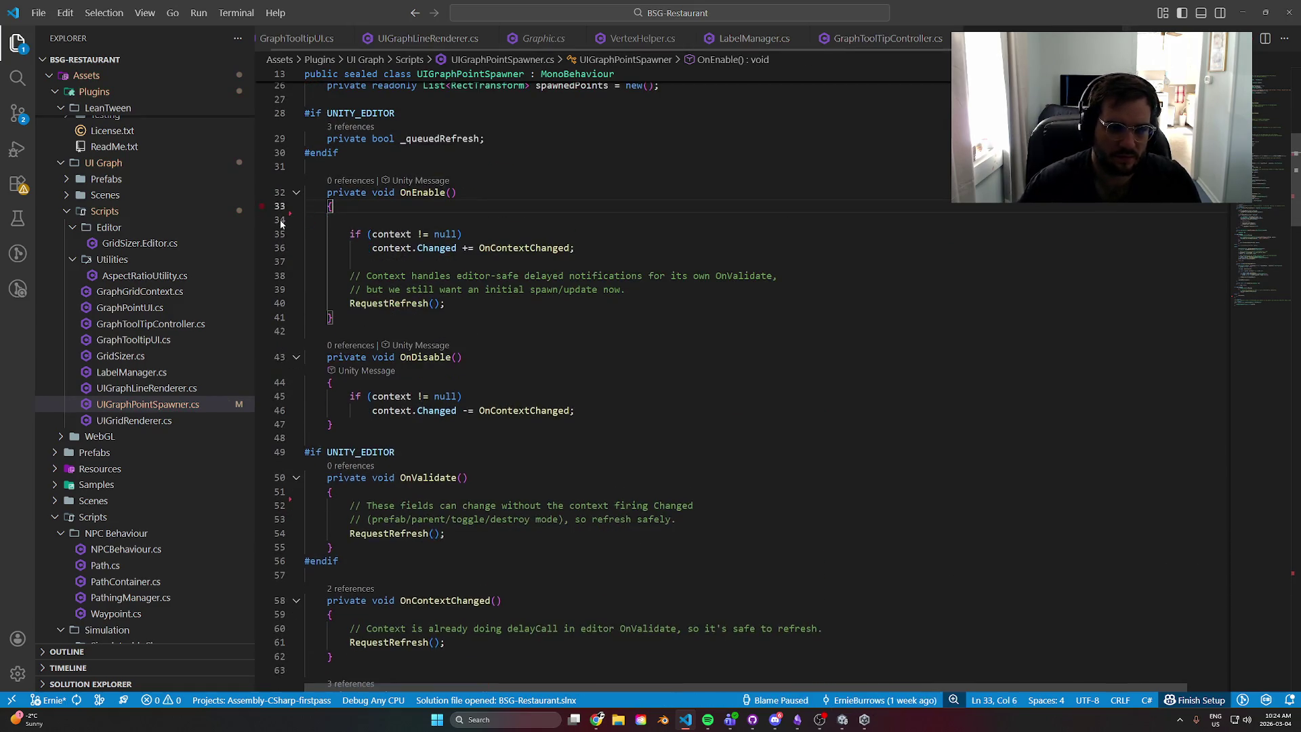
{"action": "key", "text": "BackSpace"}
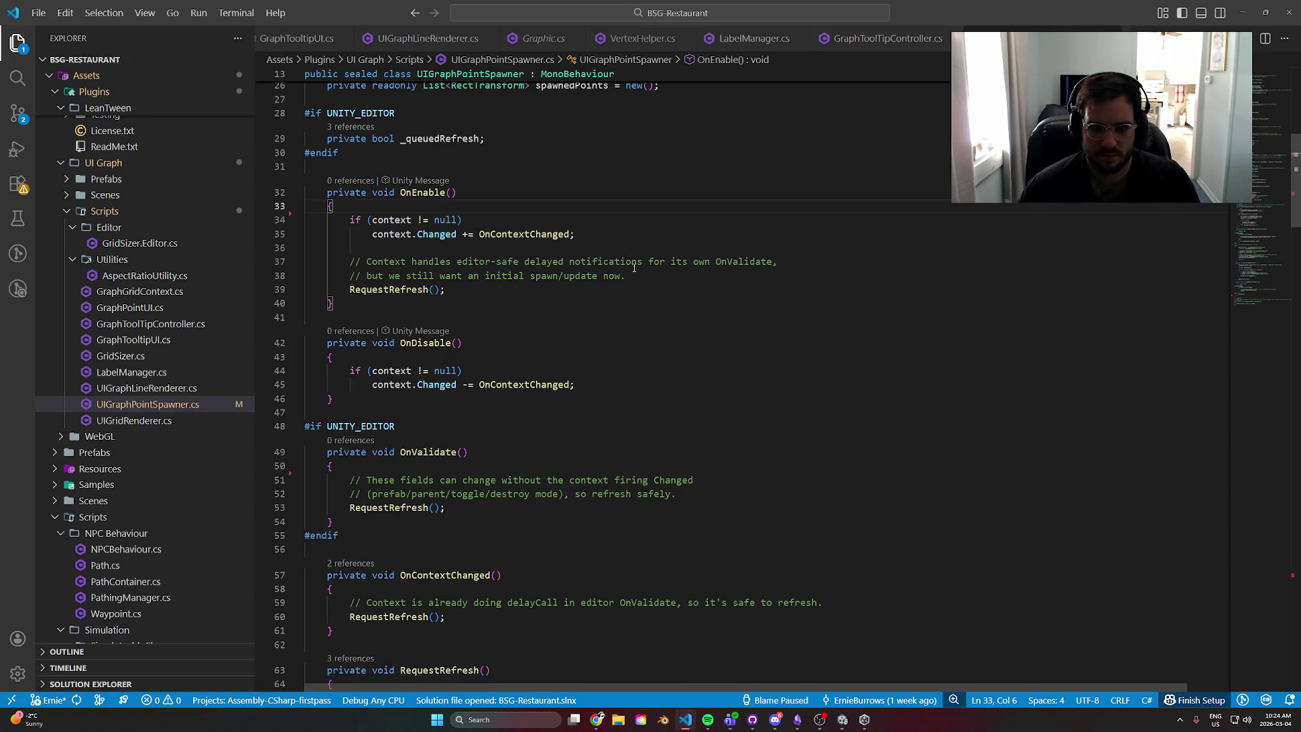
- Replace the two-line initial-spawn comment in OnEnable with a blank line
{"action": "left_click", "coordinate": [749, 261]}
{"action": "left_click", "coordinate": [396, 276]}
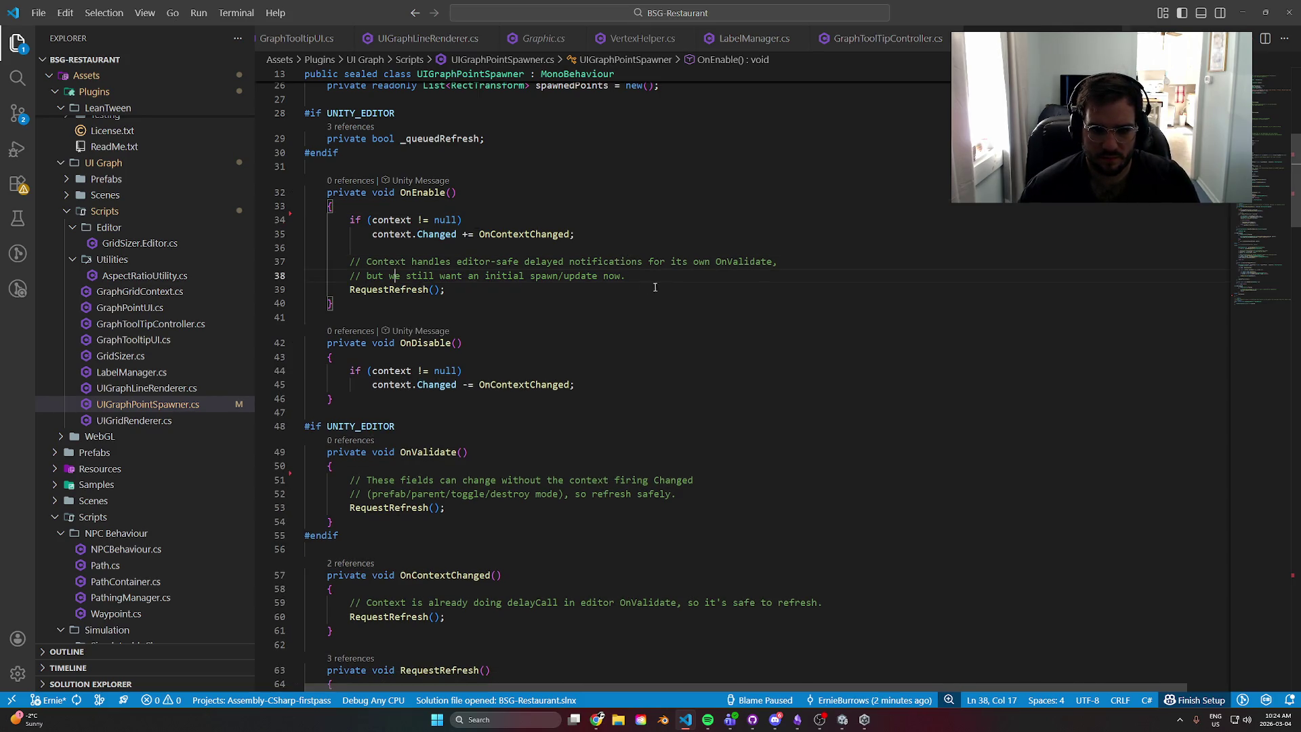
{"action": "left_click_drag", "start_coordinate": [646, 275], "coordinate": [210, 258]}
{"action": "key", "text": "BackSpace"}
{"action": "key", "text": "BackSpace"}
{"action": "key", "text": "BackSpace"}
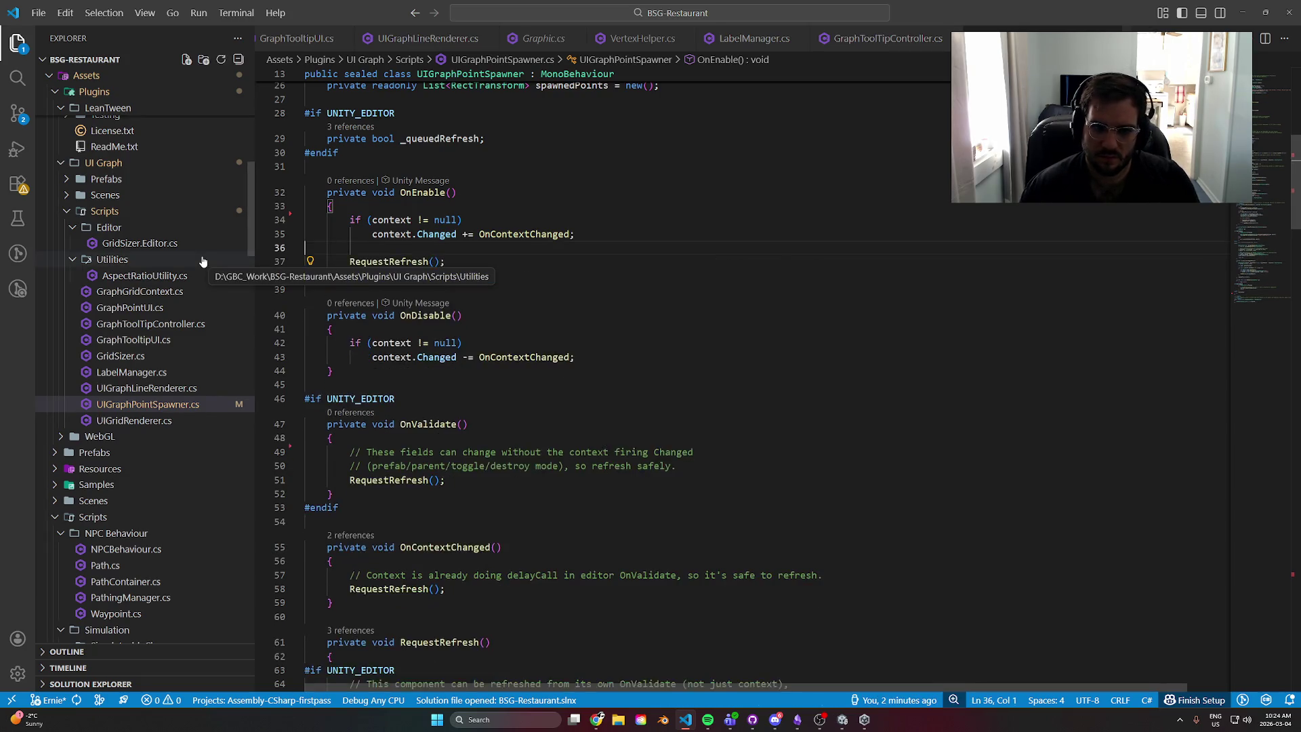
{"action": "key", "text": "Return"}
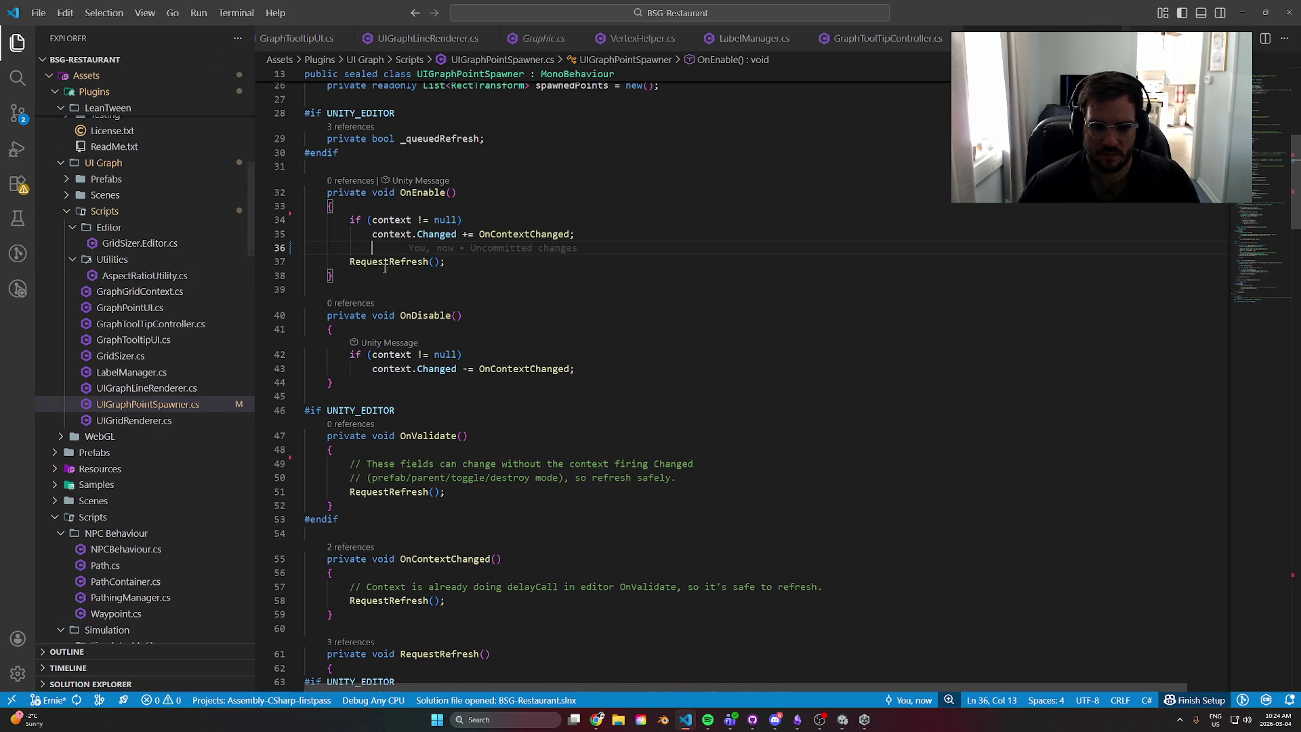
{"action": "scroll", "coordinate": [479, 298], "scroll_direction": "up", "scroll_amount": 5}
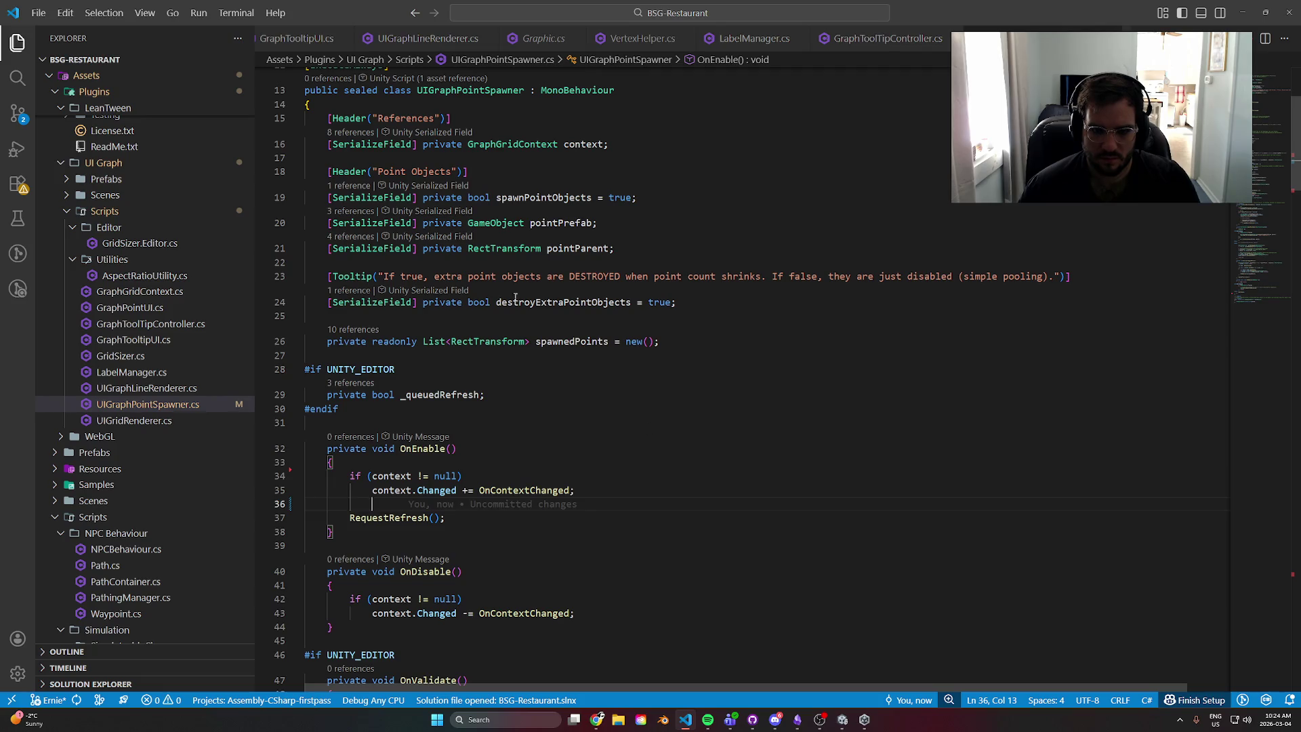
- Delete the second OnValidate comment line and extend the first into a single-line comment
{"action": "scroll", "coordinate": [515, 298], "scroll_direction": "down", "scroll_amount": 5}
{"action": "left_click", "coordinate": [433, 322]}
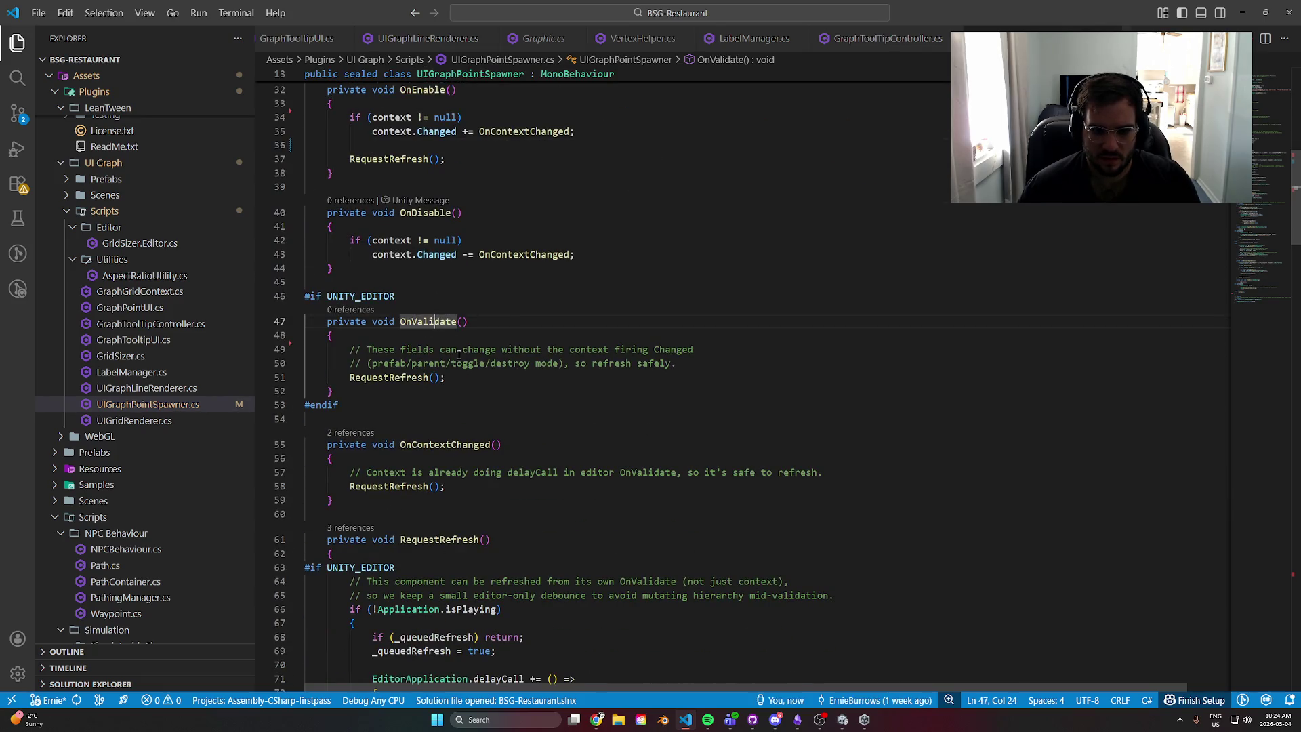
{"action": "left_click_drag", "start_coordinate": [711, 360], "coordinate": [350, 349]}
{"action": "left_click", "coordinate": [440, 353]}
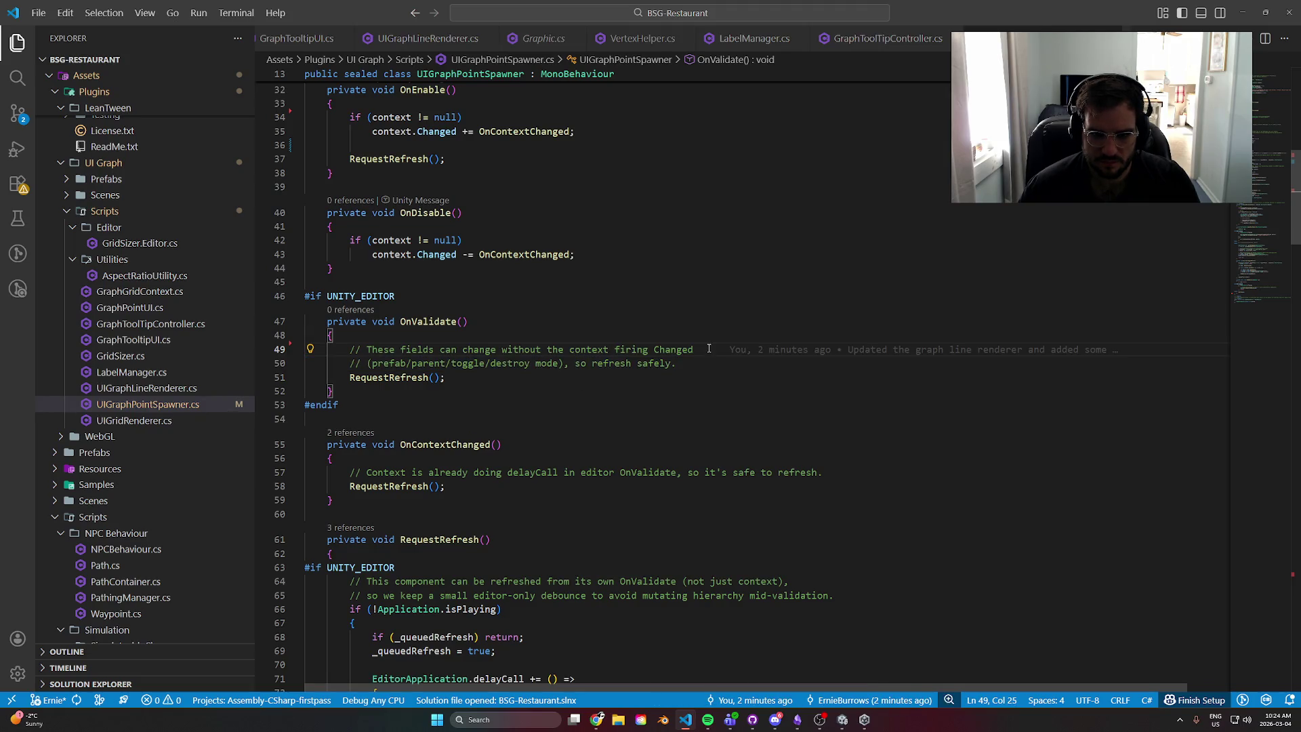
{"action": "left_click_drag", "start_coordinate": [695, 366], "coordinate": [274, 365]}
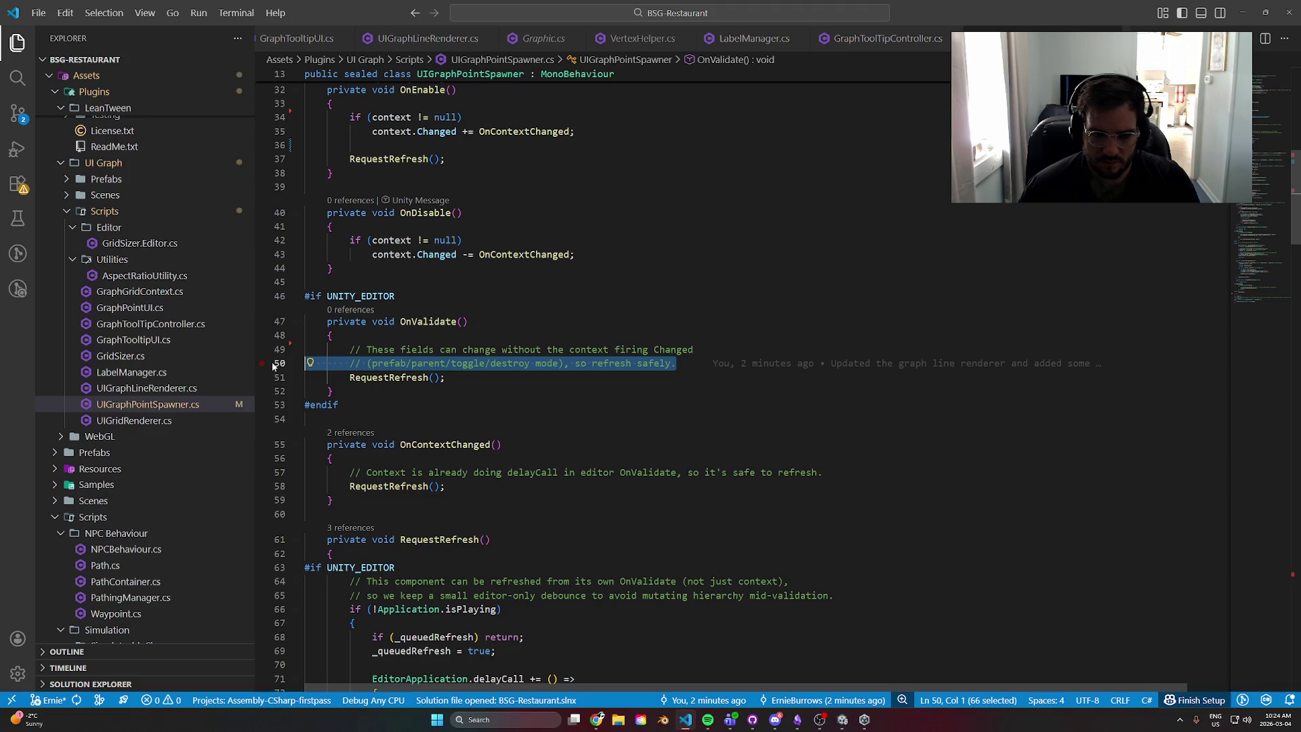
{"action": "key", "text": "BackSpace"}
{"action": "key", "text": "BackSpace"}
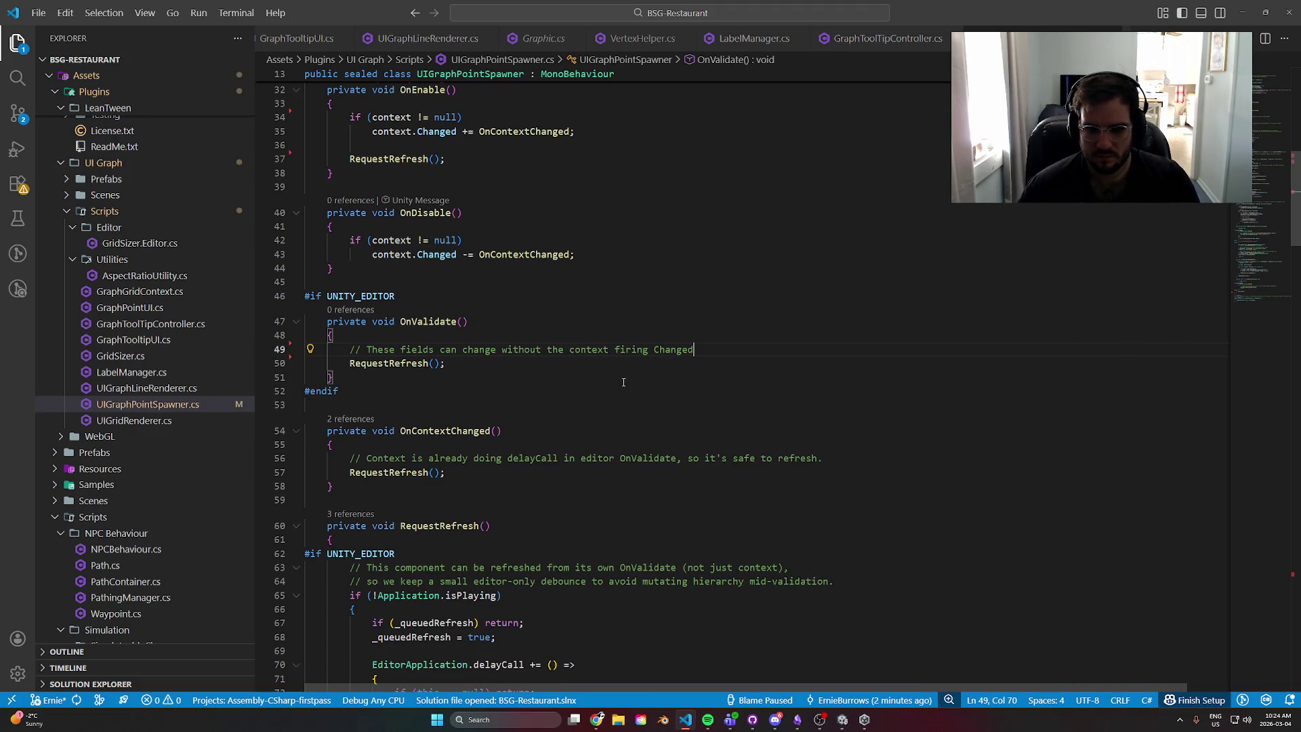
{"action": "scroll", "coordinate": [620, 398], "scroll_direction": "down", "scroll_amount": 2}
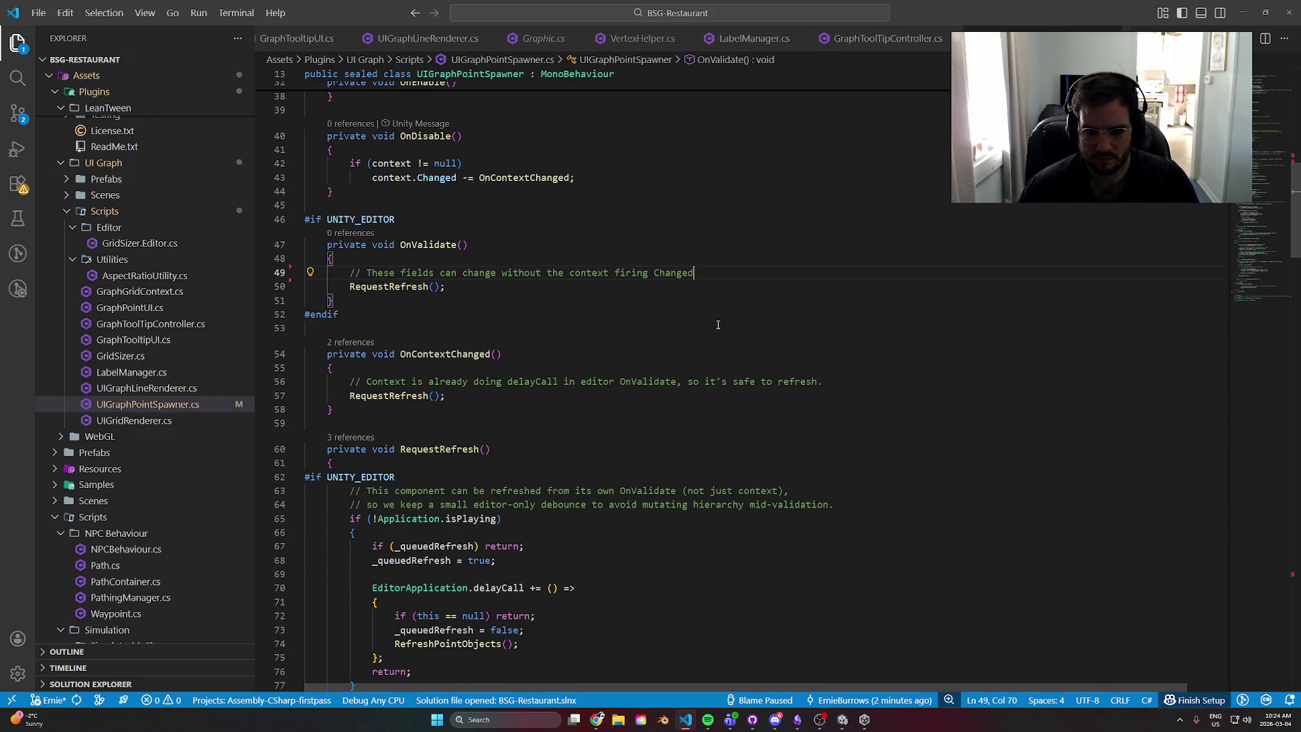
{"action": "type", "text": ", so call them on"}
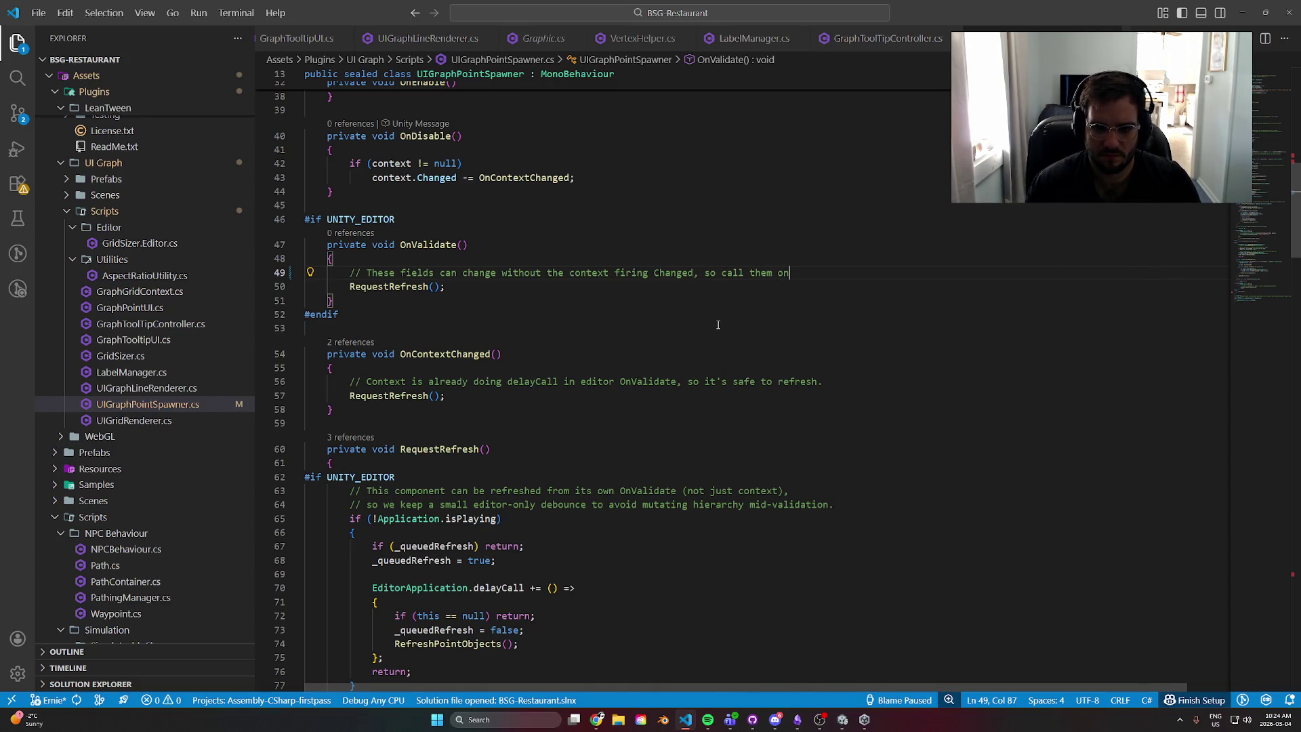
{"action": "type", "text": "lidate"}
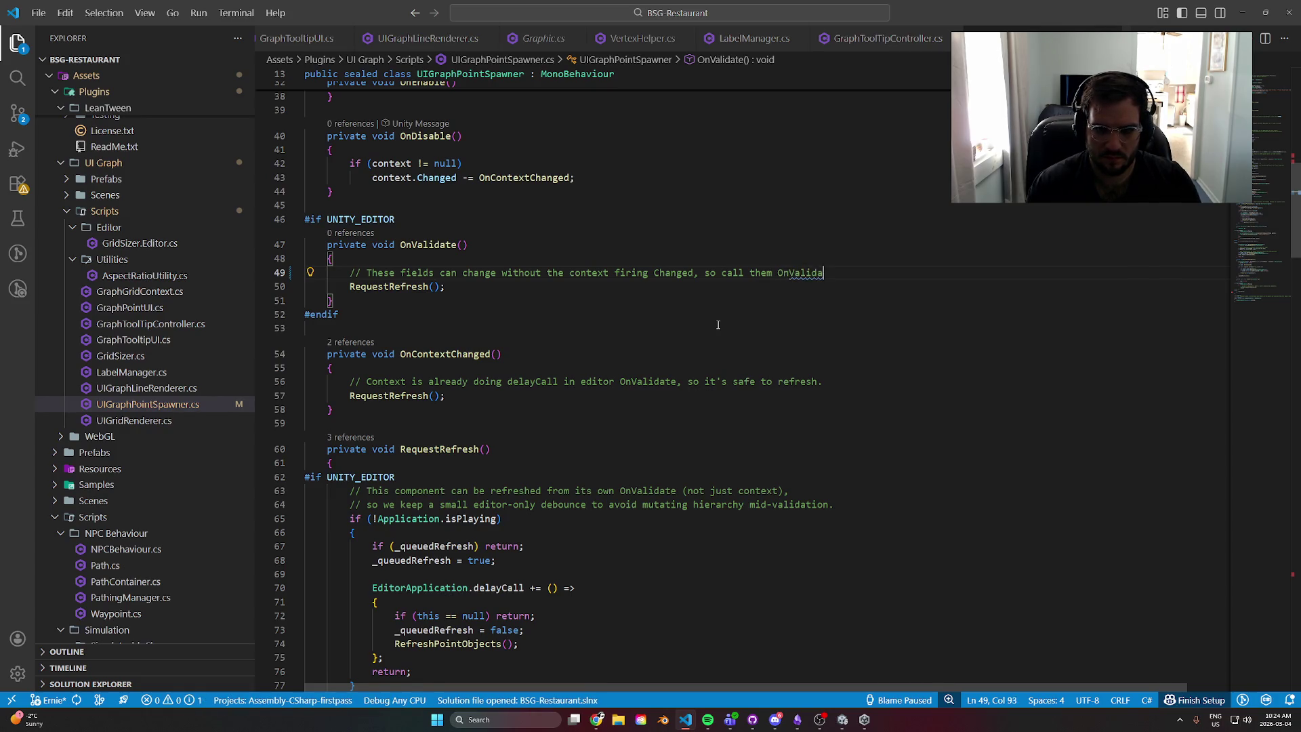
- Comment out the #if UNITY_EDITOR OnValidate block and return to Unity
{"action": "left_click", "coordinate": [372, 287]}
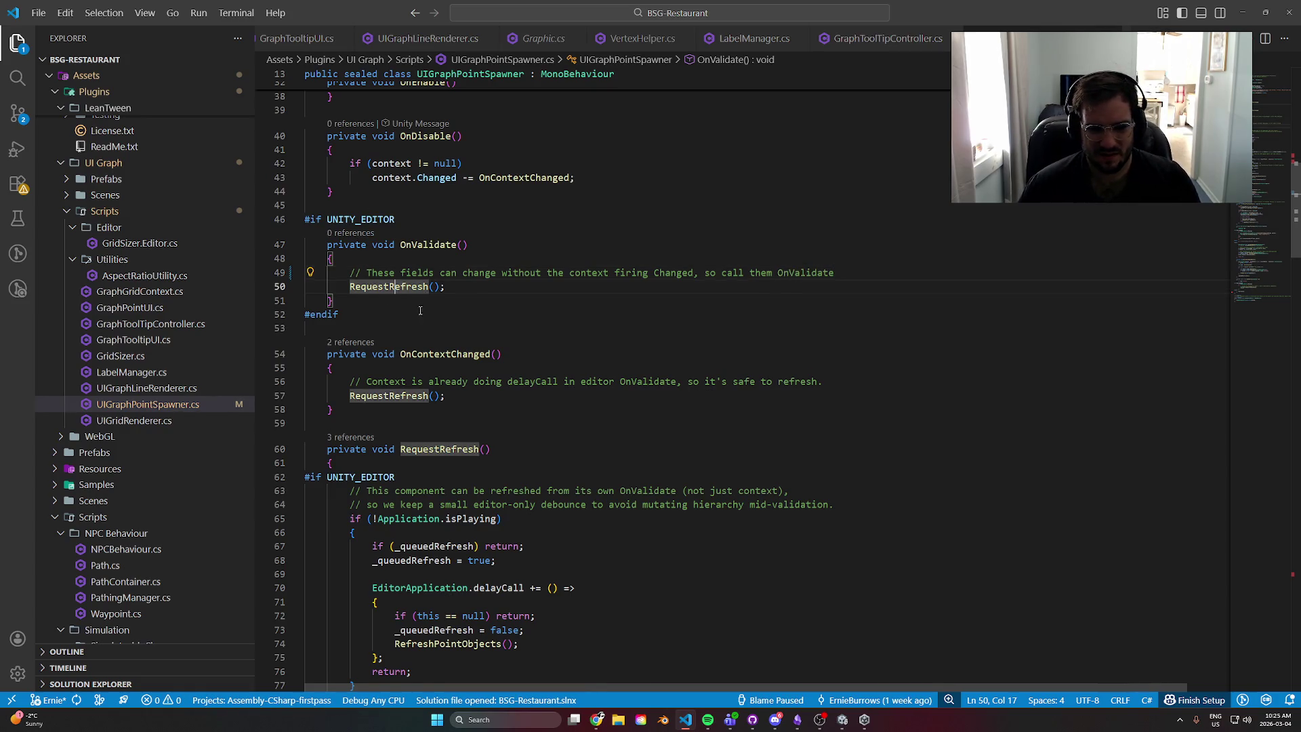
{"action": "scroll", "coordinate": [578, 406], "scroll_direction": "down", "scroll_amount": 1}
{"action": "mouse_move", "coordinate": [338, 262]}
{"action": "left_mouse_down"}
{"action": "mouse_move", "coordinate": [305, 162]}
{"action": "mouse_move", "coordinate": [282, 237]}
{"action": "left_mouse_up"}
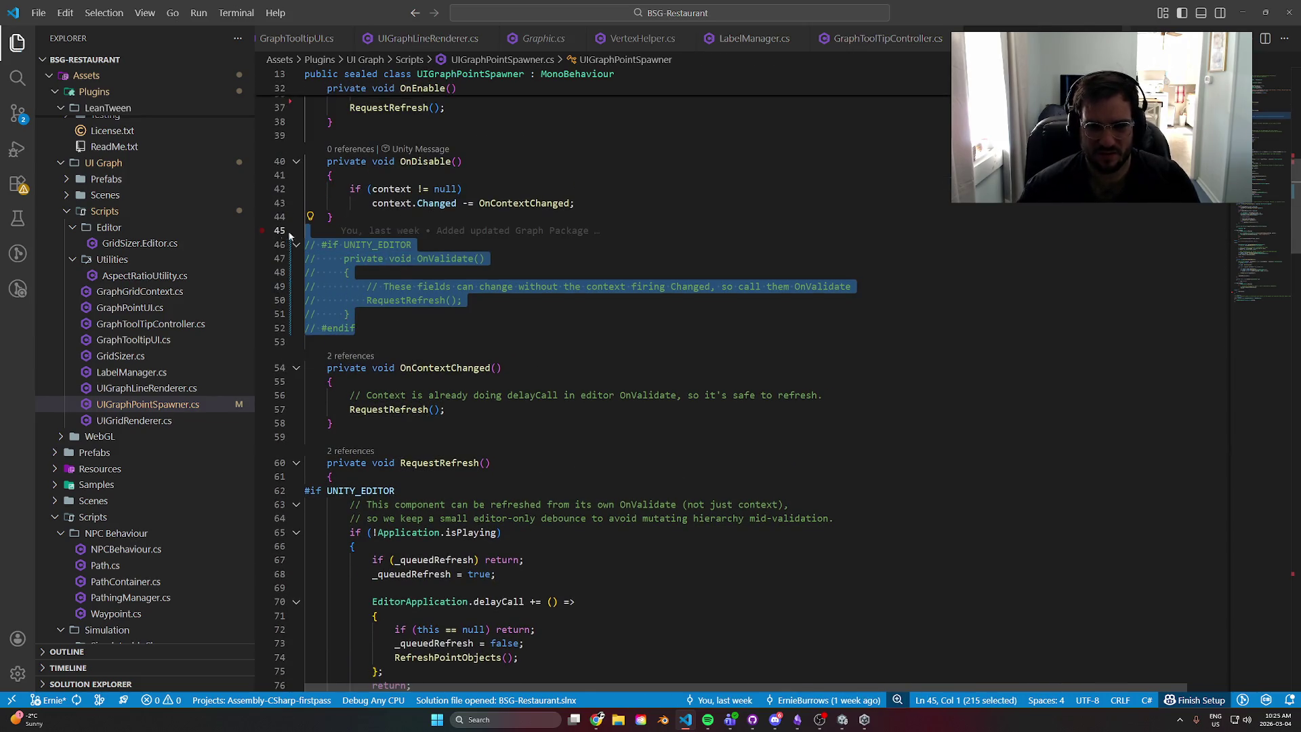
{"action": "key", "text": "alt+Tab"}
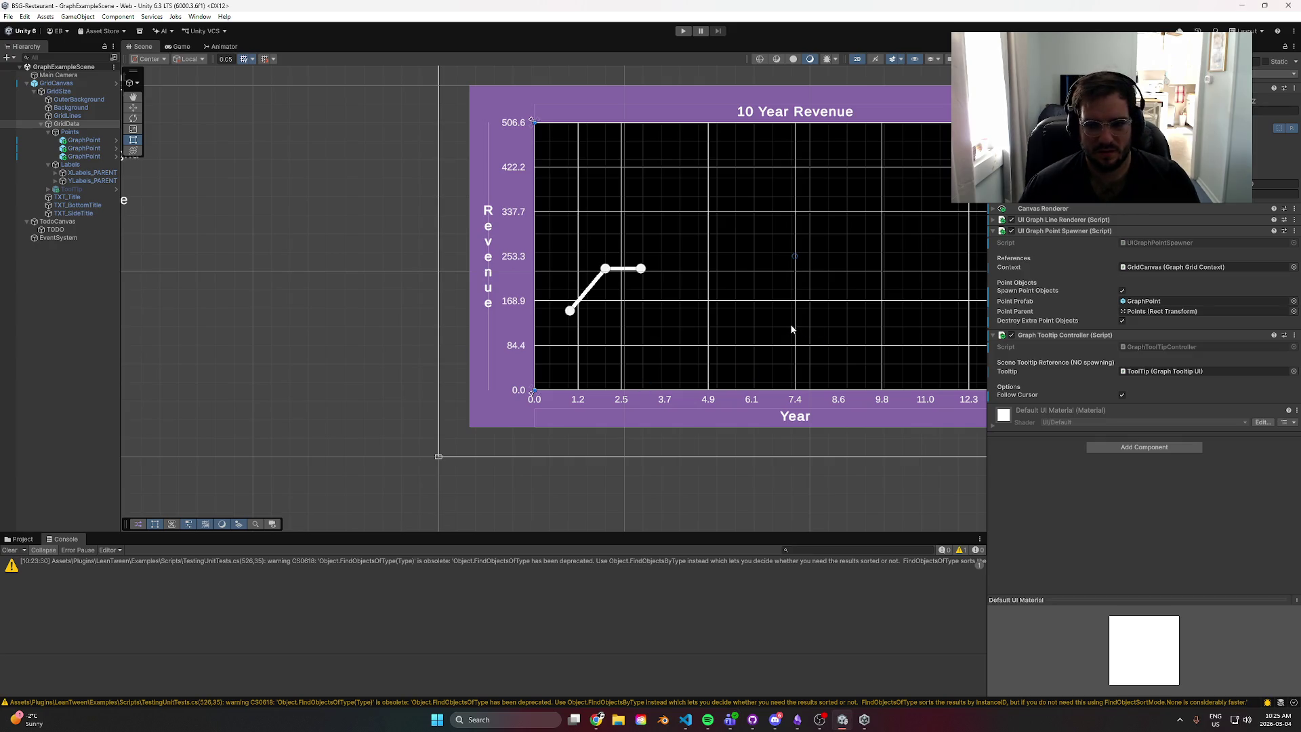
- Add a fourth Points Value entry on GridCanvas and lower Max Values X to 8.2
{"action": "key", "text": "f"}
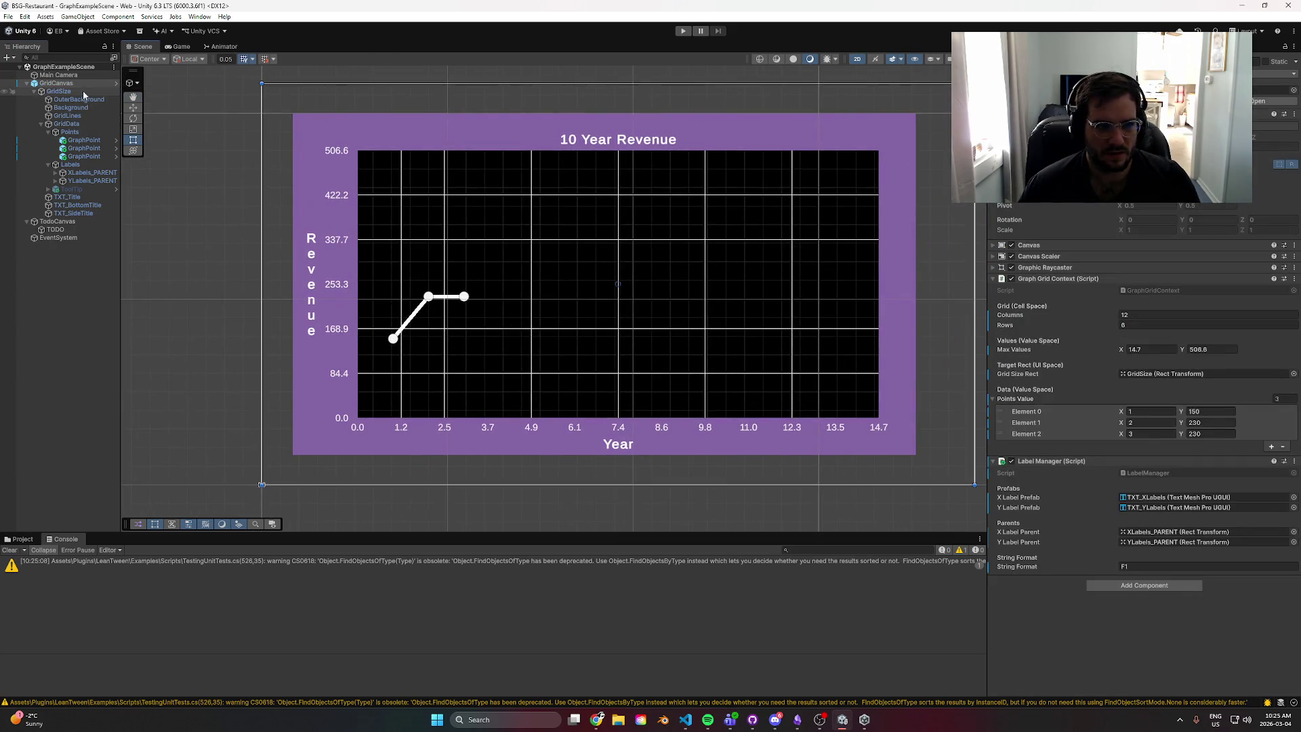
{"action": "left_click", "coordinate": [56, 83]}
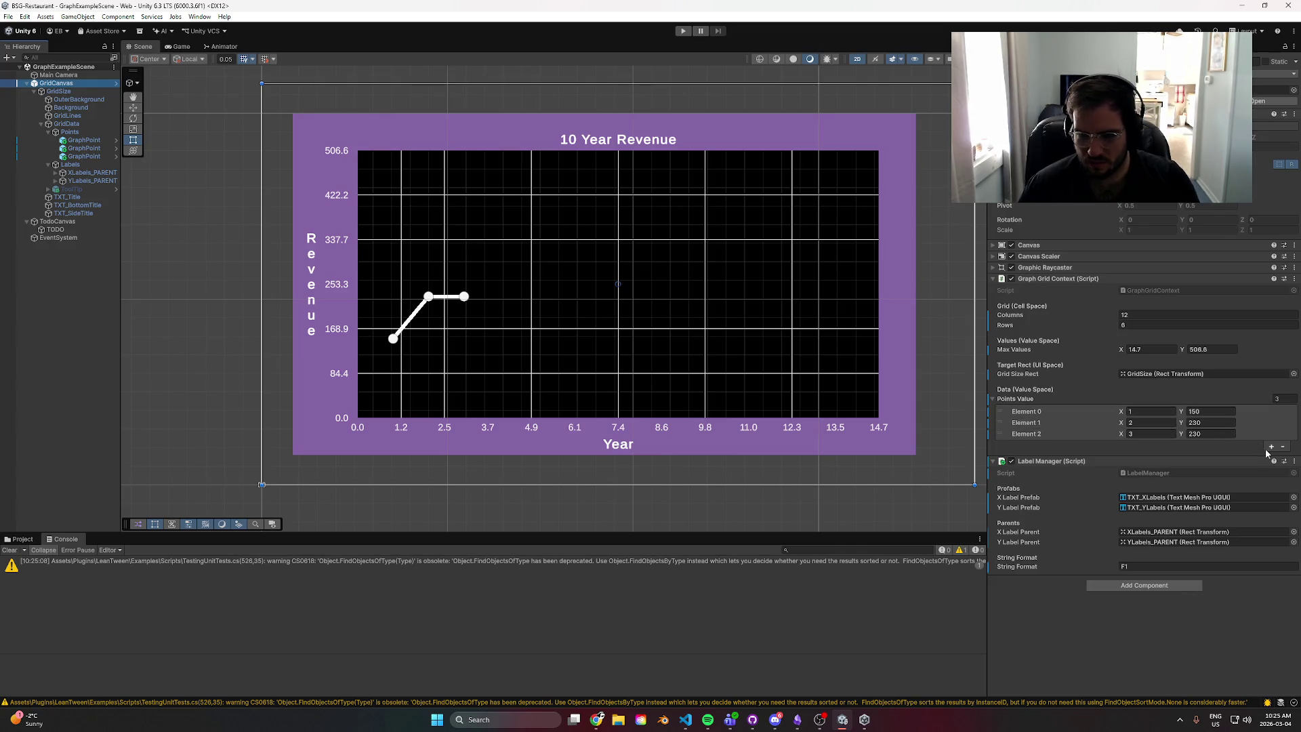
{"action": "left_click", "coordinate": [1271, 447]}
{"action": "type", "text": "4"}
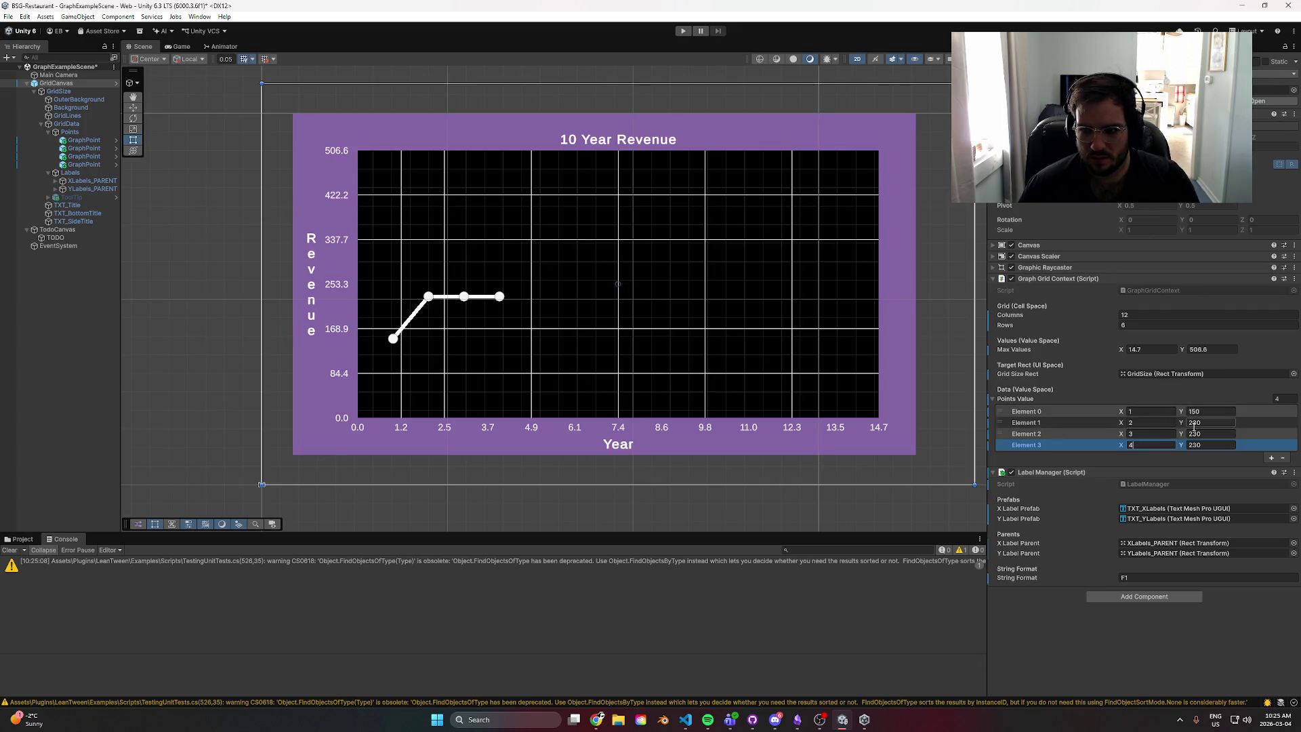
{"action": "left_click", "coordinate": [1121, 351]}
{"action": "mouse_move", "coordinate": [1121, 351]}
{"action": "left_mouse_down"}
{"action": "mouse_move", "coordinate": [1146, 352]}
{"action": "mouse_move", "coordinate": [1097, 356]}
{"action": "left_mouse_up"}
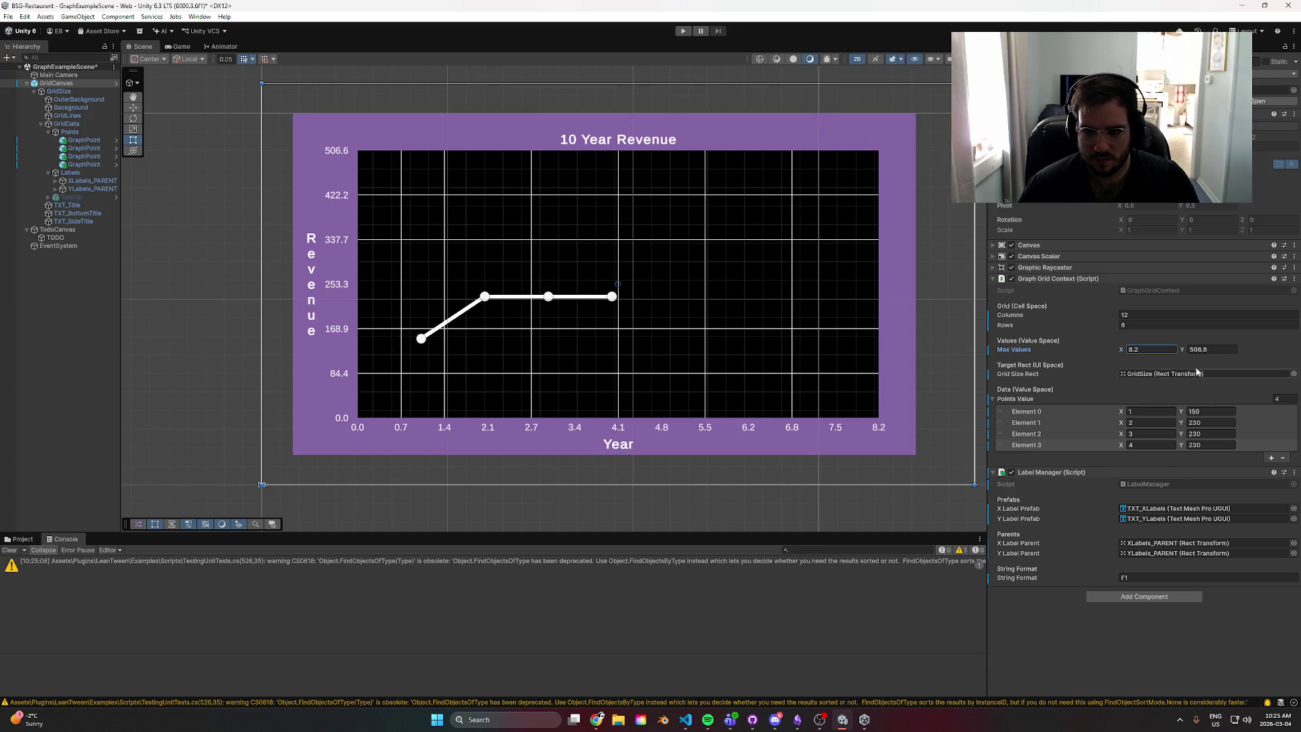
{"action": "mouse_move", "coordinate": [1183, 350]}
{"action": "left_mouse_down"}
{"action": "mouse_move", "coordinate": [1263, 353]}
{"action": "mouse_move", "coordinate": [1120, 356]}
{"action": "mouse_move", "coordinate": [1182, 359]}
{"action": "left_mouse_up"}
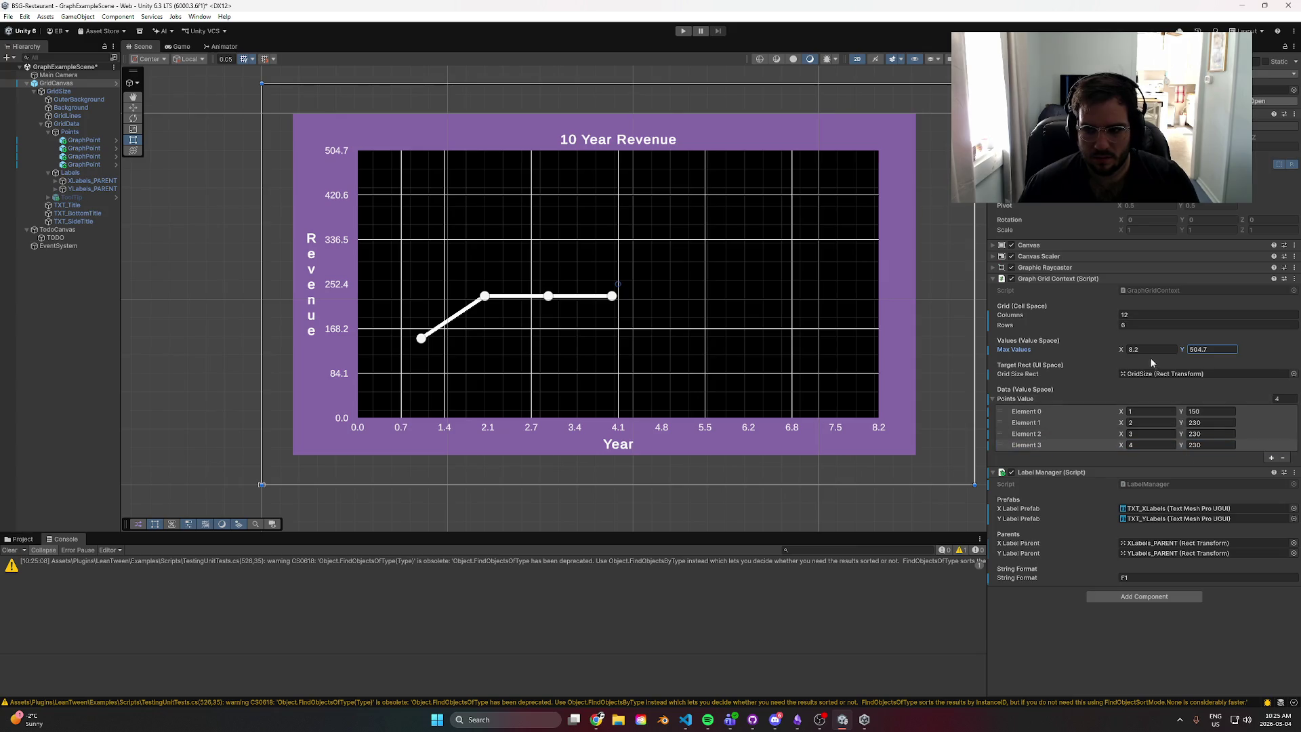
{"action": "left_click_drag", "start_coordinate": [1098, 326], "coordinate": [1111, 328]}
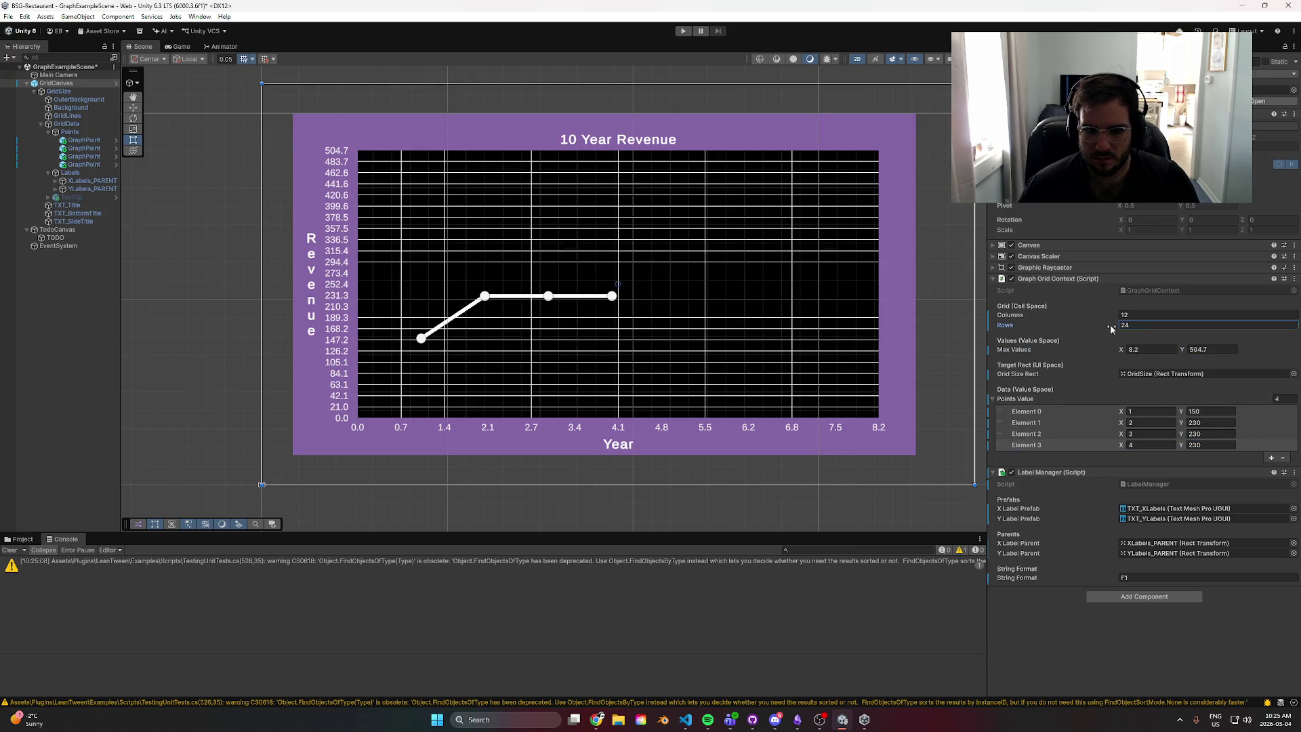
{"action": "key", "text": "ctrl+z"}
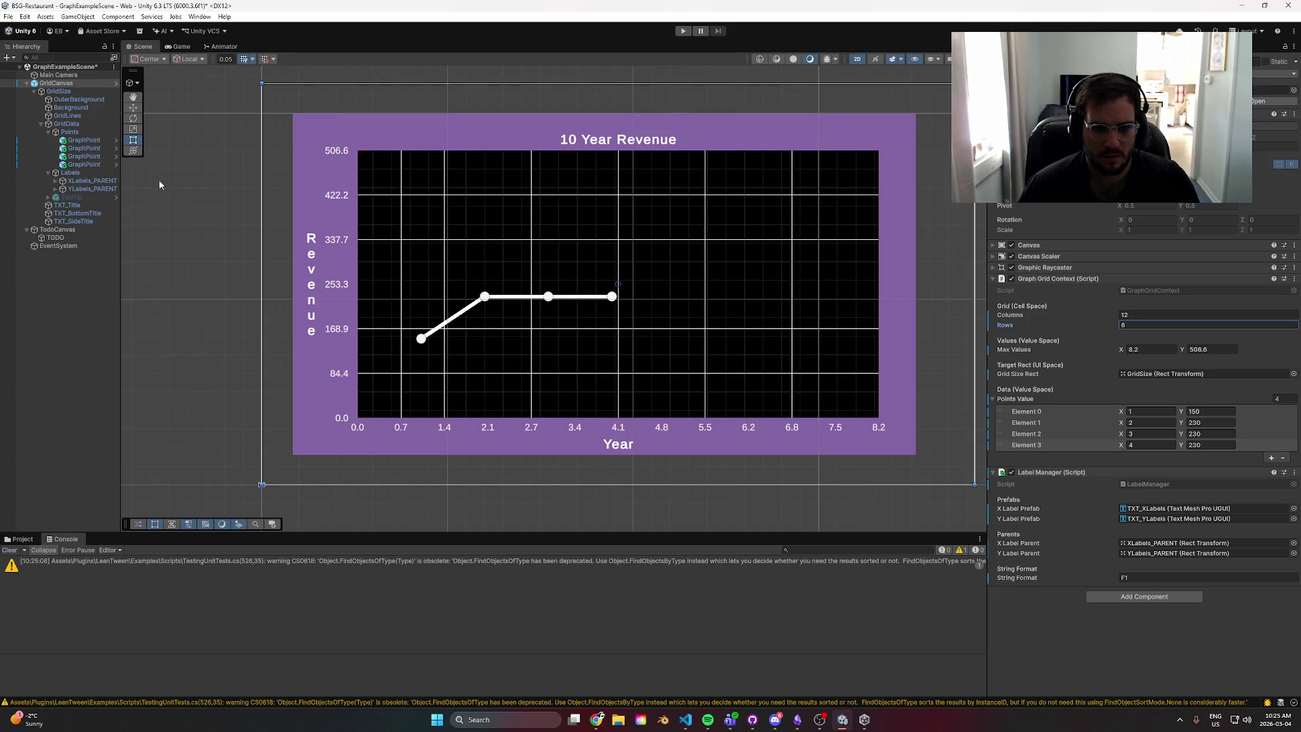
- Test the graph in Play mode, then delete all GraphPoint objects from the hierarchy
{"action": "left_click", "coordinate": [58, 91]}
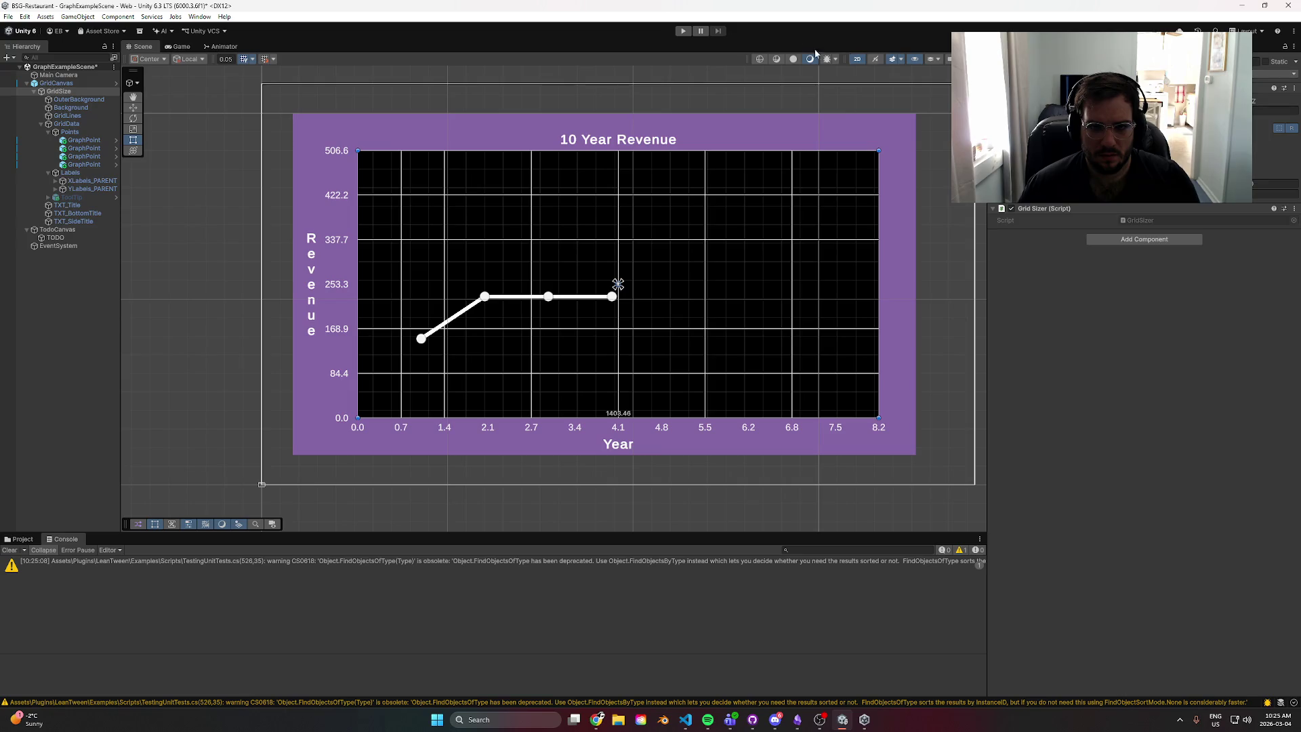
{"action": "left_click", "coordinate": [688, 32]}
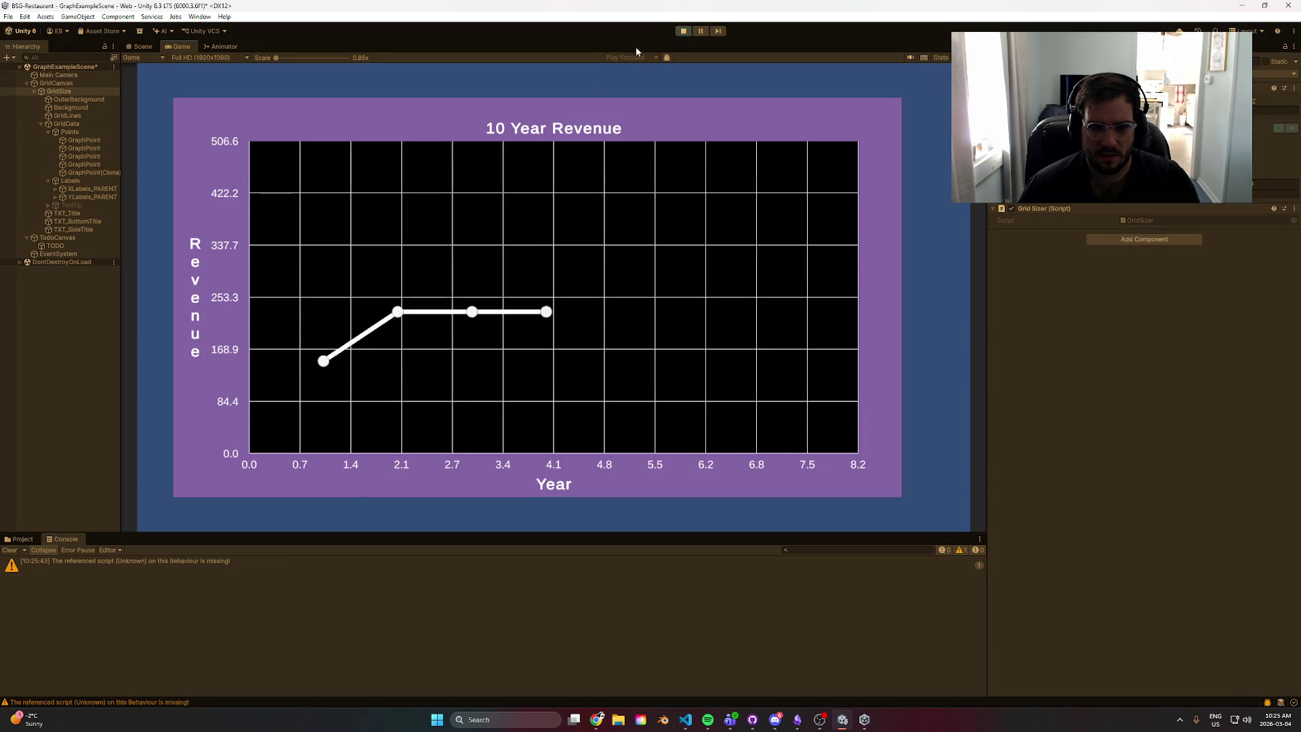
{"action": "left_click", "coordinate": [683, 31]}
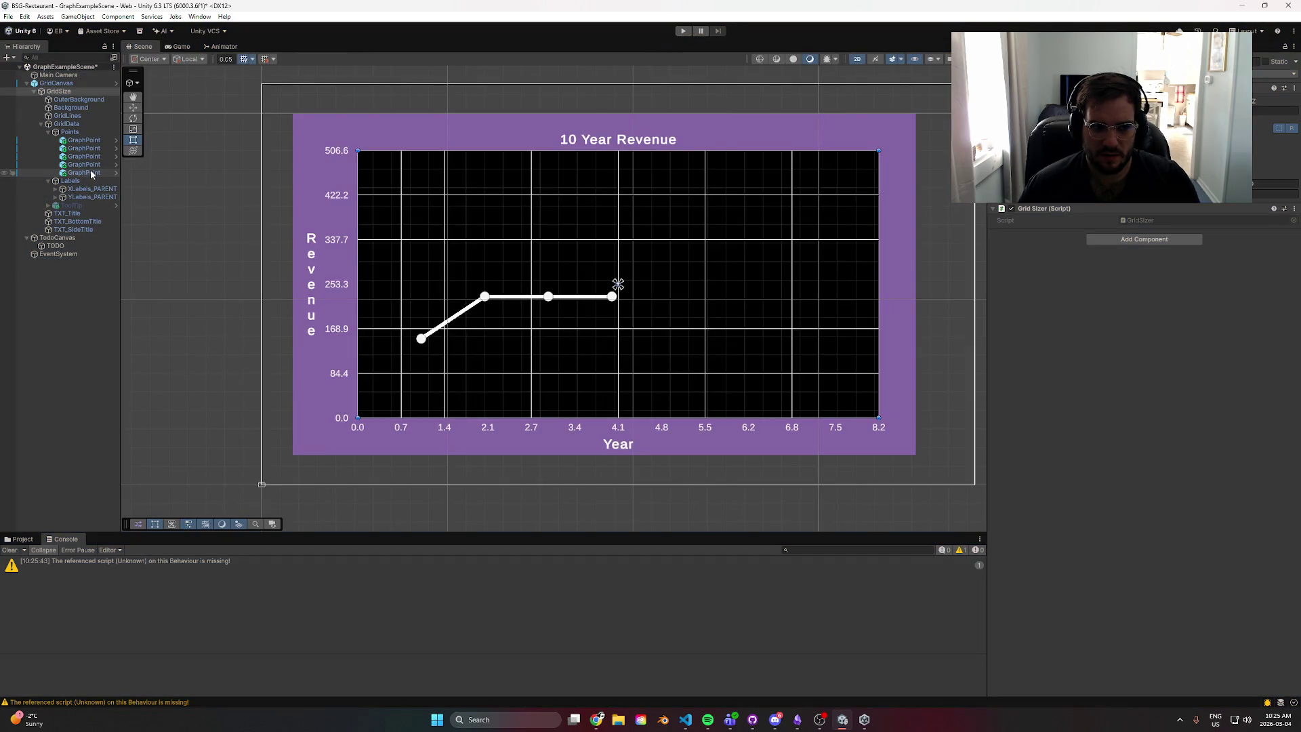
{"action": "left_click", "coordinate": [92, 174]}
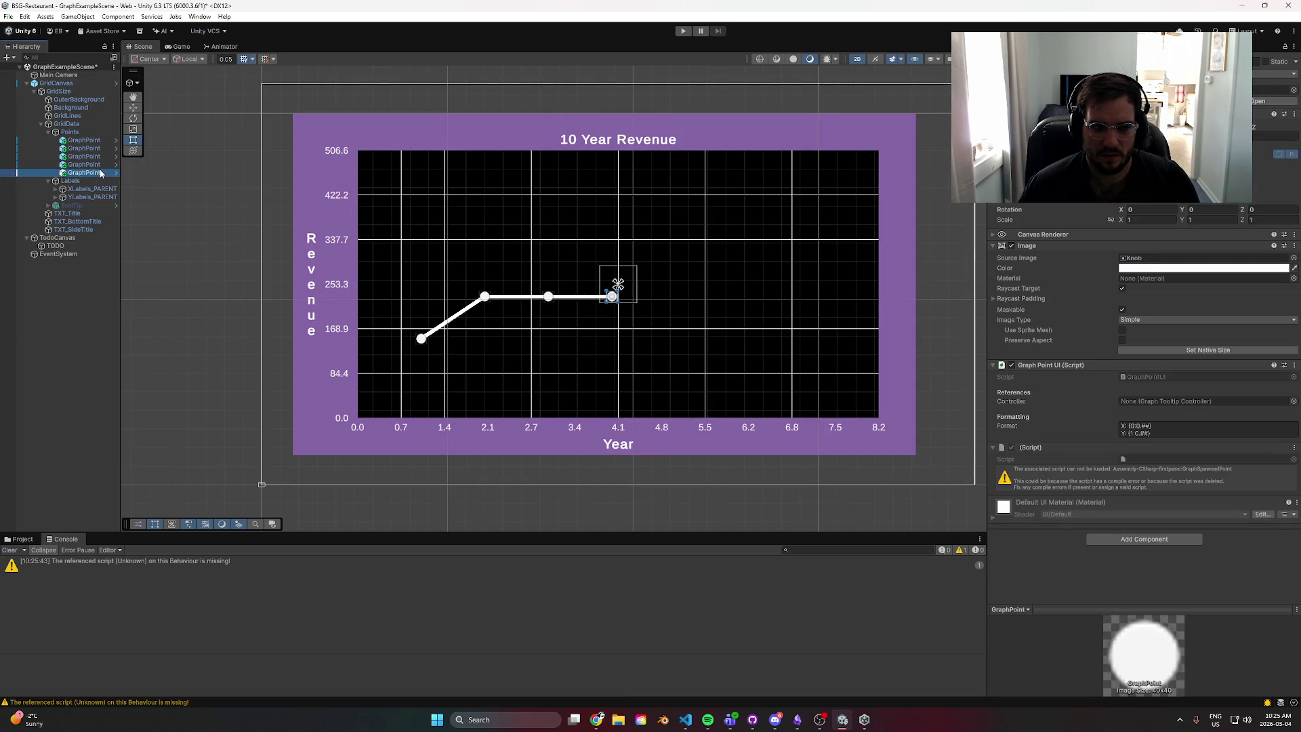
{"action": "left_click", "coordinate": [98, 141], "text": "shift"}
{"action": "key", "text": "Delete"}
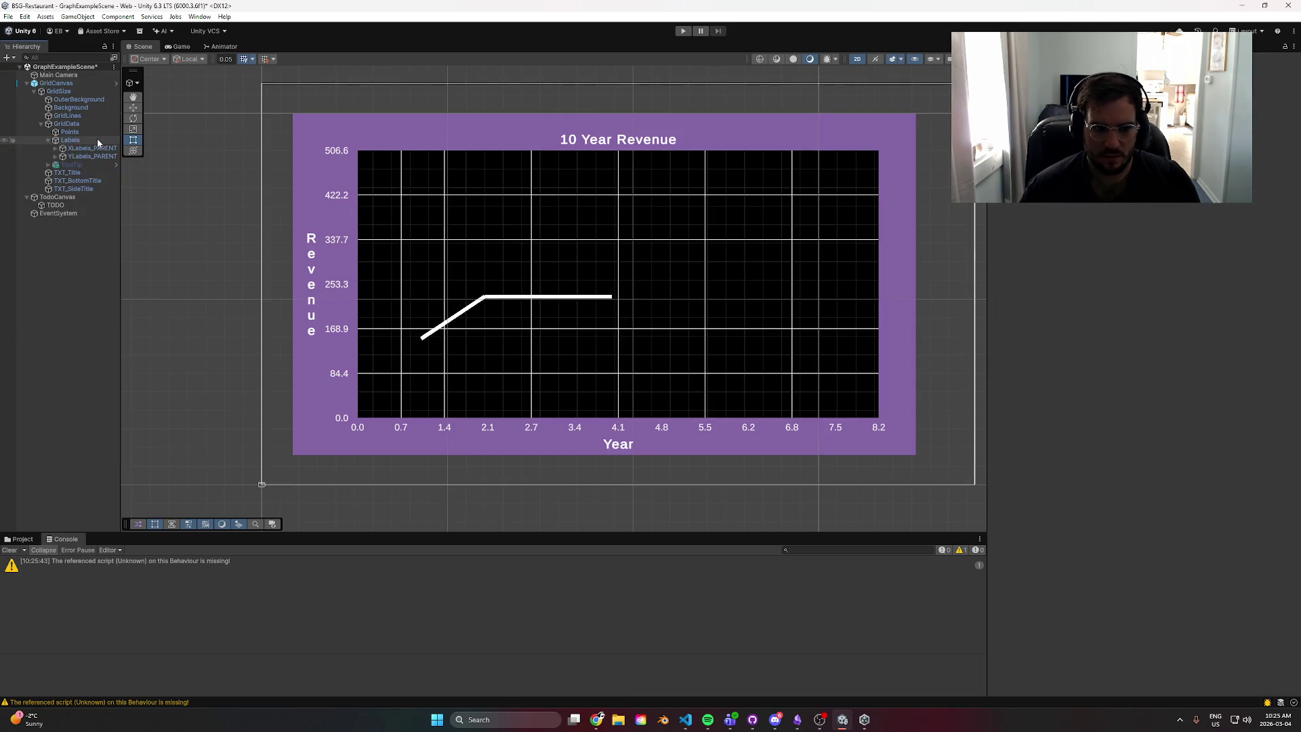
{"action": "left_click", "coordinate": [263, 226]}
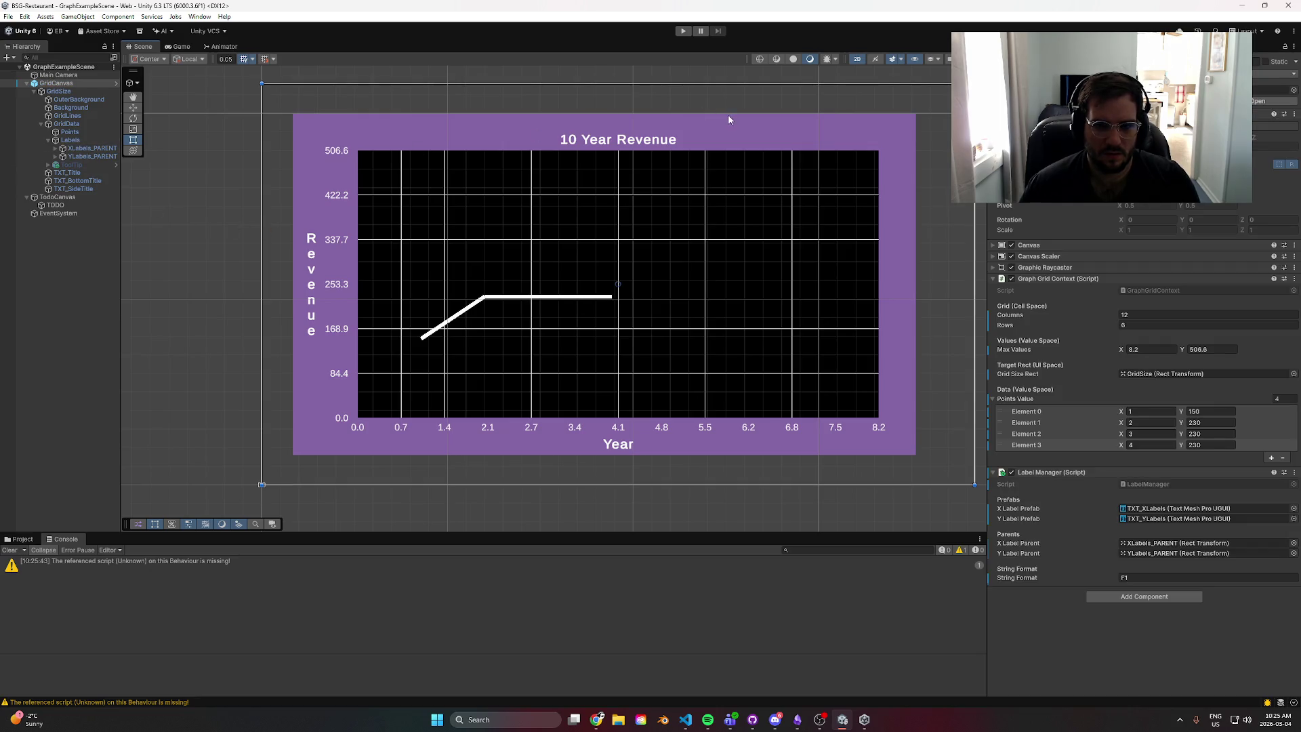
{"action": "key", "text": "alt+Tab"}
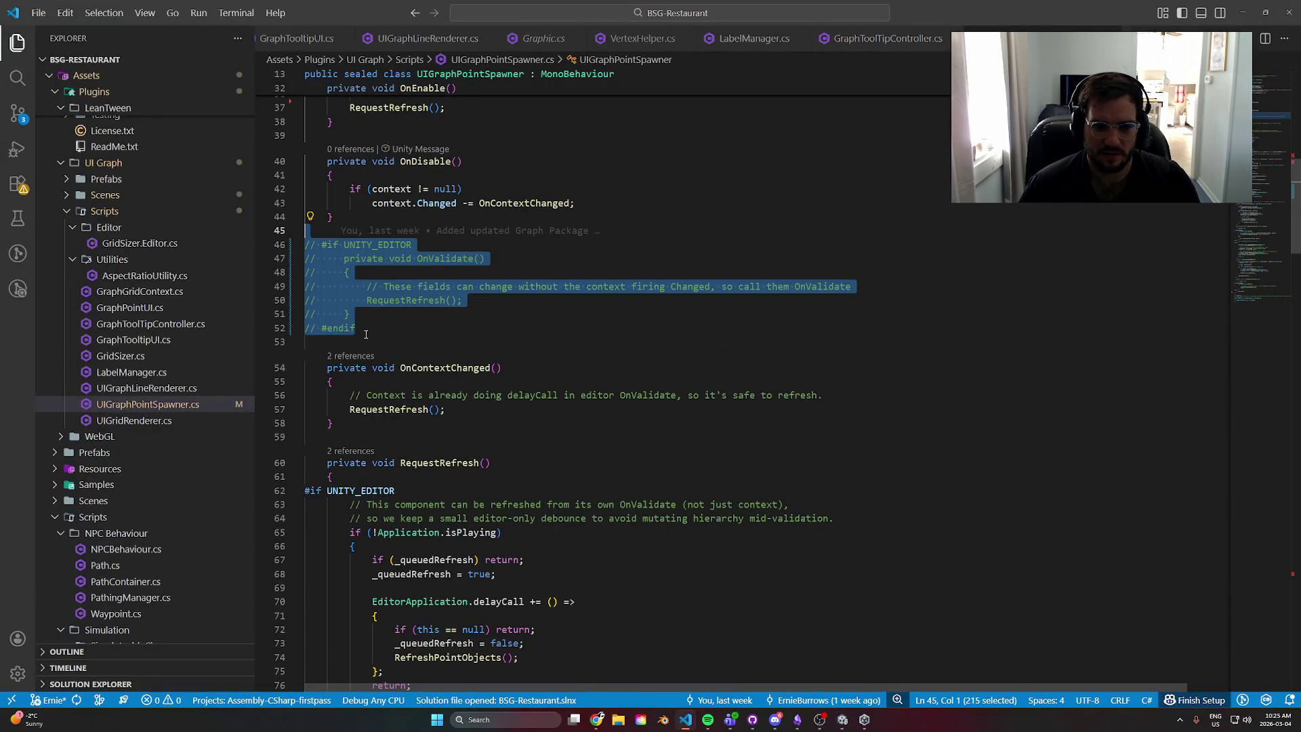
- Uncomment the editor-only OnValidate refresh block
{"action": "key", "text": "ctrl+slash"}
{"action": "left_click", "coordinate": [407, 313]}
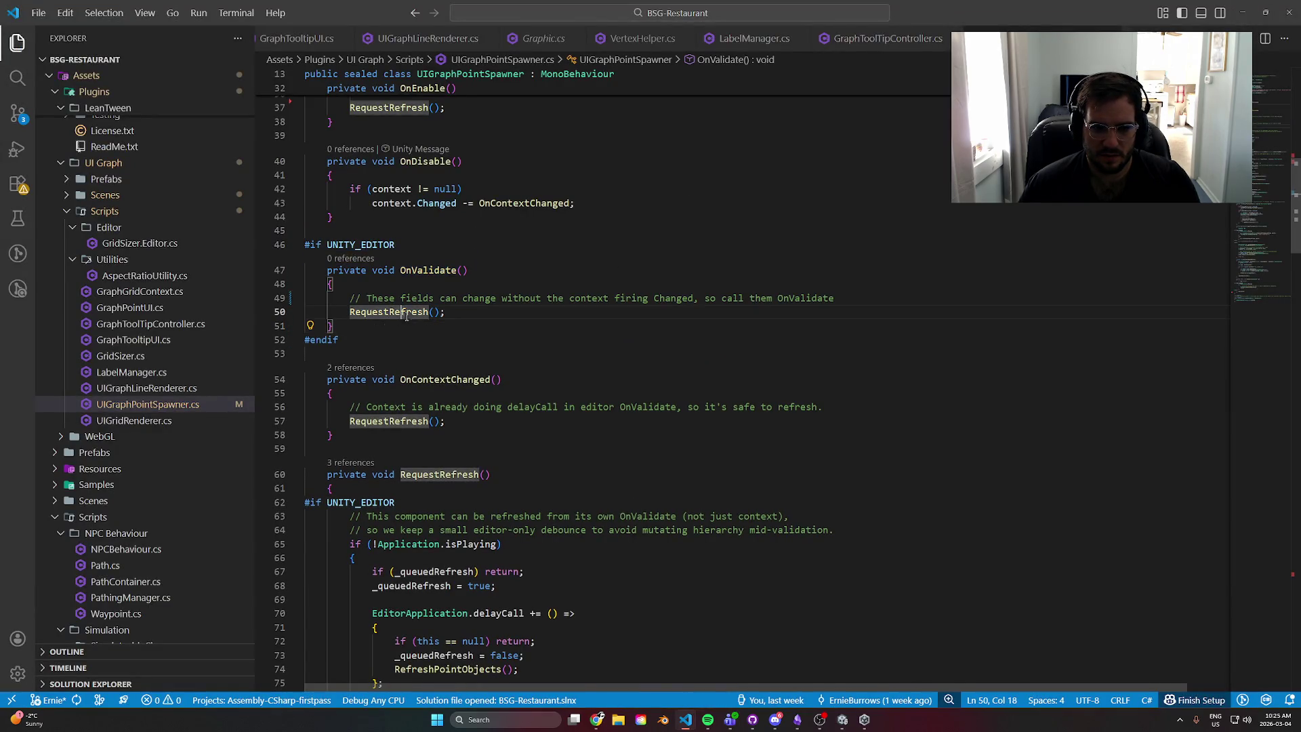
{"action": "scroll", "coordinate": [602, 363], "scroll_direction": "down", "scroll_amount": 3}
- Make OnContextChanged call RefreshPointObjects() instead of RequestRefresh()
{"action": "left_click", "coordinate": [444, 226]}
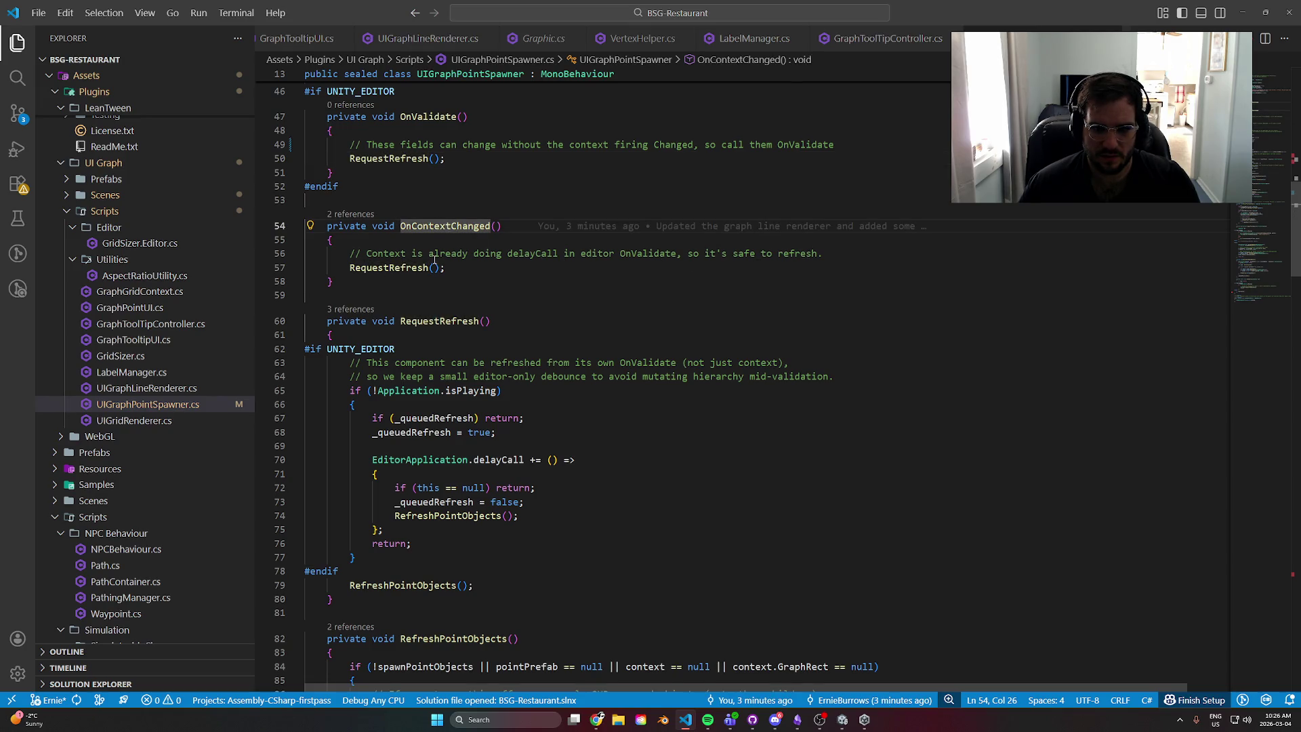
{"action": "left_click", "coordinate": [434, 267]}
{"action": "scroll", "coordinate": [510, 326], "scroll_direction": "down", "scroll_amount": 3}
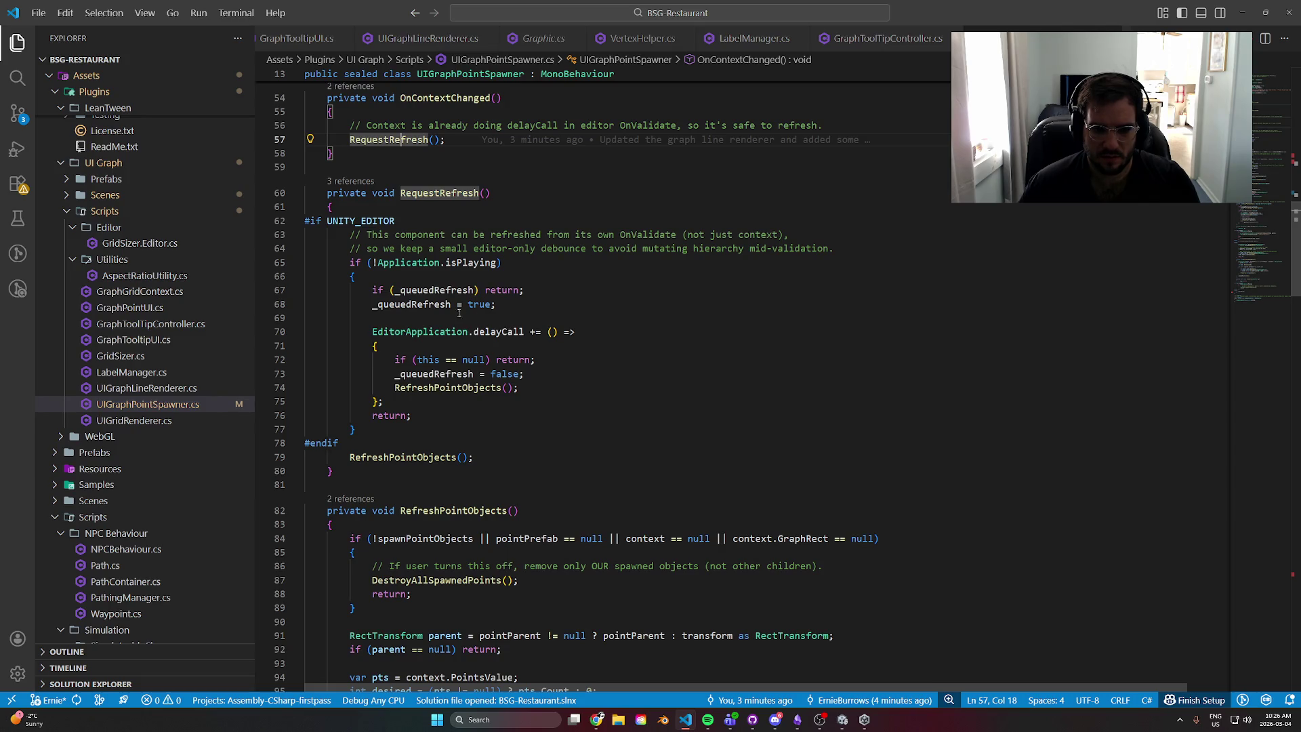
{"action": "double_click", "coordinate": [407, 139]}
{"action": "type", "text": "Re"}
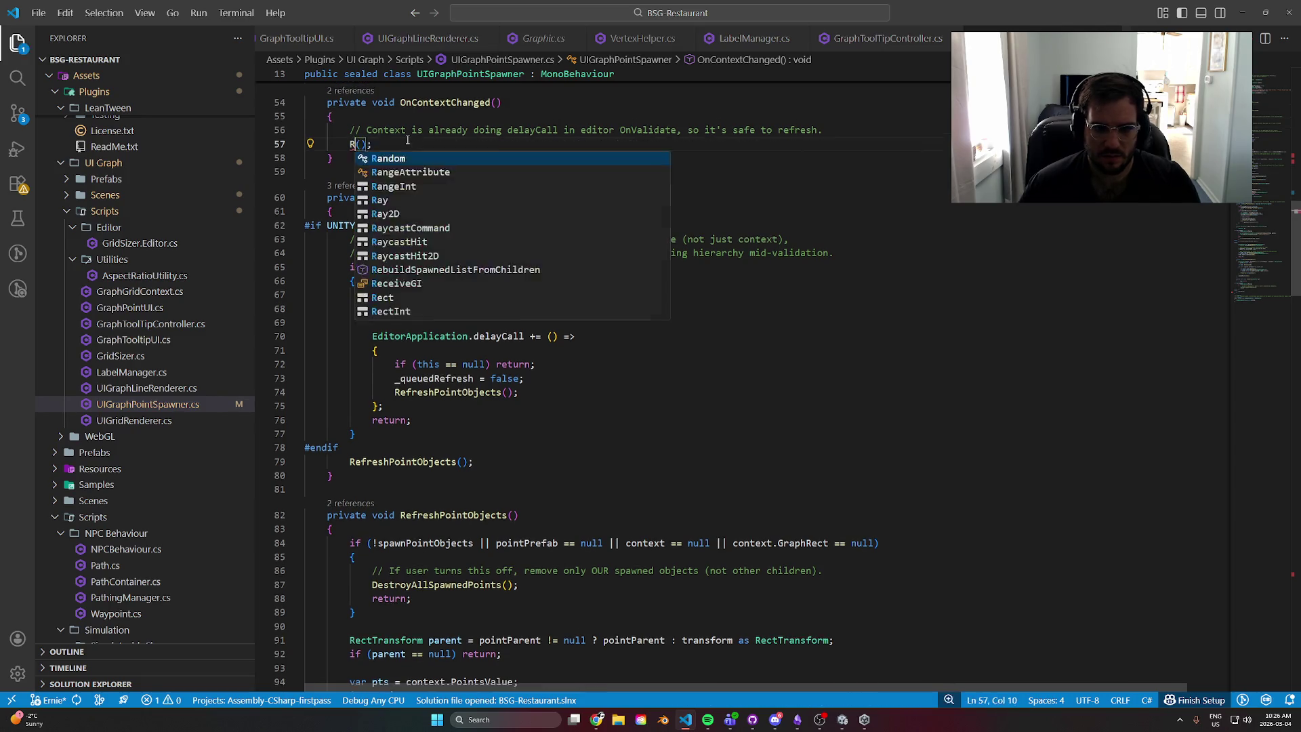
{"action": "type", "text": "fresh"}
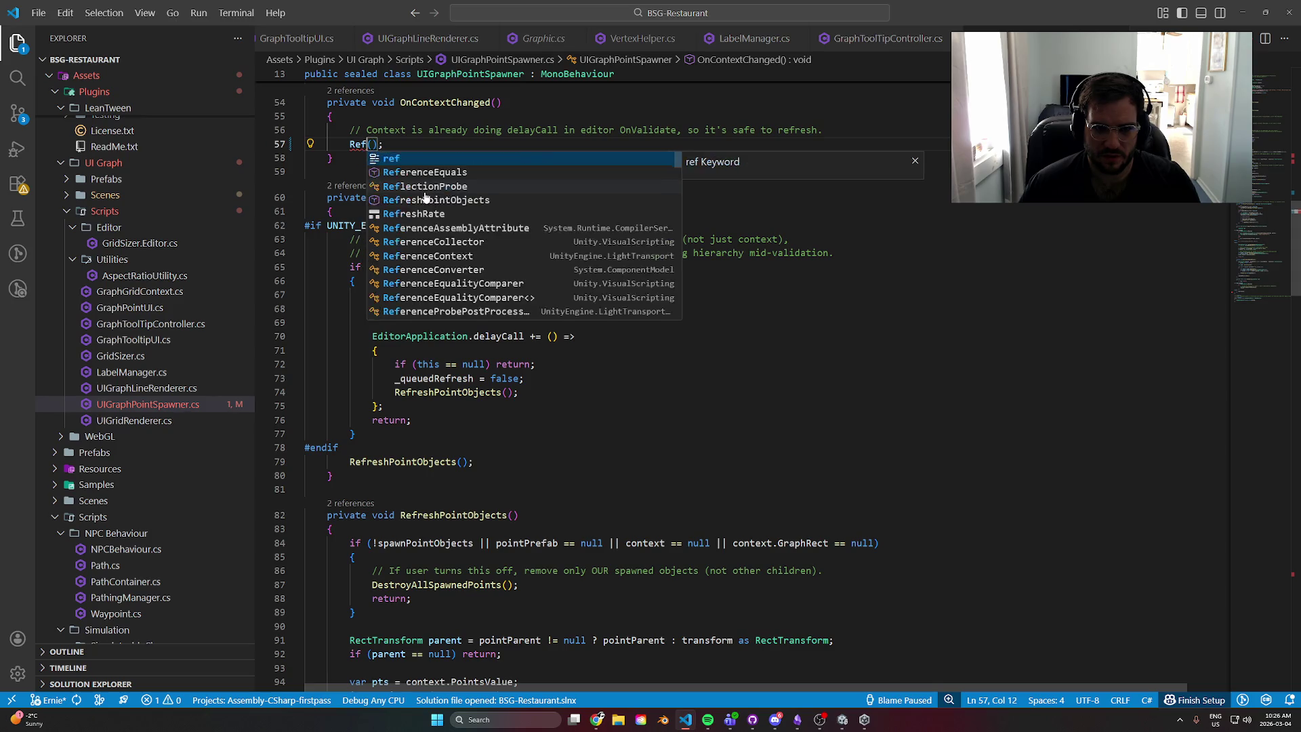
{"action": "key", "text": "Tab"}
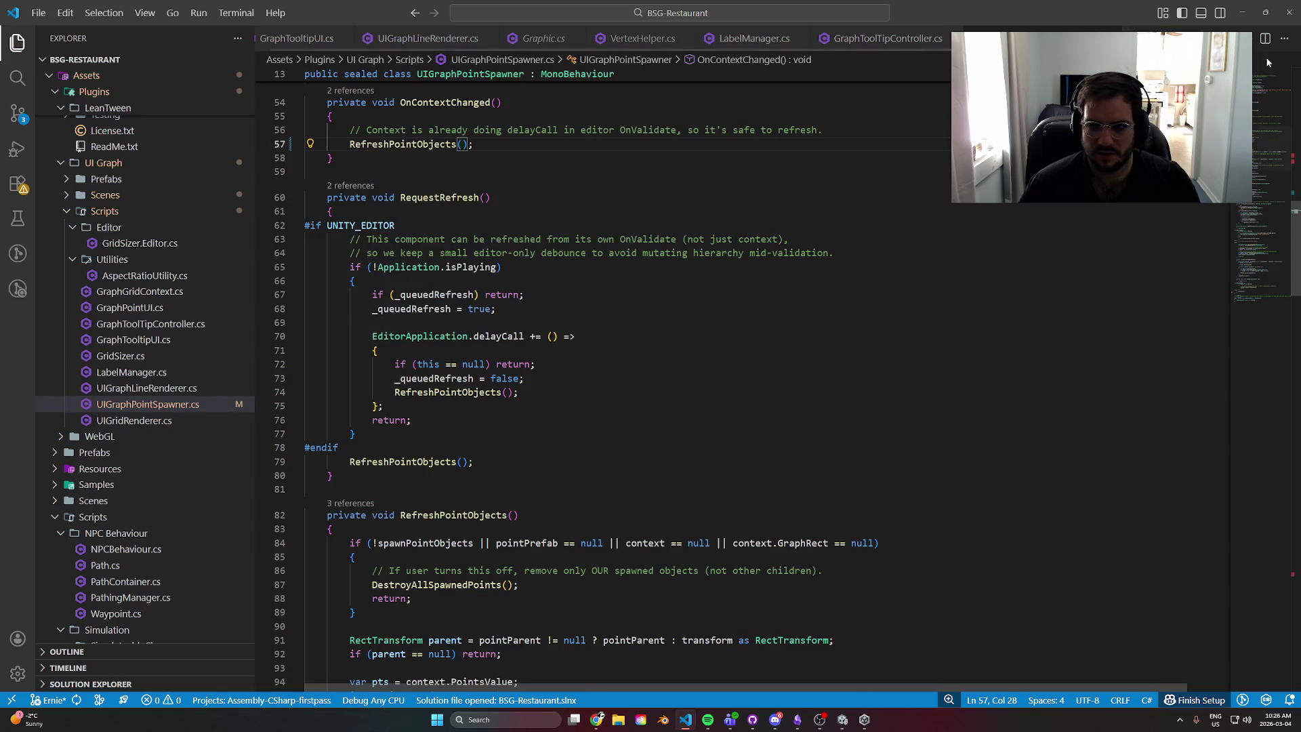
{"action": "key", "text": "alt+Tab"}
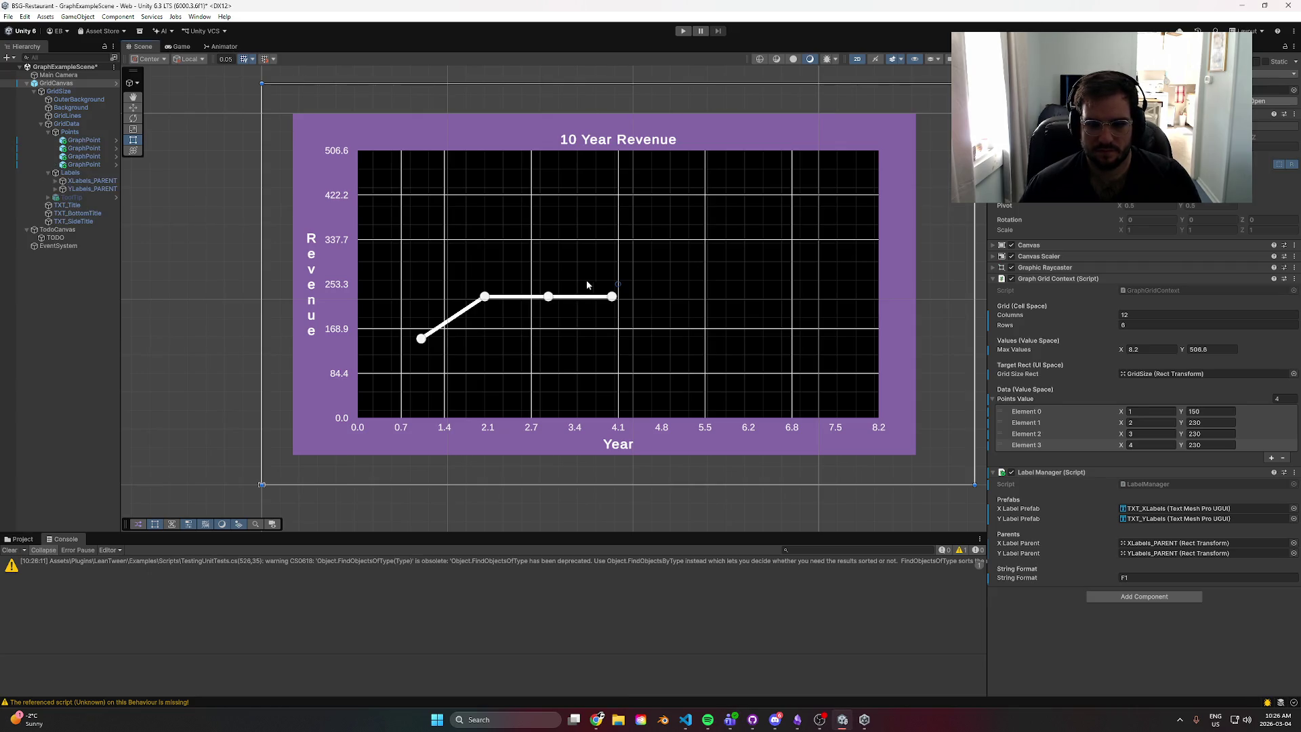
- Run and stop the scene, then inspect both SendMessage warnings' stack traces in the Console
{"action": "left_click", "coordinate": [683, 30]}
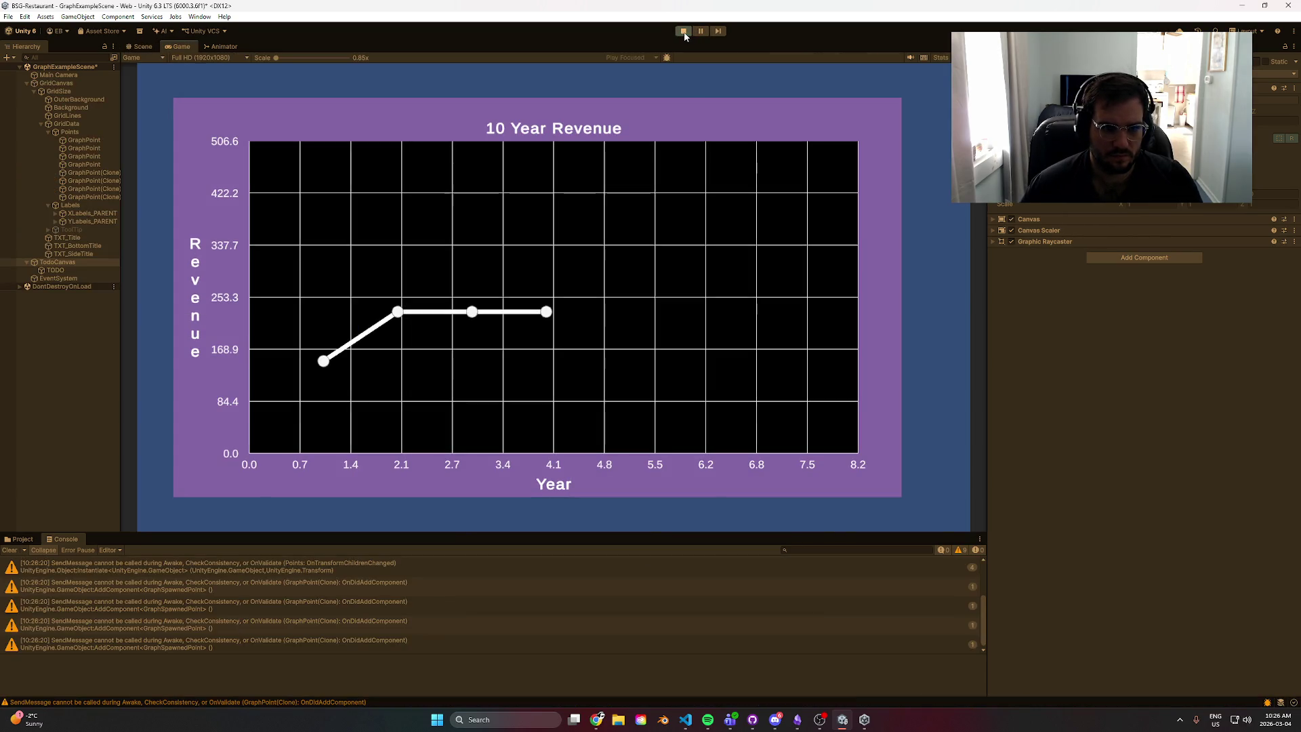
{"action": "left_click", "coordinate": [683, 31]}
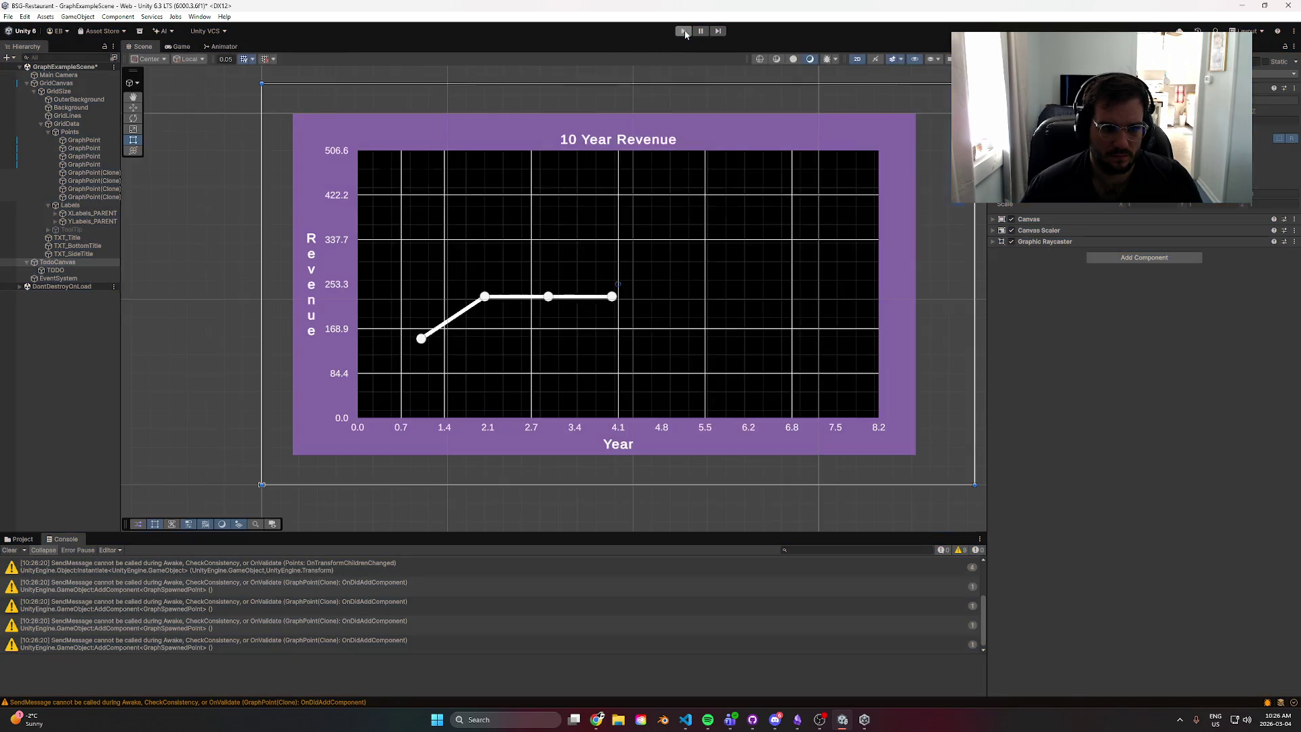
{"action": "left_click", "coordinate": [274, 564]}
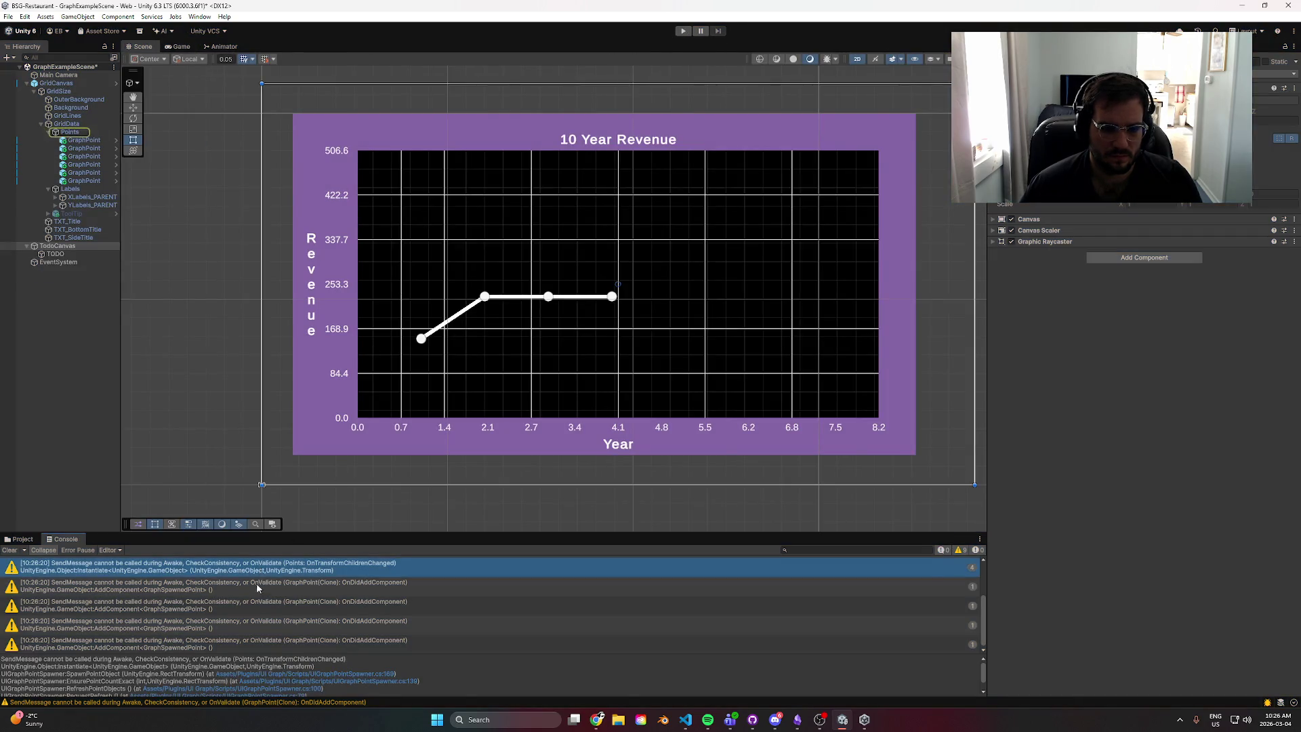
{"action": "left_click", "coordinate": [256, 589]}
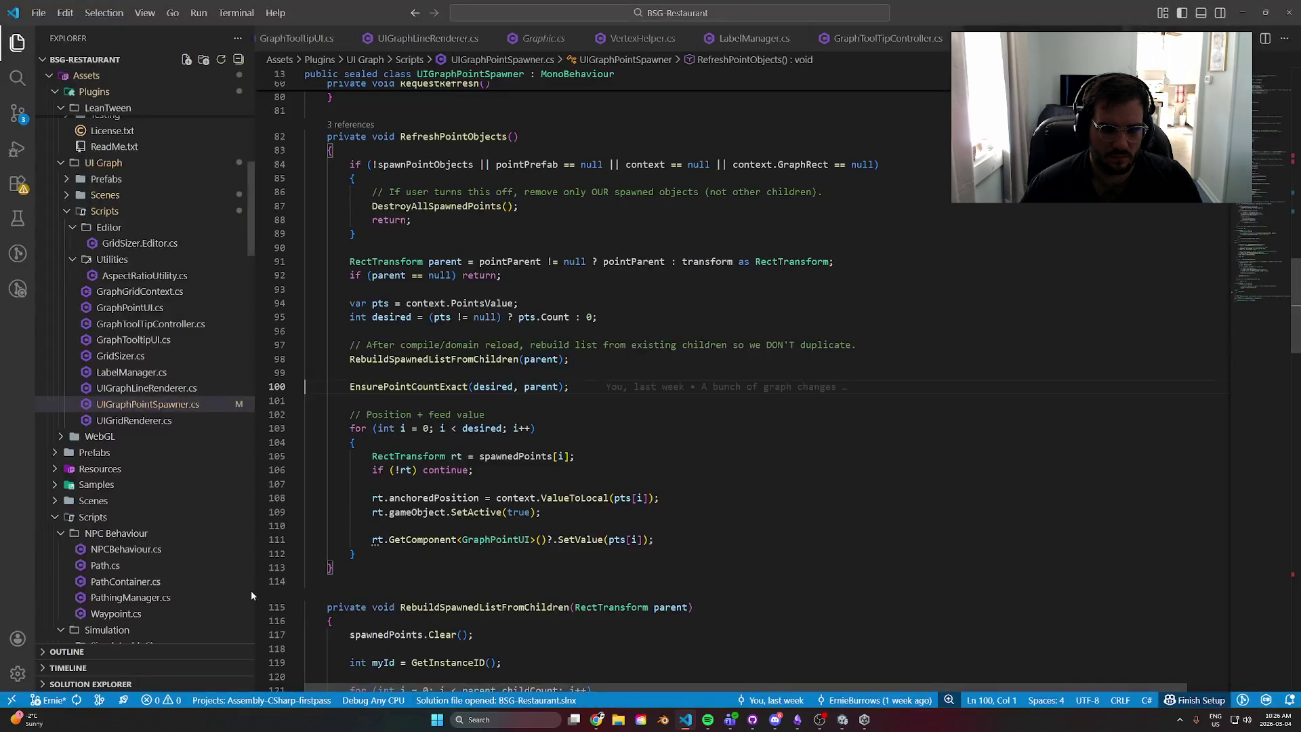
- Undo the edit so OnContextChanged calls RequestRefresh() again, then return to Unity
{"action": "scroll", "coordinate": [624, 313], "scroll_direction": "up", "scroll_amount": 4}
{"action": "scroll", "coordinate": [625, 313], "scroll_direction": "up", "scroll_amount": 6}
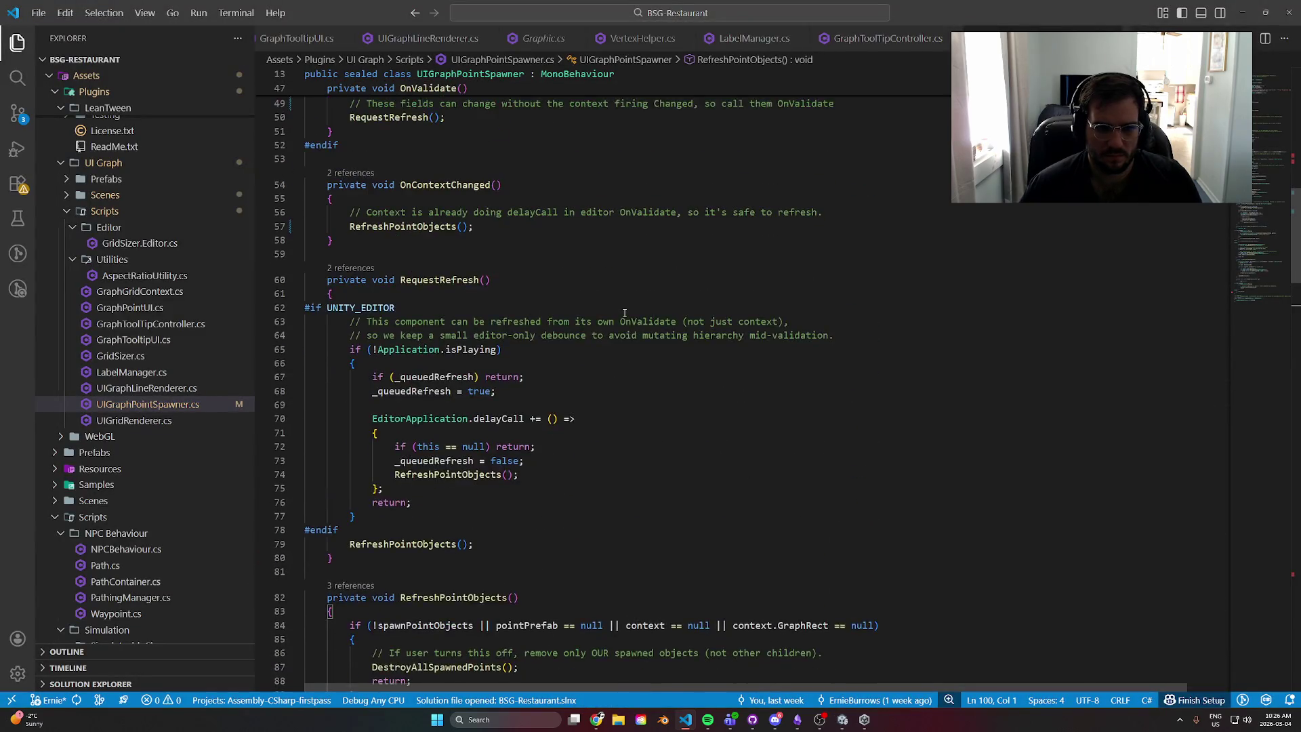
{"action": "key", "text": "ctrl+z"}
{"action": "key", "text": "ctrl+z"}
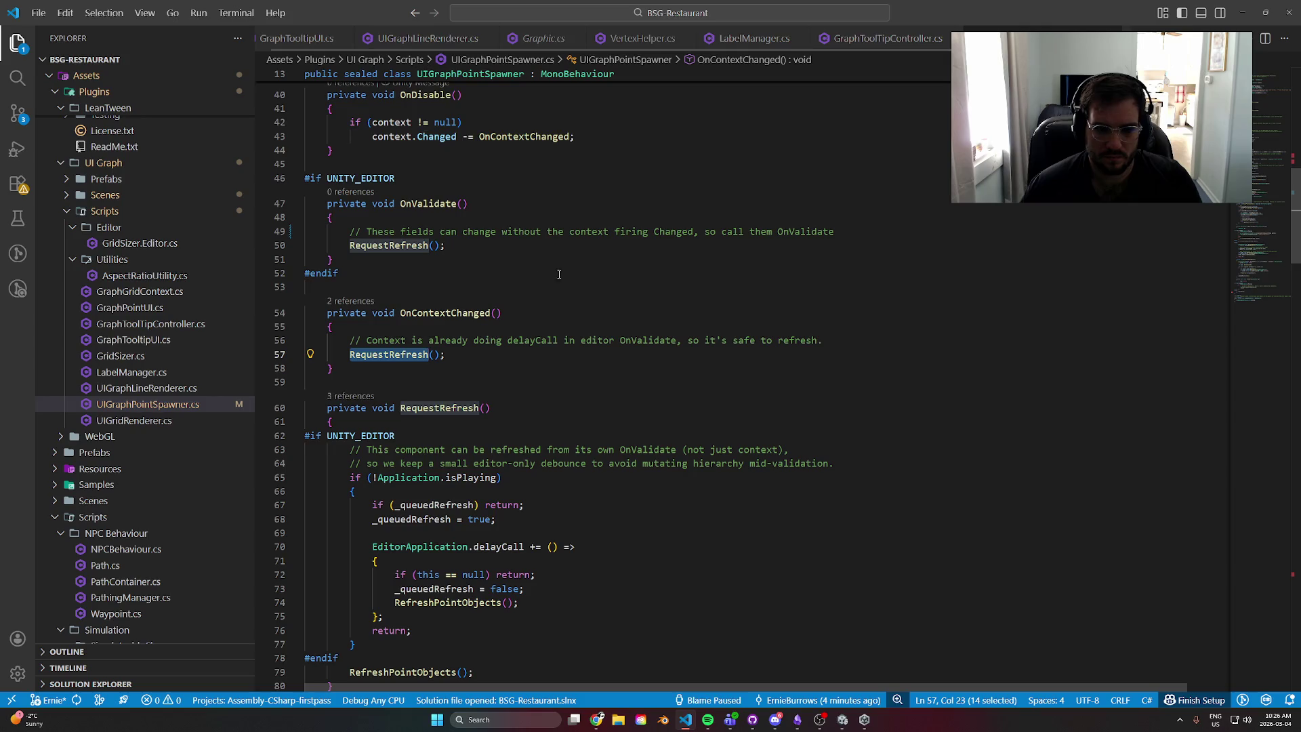
{"action": "key", "text": "alt+Tab"}
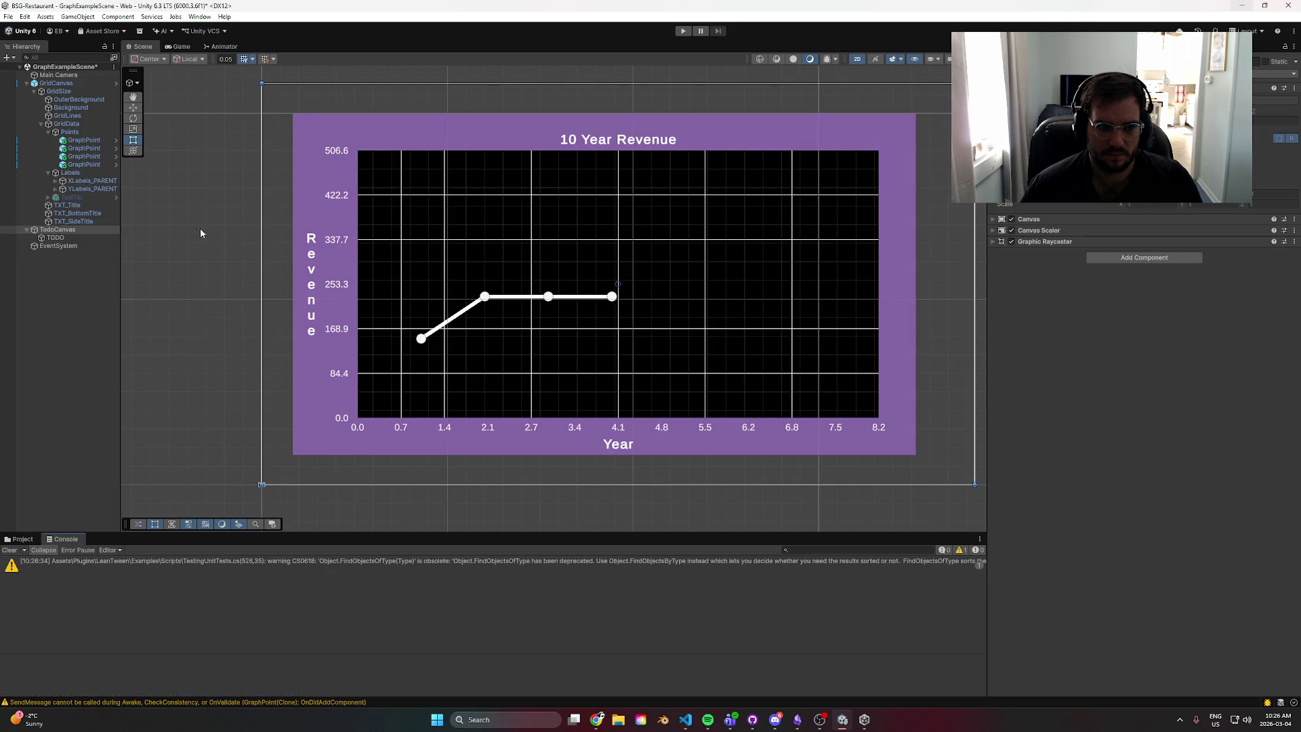
- Play and stop the scene, then delete all GraphPoint objects from the hierarchy
{"action": "key", "text": "ctrl+p"}
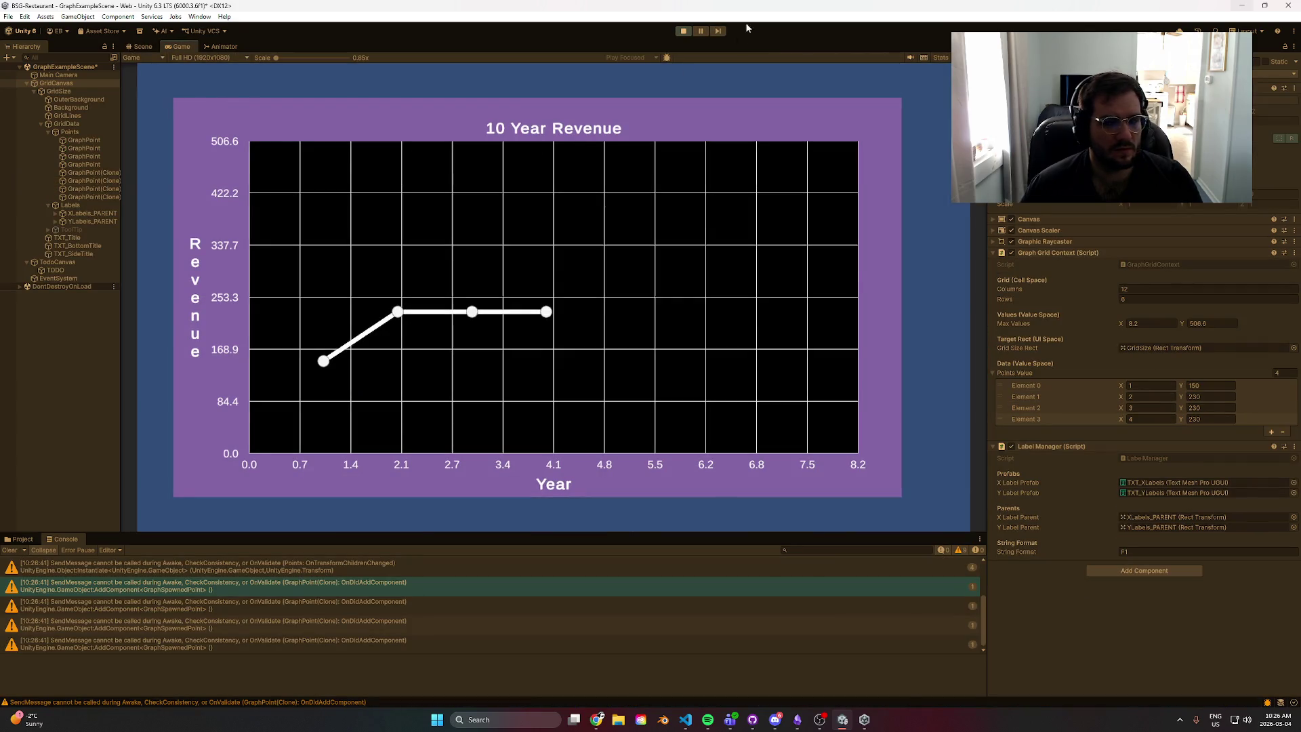
{"action": "left_click", "coordinate": [683, 30]}
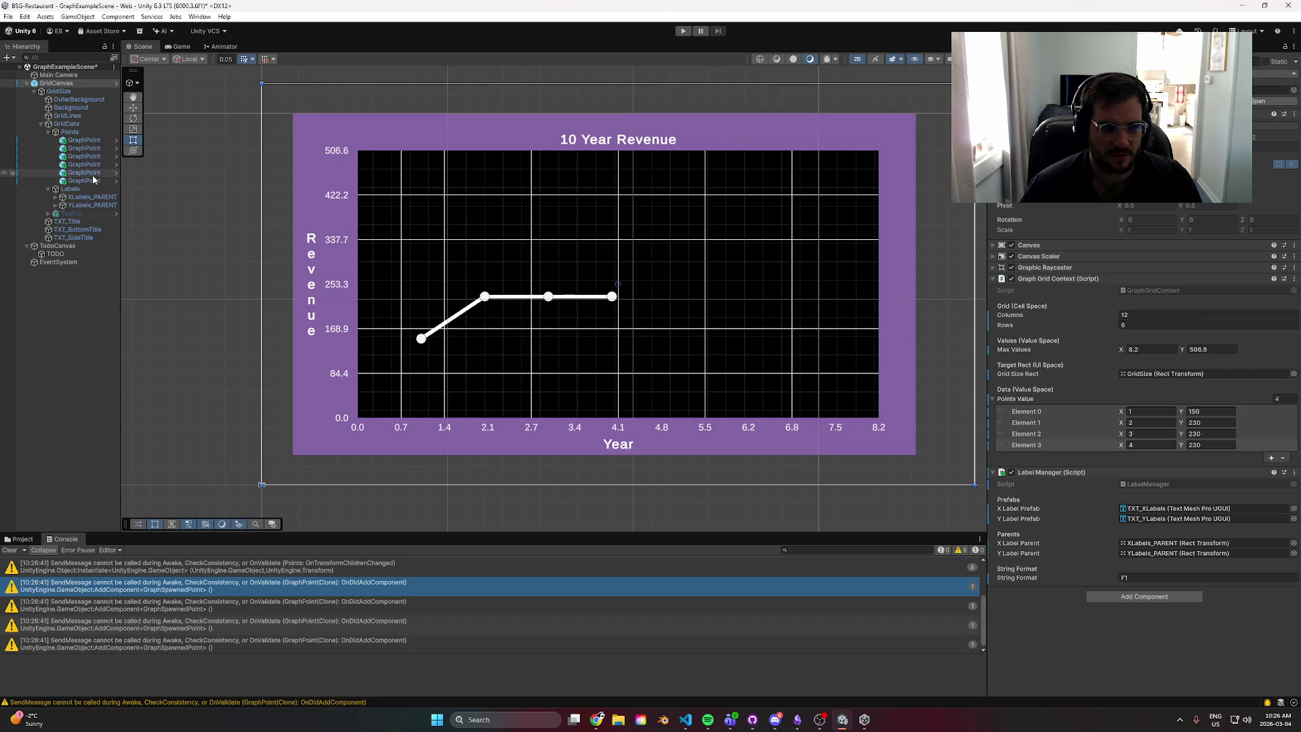
{"action": "left_click", "coordinate": [95, 180]}
{"action": "left_click", "coordinate": [96, 140], "text": "shift"}
{"action": "key", "text": "Delete"}
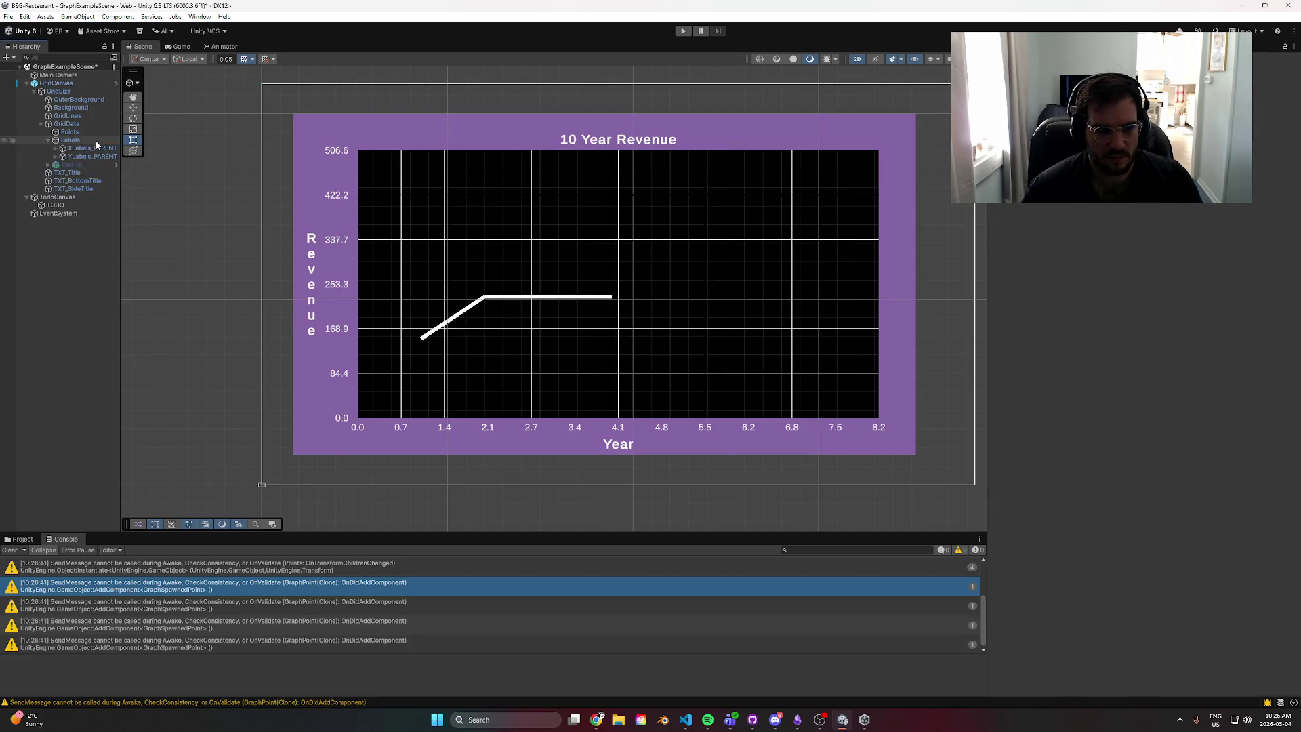
- Inspect the regenerated GraphPoints and replay the scene to check the GraphPoint(Clone) warning
{"action": "left_click", "coordinate": [84, 139]}
{"action": "left_click", "coordinate": [84, 148]}
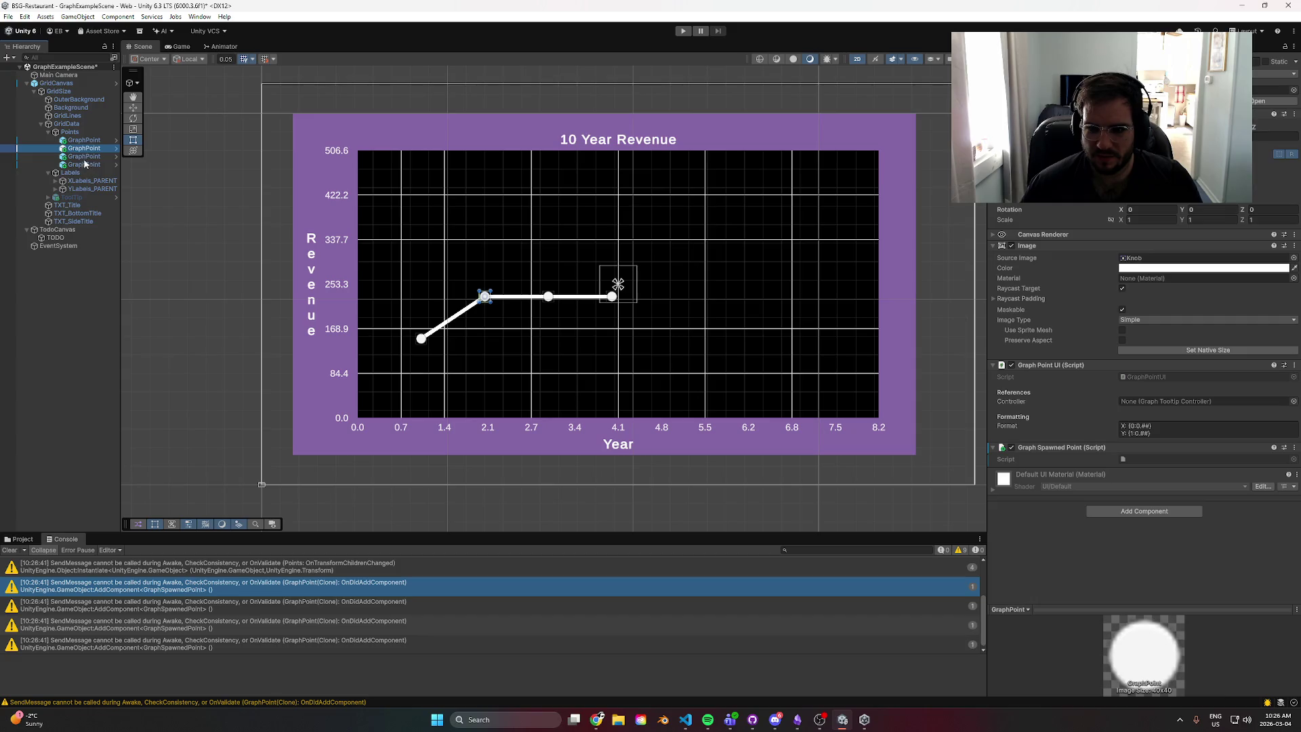
{"action": "left_click", "coordinate": [85, 164]}
{"action": "left_click", "coordinate": [88, 180]}
{"action": "left_click", "coordinate": [95, 165]}
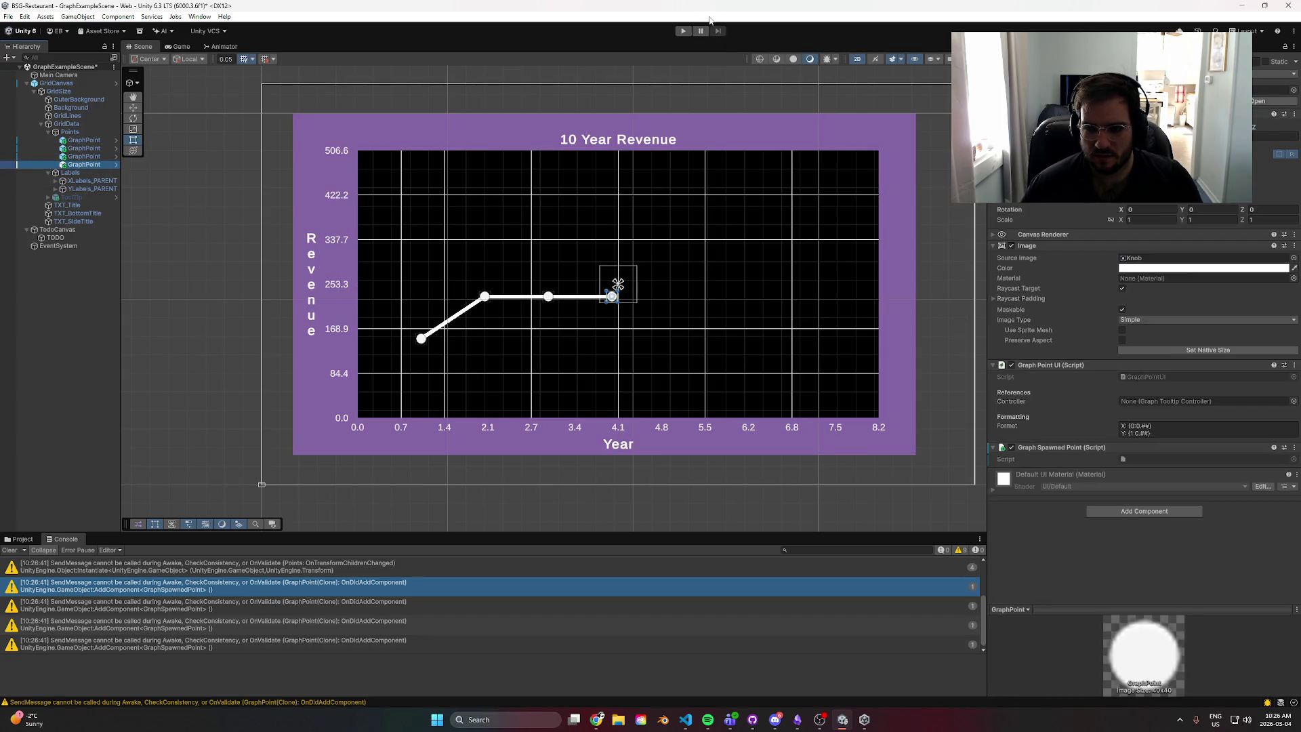
{"action": "left_click", "coordinate": [683, 31]}
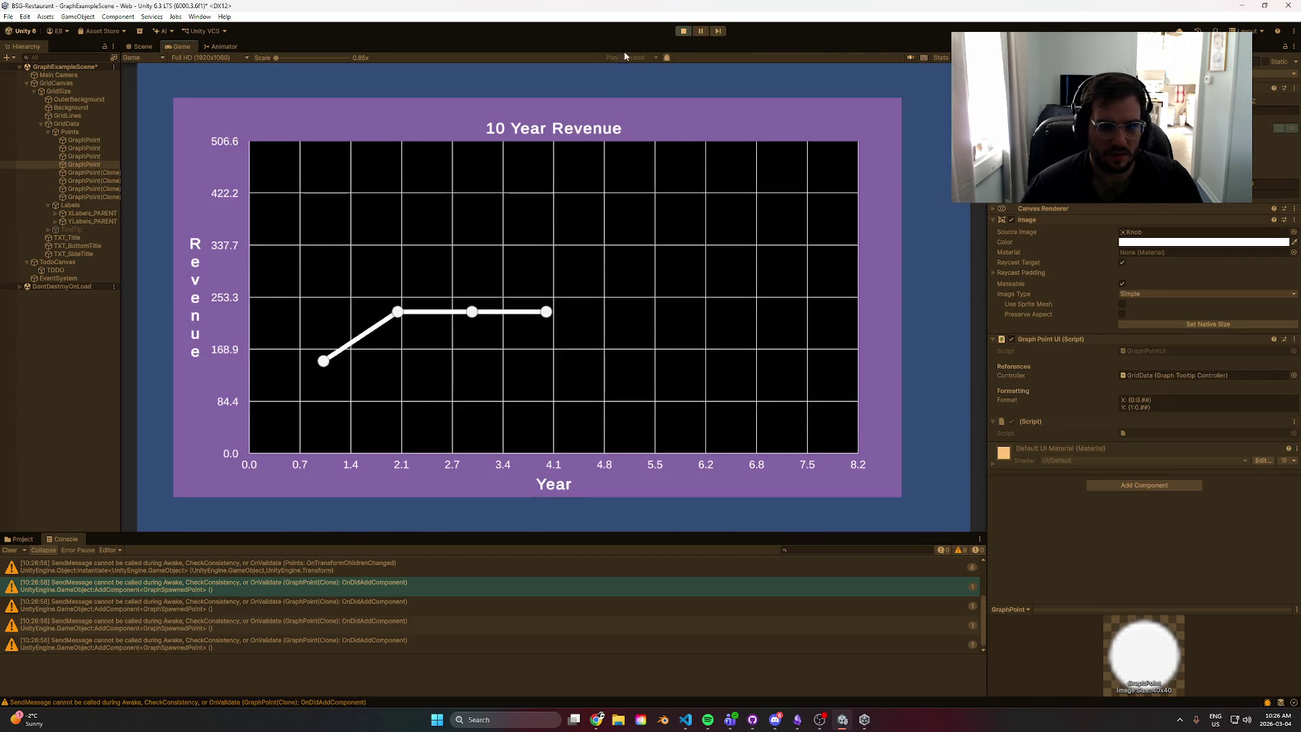
{"action": "left_click", "coordinate": [157, 584]}
{"action": "left_click", "coordinate": [684, 31]}
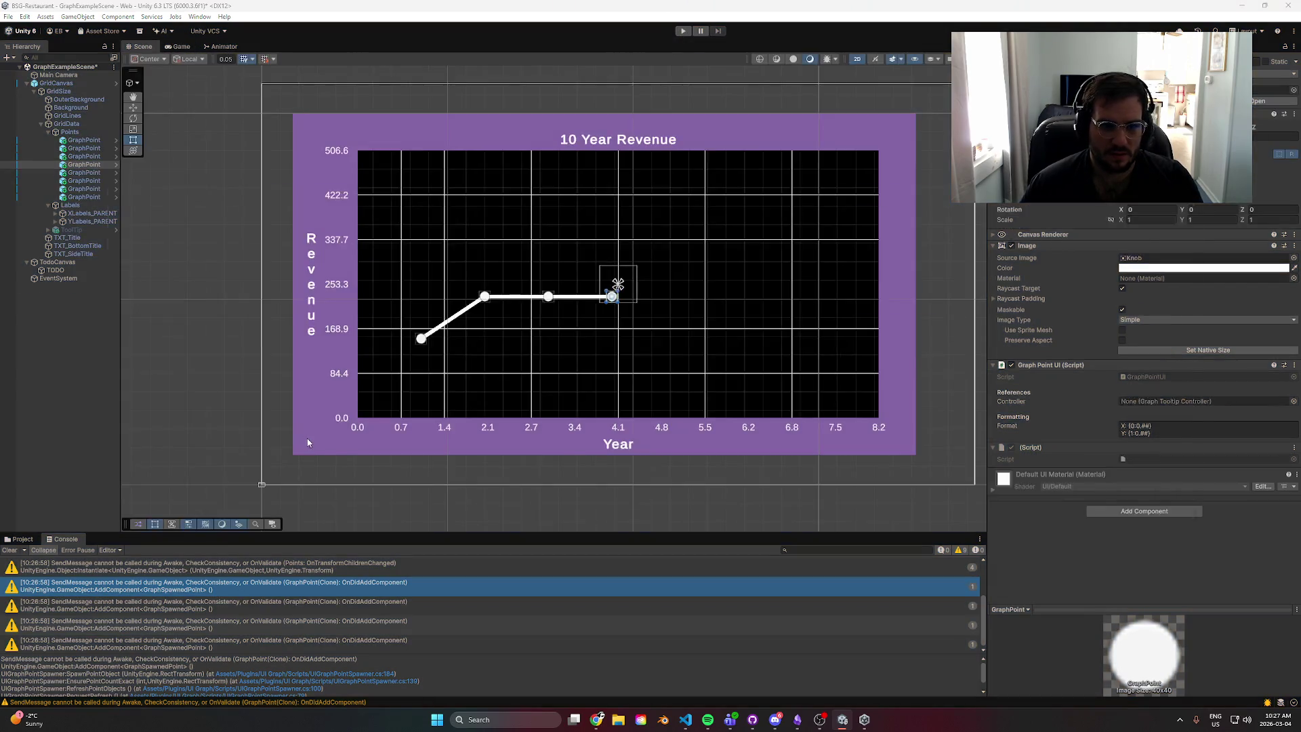
{"action": "key", "text": "alt+Tab"}
{"action": "left_click", "coordinate": [606, 319]}
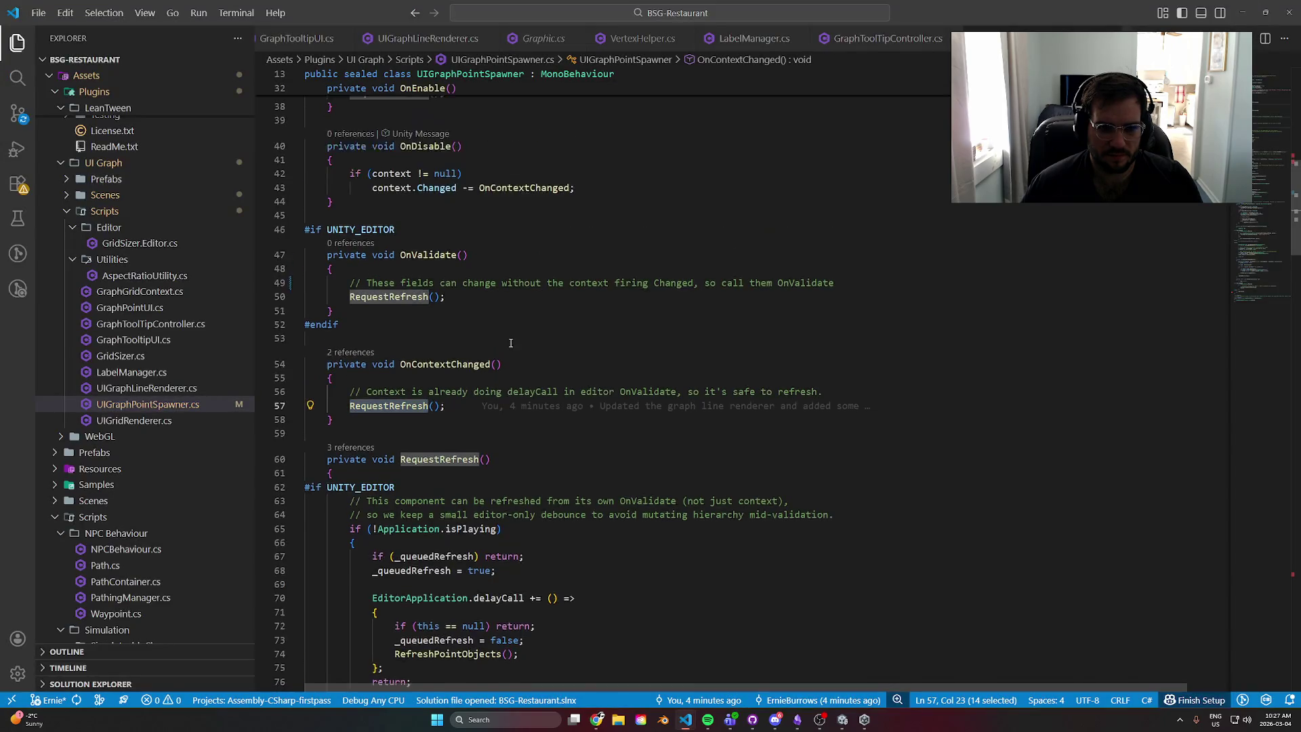
{"action": "scroll", "coordinate": [543, 436], "scroll_direction": "up", "scroll_amount": 5}
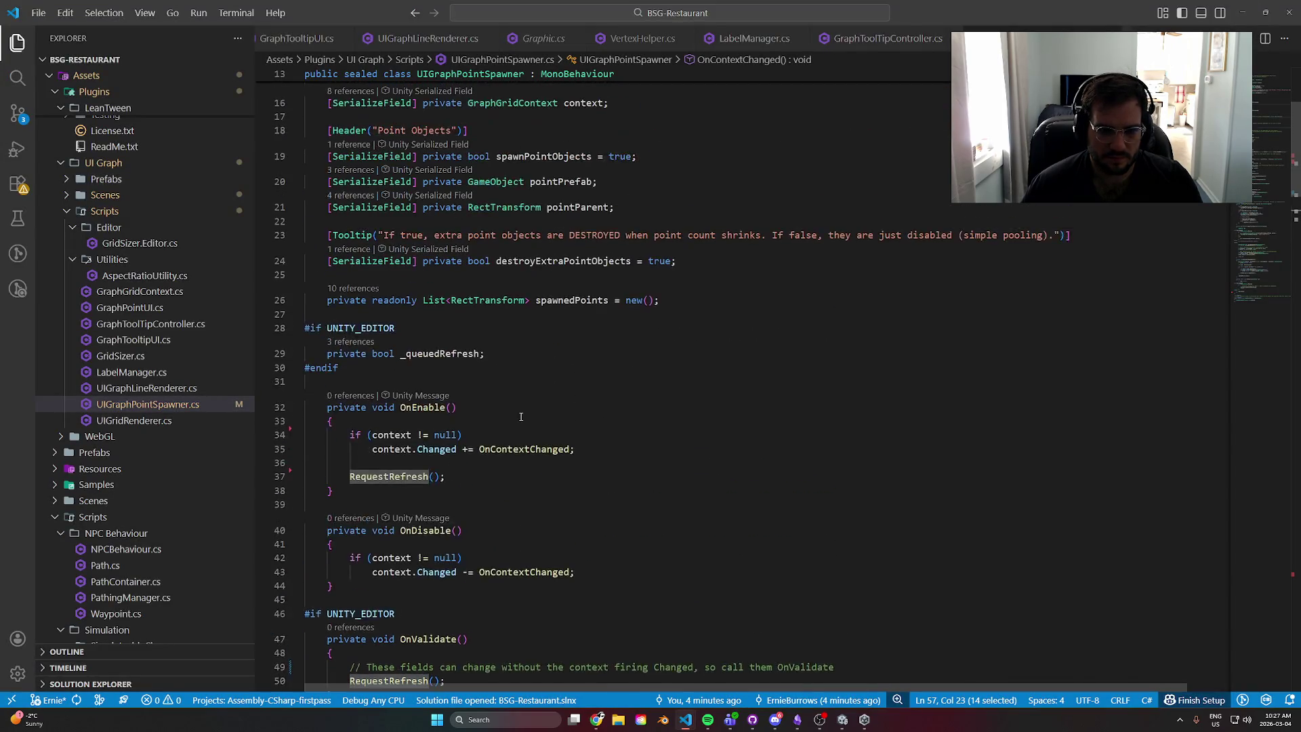
{"action": "scroll", "coordinate": [626, 427], "scroll_direction": "down", "scroll_amount": 7}
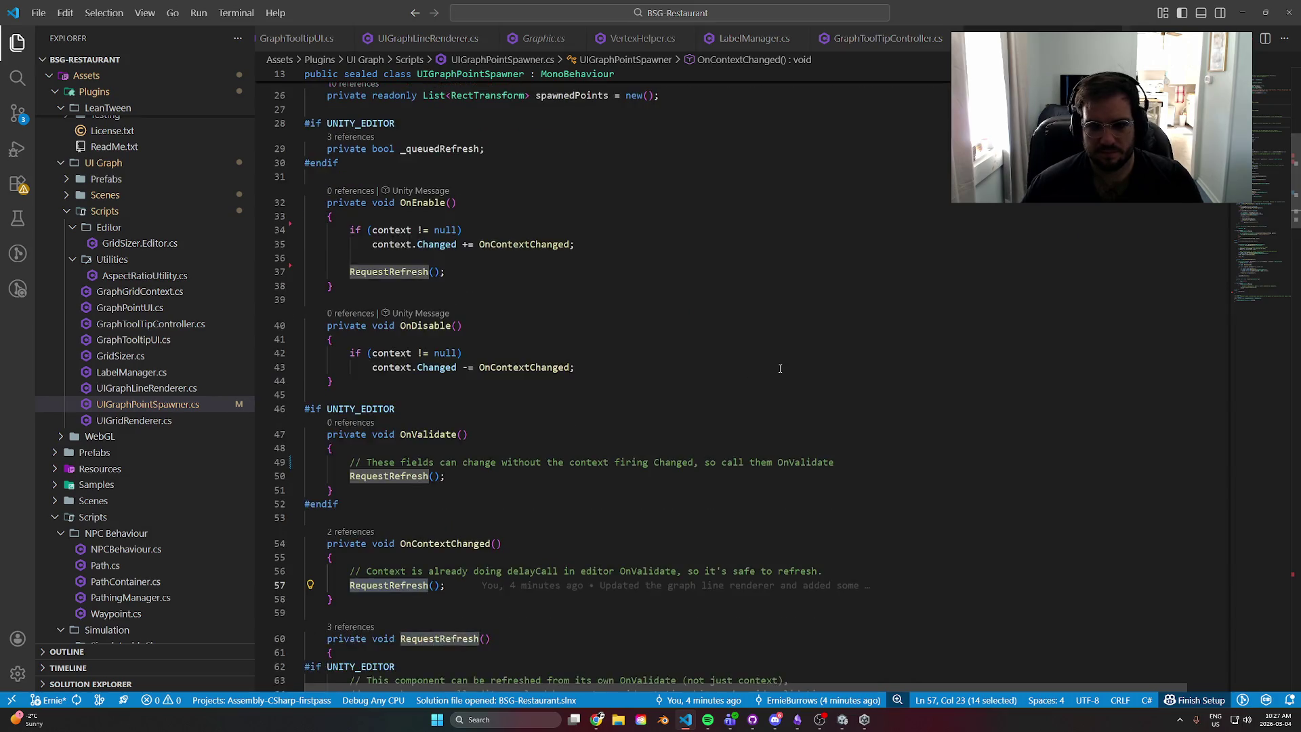
{"action": "scroll", "coordinate": [775, 378], "scroll_direction": "down", "scroll_amount": 10}
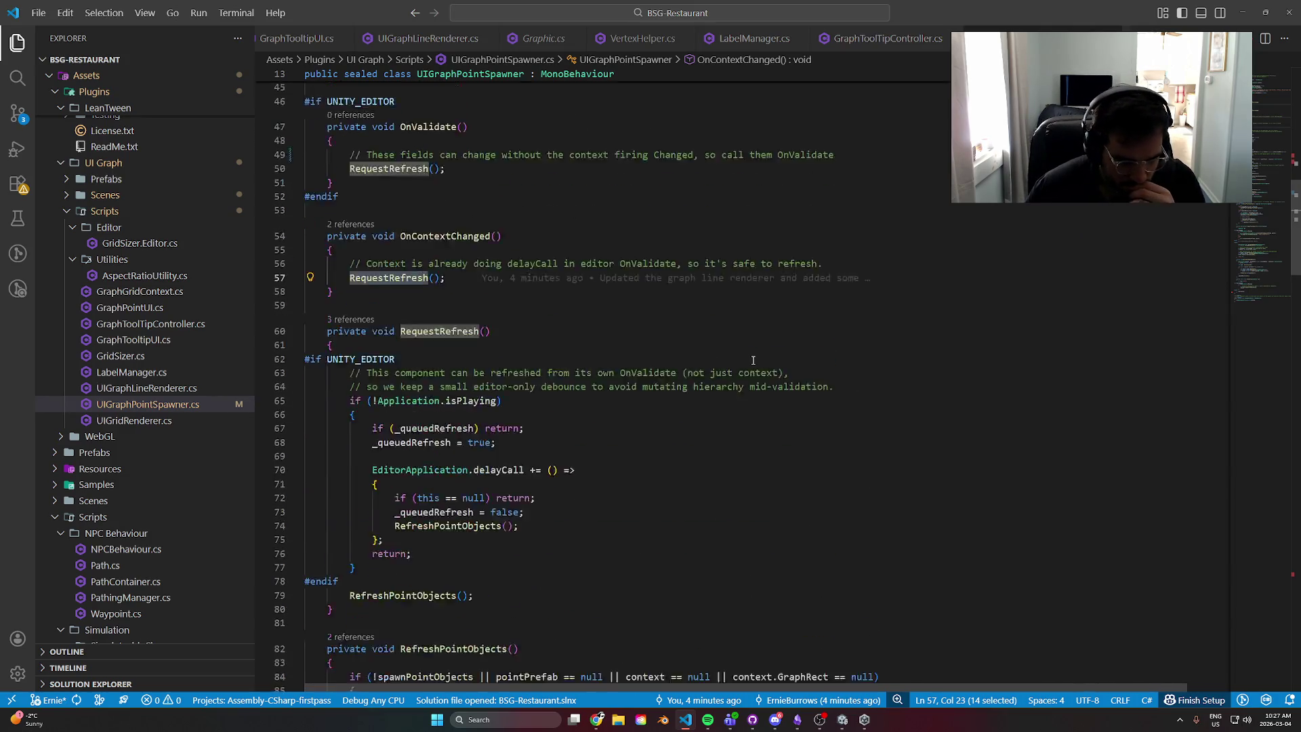
{"action": "scroll", "coordinate": [712, 358], "scroll_direction": "down", "scroll_amount": 5}
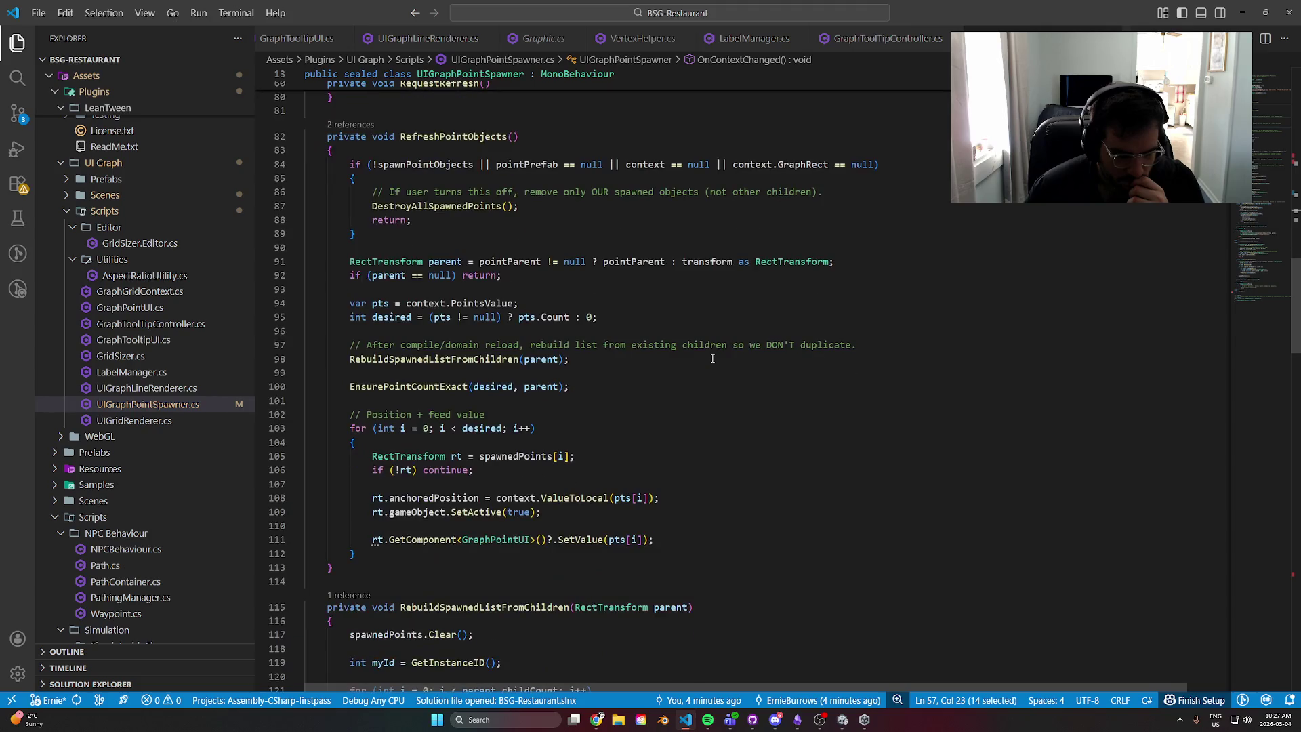
{"action": "left_click", "coordinate": [1253, 13]}
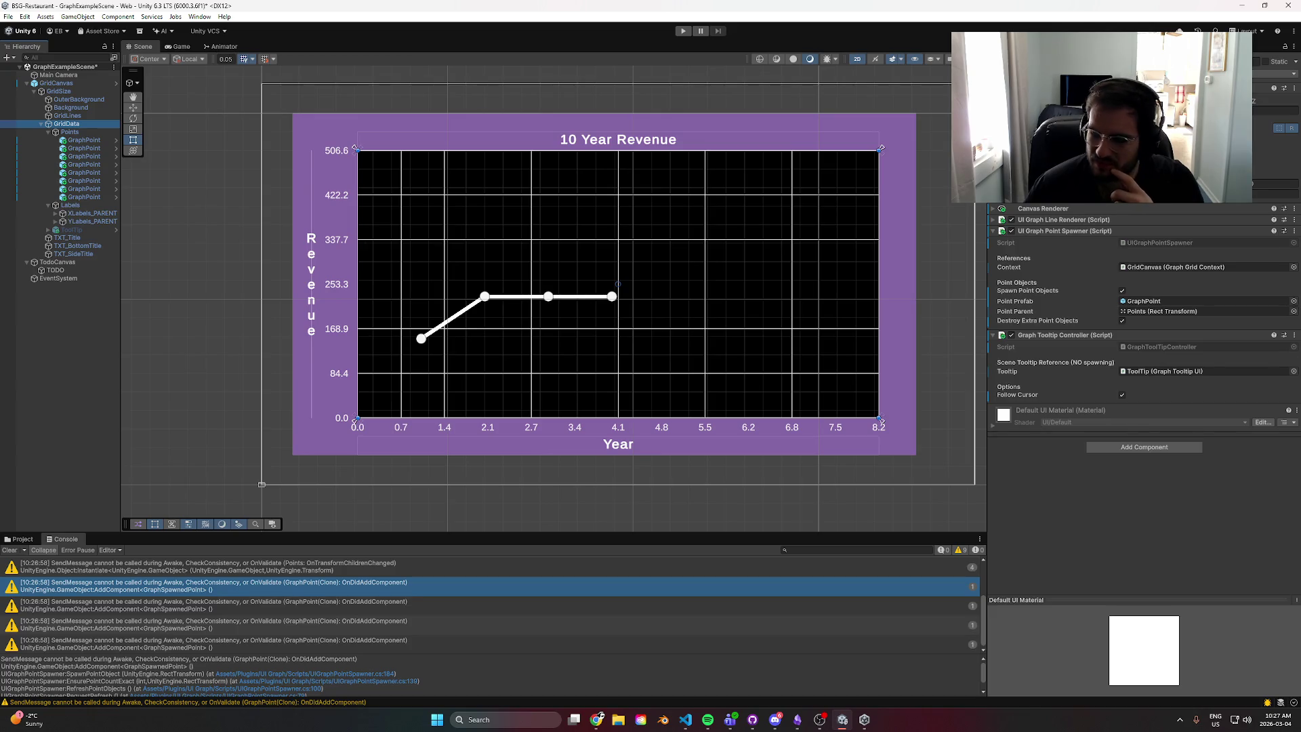
{"action": "left_click", "coordinate": [1175, 346]}
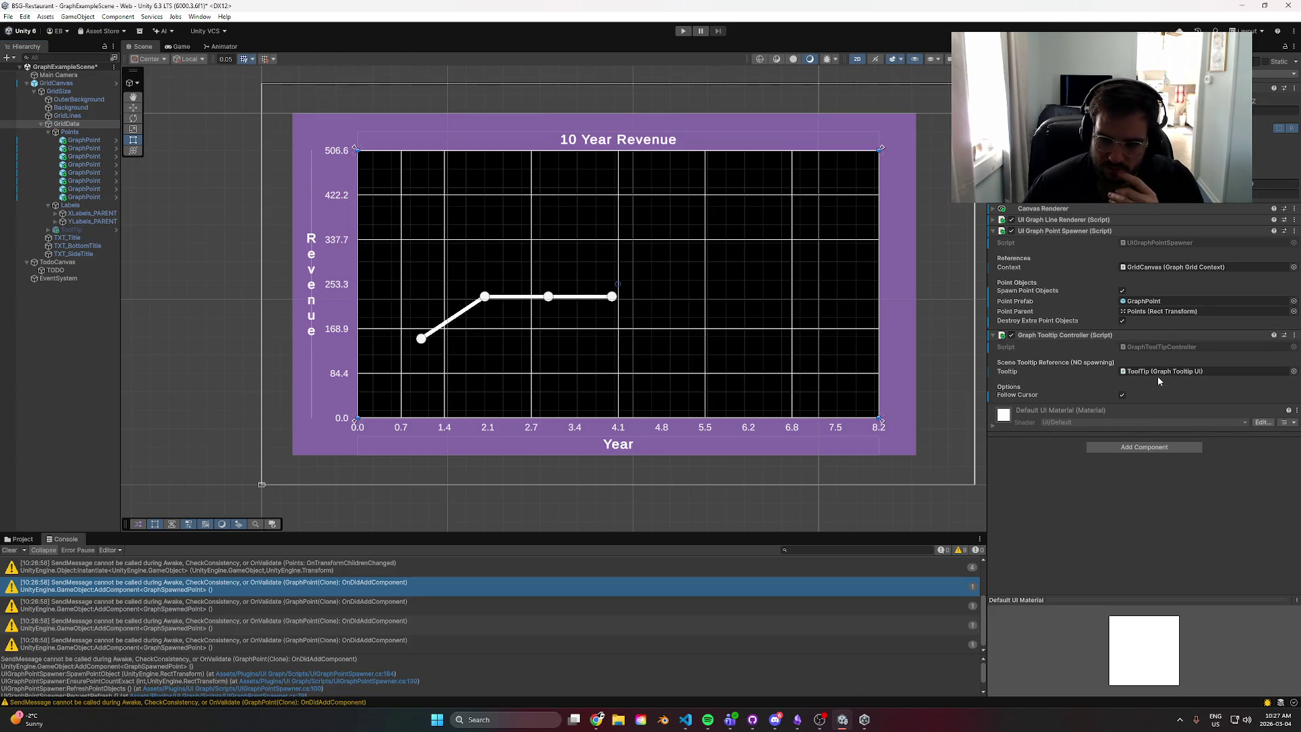
{"action": "key", "text": "alt+Tab"}
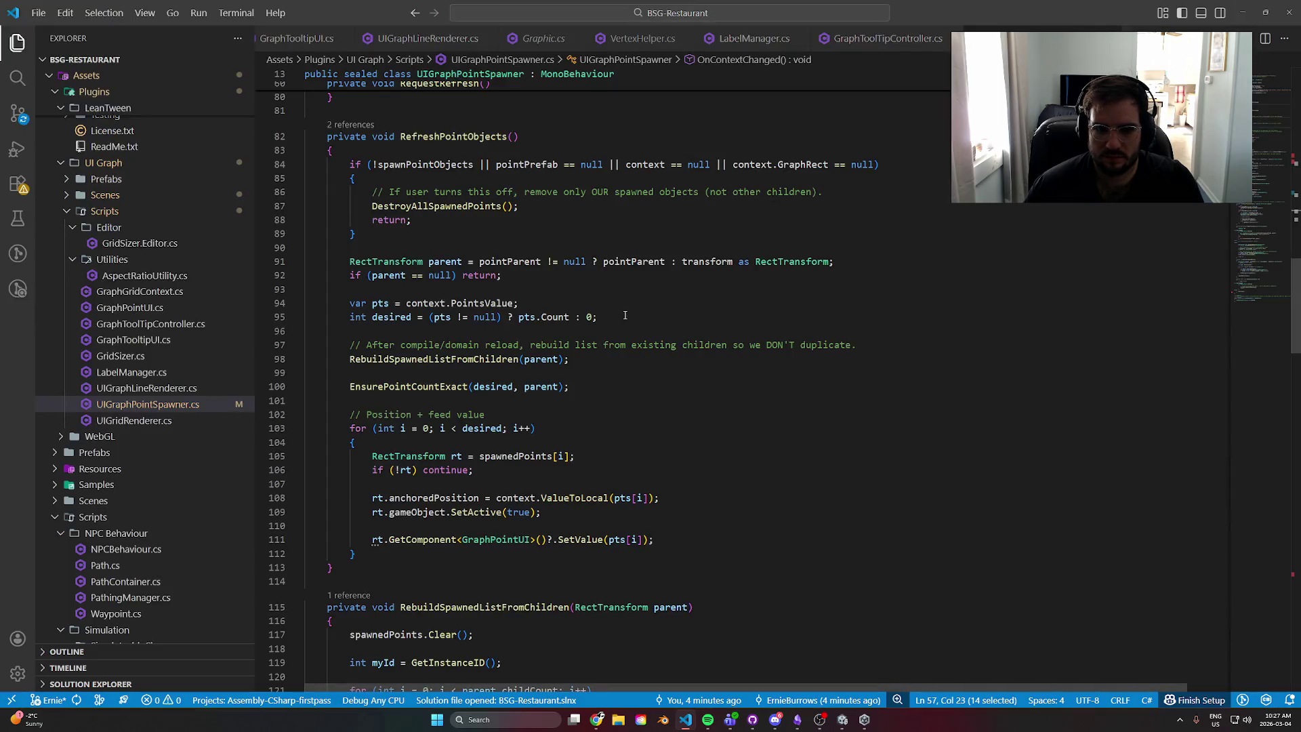
{"action": "left_click", "coordinate": [752, 719]}
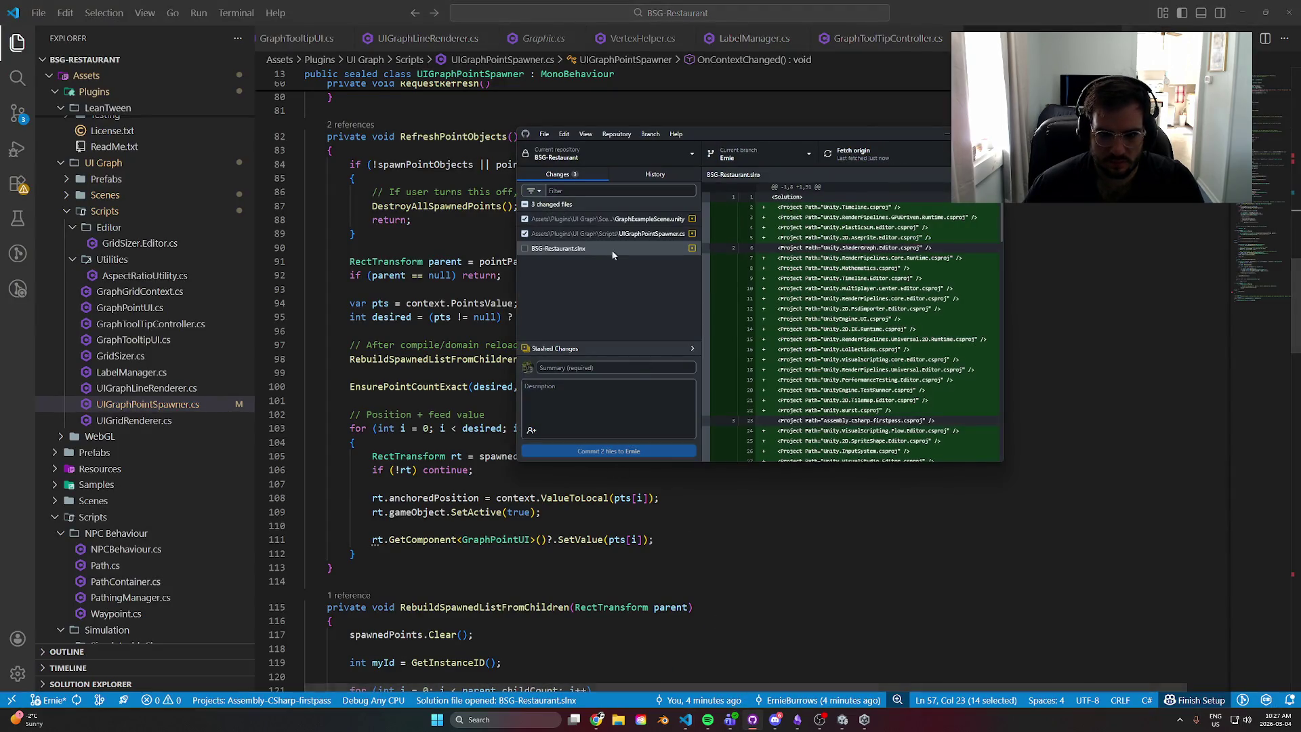
- Discard changes to the scene file and UIGraphPointSpawner.cs, then minimize VS Code and GitHub Desktop
{"action": "left_click", "coordinate": [610, 233]}
{"action": "left_click", "coordinate": [615, 219], "text": "shift"}
{"action": "right_click", "coordinate": [614, 219]}
{"action": "left_click", "coordinate": [651, 255]}
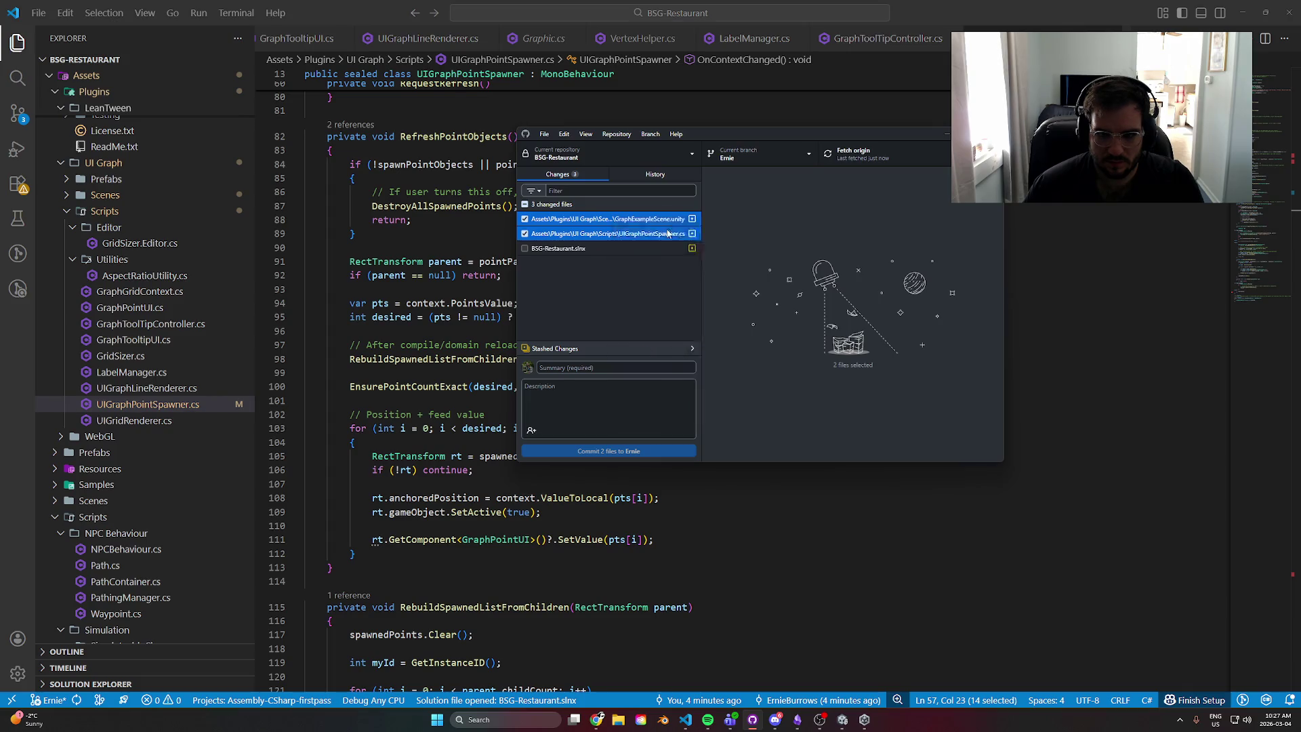
{"action": "left_click", "coordinate": [1081, 311]}
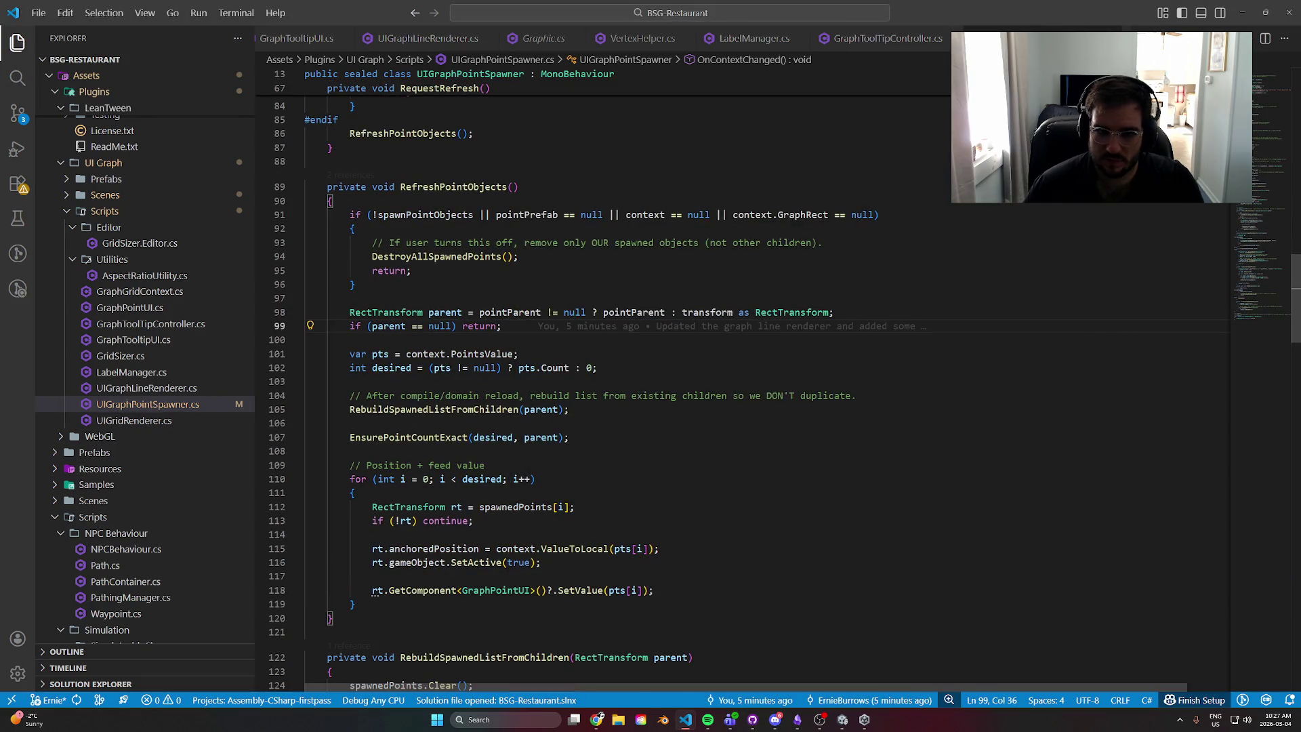
{"action": "left_click", "coordinate": [1240, 10]}
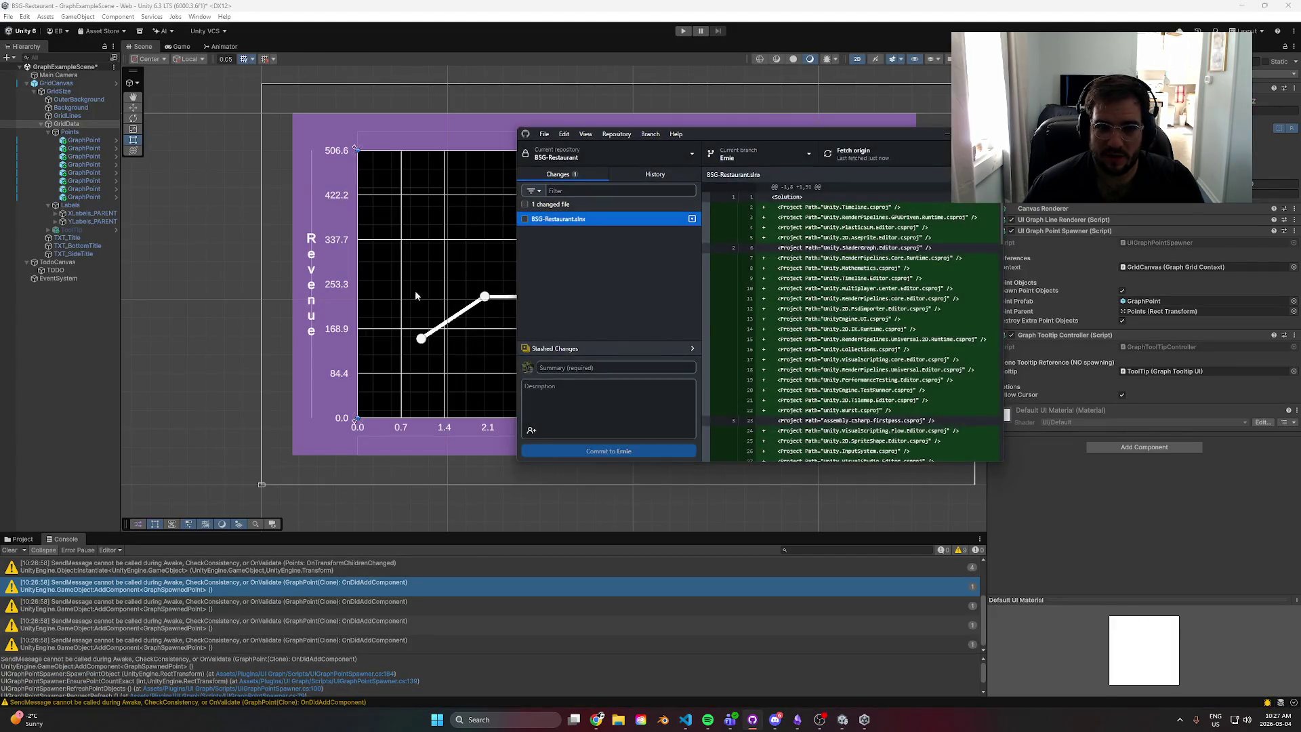
{"action": "left_click", "coordinate": [415, 293]}
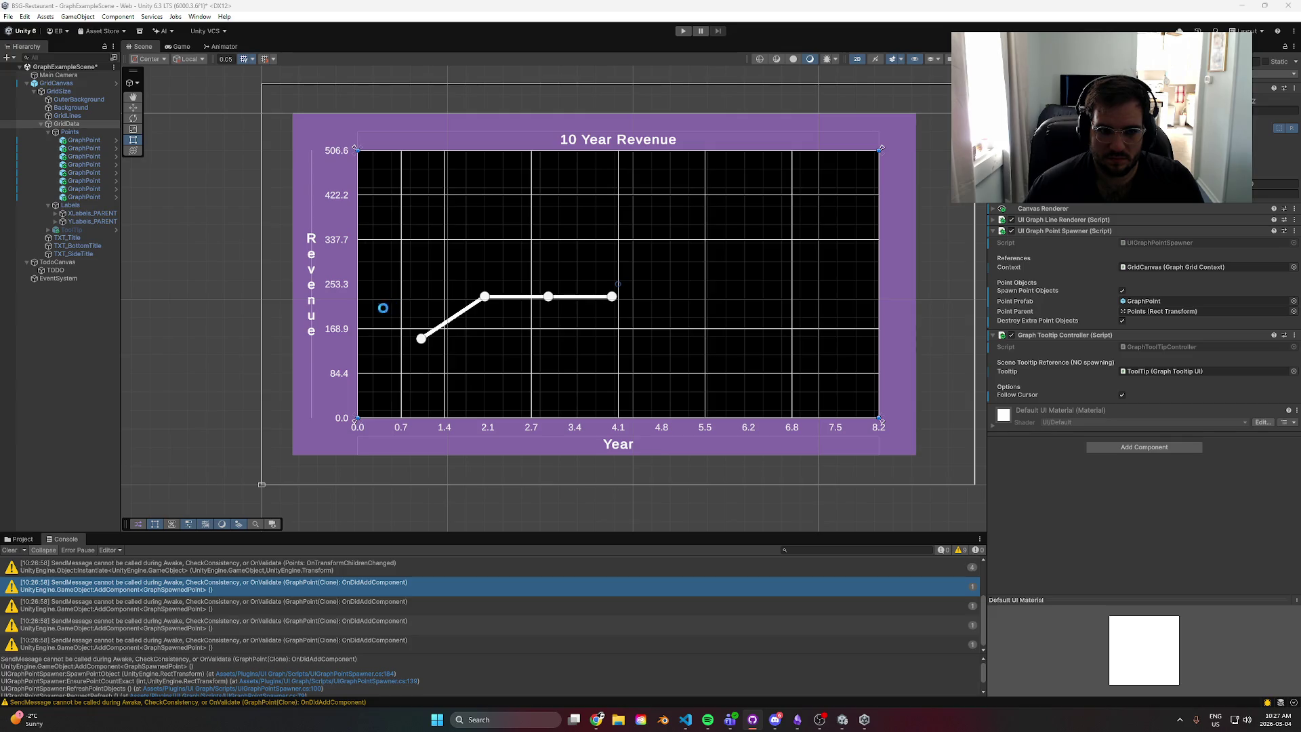
- Reload the scene, expand GridData > Points, and raise Max Values X from 14.7 to 32
{"action": "left_click", "coordinate": [670, 383]}
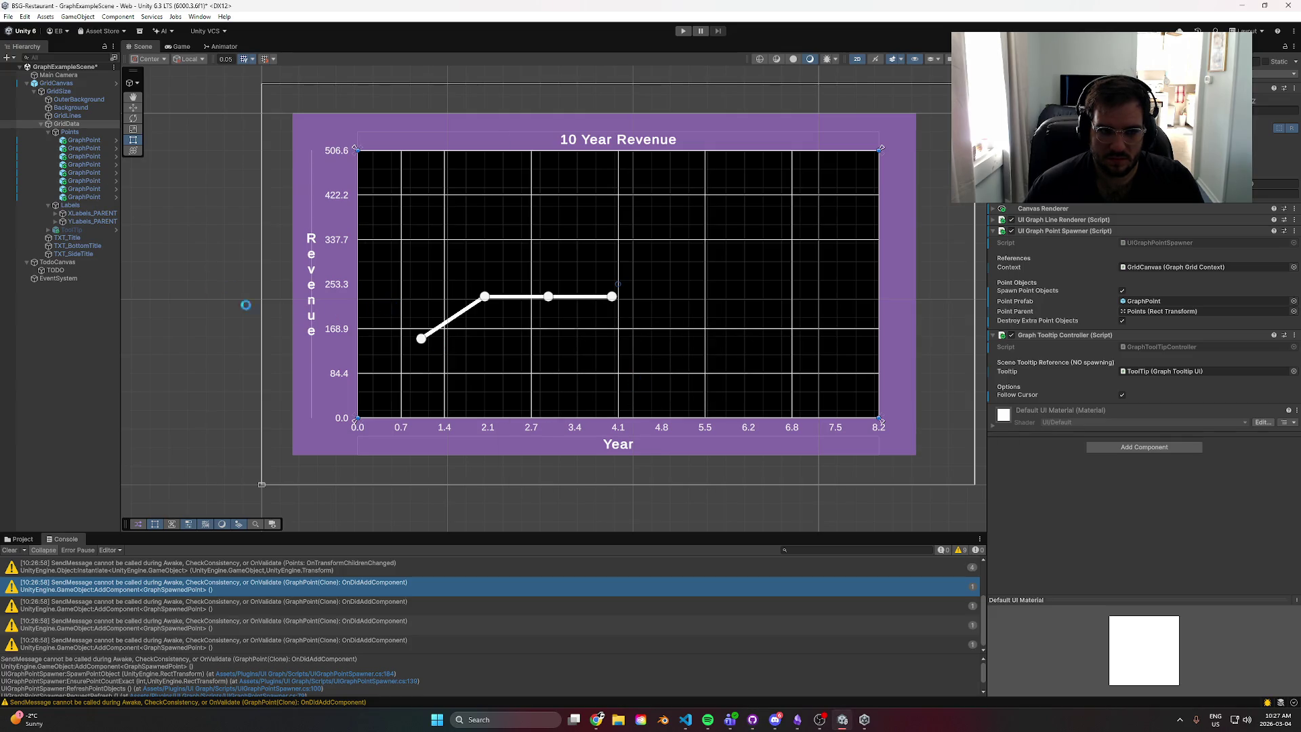
{"action": "left_click", "coordinate": [34, 91]}
{"action": "left_click", "coordinate": [41, 123]}
{"action": "left_click", "coordinate": [68, 131]}
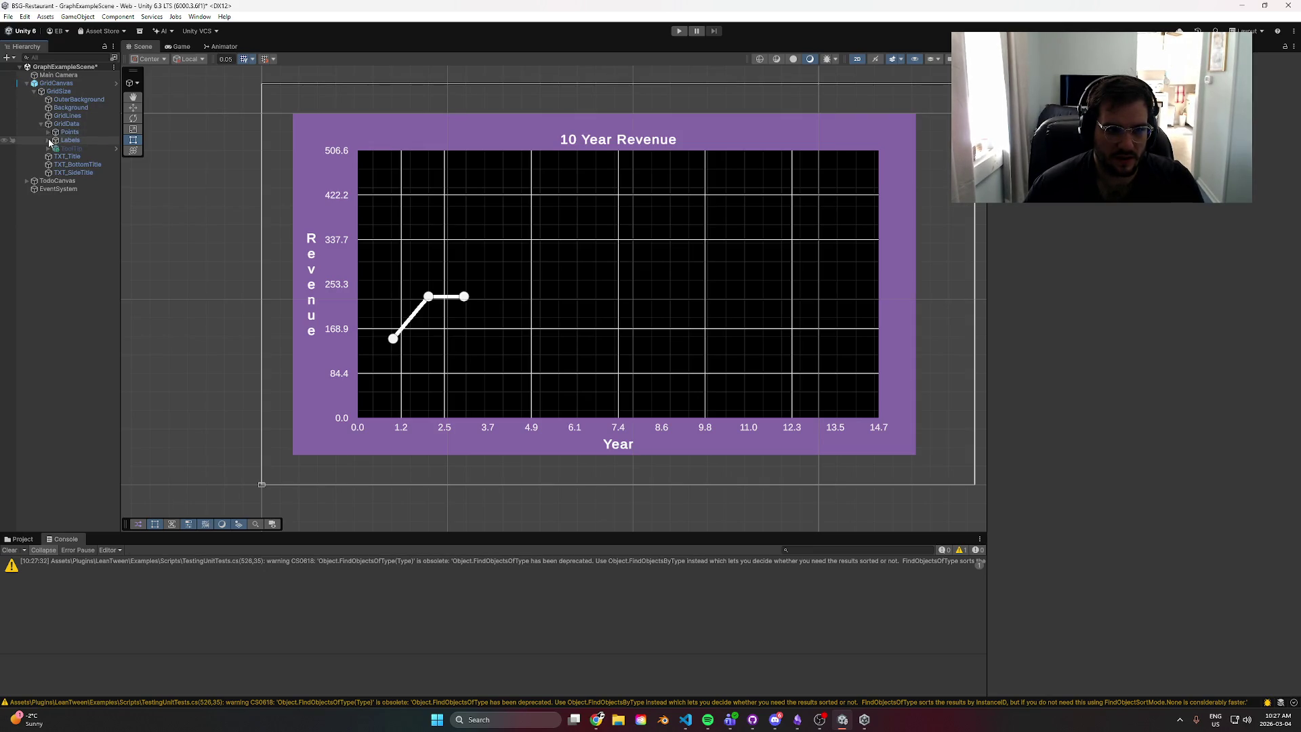
{"action": "left_click", "coordinate": [47, 132]}
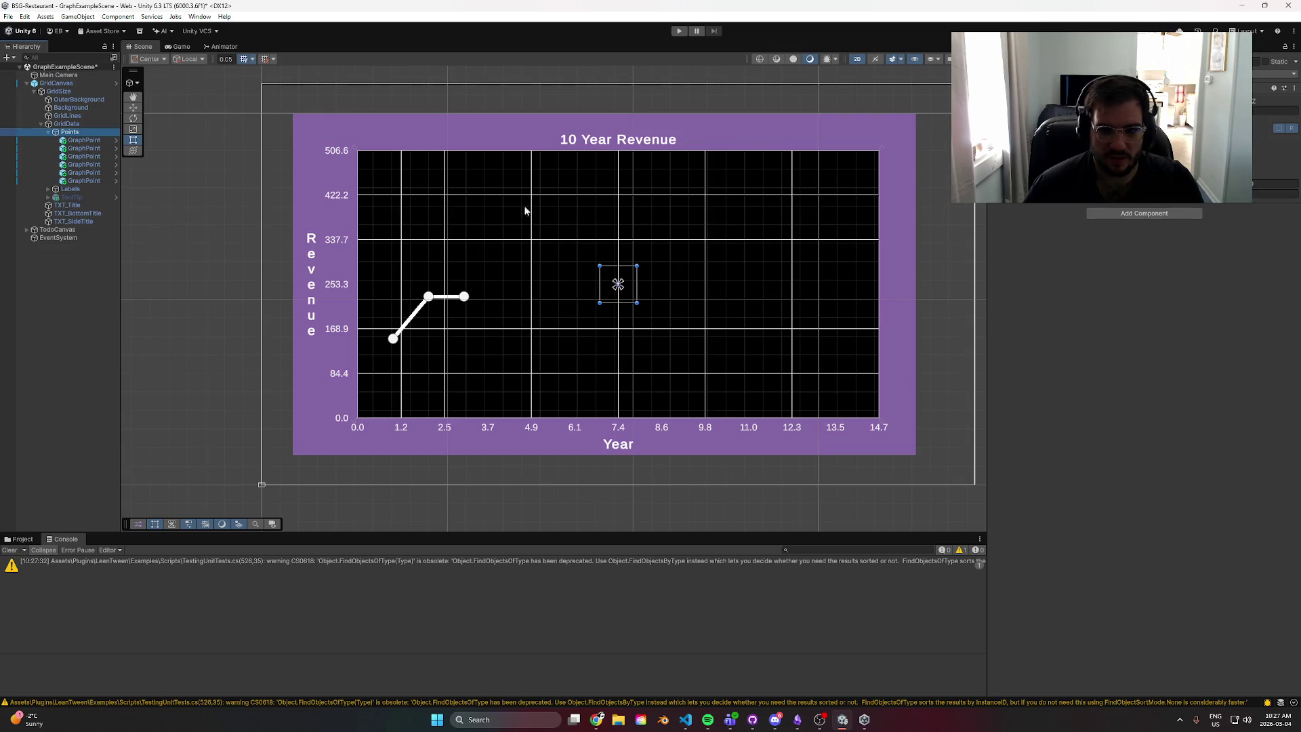
{"action": "left_click", "coordinate": [435, 105]}
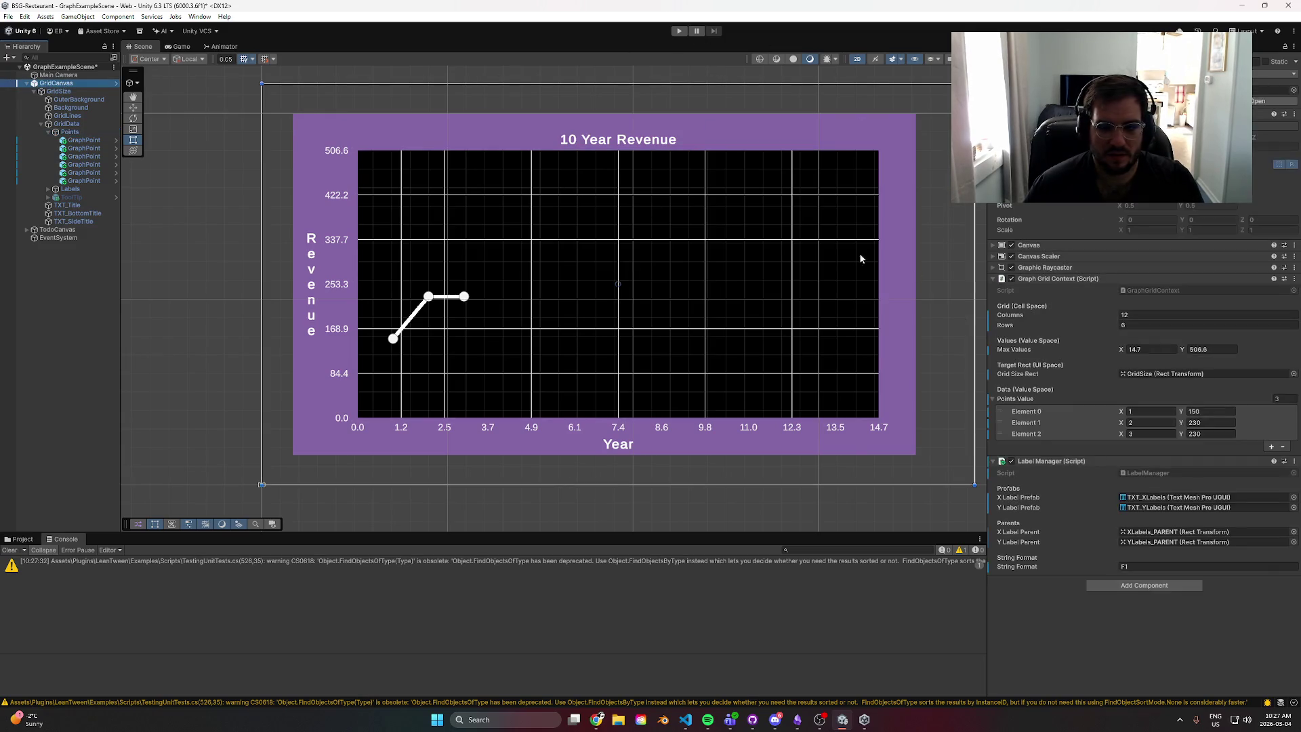
{"action": "left_click_drag", "start_coordinate": [1124, 348], "coordinate": [1220, 348]}
- Inspect each of the five GraphPoint objects in turn
{"action": "left_click", "coordinate": [88, 180]}
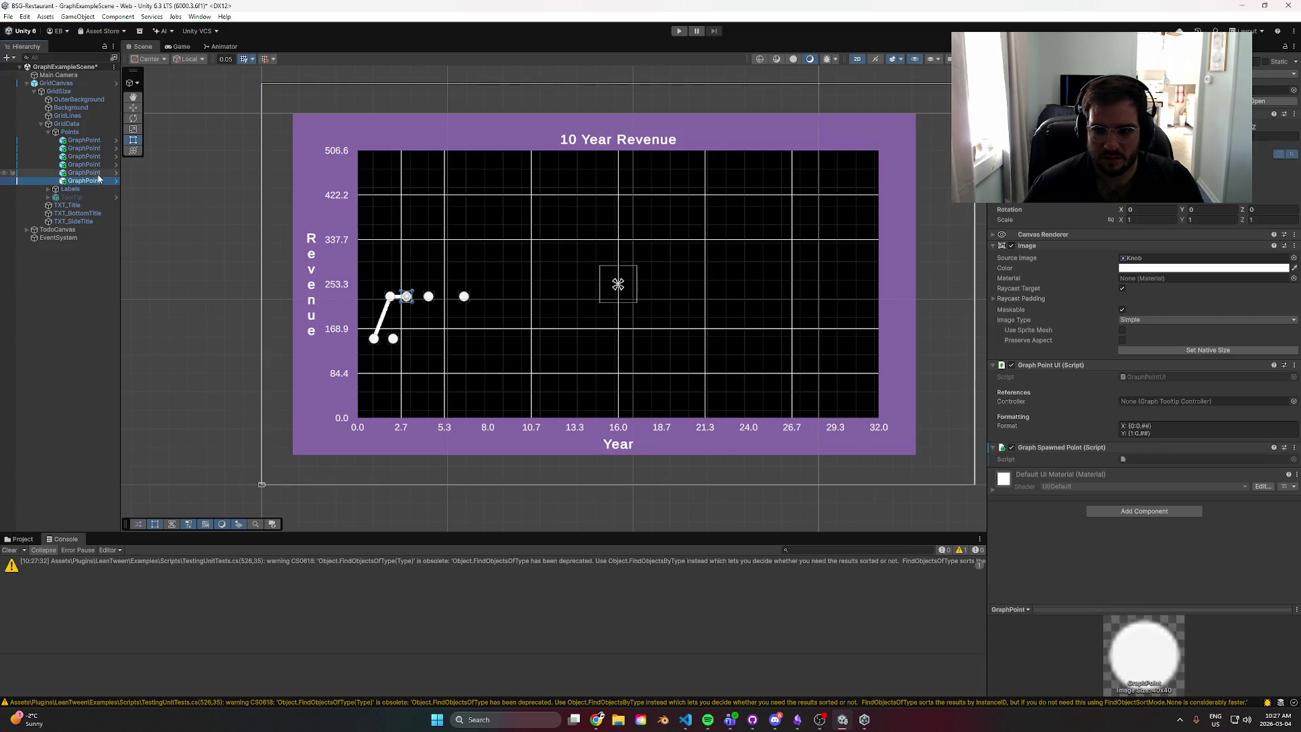
{"action": "left_click", "coordinate": [97, 172]}
{"action": "left_click", "coordinate": [97, 165]}
{"action": "left_click", "coordinate": [96, 156]}
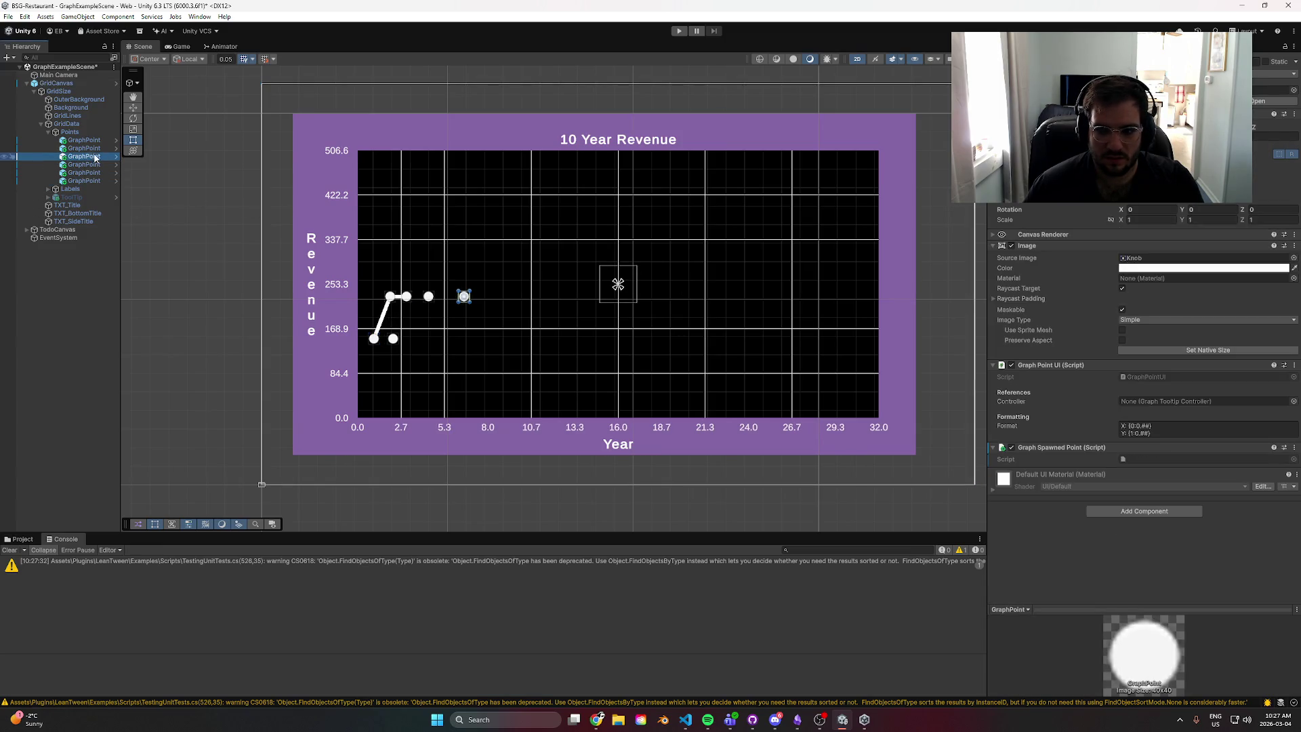
{"action": "left_click", "coordinate": [96, 149]}
{"action": "left_click", "coordinate": [96, 140]}
{"action": "left_click", "coordinate": [87, 181]}
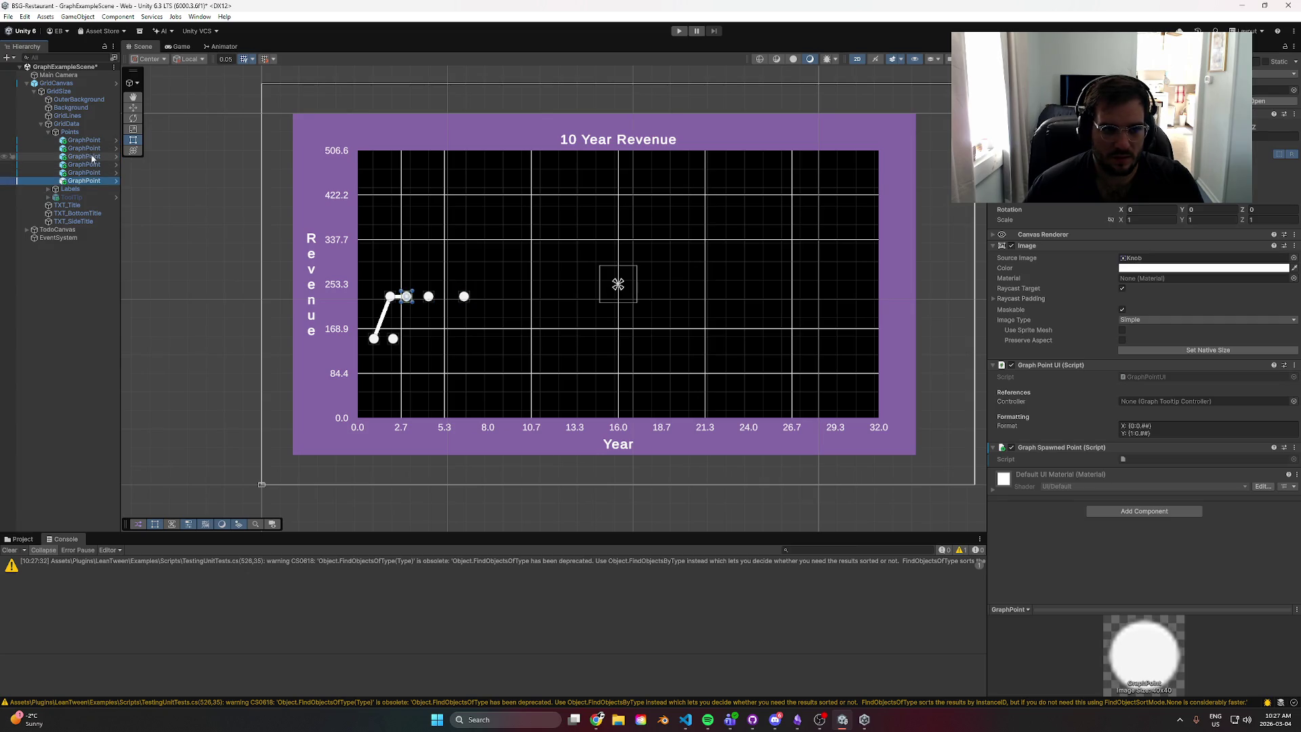
- Close Unity without saving the scene and reopen the project from Unity Hub
{"action": "left_click", "coordinate": [1288, 6]}
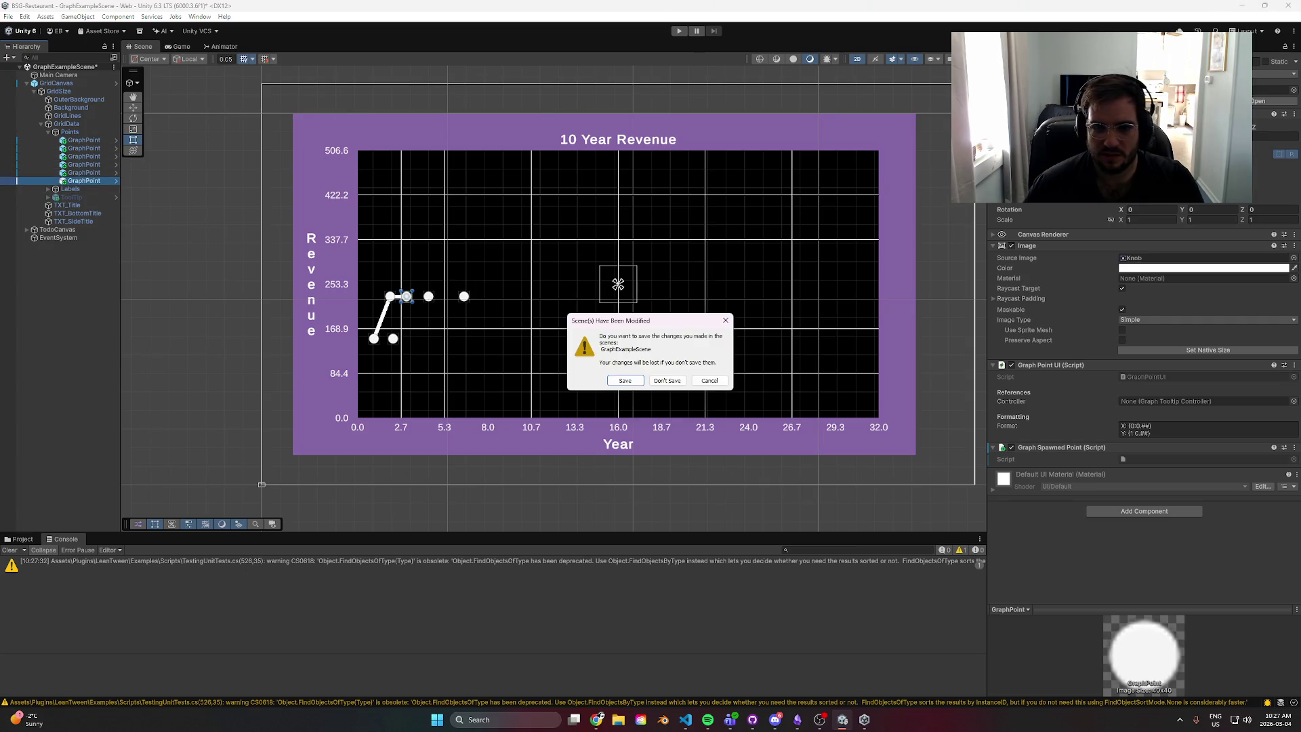
{"action": "left_click", "coordinate": [680, 385]}
{"action": "mouse_move", "coordinate": [853, 720]}
{"action": "left_click", "coordinate": [843, 661]}
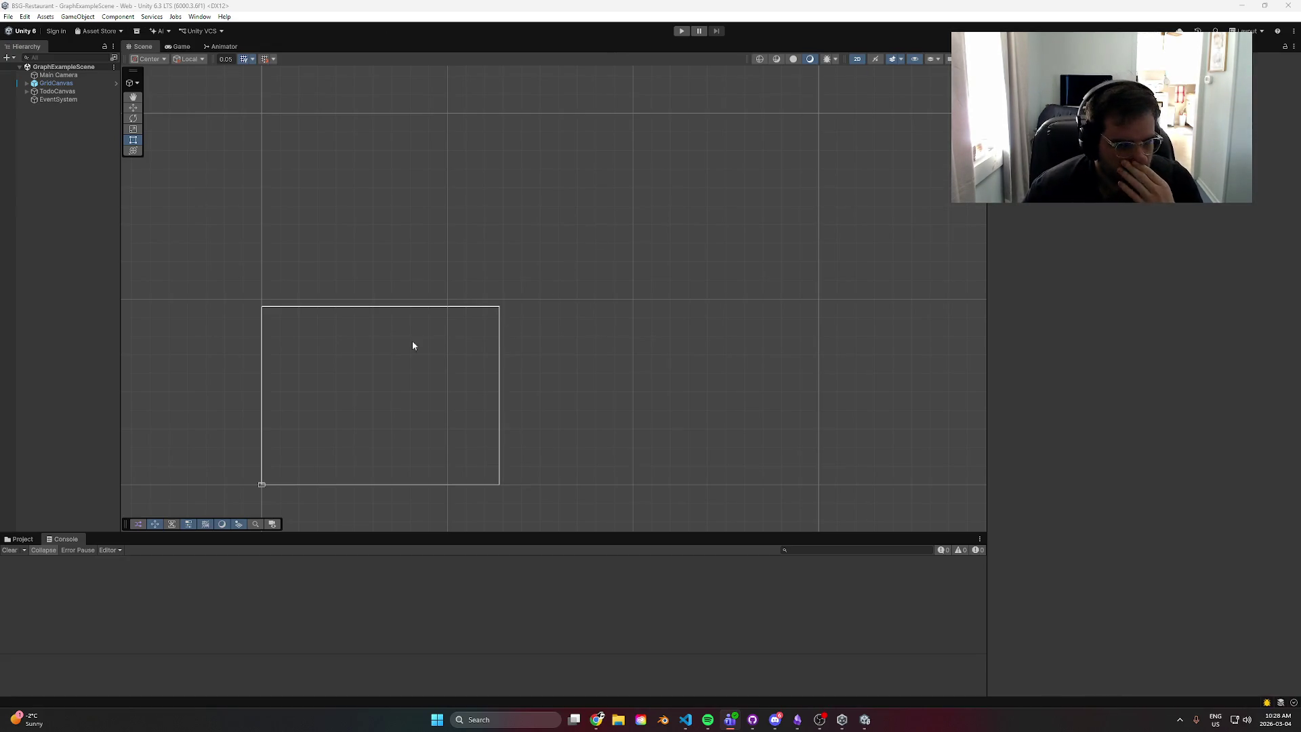
- Expand GridCanvas > GridSize > GridData > Points and inspect each GraphPoint, then GridSize
{"action": "left_click", "coordinate": [54, 83]}
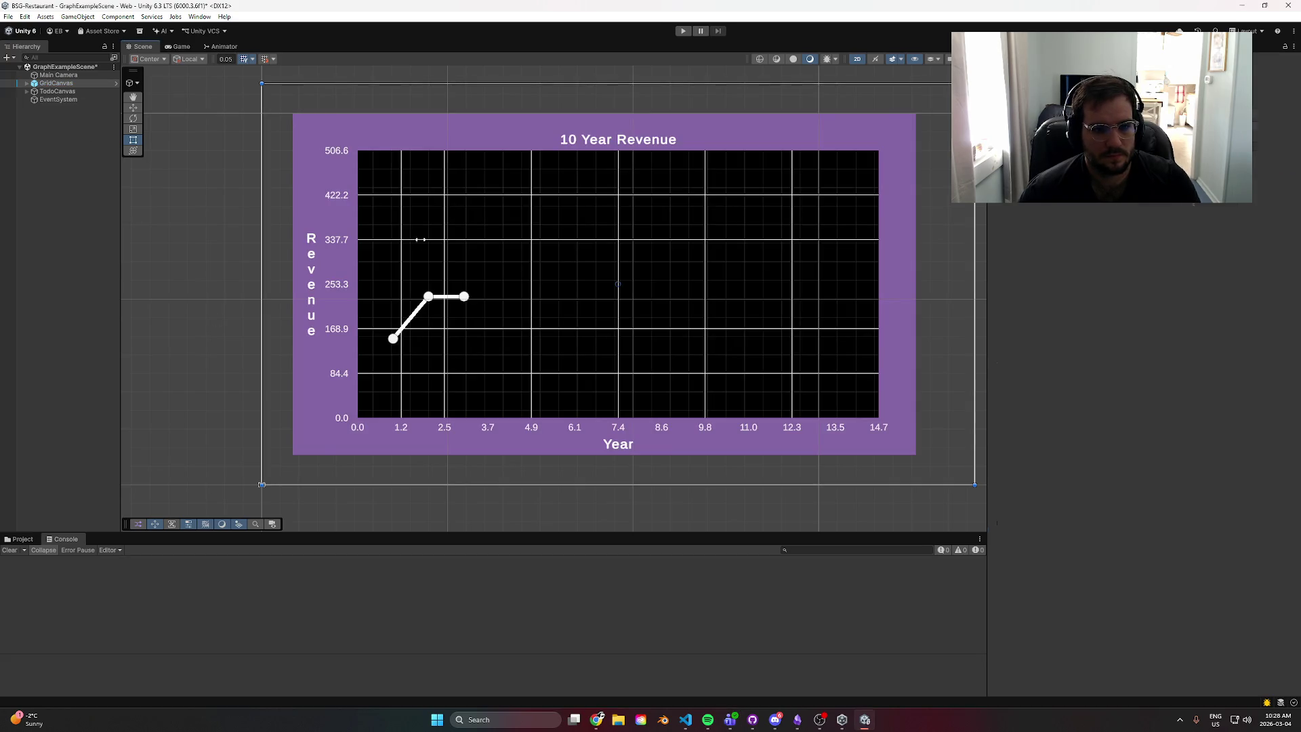
{"action": "left_click", "coordinate": [26, 83]}
{"action": "left_click", "coordinate": [34, 91]}
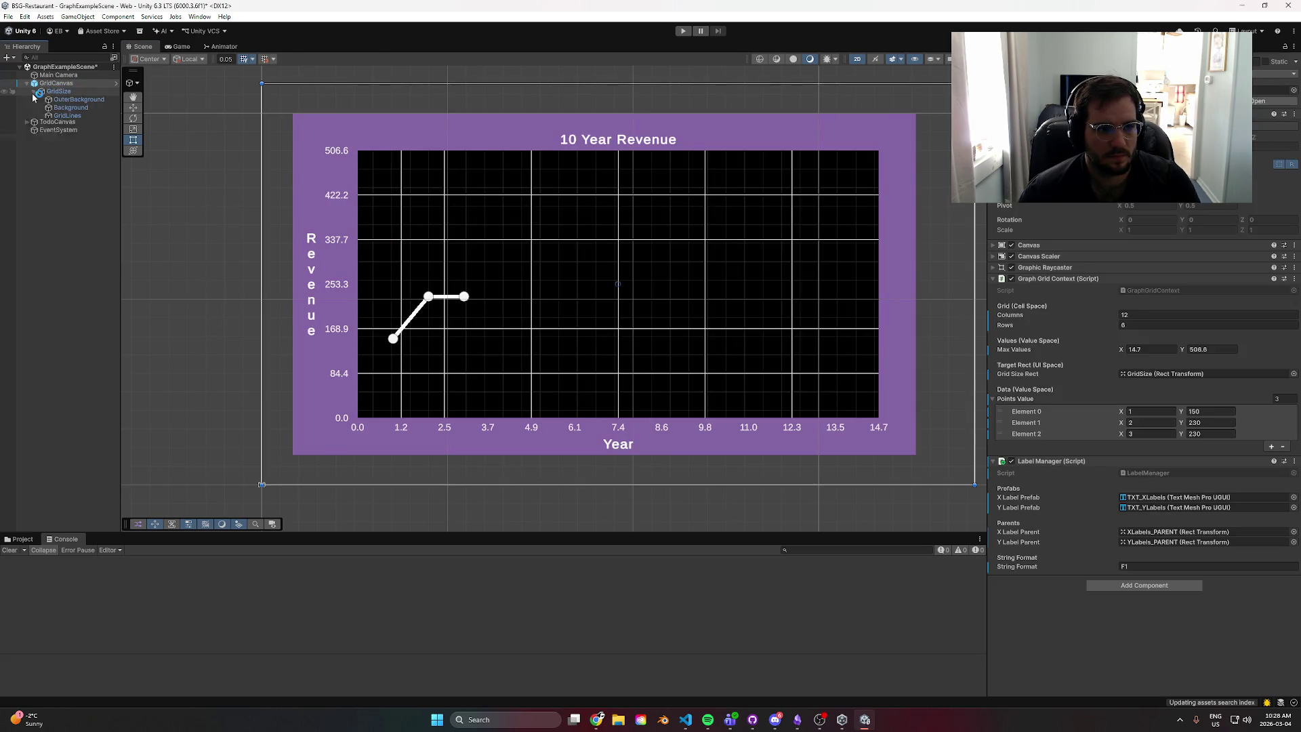
{"action": "left_click", "coordinate": [41, 123]}
{"action": "left_click", "coordinate": [48, 131]}
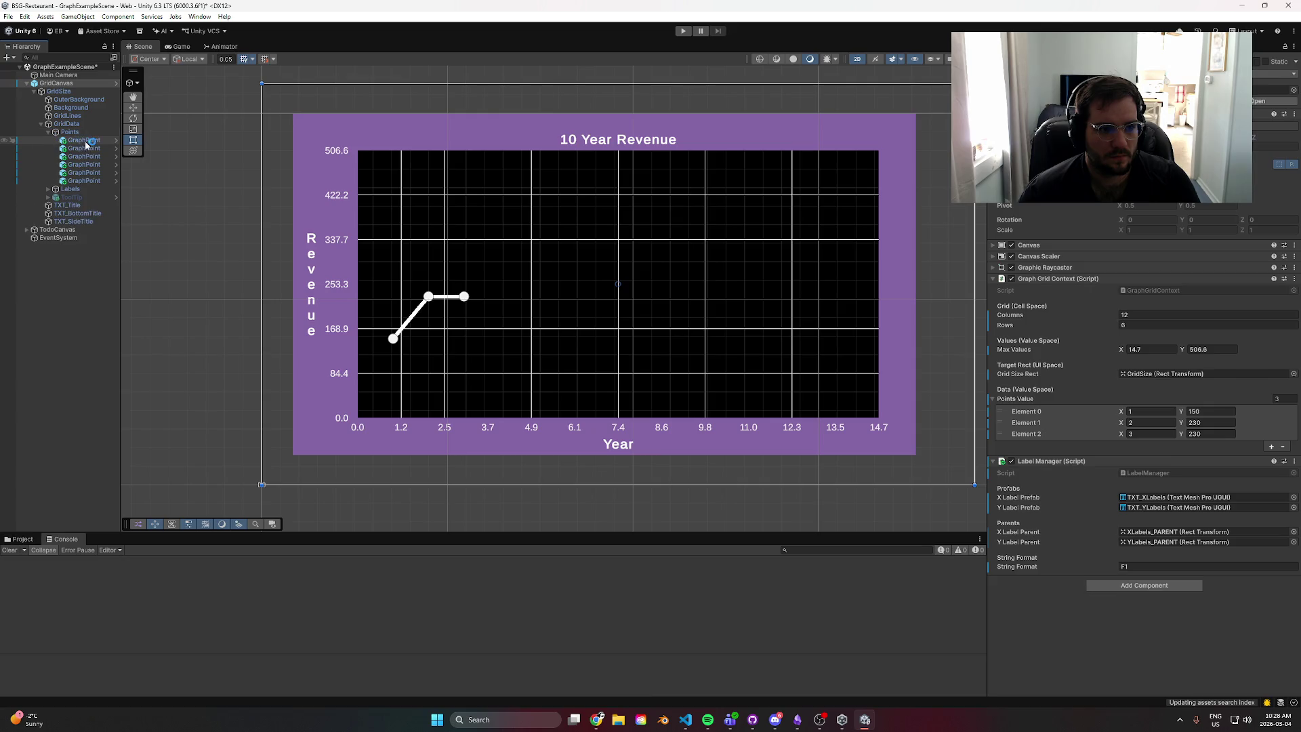
{"action": "left_click", "coordinate": [86, 140]}
{"action": "left_click", "coordinate": [84, 147]}
{"action": "left_click", "coordinate": [84, 156]}
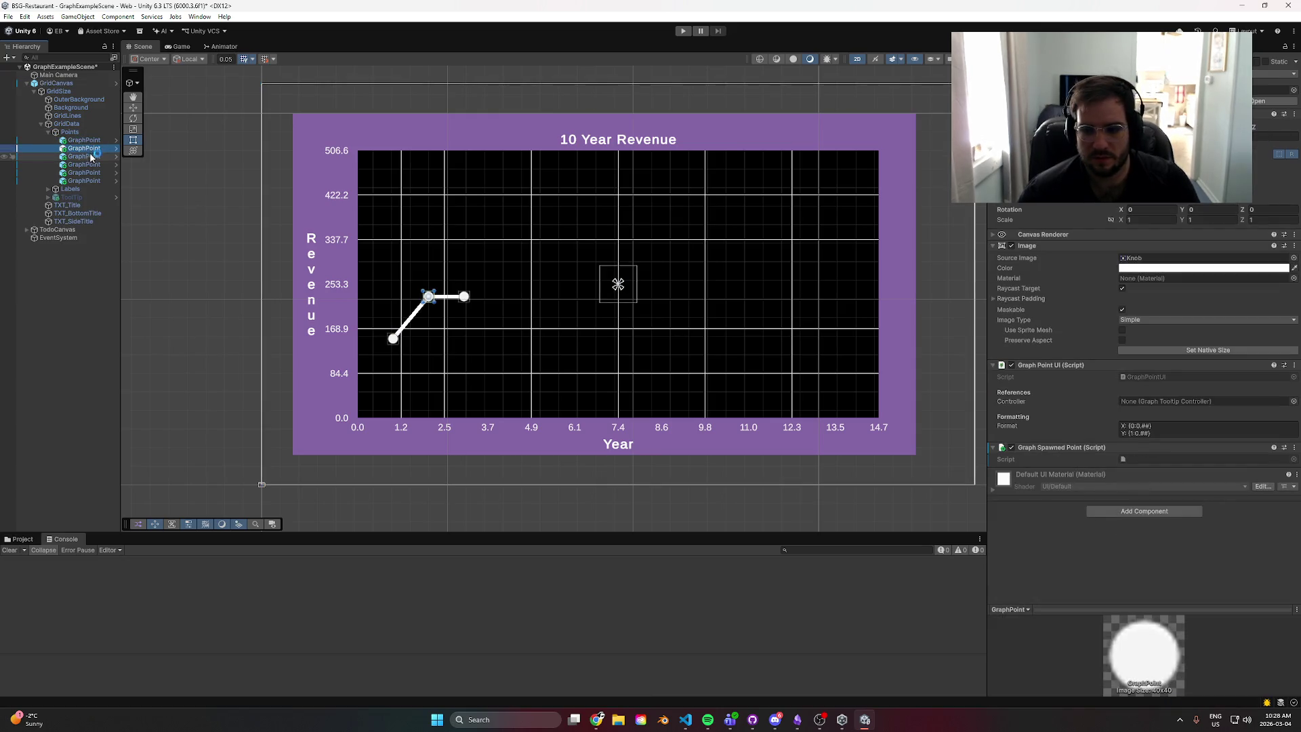
{"action": "left_click", "coordinate": [84, 164]}
{"action": "left_click", "coordinate": [84, 172]}
{"action": "left_click", "coordinate": [91, 181]}
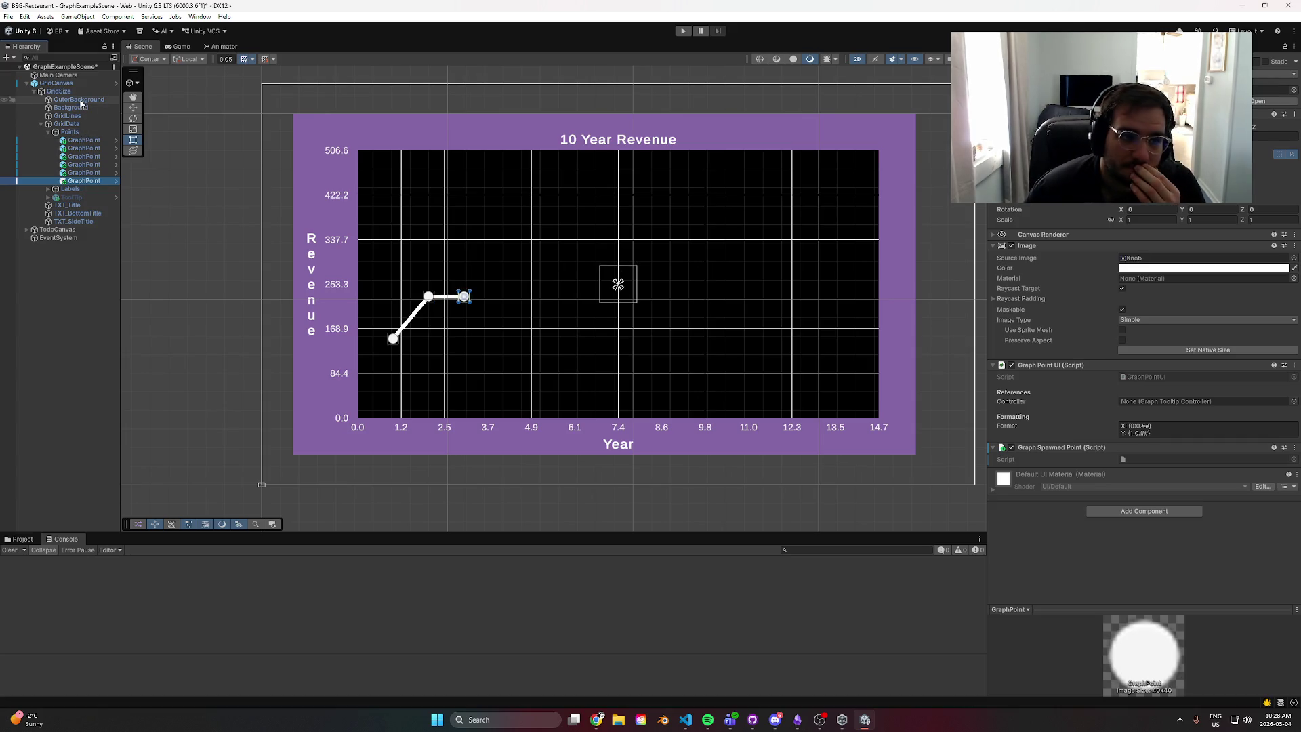
{"action": "left_click", "coordinate": [101, 91]}
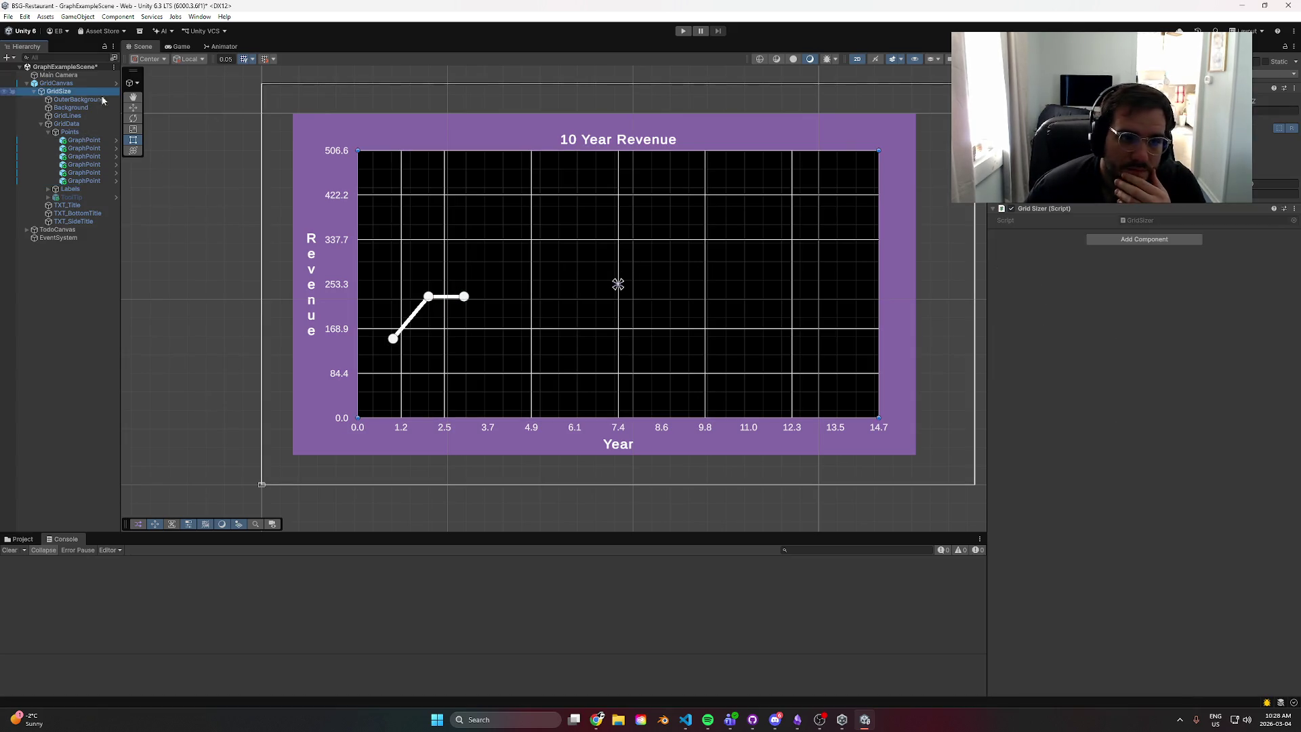
- Empty the Points Value list on GridCanvas, removing every data point element
{"action": "left_click", "coordinate": [56, 82]}
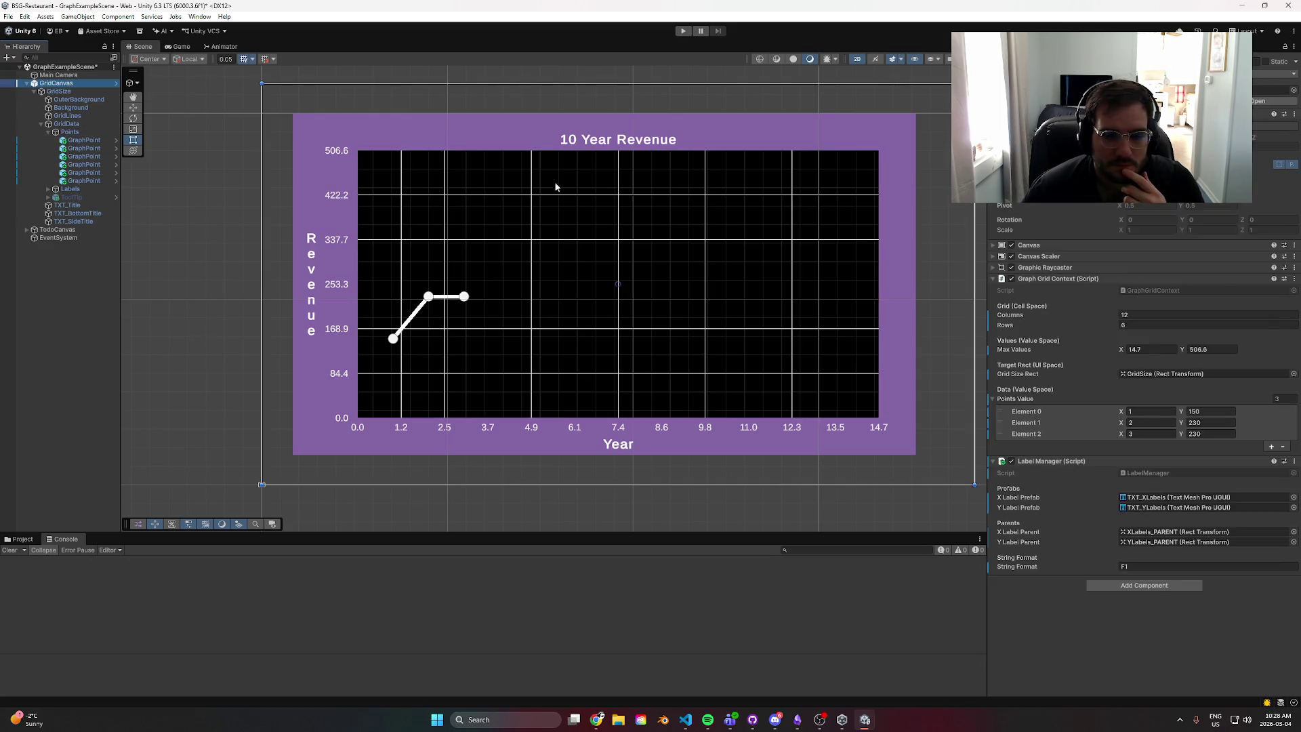
{"action": "left_click", "coordinate": [1271, 447]}
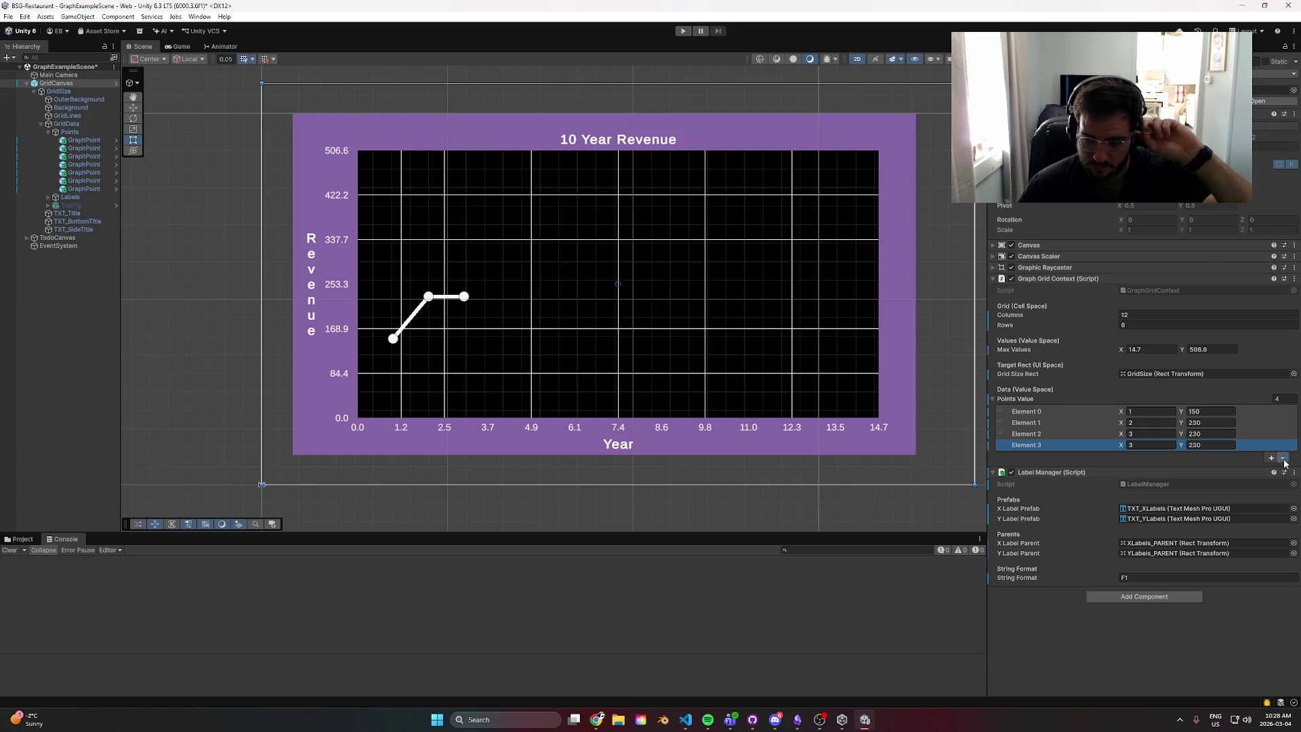
{"action": "left_click", "coordinate": [1282, 459]}
{"action": "left_click", "coordinate": [1280, 448]}
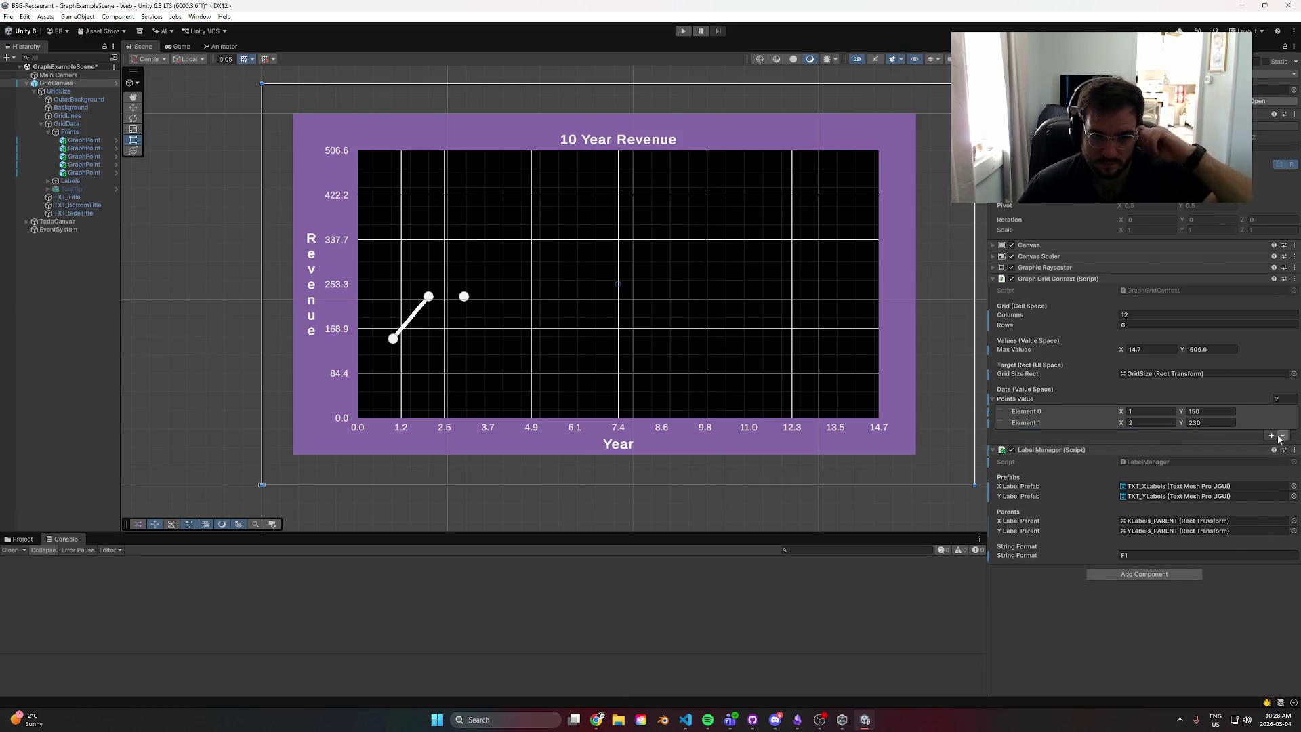
{"action": "left_click", "coordinate": [1282, 436]}
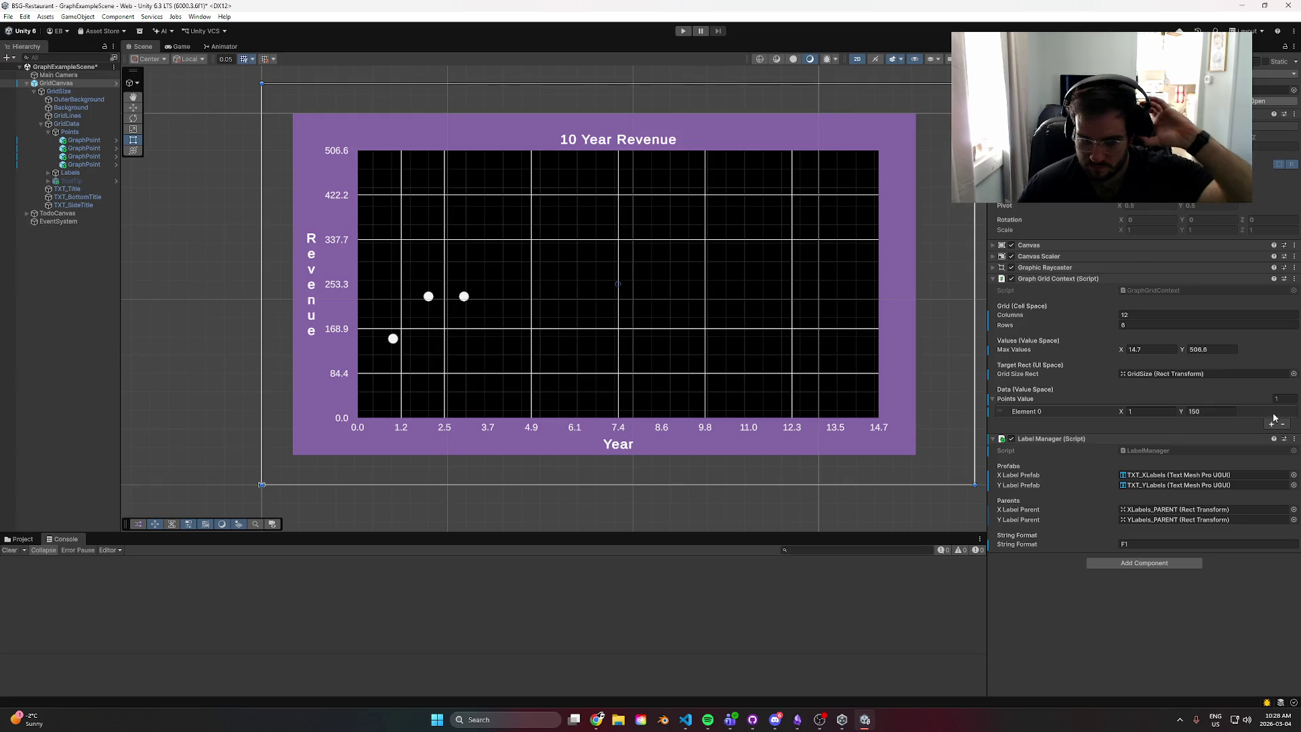
{"action": "left_click", "coordinate": [1273, 415]}
{"action": "left_click", "coordinate": [1282, 424]}
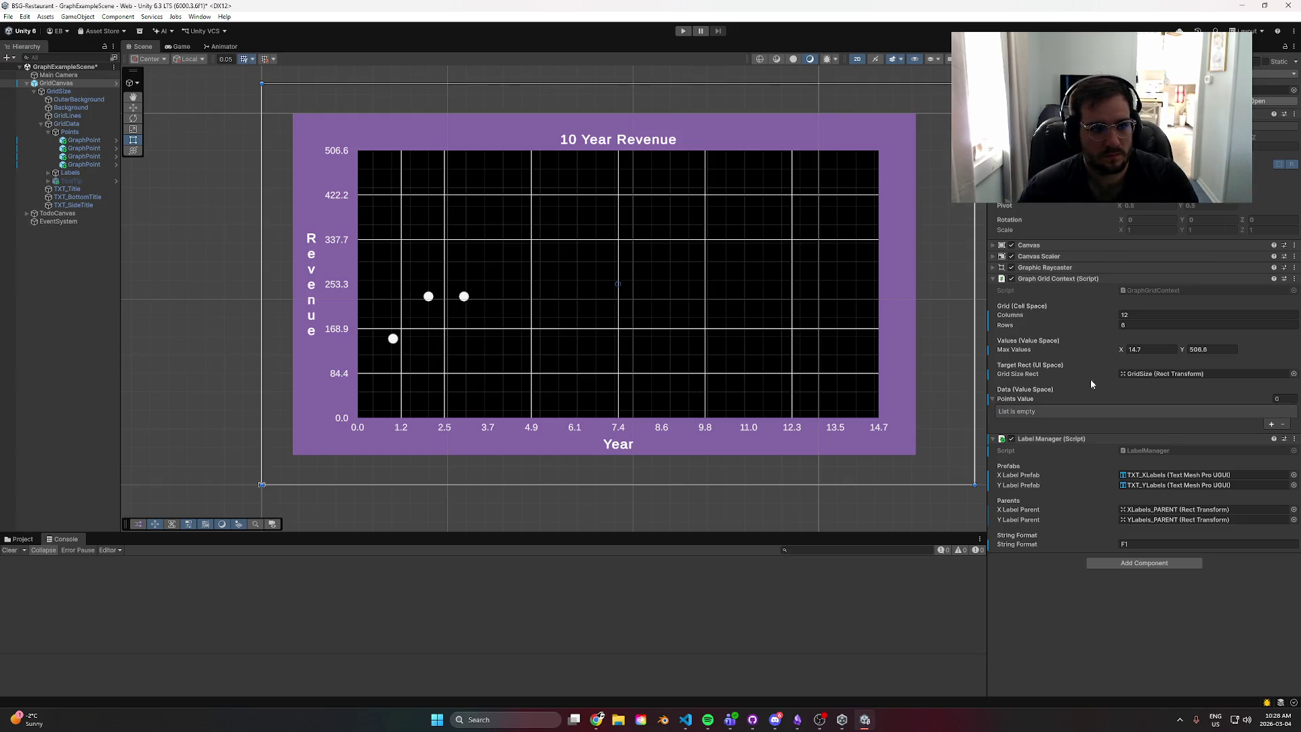
- Delete the leftover GraphPoint objects from the hierarchy
{"action": "left_click", "coordinate": [82, 155]}
{"action": "left_click", "coordinate": [73, 142], "text": "shift"}
{"action": "key", "text": "Delete"}
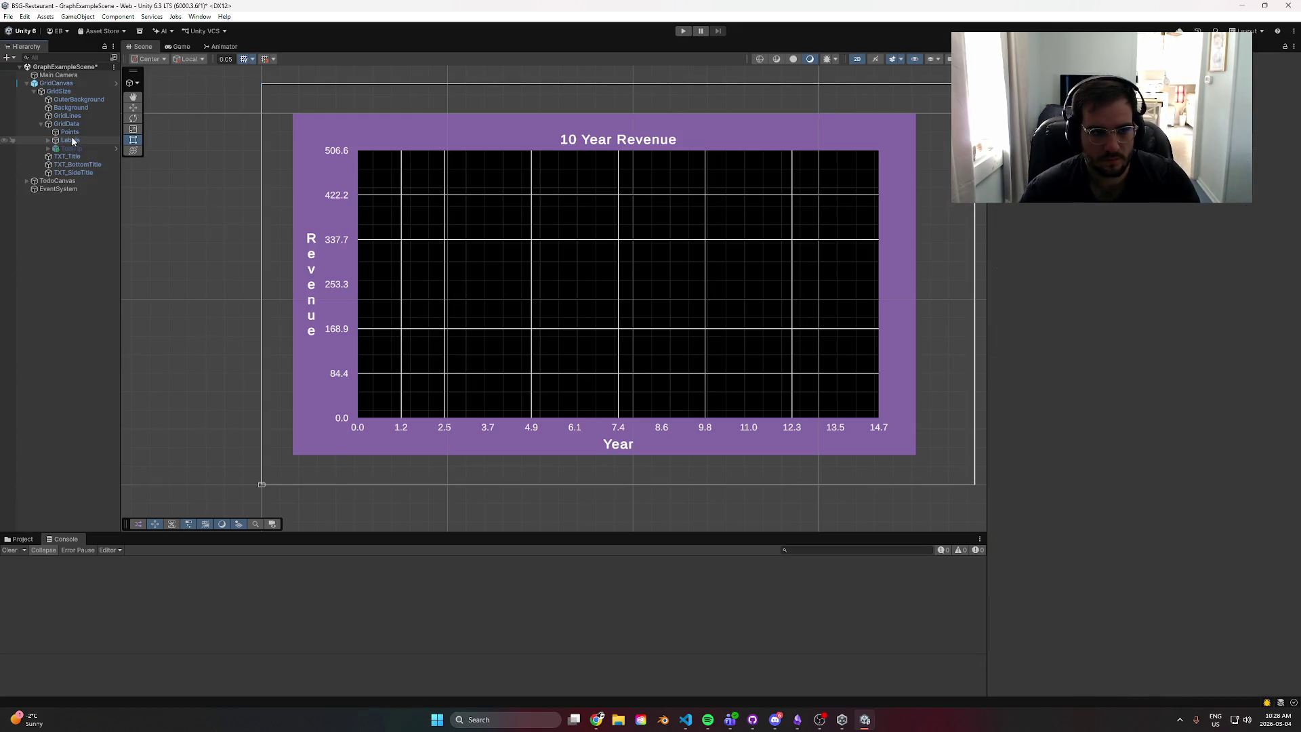
- Add one Points Value element at (0, 0) on GridCanvas and play the scene
{"action": "left_click", "coordinate": [56, 83]}
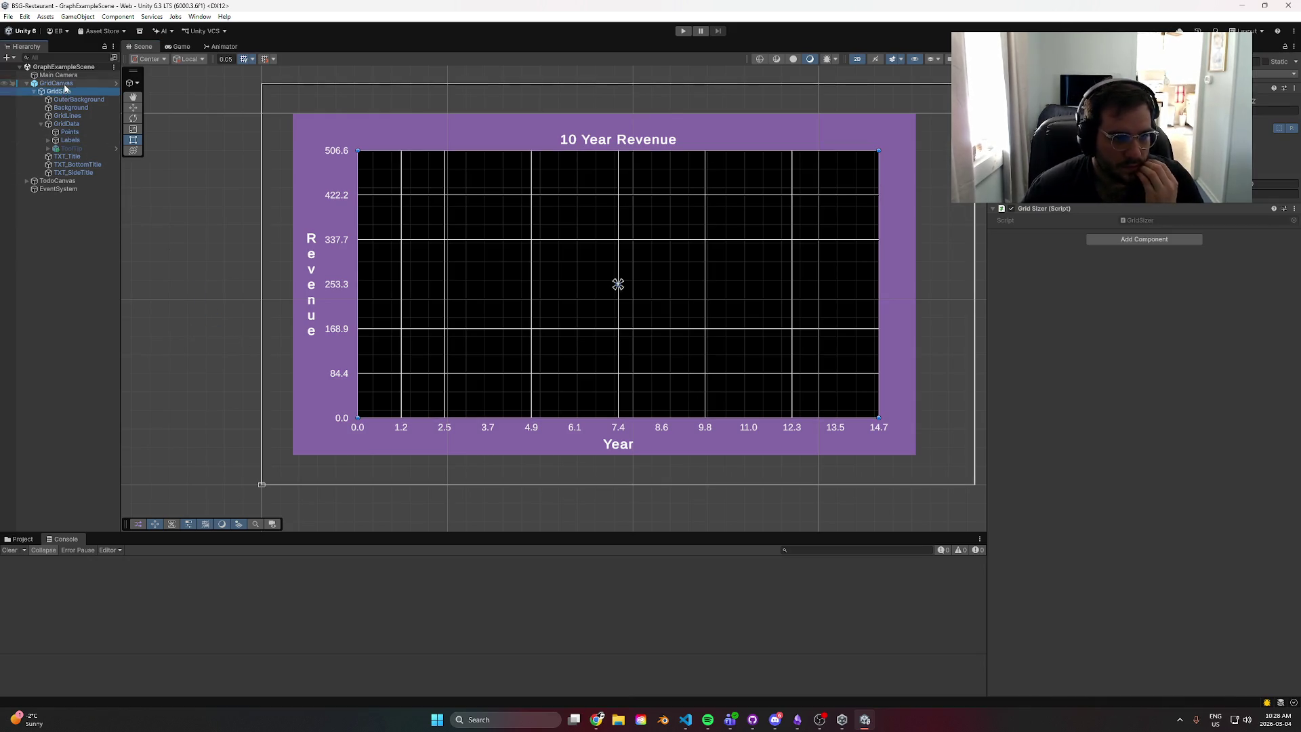
{"action": "left_click", "coordinate": [1270, 425]}
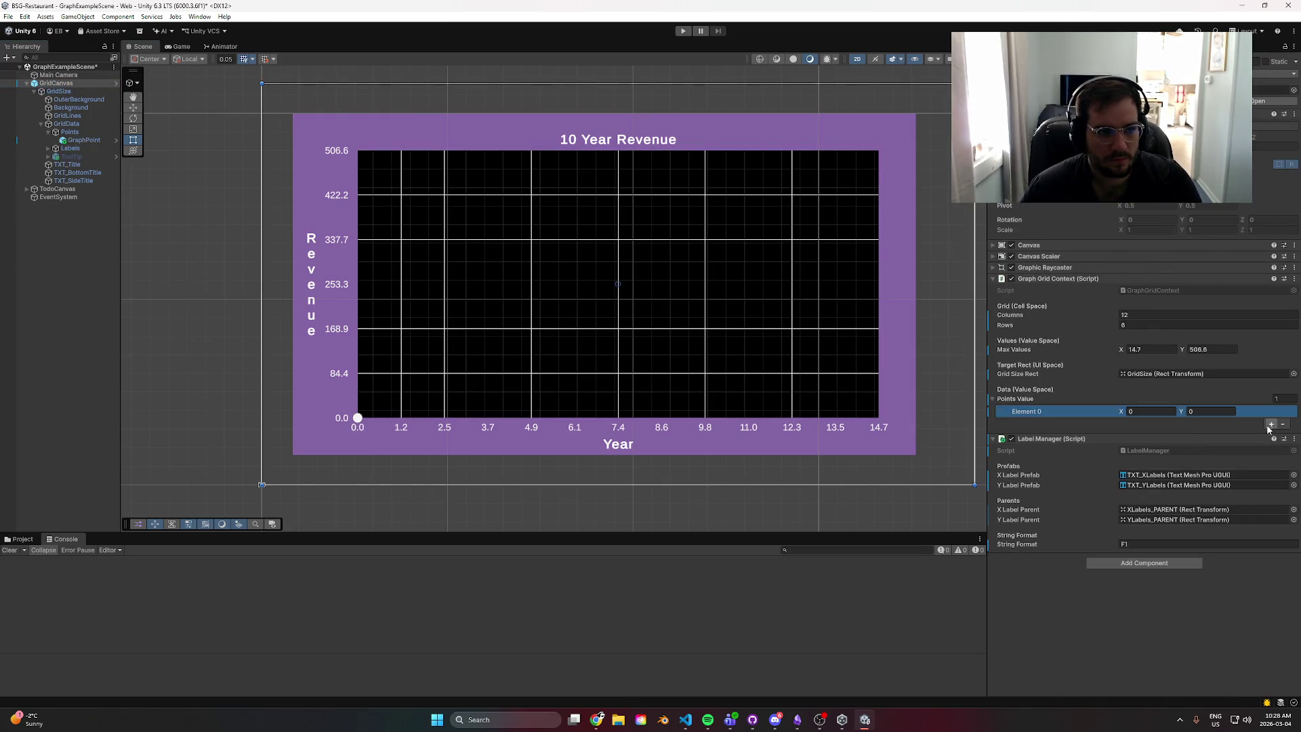
{"action": "left_click", "coordinate": [680, 31]}
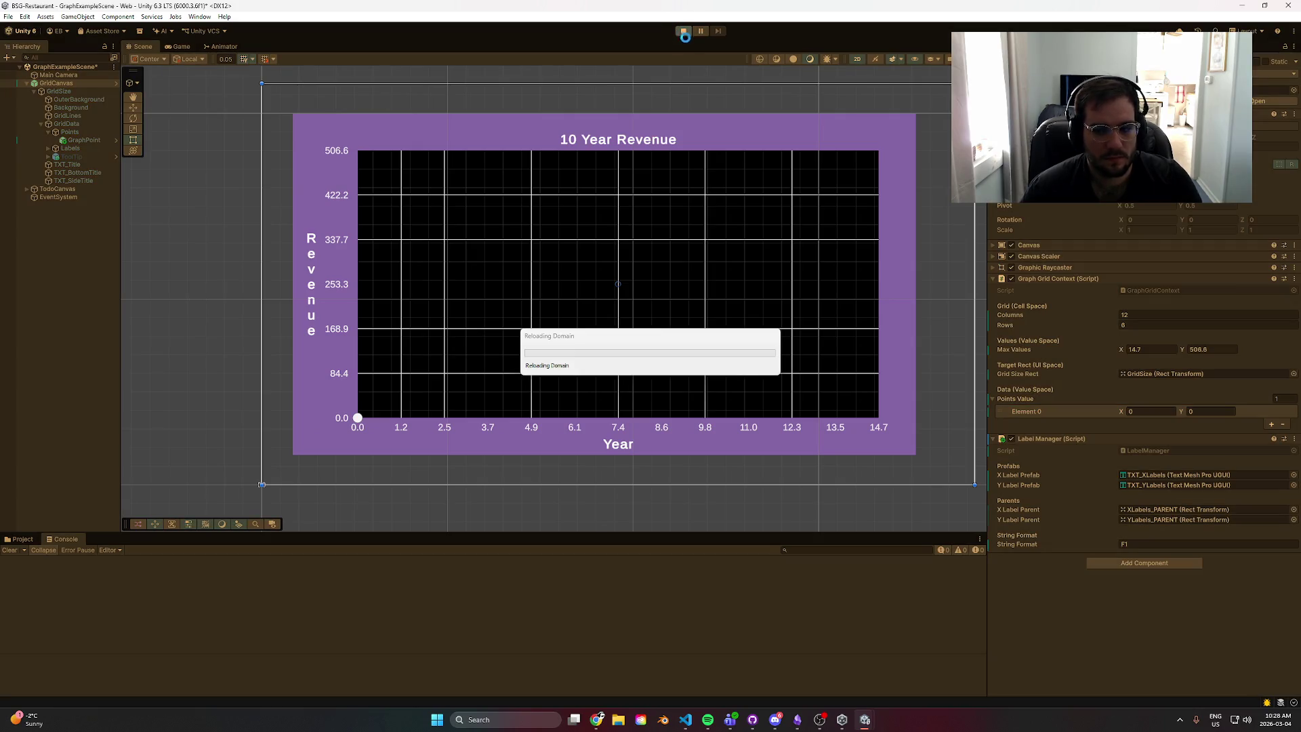